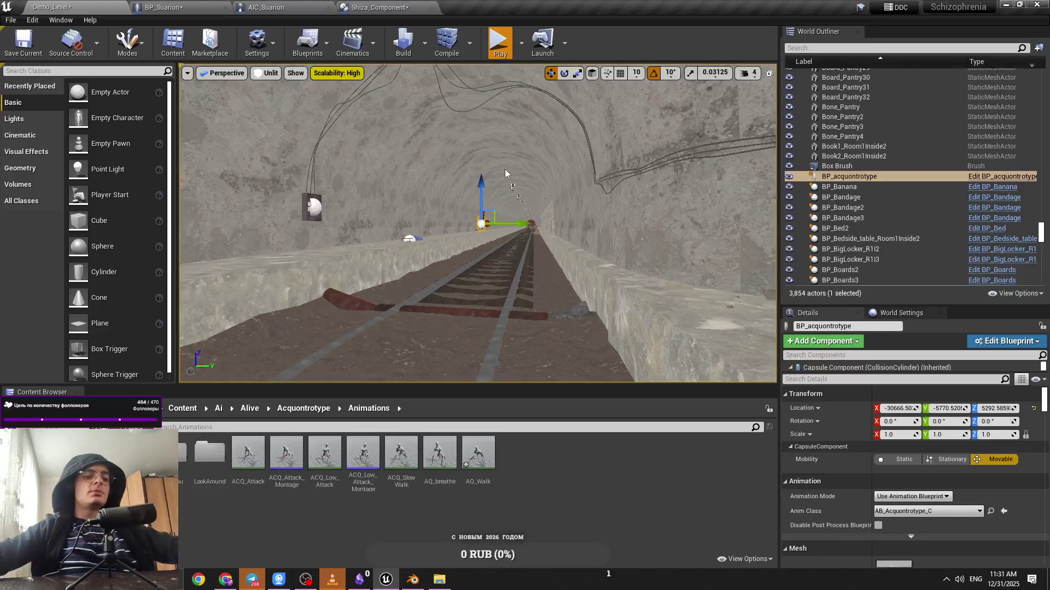
Play-test the level, flying the debug camera up to the creature by the tunnel wall
key(alt+p)
key(v)
key(w)
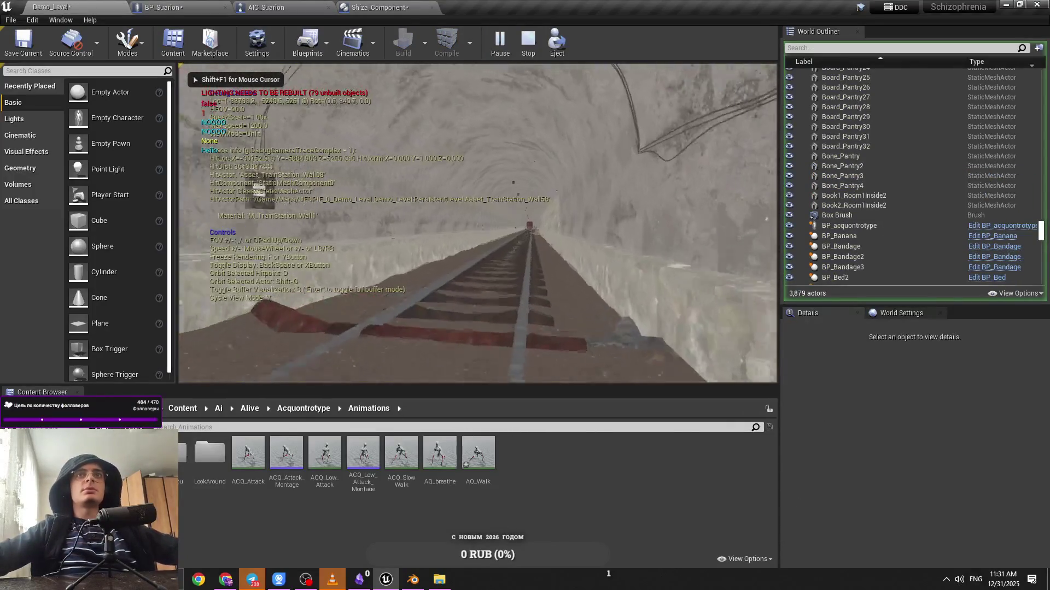
key(w)
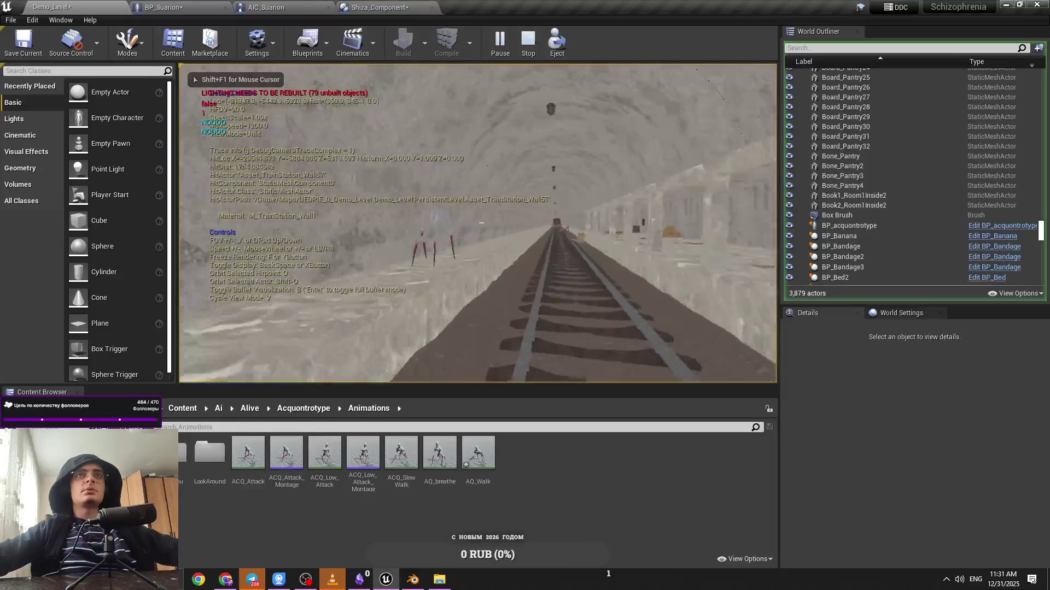
key(w)
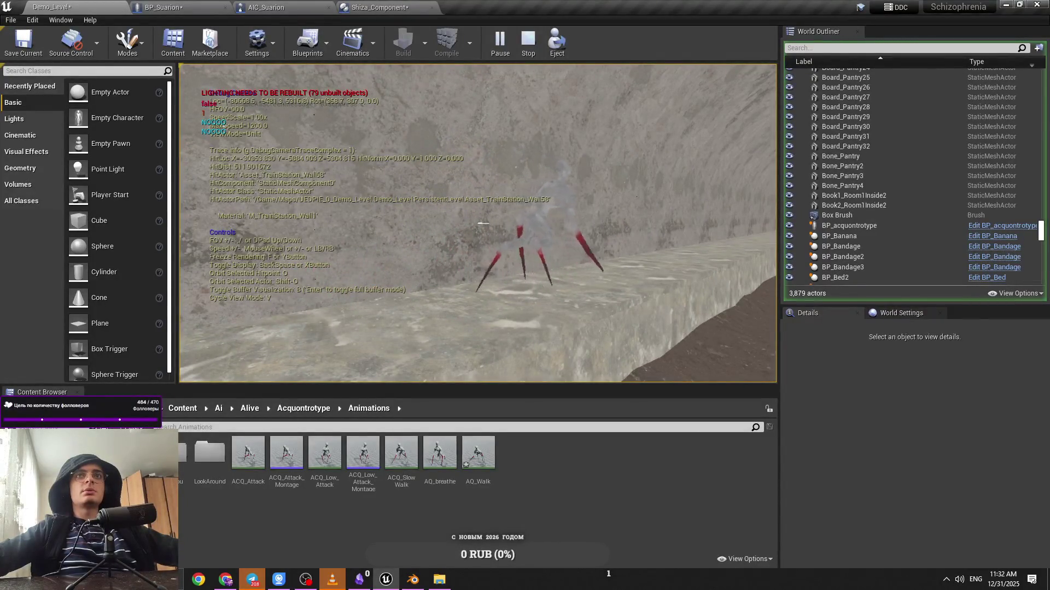
key(w)
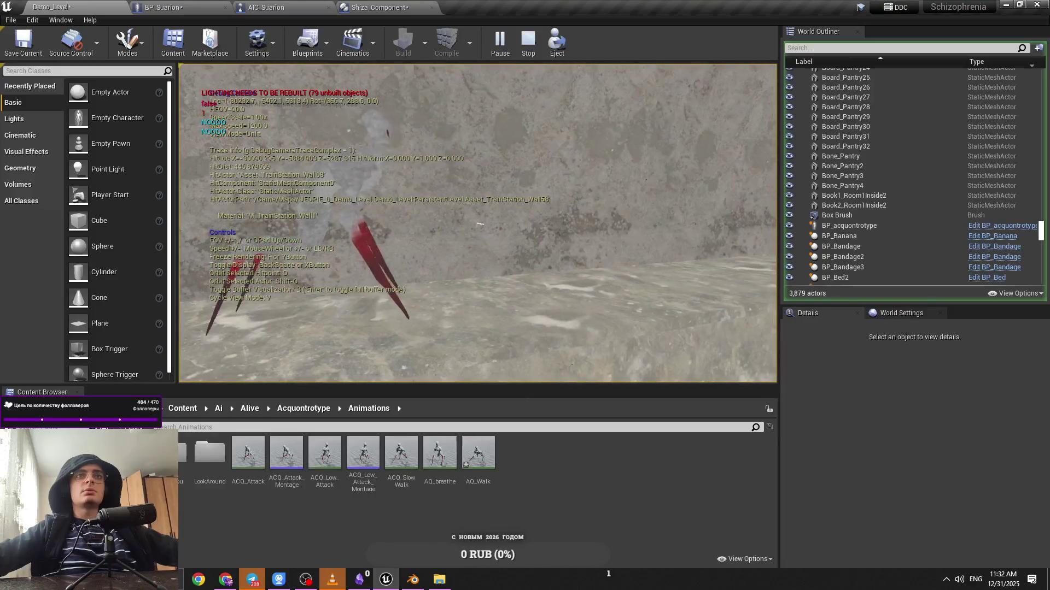
key(s)
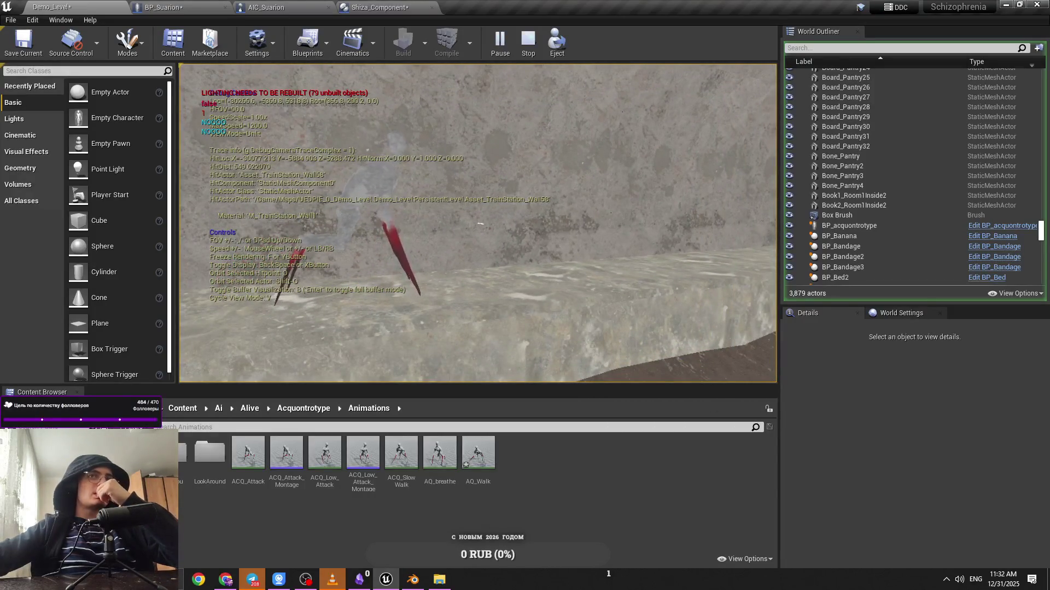
key(a)
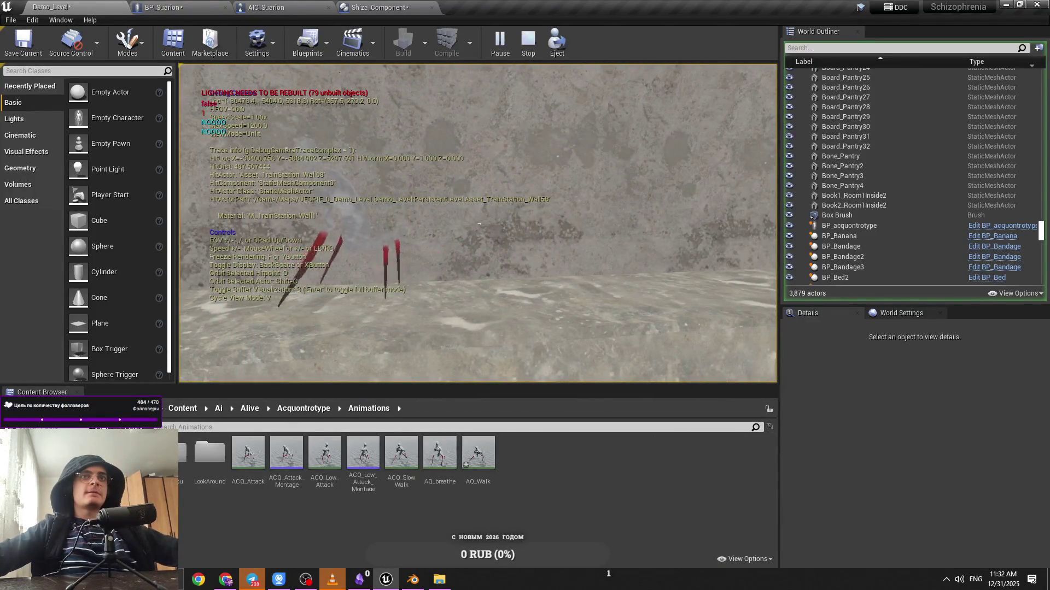
key(Escape)
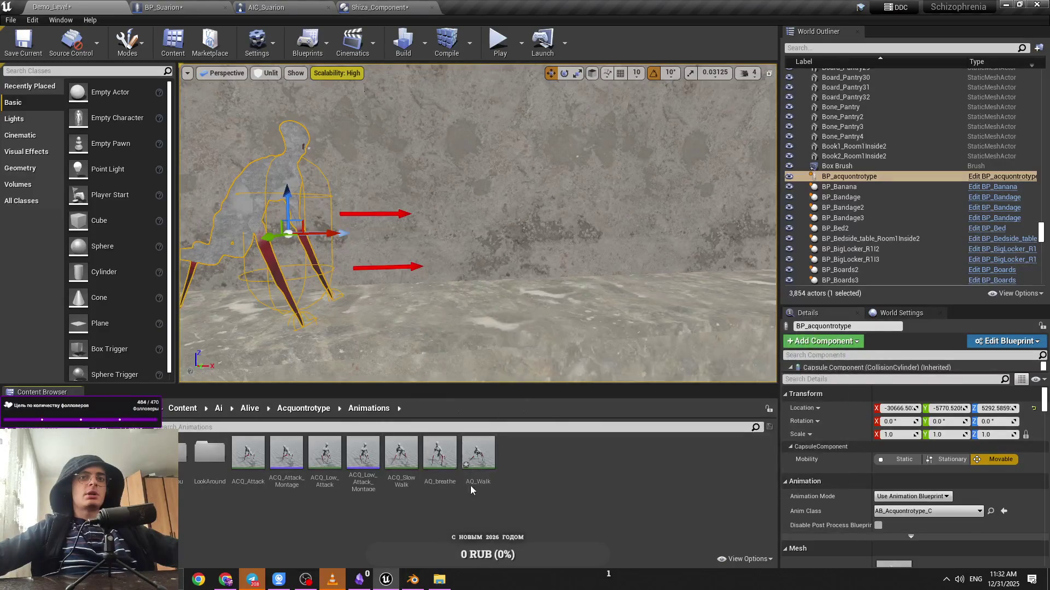
Open the ACQ_SlowWalk animation, then go back to Demo_Level
click(410, 478)
double_click(411, 478)
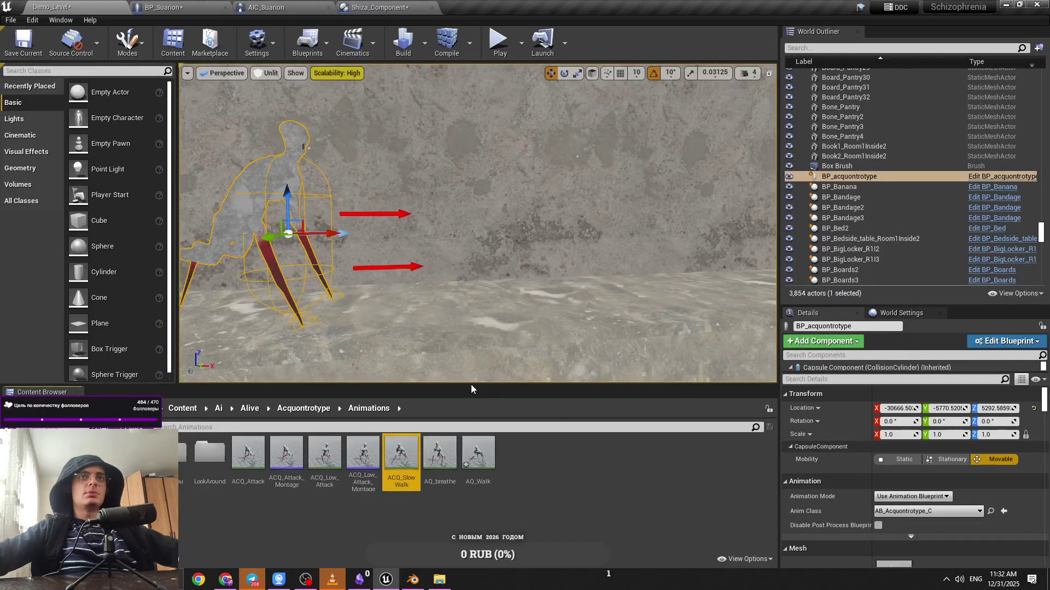
key(super+d)
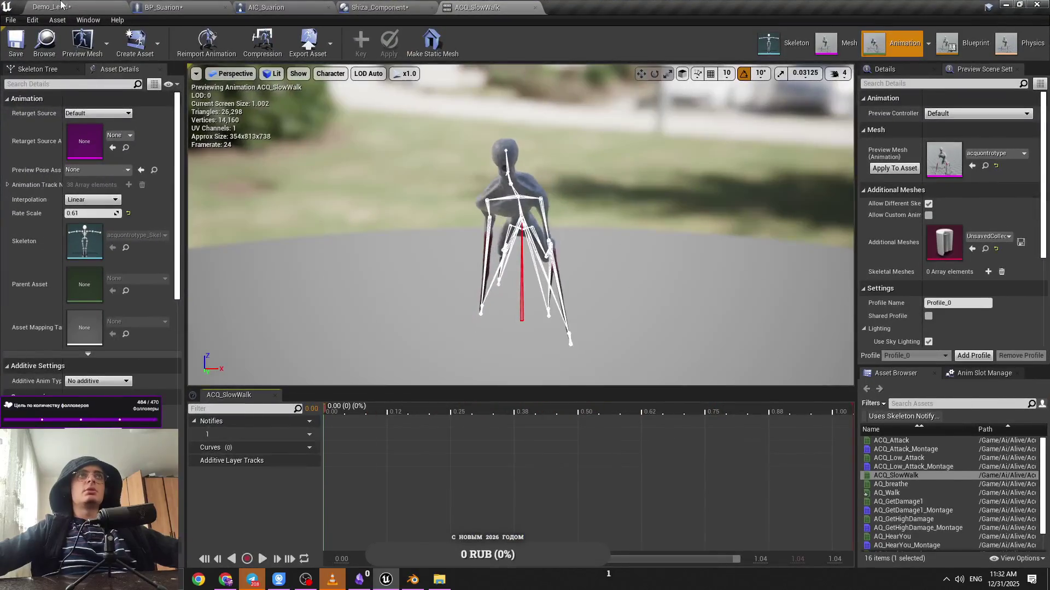
click(61, 4)
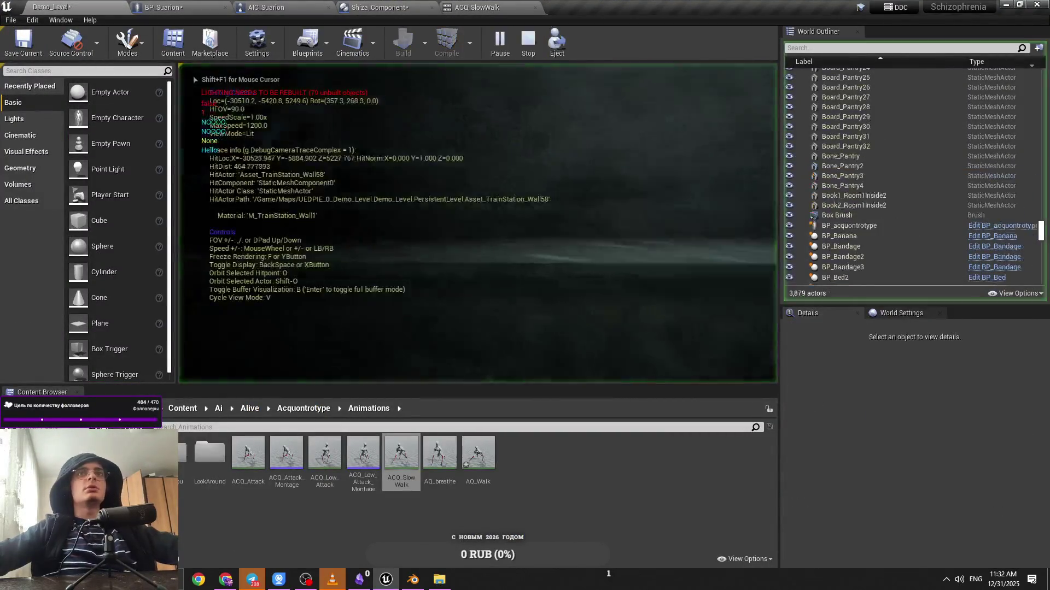
Run another play test, turning the debug camera to look down the tunnel
key(semicolon)
key(v)
click(192, 76)
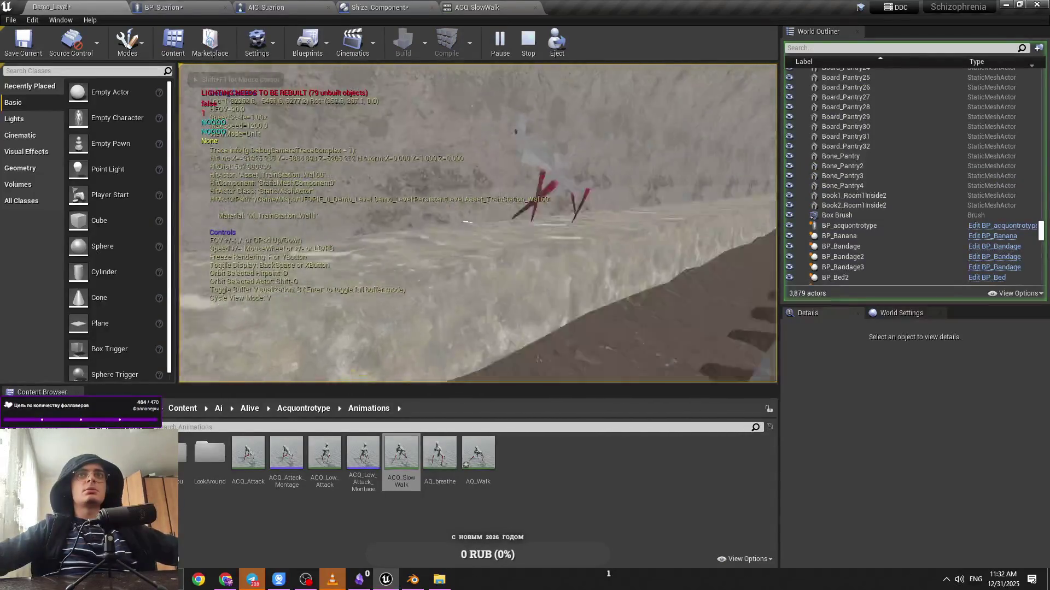
key(s)
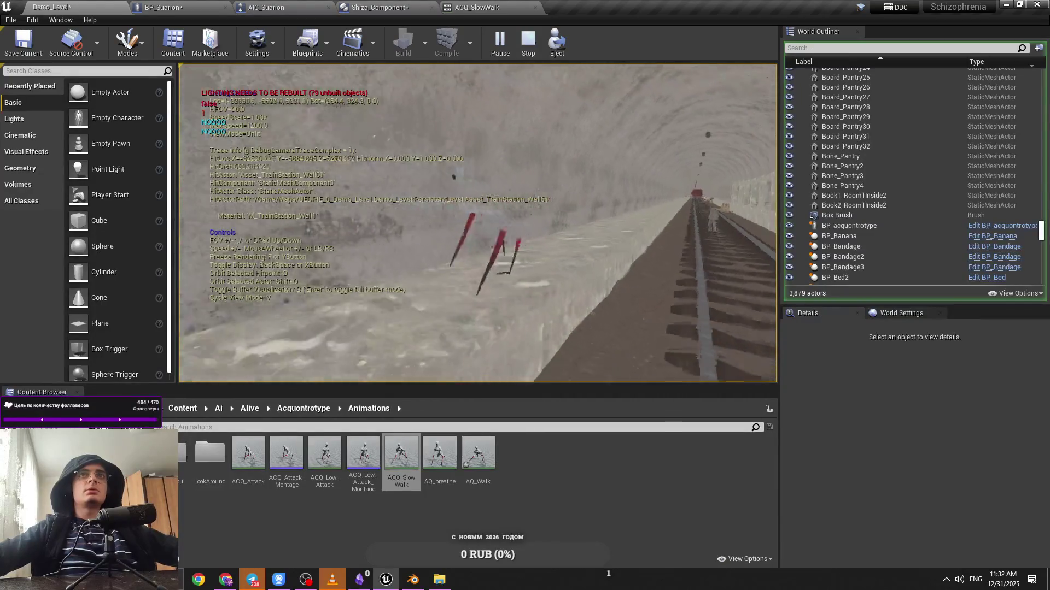
click(456, 234)
key(Escape)
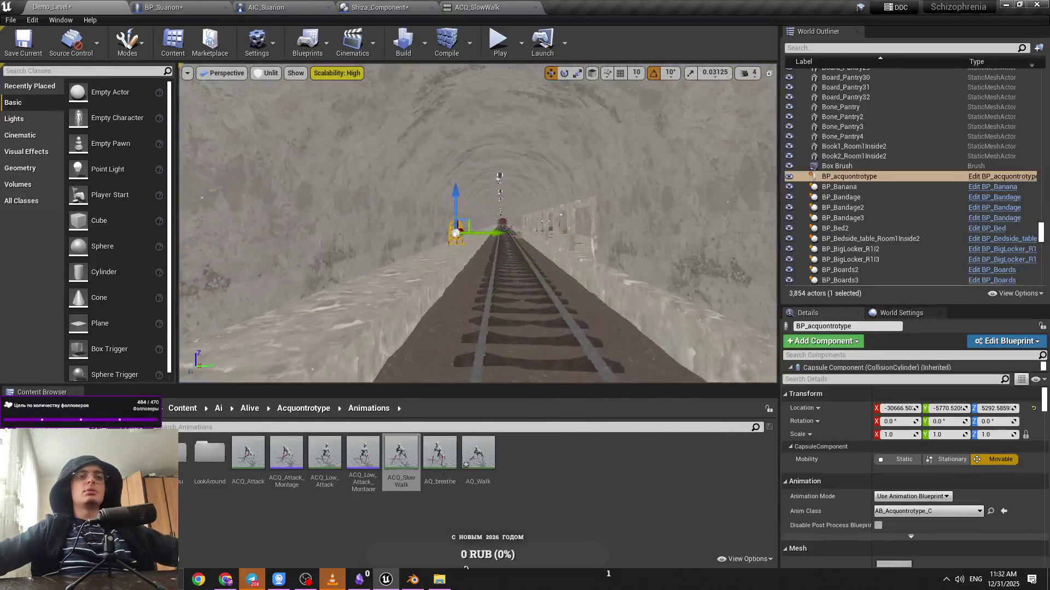
Open the Animations folder on disk and browse to it from Blender's File > Open
click(439, 580)
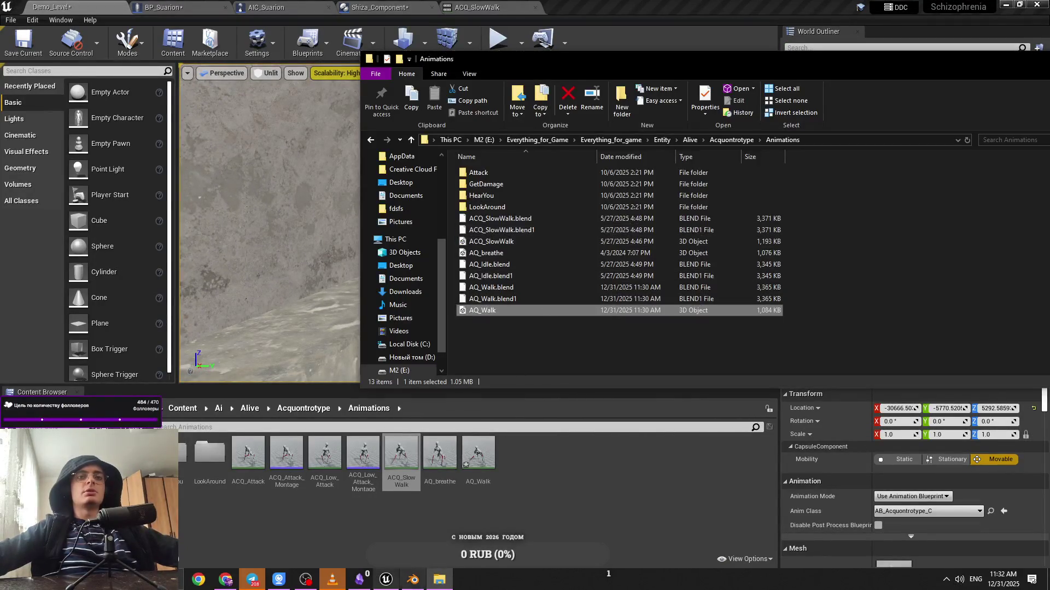
key(alt+Tab)
click(24, 20)
click(38, 45)
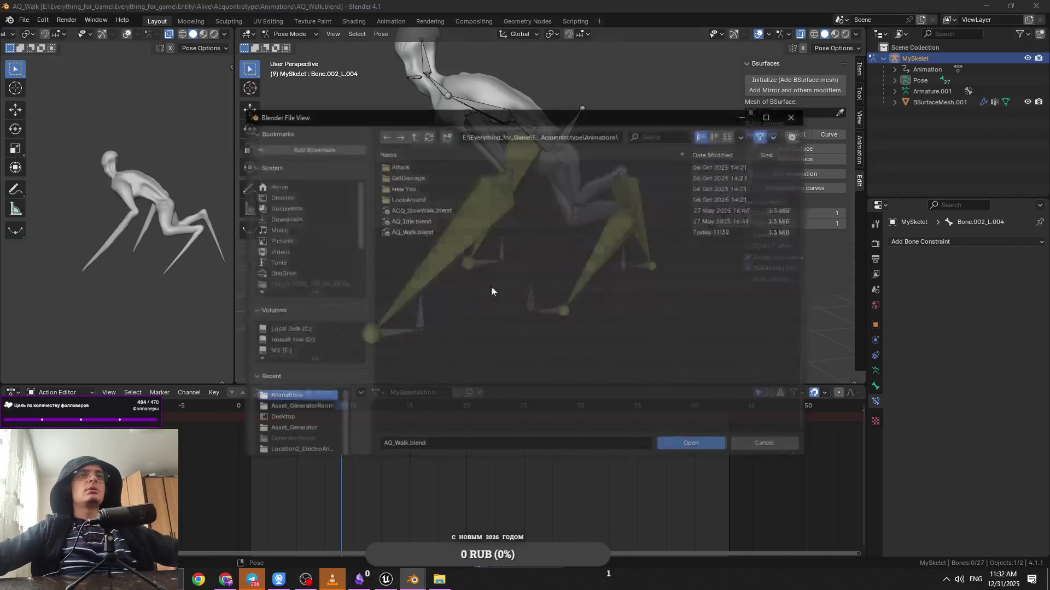
Open ACQ_SlowWalk.blend, unhide the skeleton, select a leg bone and rewind to frame 1
click(455, 213)
double_click(455, 212)
mouse_move(543, 311)
mouse_down()
mouse_move(609, 247)
mouse_move(555, 237)
mouse_up()
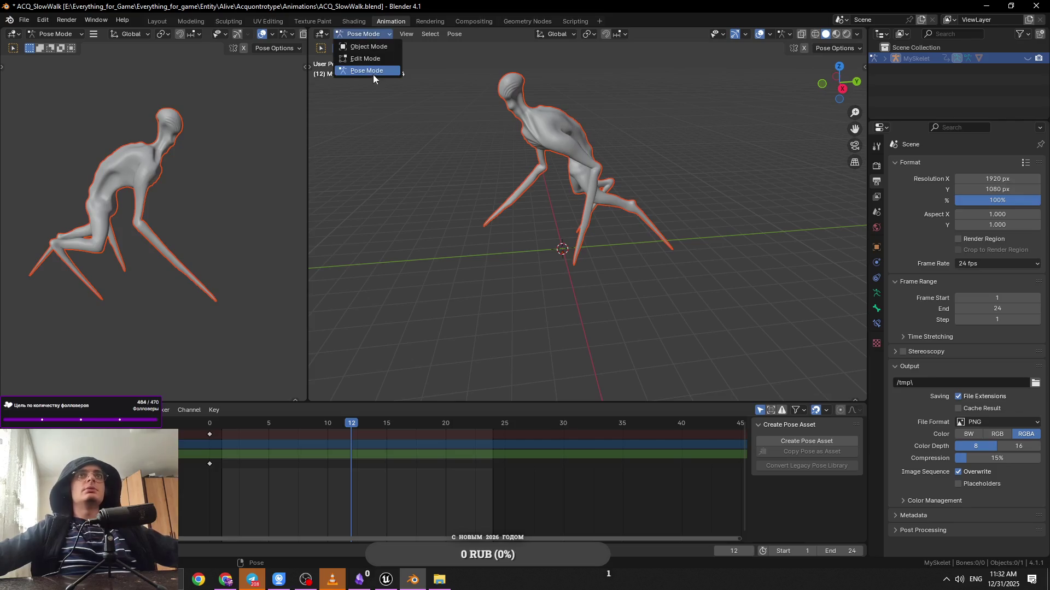
click(1027, 58)
click(601, 259)
scroll(602, 295, up, 3)
mouse_move(340, 422)
mouse_down()
mouse_move(191, 422)
mouse_move(354, 432)
mouse_move(260, 424)
mouse_up()
Change the interpolation of the frame 13 keys and preview the walk
click(363, 435)
right_click(348, 486)
mouse_move(345, 435)
click(415, 462)
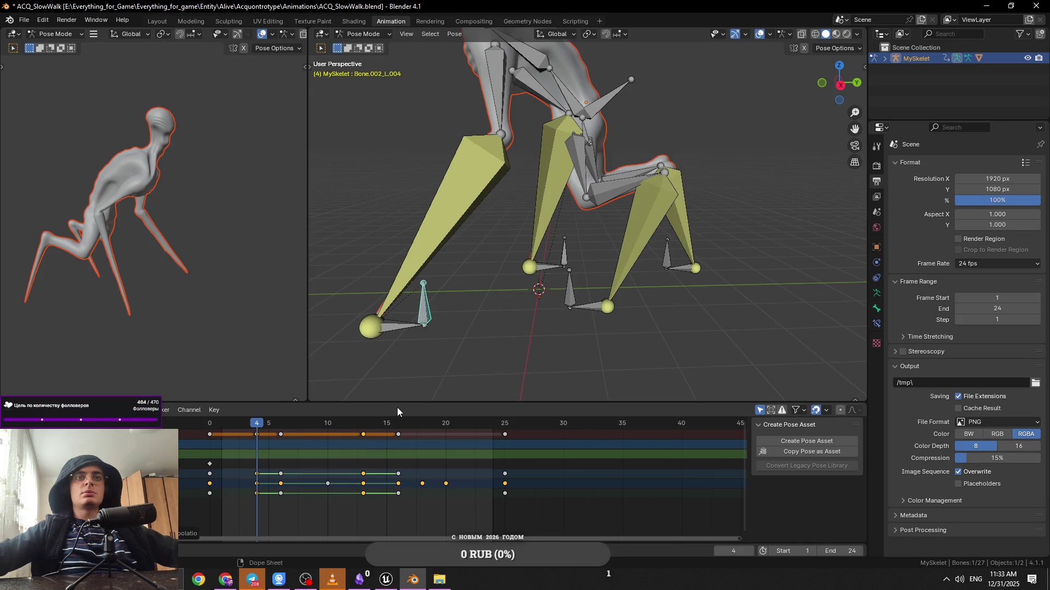
key(space)
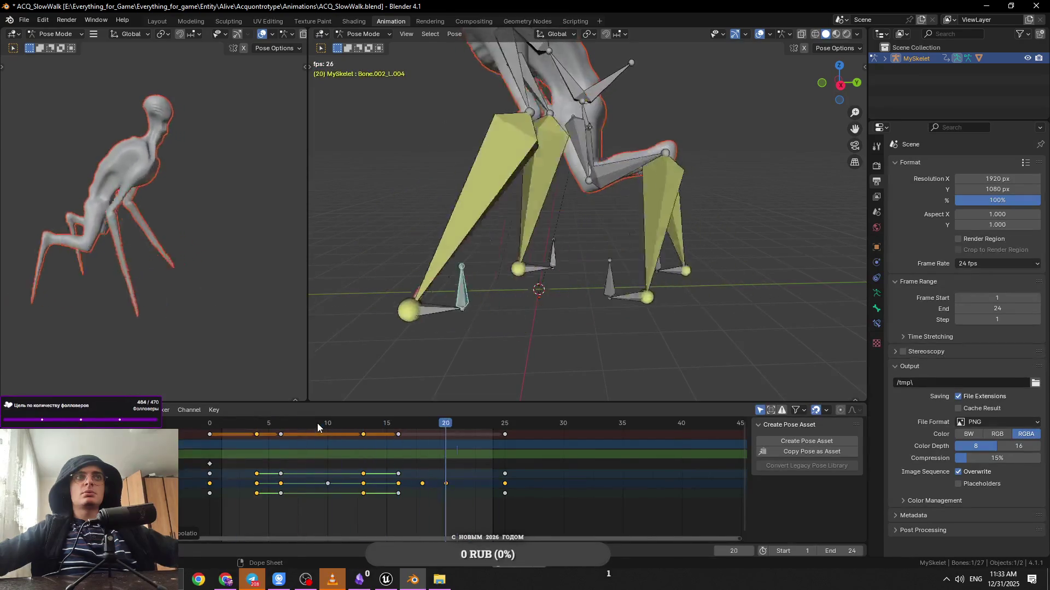
key(space)
Scrub through the walk and select the frame 13 keys of Bone.002_R.004
click(253, 430)
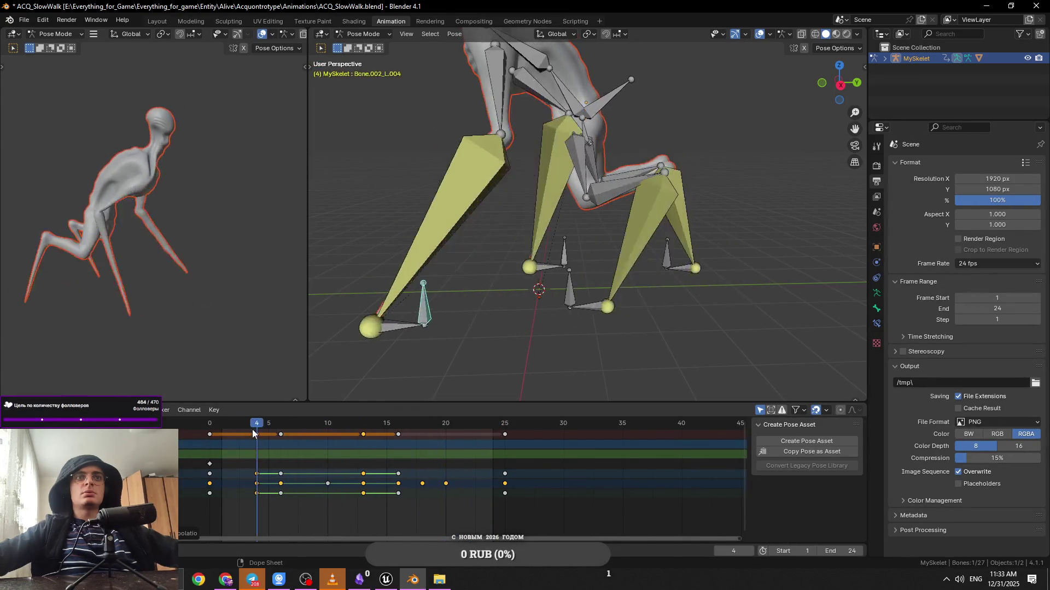
drag(317, 425, 506, 442)
click(582, 266)
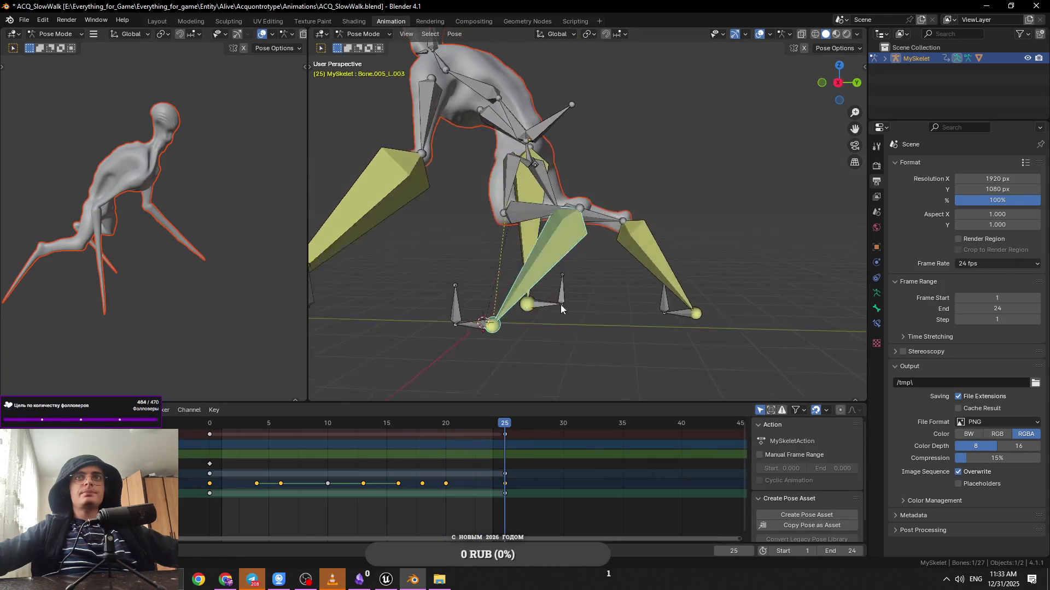
mouse_move(268, 424)
mouse_down()
mouse_move(211, 424)
mouse_move(375, 432)
mouse_move(259, 435)
mouse_up()
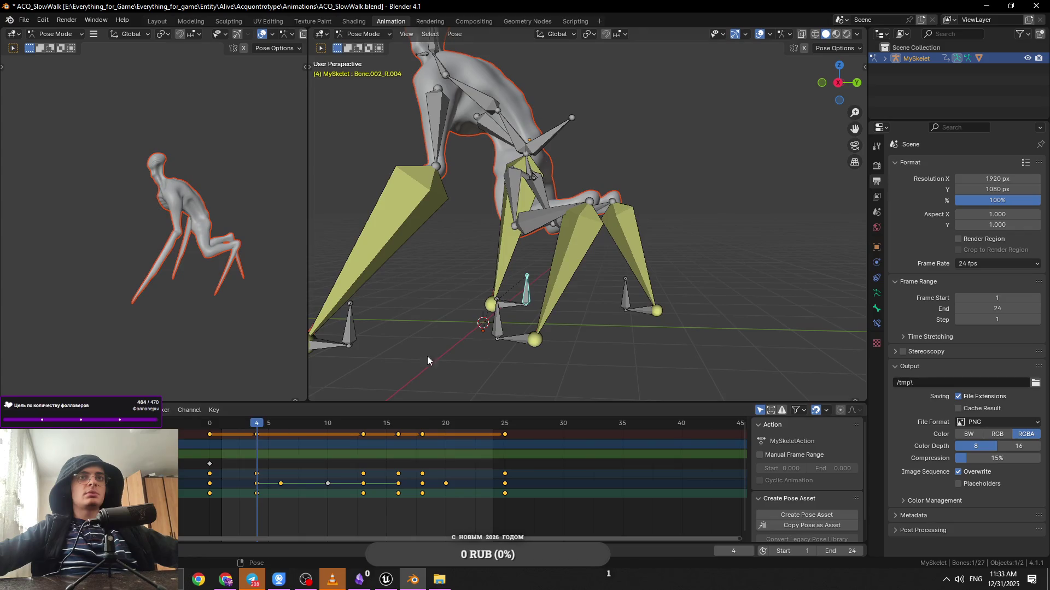
drag(268, 420, 490, 430)
click(405, 291)
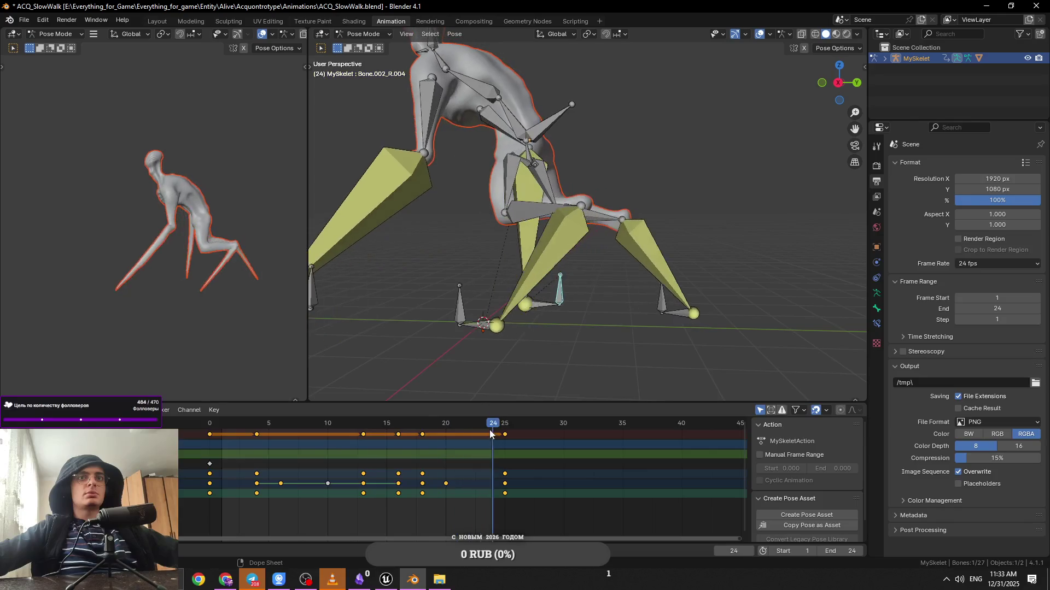
click(366, 435)
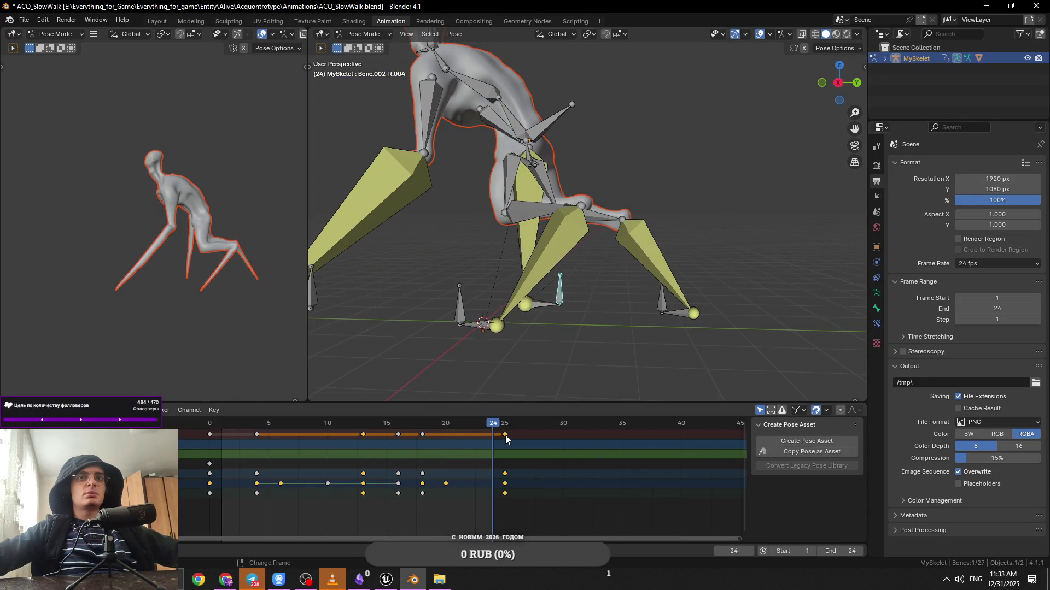
Set the selected leg keys to Linear interpolation and replay from frame 3
right_click(505, 435)
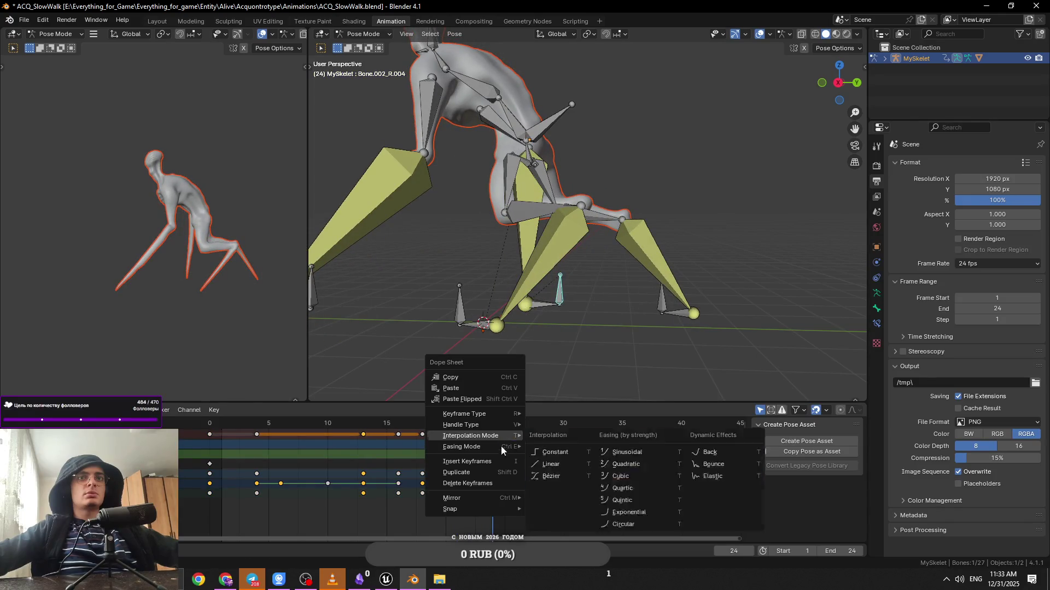
click(559, 462)
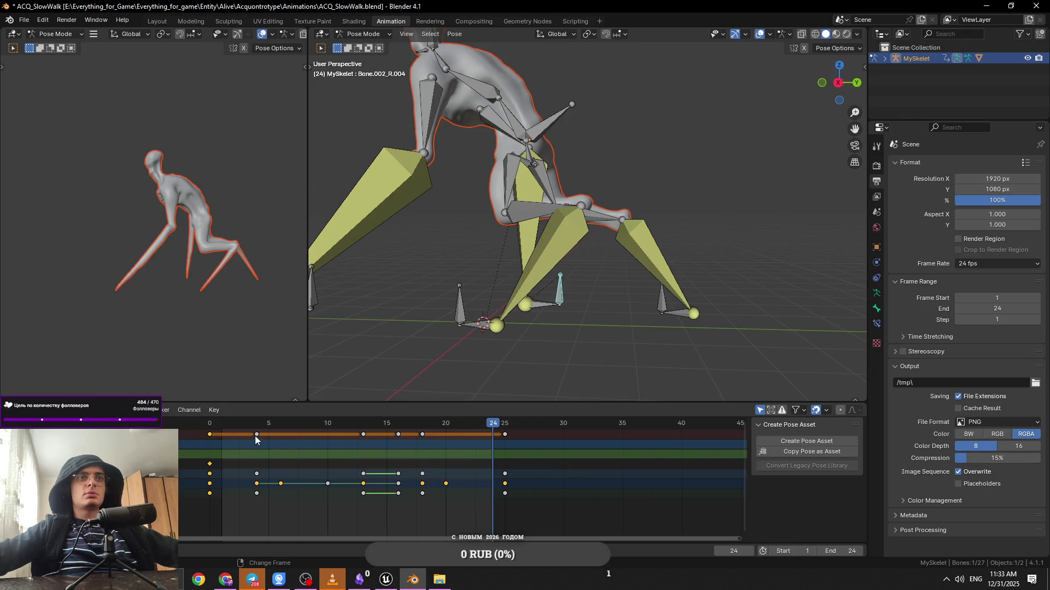
mouse_move(218, 423)
mouse_down()
mouse_move(248, 422)
mouse_move(208, 427)
mouse_up()
key(space)
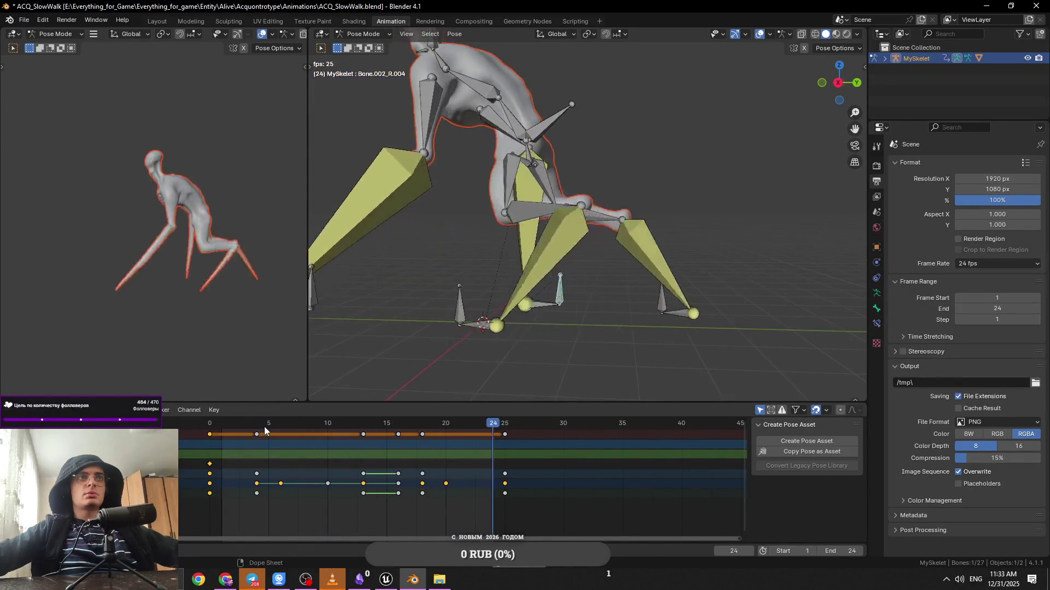
key(space)
Set the keys of foot bone Bone.005_L.005 to Constant interpolation
click(638, 328)
mouse_move(386, 422)
mouse_down()
mouse_move(205, 428)
mouse_move(344, 434)
mouse_up()
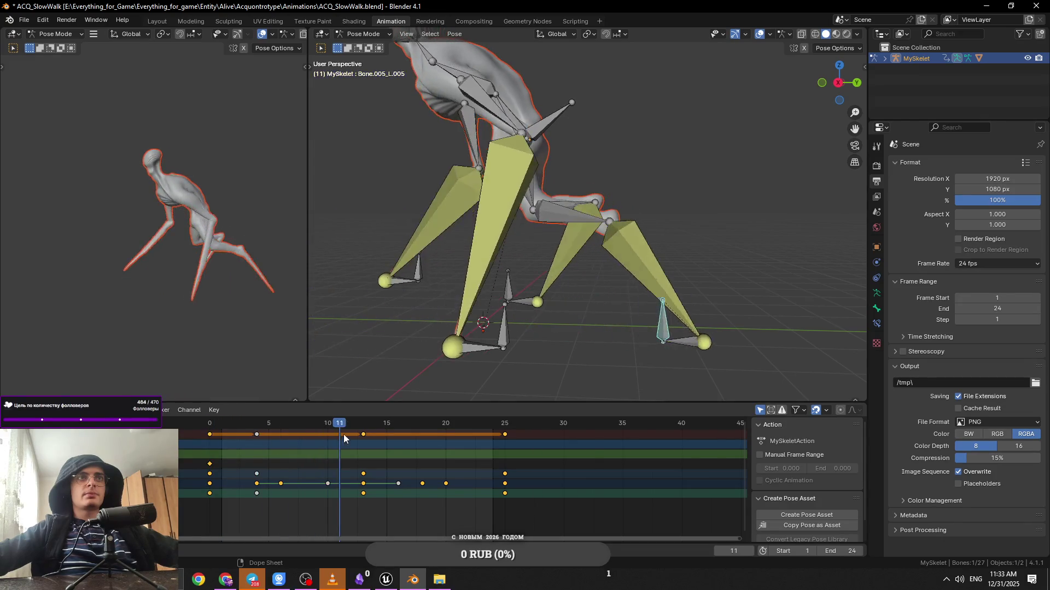
drag(230, 435, 210, 435)
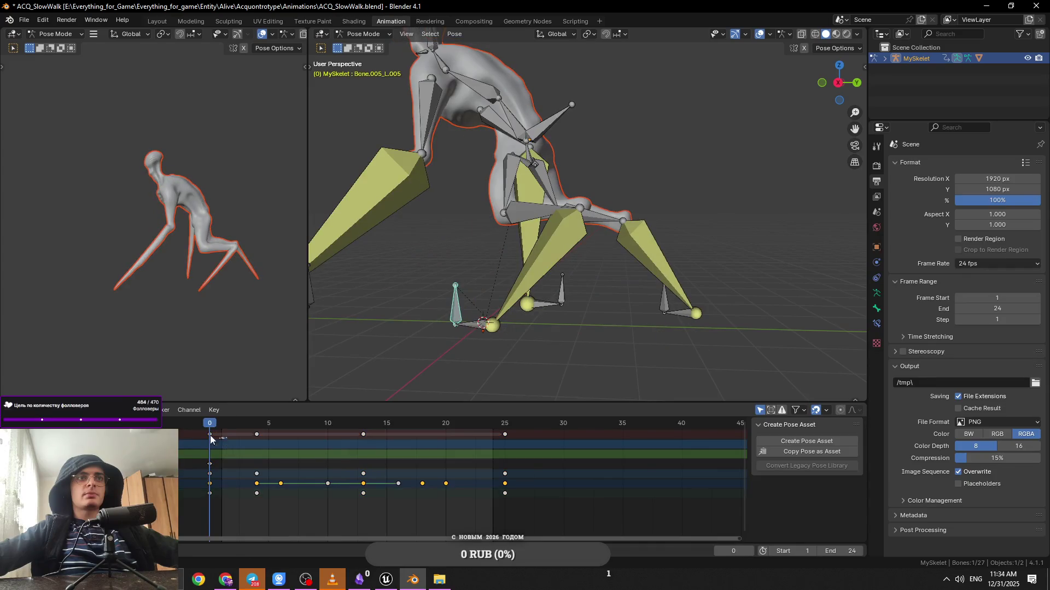
right_click(368, 437)
mouse_move(365, 440)
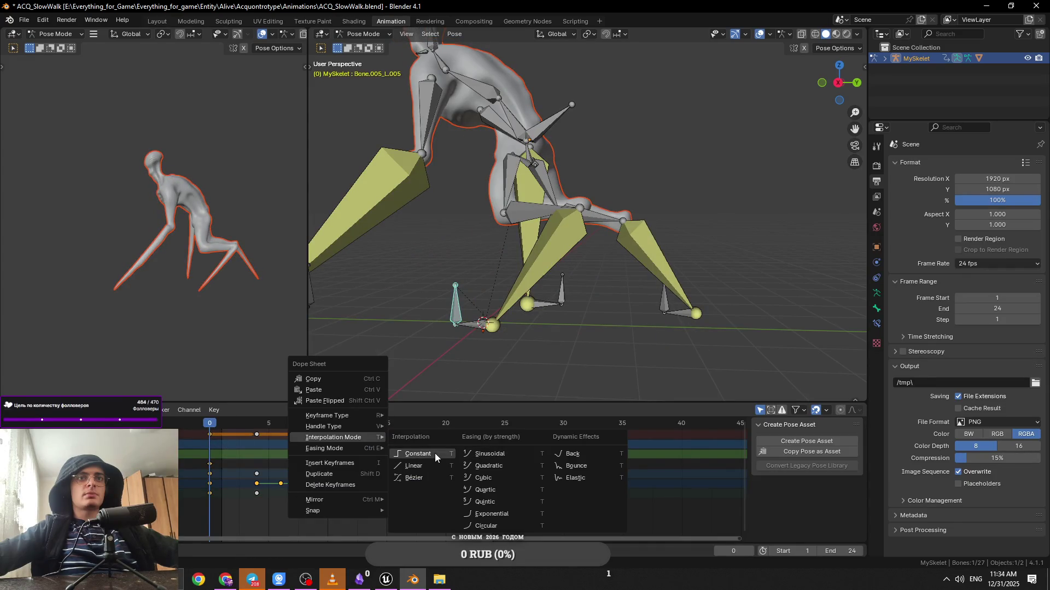
click(435, 454)
Preview the walk from frame 7 and select all keyframes back at frame 0
click(382, 451)
mouse_move(224, 444)
mouse_down()
mouse_move(274, 428)
mouse_move(209, 431)
mouse_move(287, 434)
mouse_move(240, 438)
mouse_up()
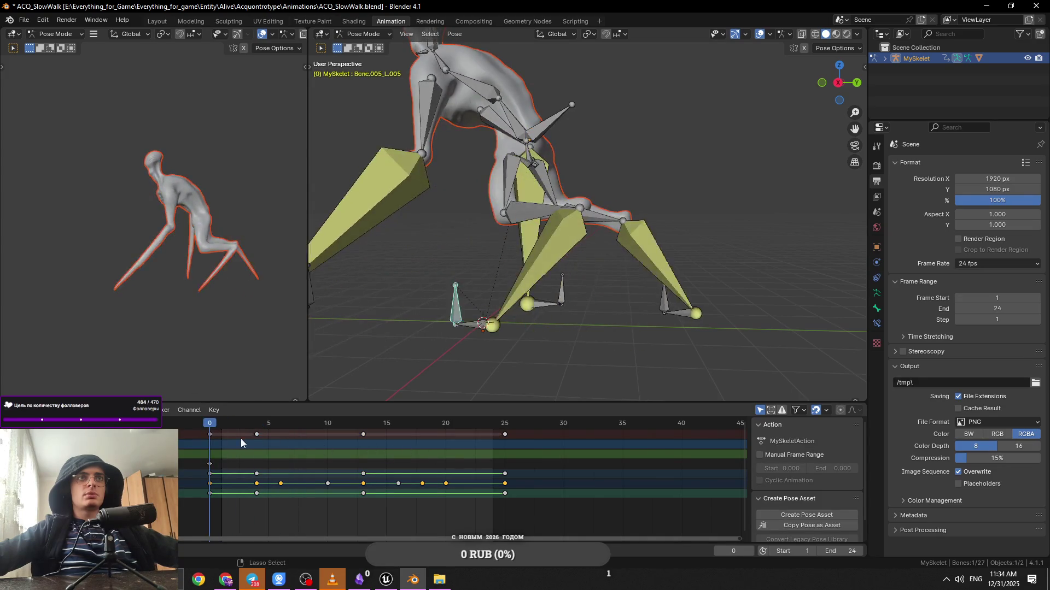
key(space)
key(space)
click(237, 437)
key(shift+Left)
key(space)
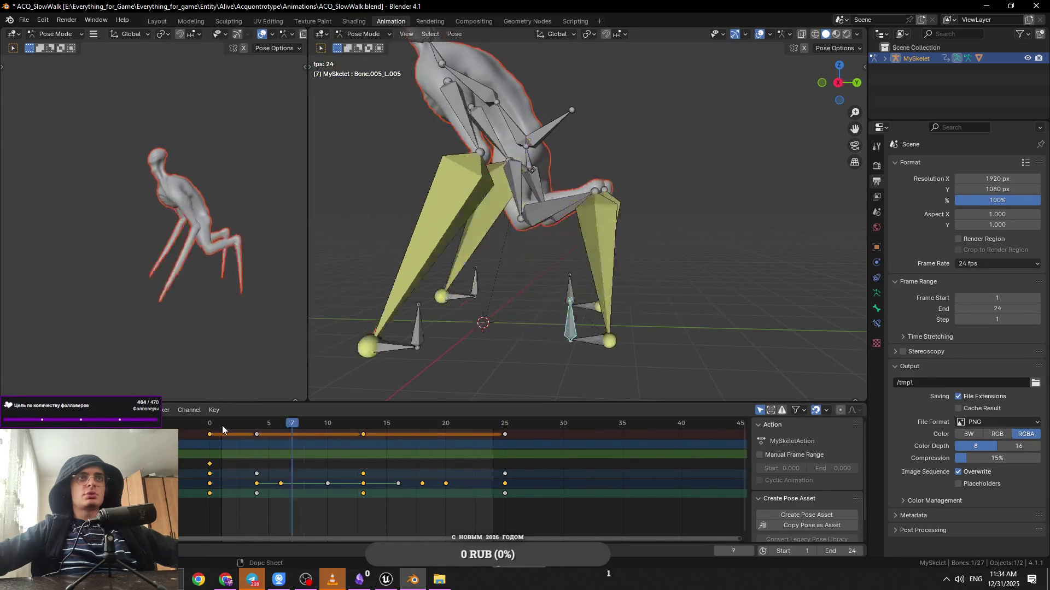
key(Escape)
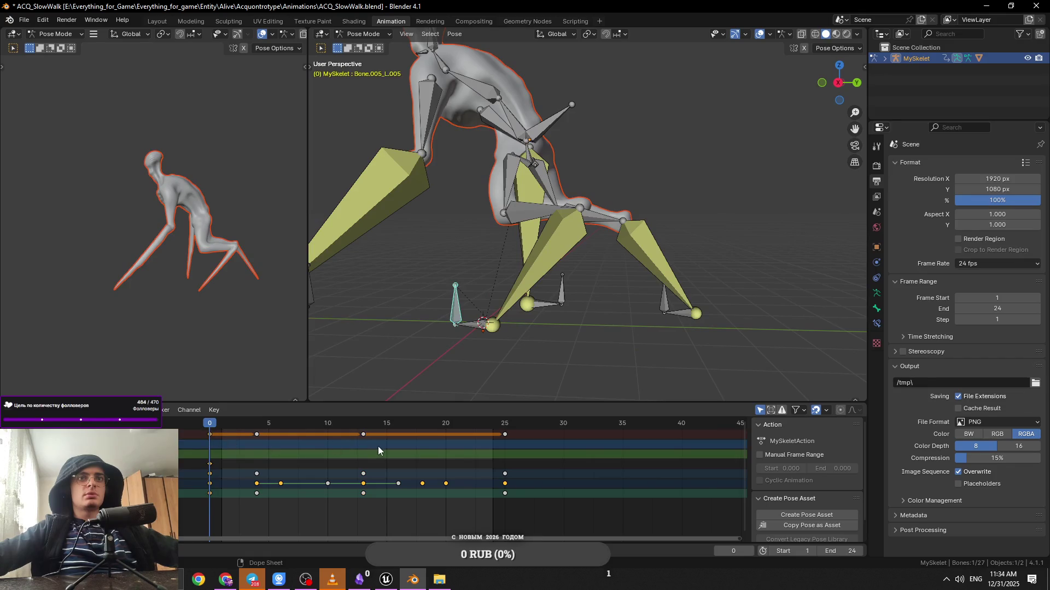
Change the interpolation of the leg bone's summary keys and check the motion
click(379, 446)
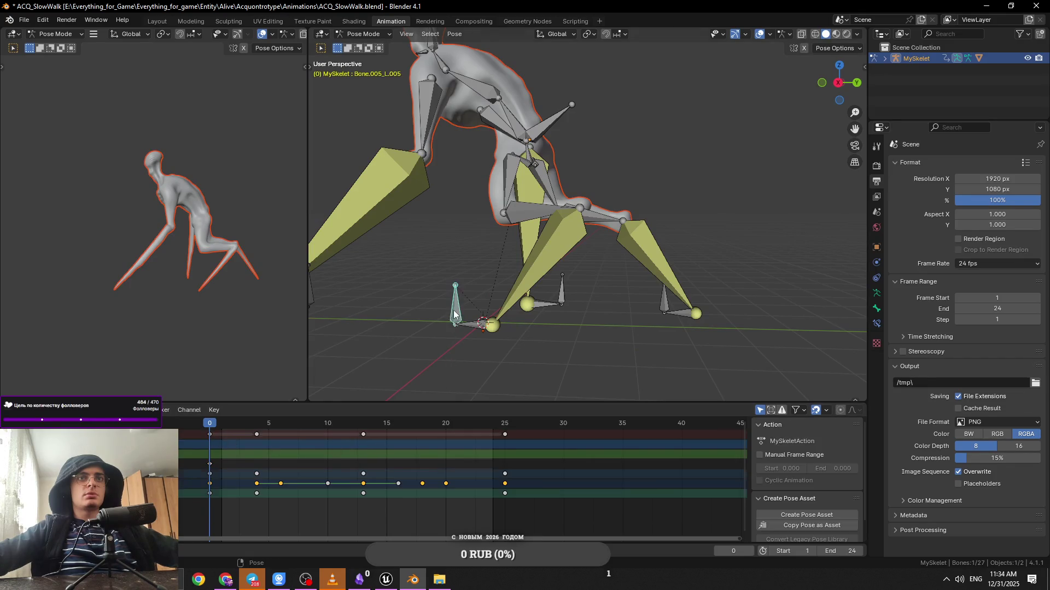
click(210, 434)
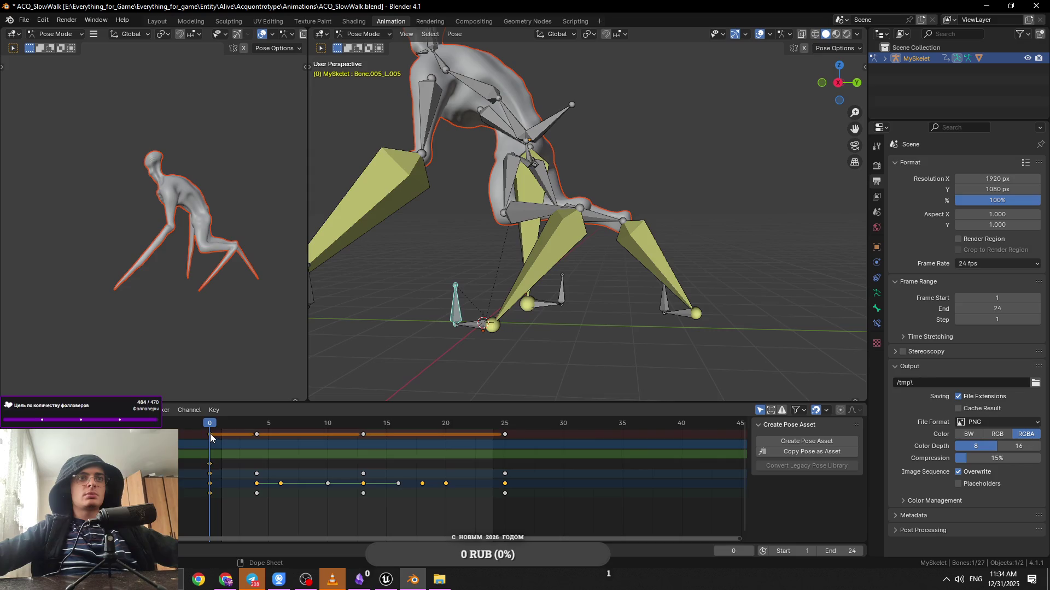
right_click(362, 434)
mouse_move(363, 434)
click(409, 462)
key(space)
key(space)
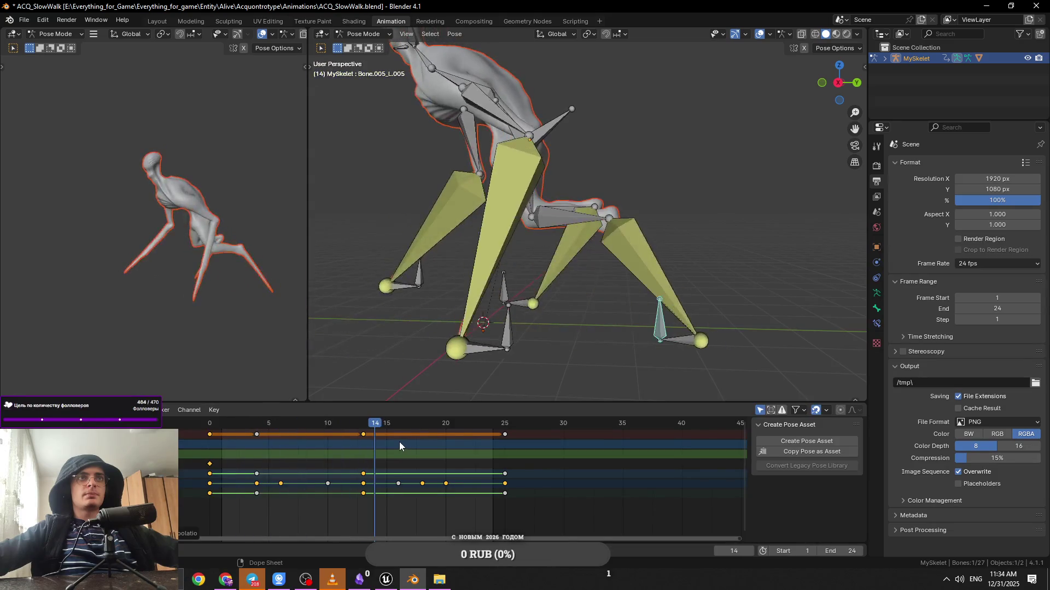
key(space)
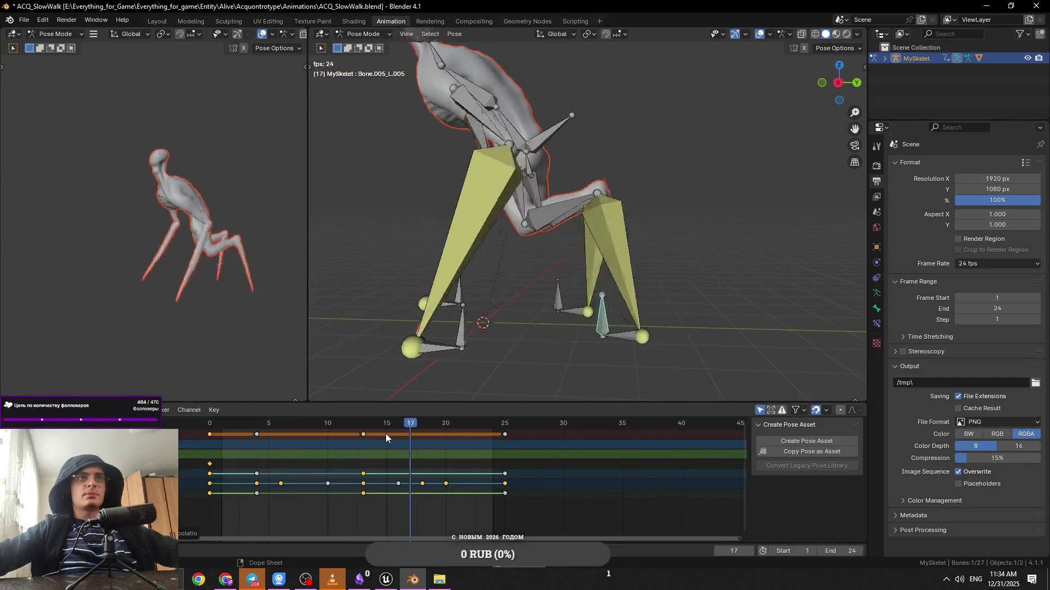
key(space)
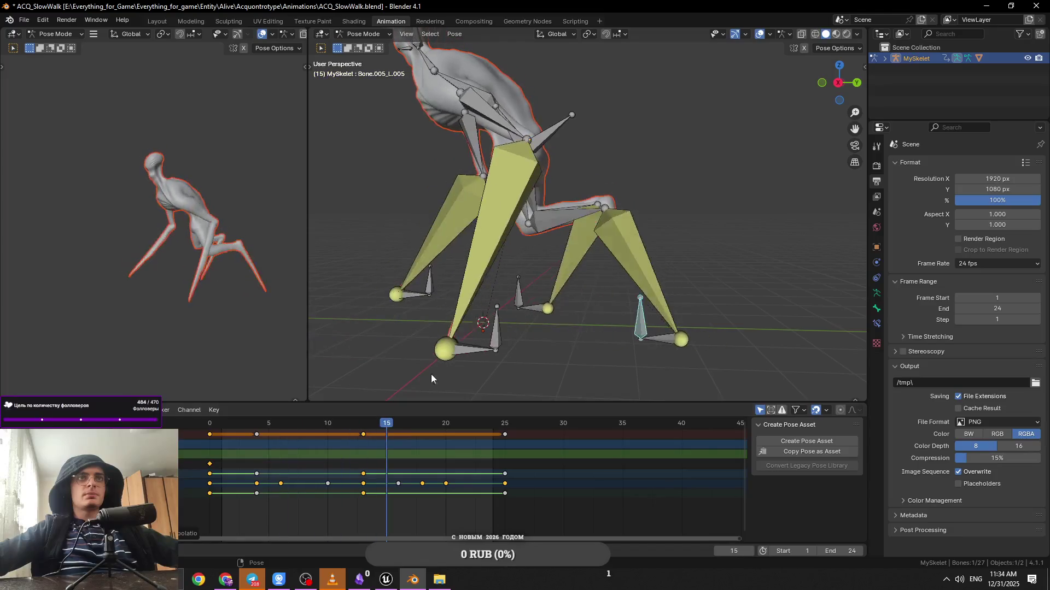
Make the right leg bone's keys Linear, play the walk, then undo the bone selection
click(510, 294)
click(210, 424)
mouse_move(191, 437)
mouse_down()
mouse_move(444, 463)
mouse_move(362, 460)
mouse_up()
right_click(507, 434)
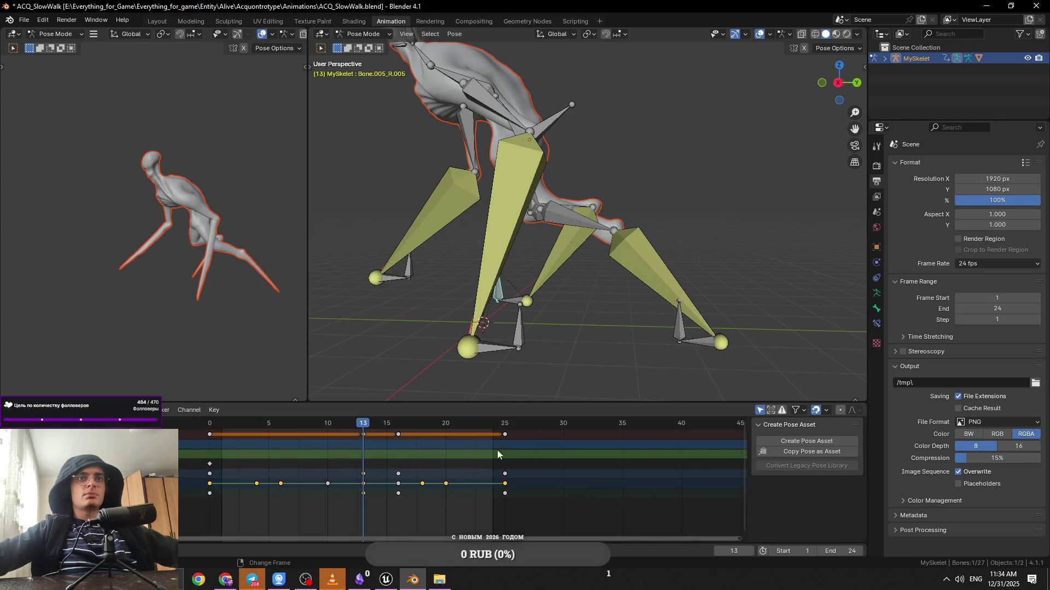
right_click(506, 434)
mouse_move(507, 434)
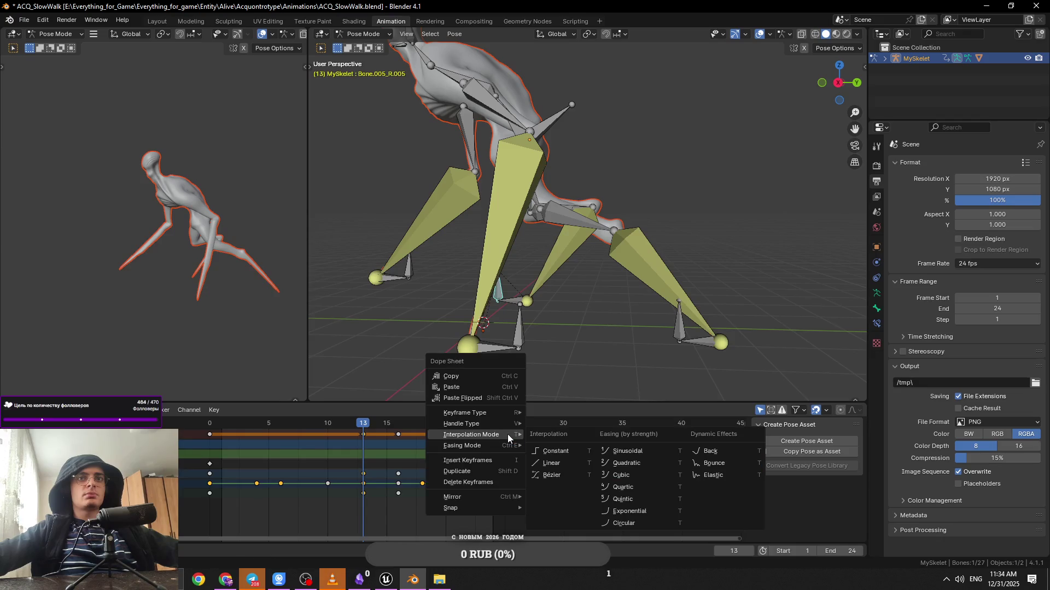
click(566, 464)
key(space)
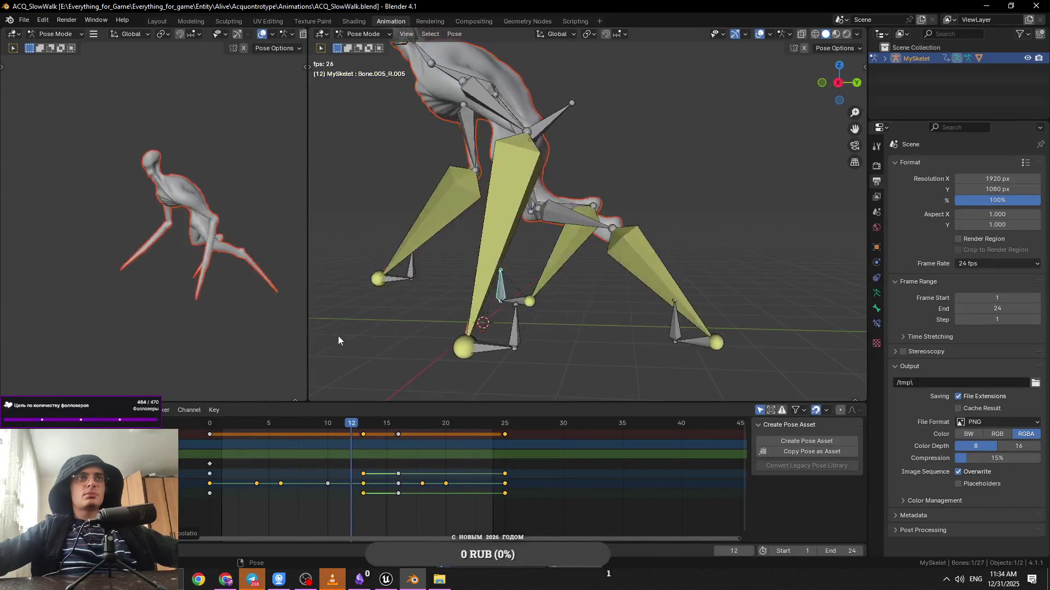
key(ctrl+z)
key(space)
key(ctrl+z)
key(ctrl+z)
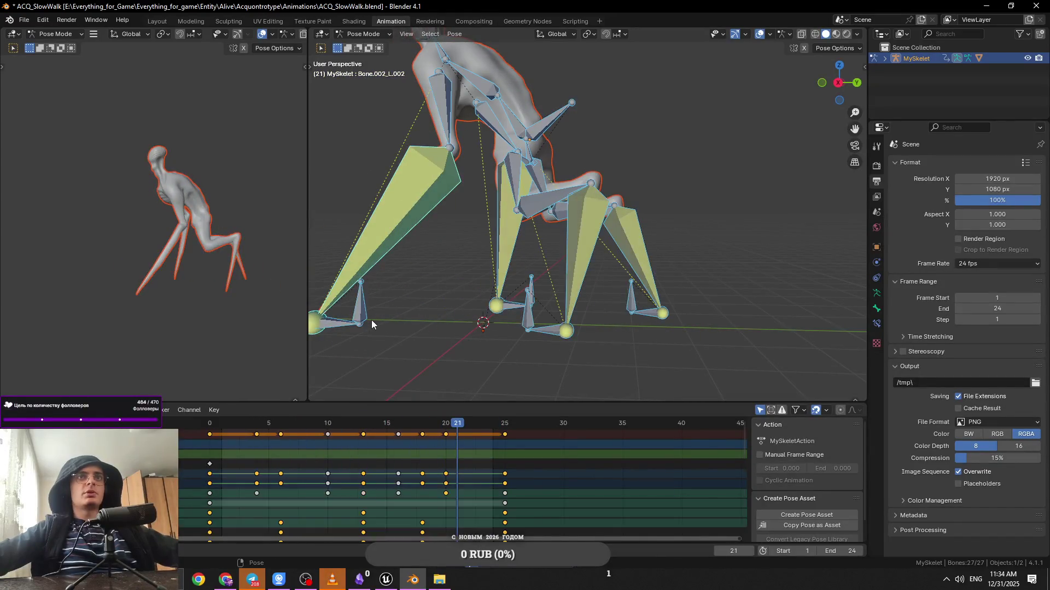
Export the slow walk to ACQ_SlowWalk.fbx in the Acquontrotype Animations folder
key(ctrl+shift+z)
key(ctrl+z)
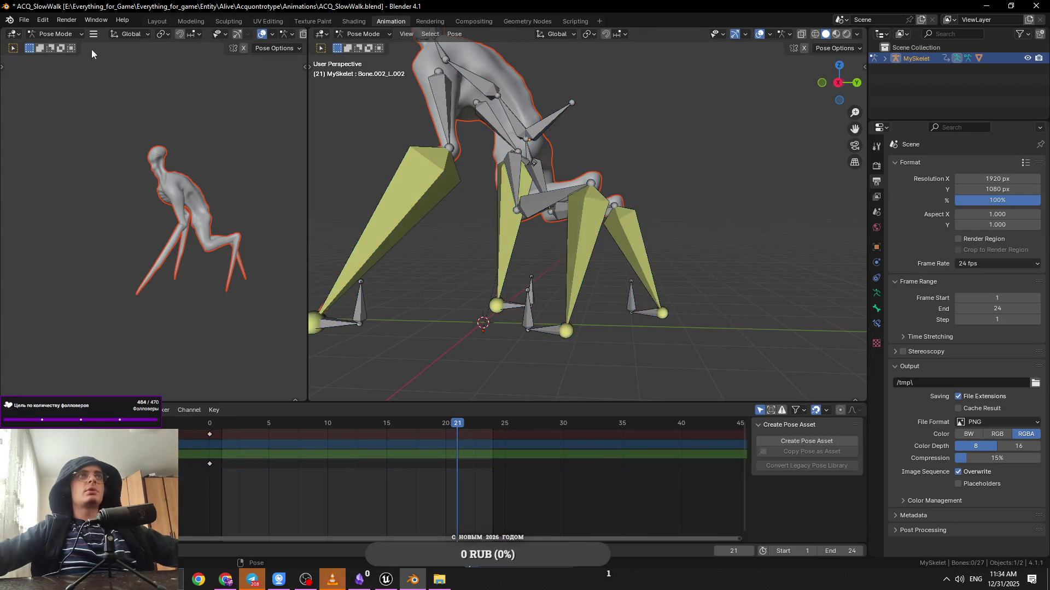
click(24, 20)
mouse_move(64, 186)
click(164, 294)
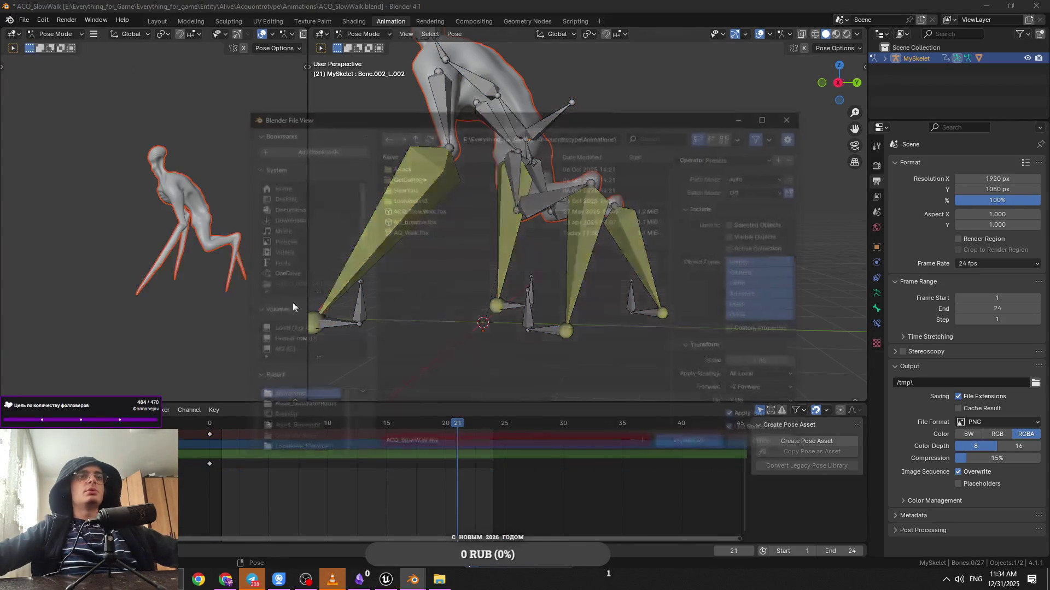
click(696, 445)
click(987, 6)
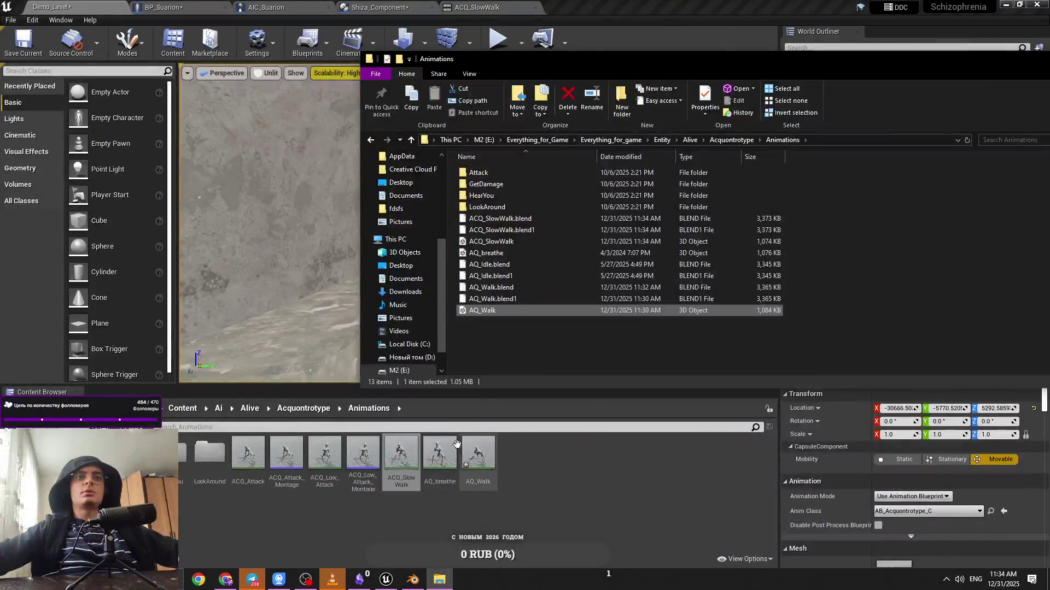
Reimport ACQ_SlowWalk from the newly exported FBX file
click(519, 240)
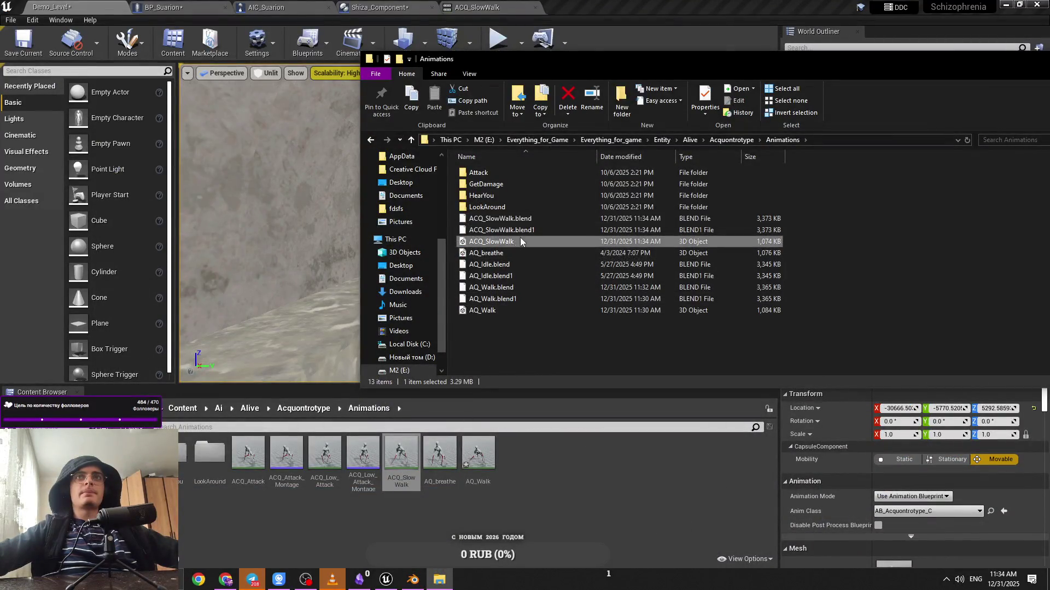
drag(537, 271, 542, 276)
right_click(899, 300)
key(Escape)
click(577, 490)
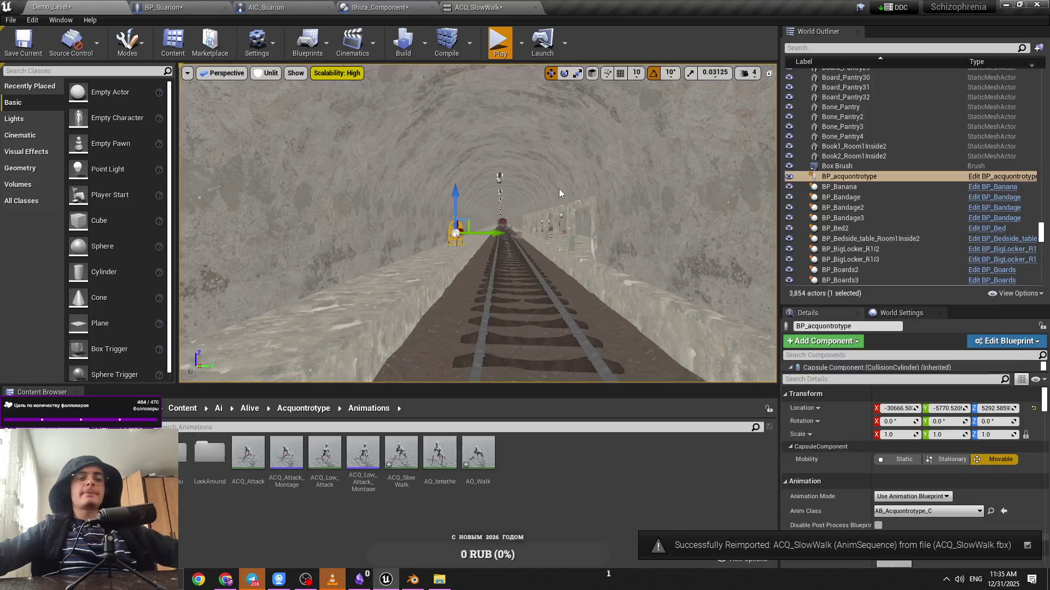
Play-test the level, flying the debug camera after the walking creature
key(alt+p)
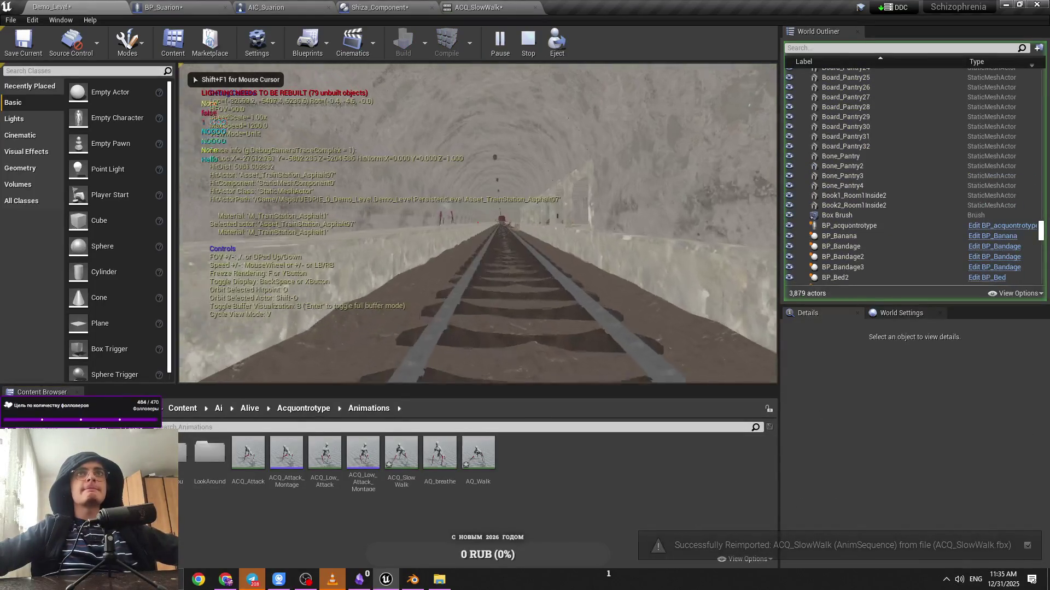
key(w)
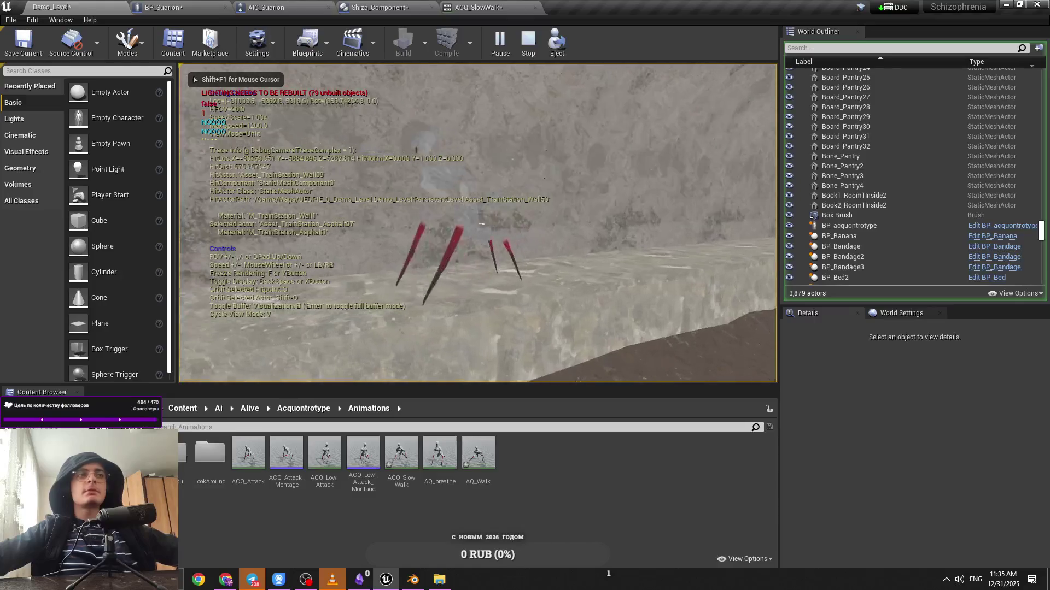
key(w)
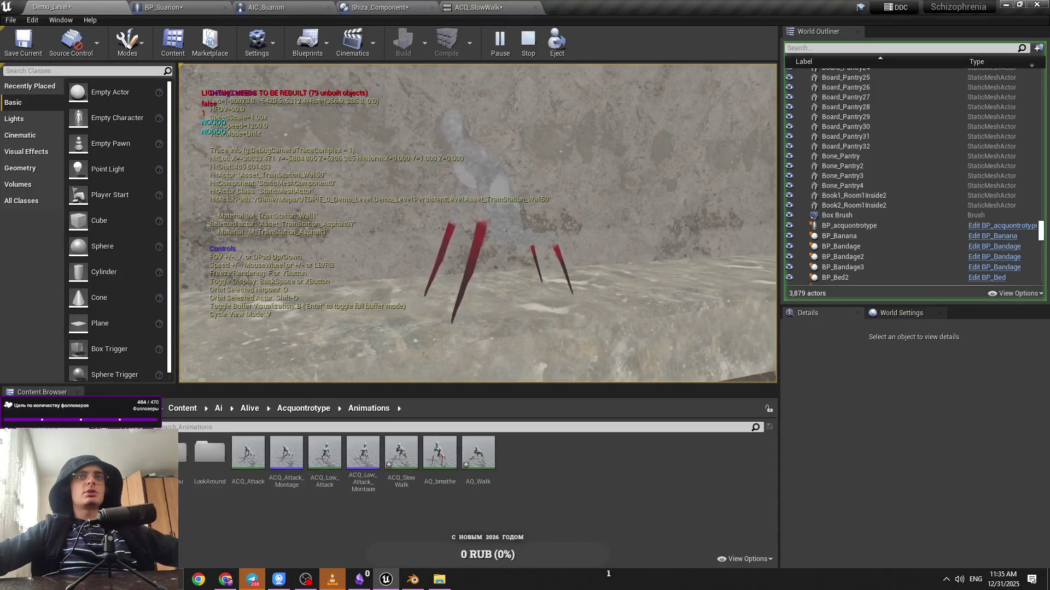
key(w)
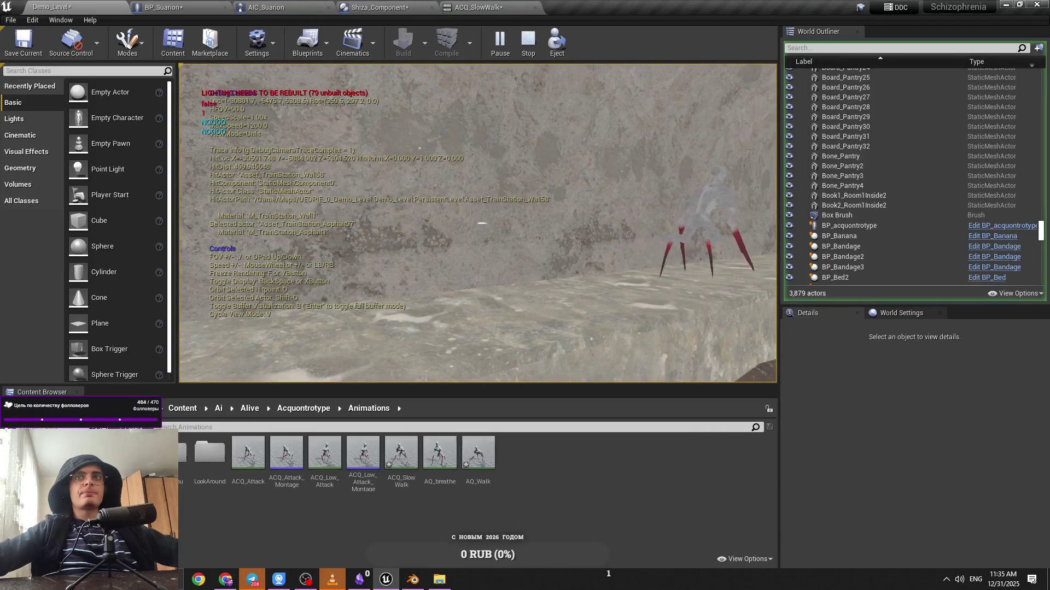
key(Escape)
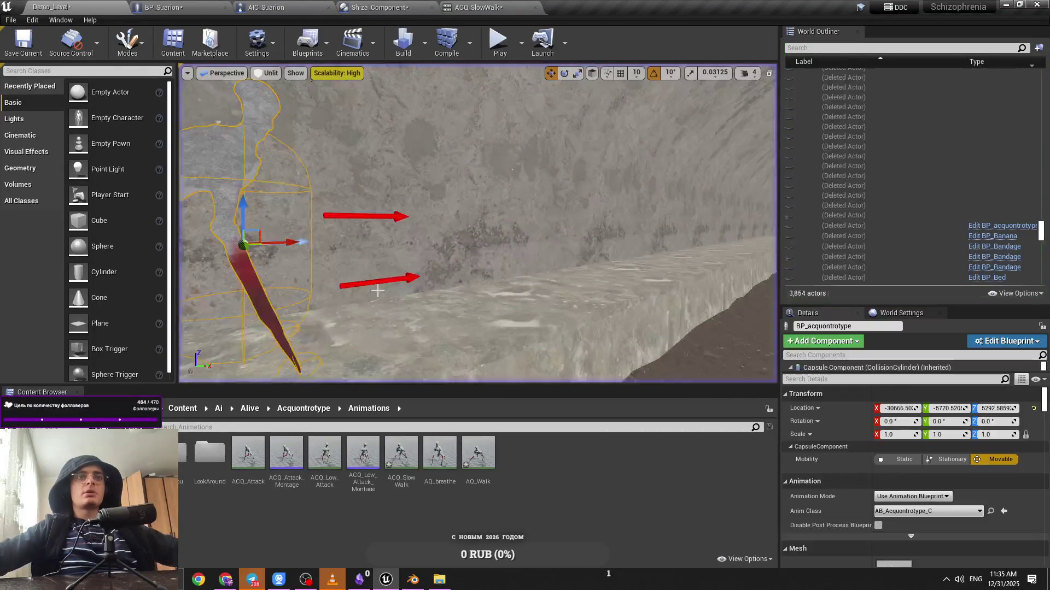
click(412, 580)
Replay the slow walk with the Bone.002_L.004 leg bone selected
key(space)
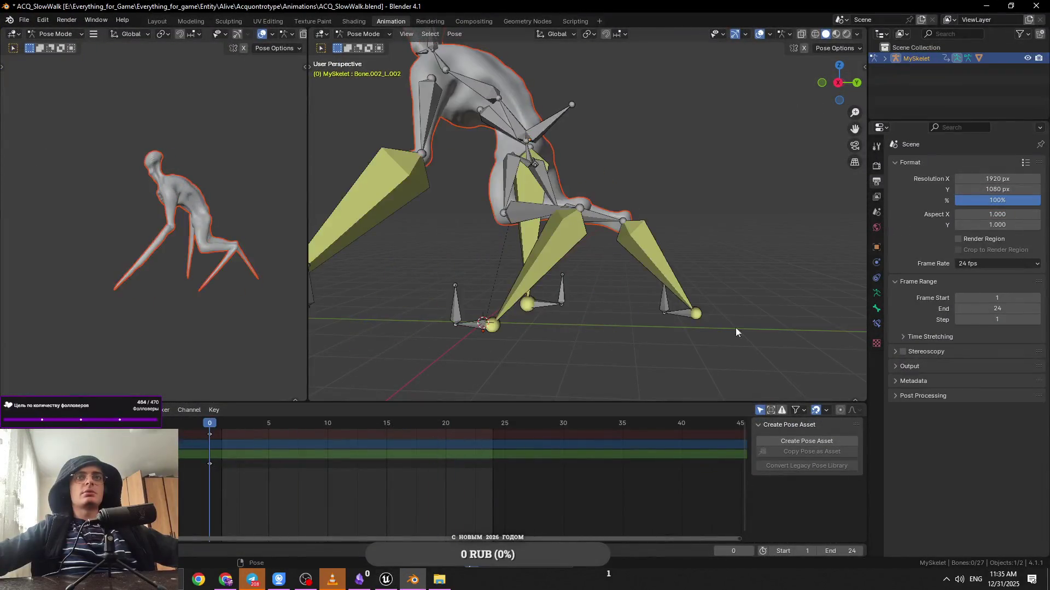
key(a)
key(space)
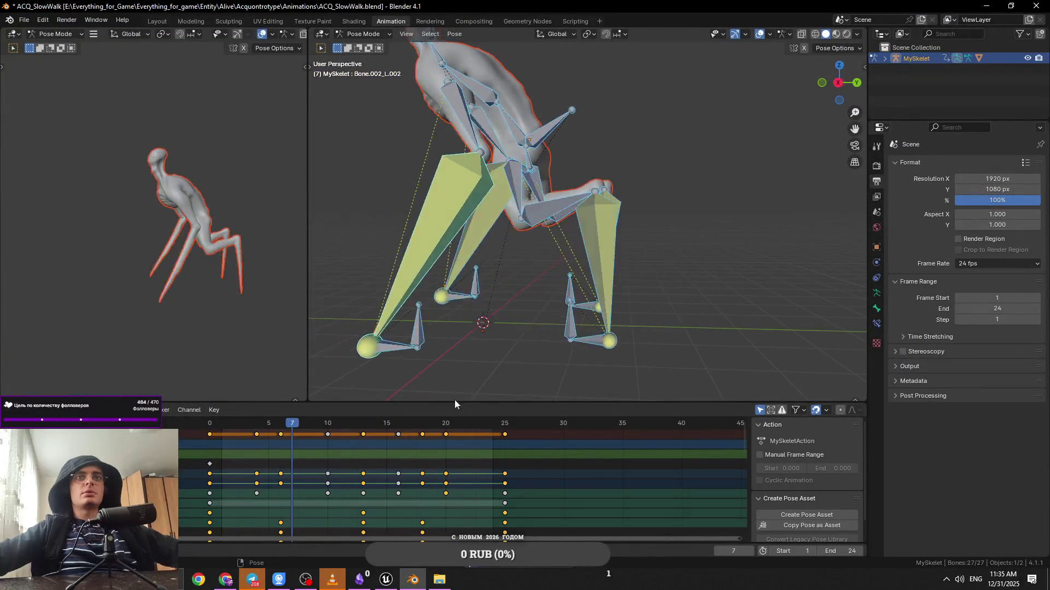
click(422, 338)
key(space)
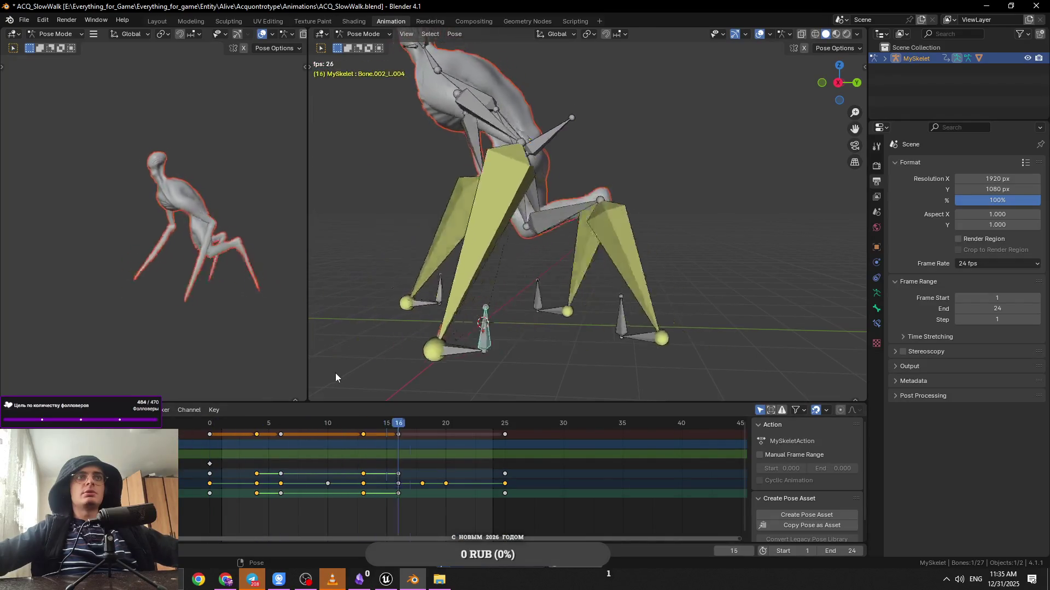
key(space)
Save ACQ_SlowWalk.blend and scrub the walk to frame 10
key(ctrl+s)
mouse_move(290, 426)
mouse_down()
mouse_move(276, 426)
mouse_move(481, 436)
mouse_up()
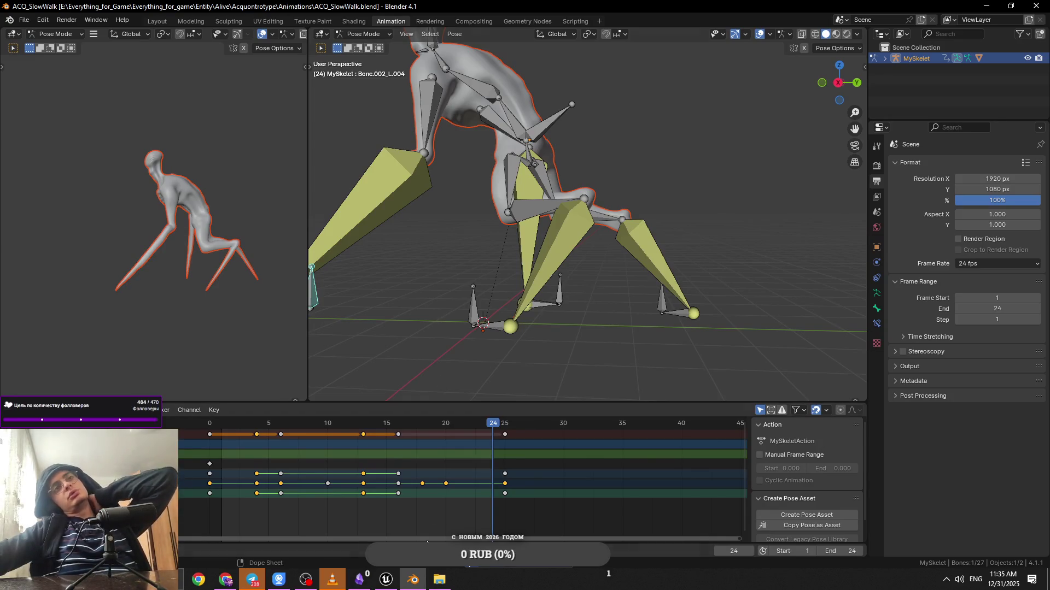
click(252, 578)
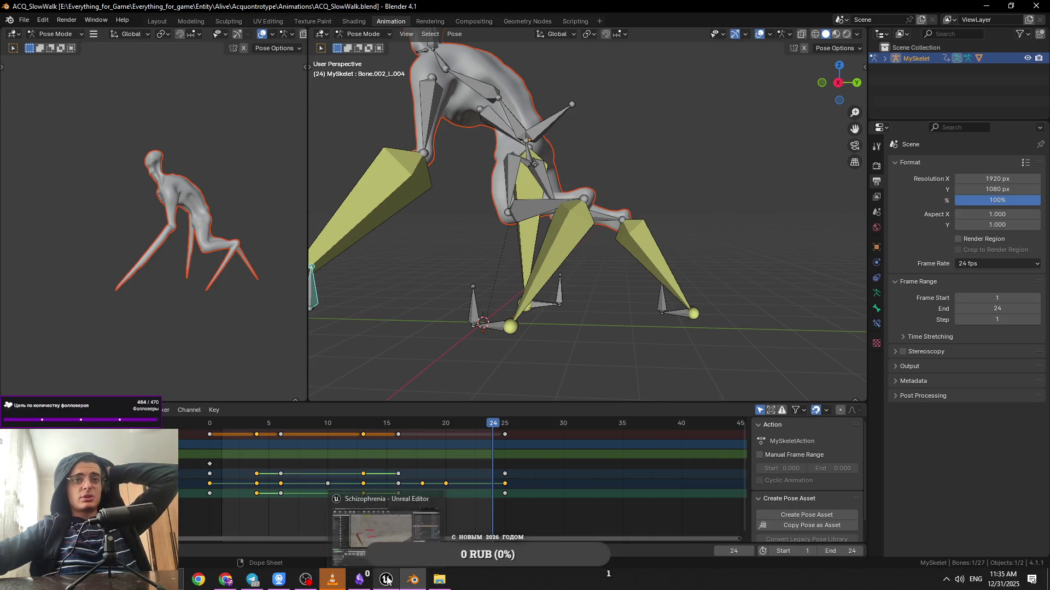
key(ctrl+z)
key(alt+Tab)
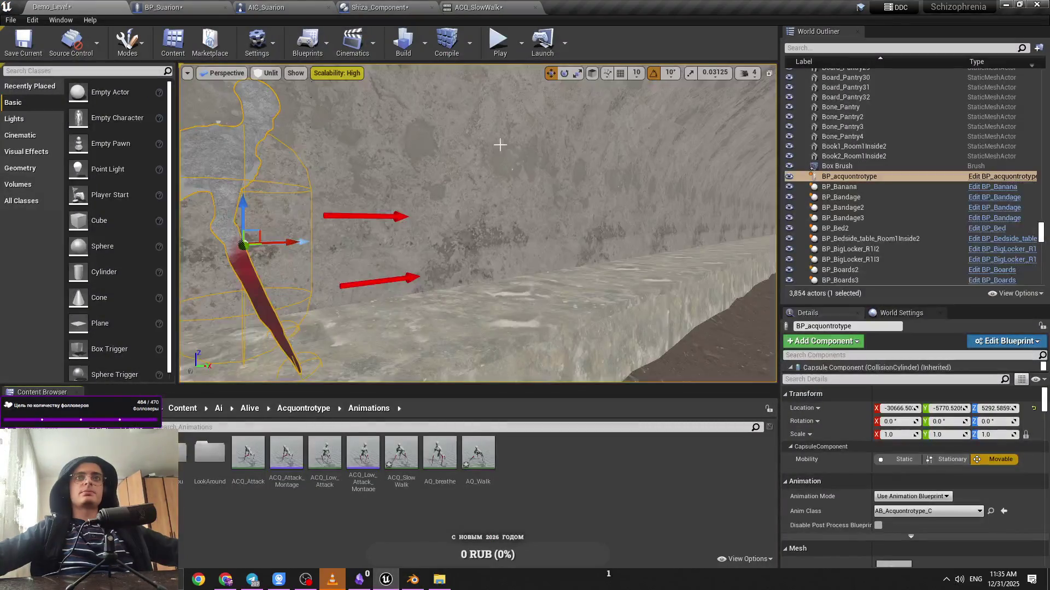
key(alt+p)
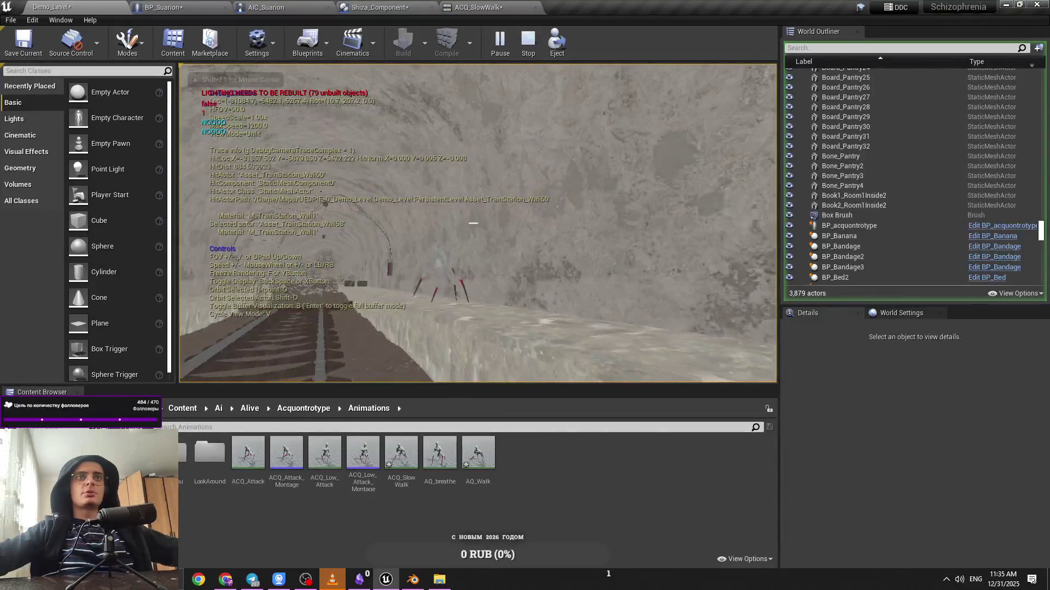
key(Escape)
key(f)
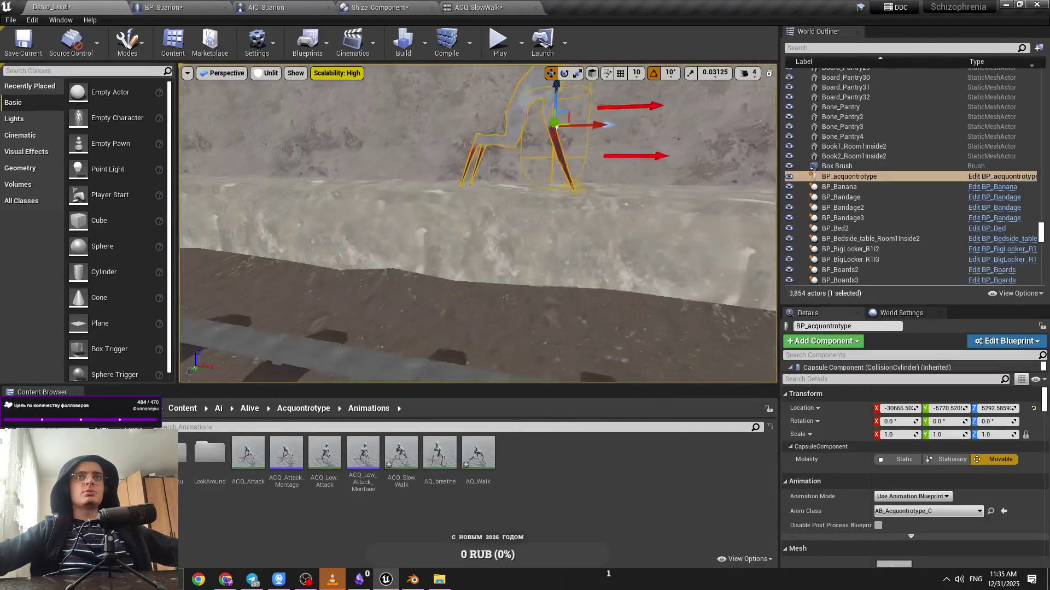
key(alt+p)
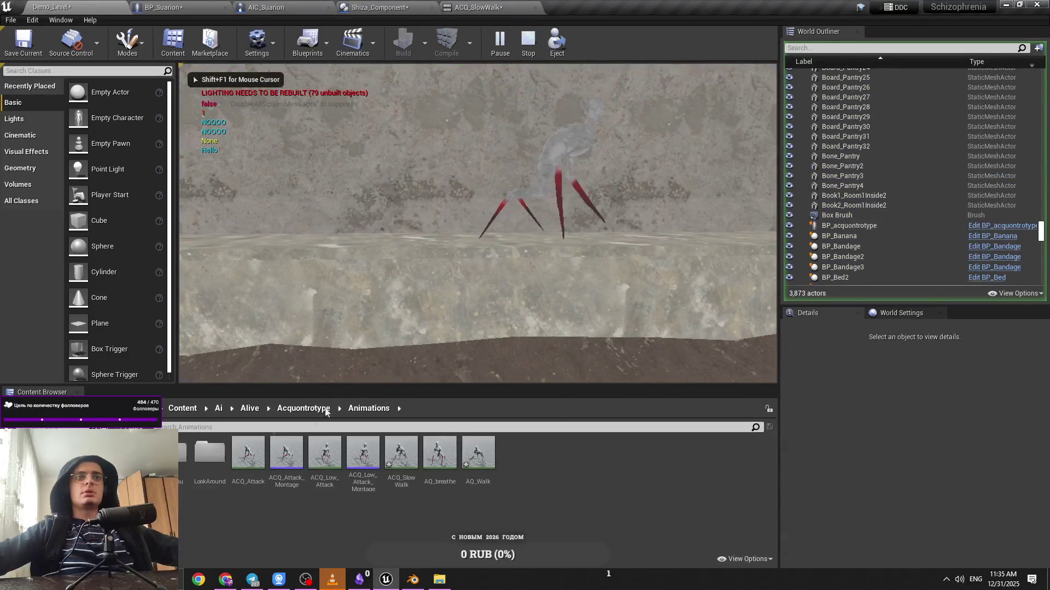
key(Escape)
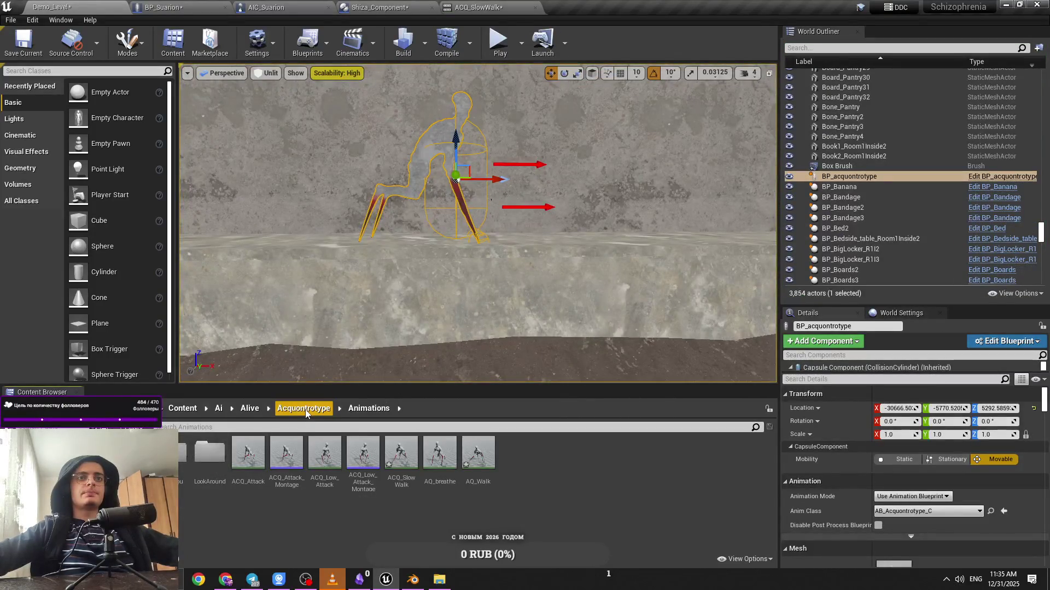
double_click(491, 464)
text(3)
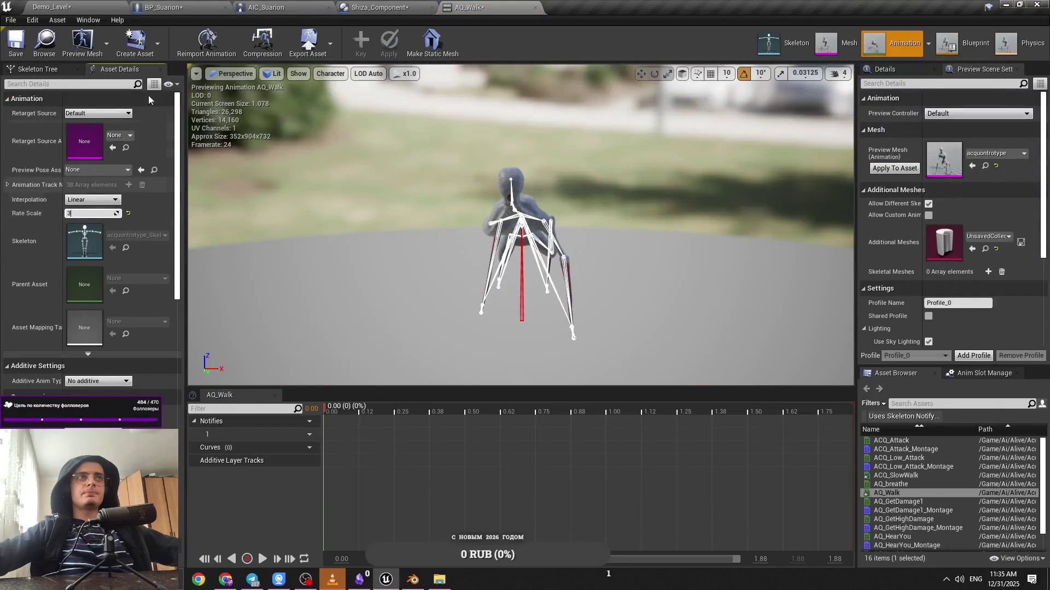
Play-test the tunnel level twice, checking AQ_Walk's Rate Scale between runs
click(52, 7)
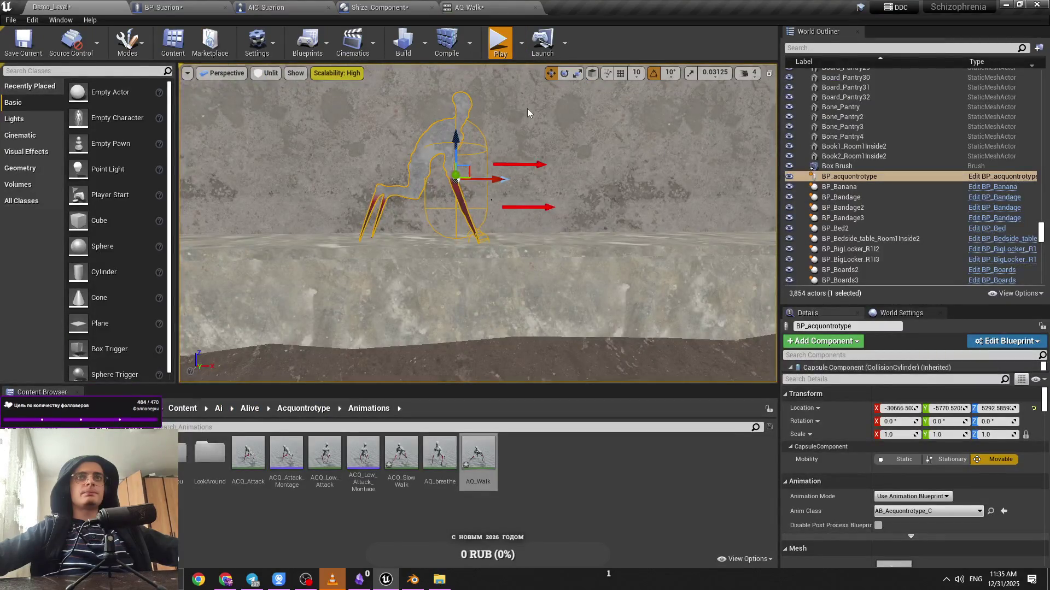
key(alt+p)
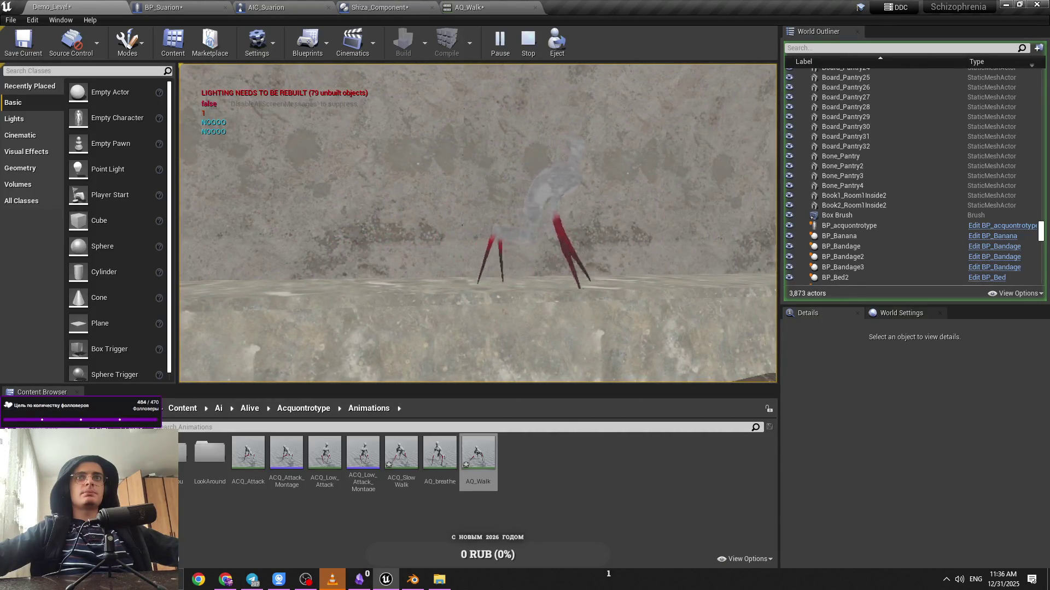
click(469, 7)
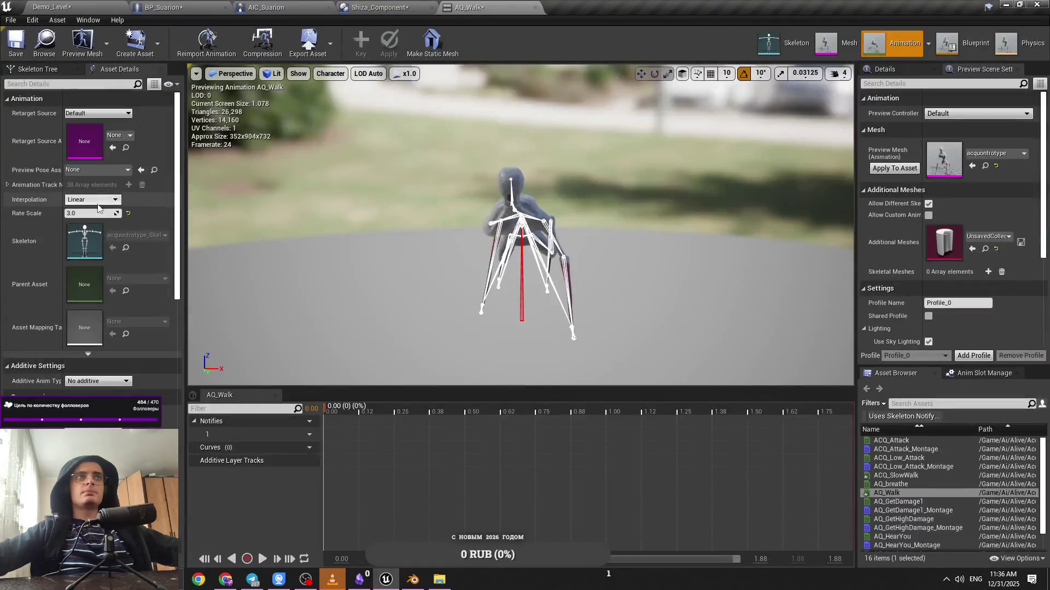
click(54, 7)
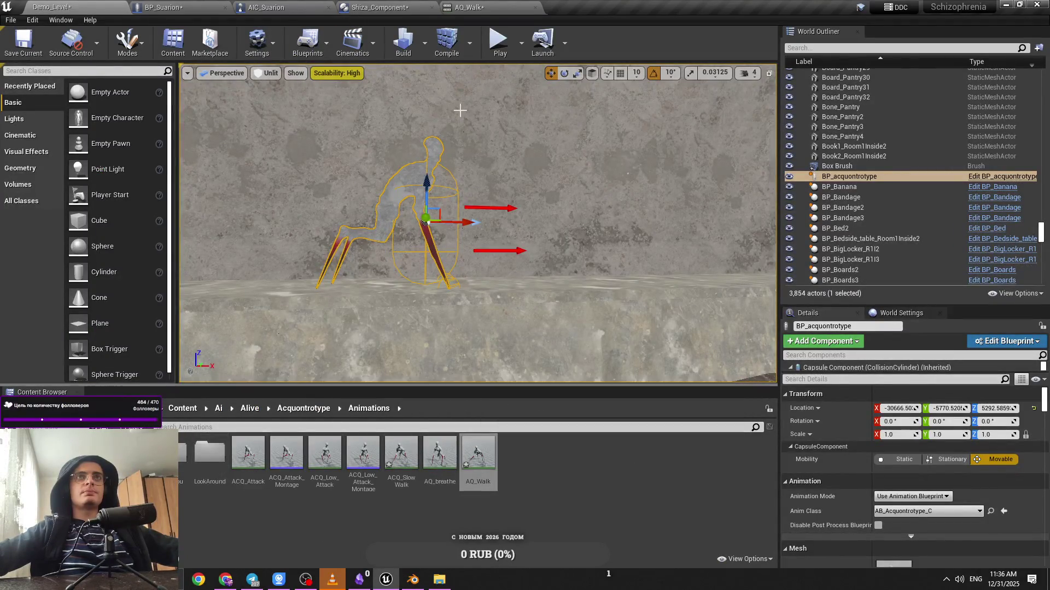
key(alt+p)
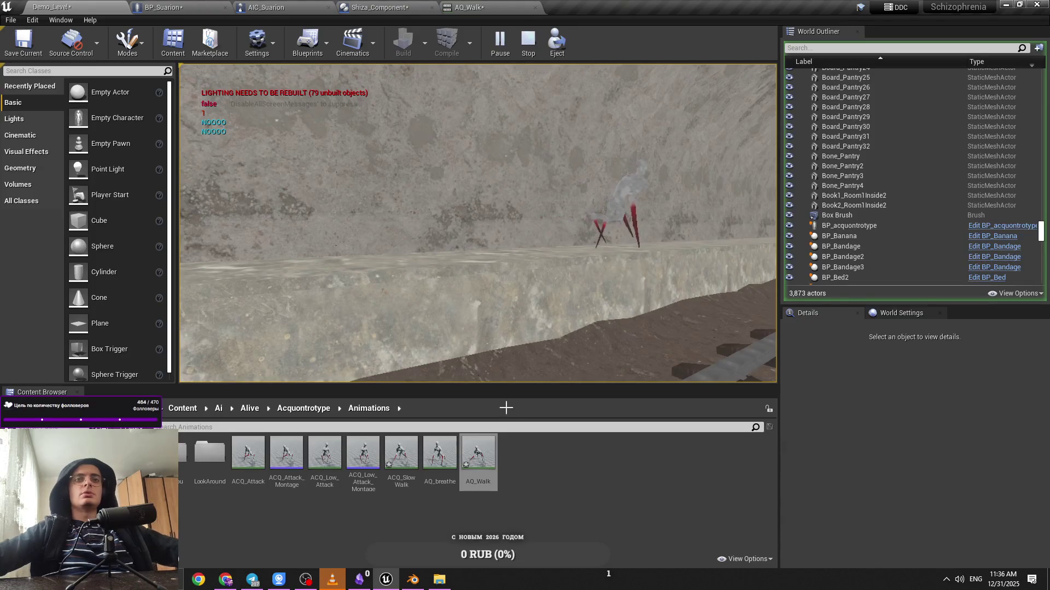
key(Escape)
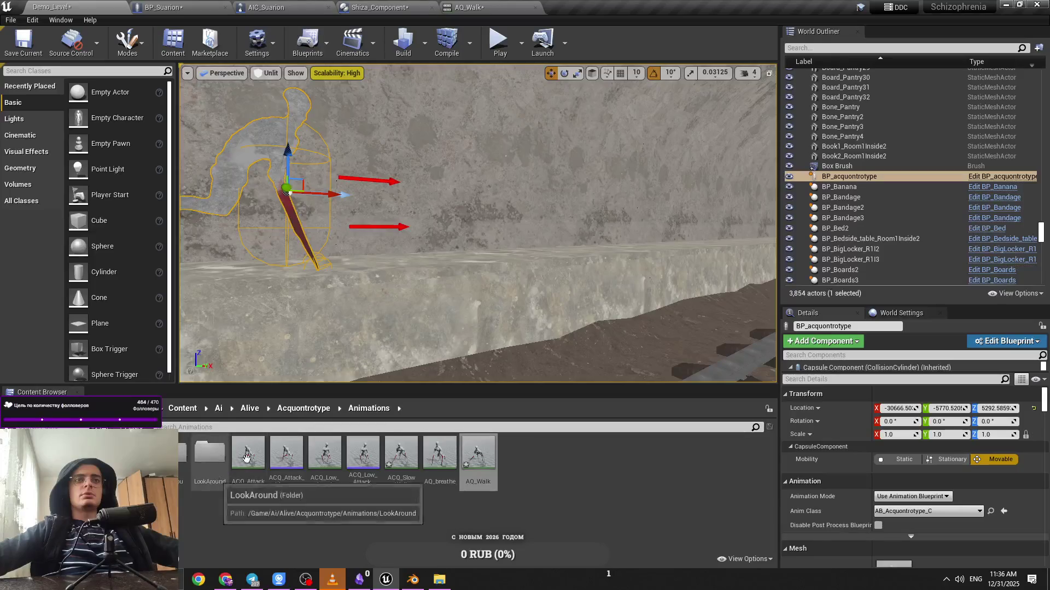
Place AQ_Walk on BS_Acquontrotype's top-centre sample around Speed 280
click(304, 409)
double_click(211, 480)
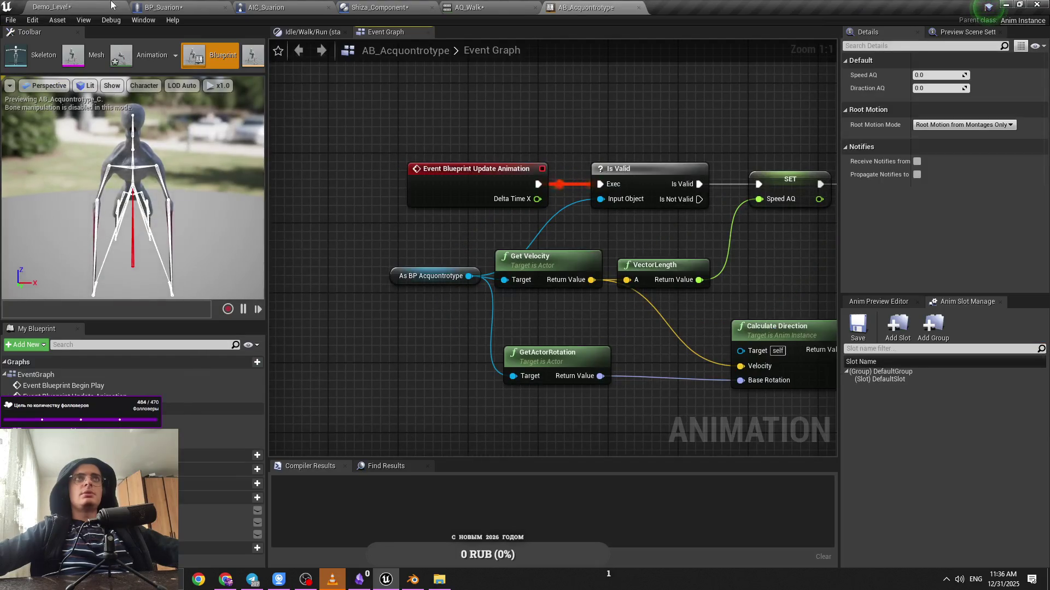
click(87, 6)
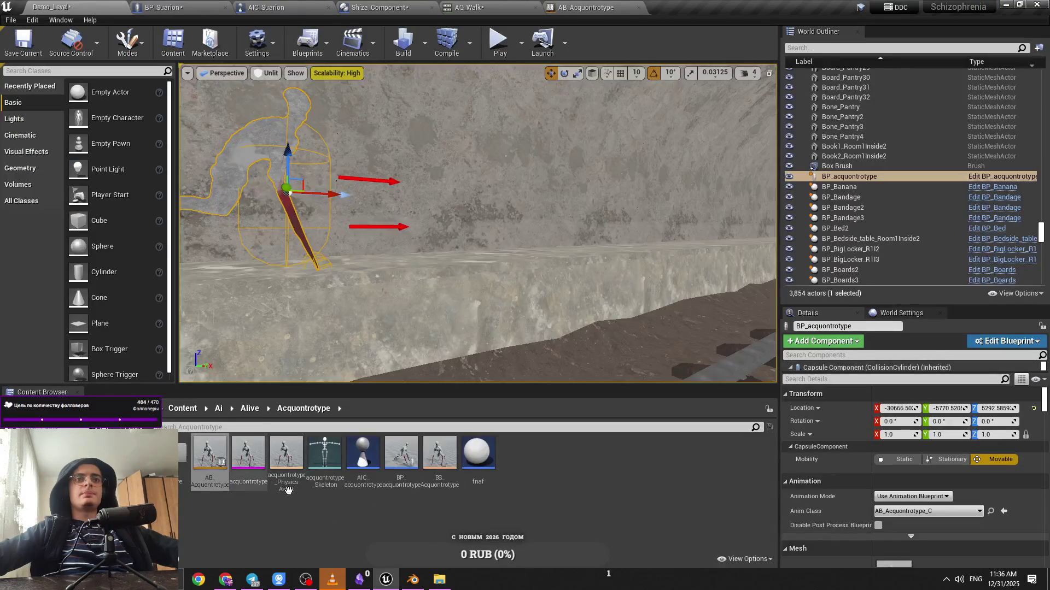
double_click(448, 480)
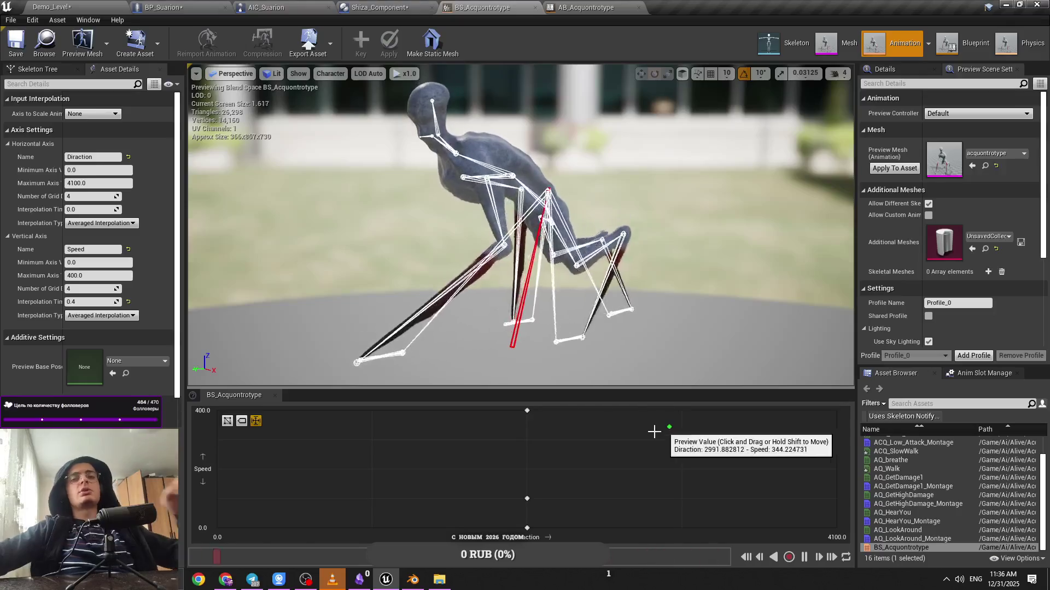
click(527, 410)
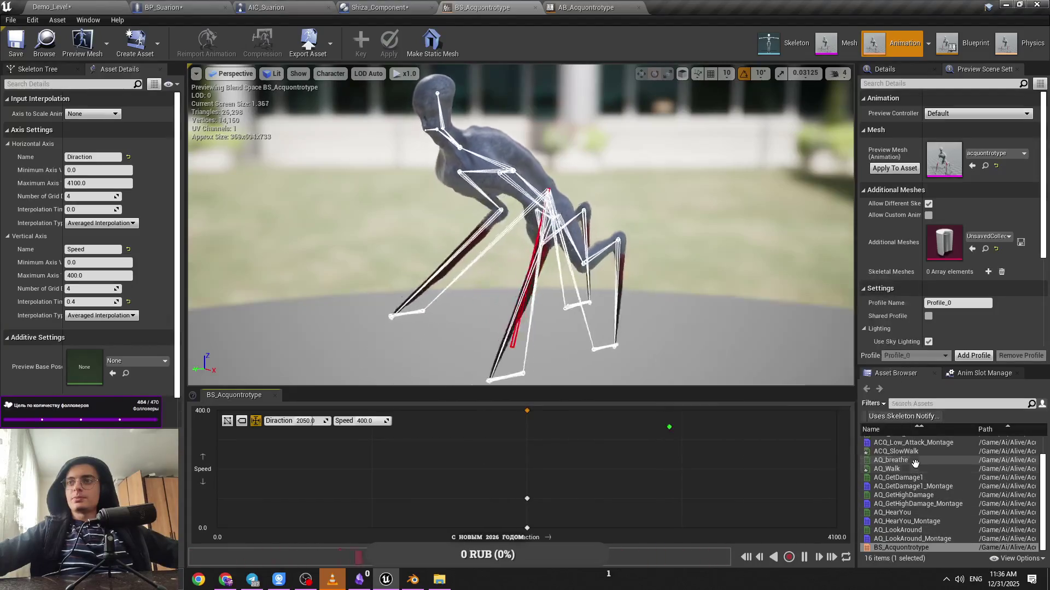
click(913, 469)
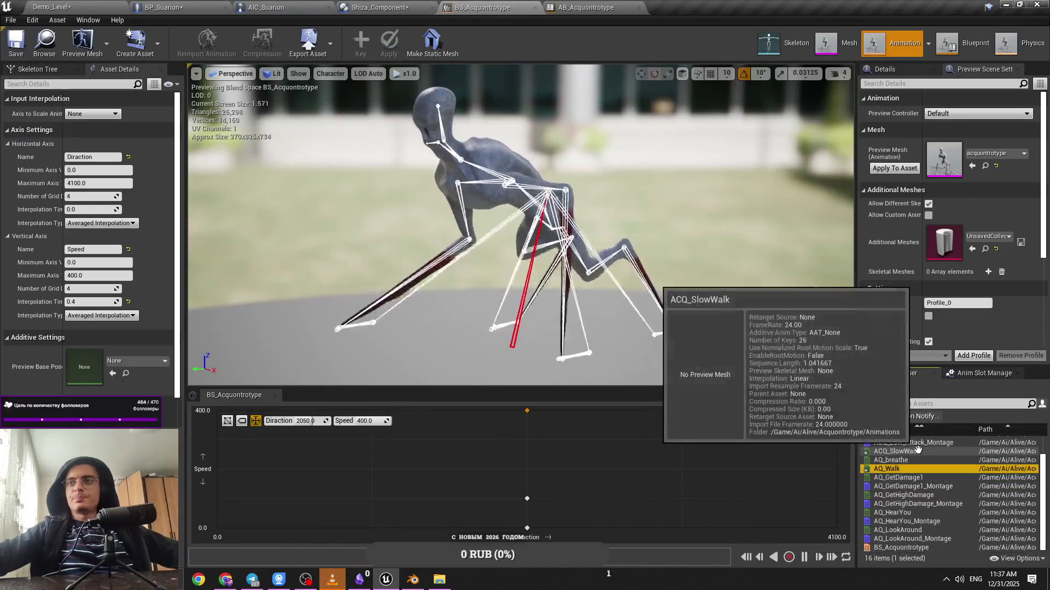
mouse_move(913, 469)
mouse_down()
mouse_move(809, 494)
mouse_move(541, 496)
mouse_up()
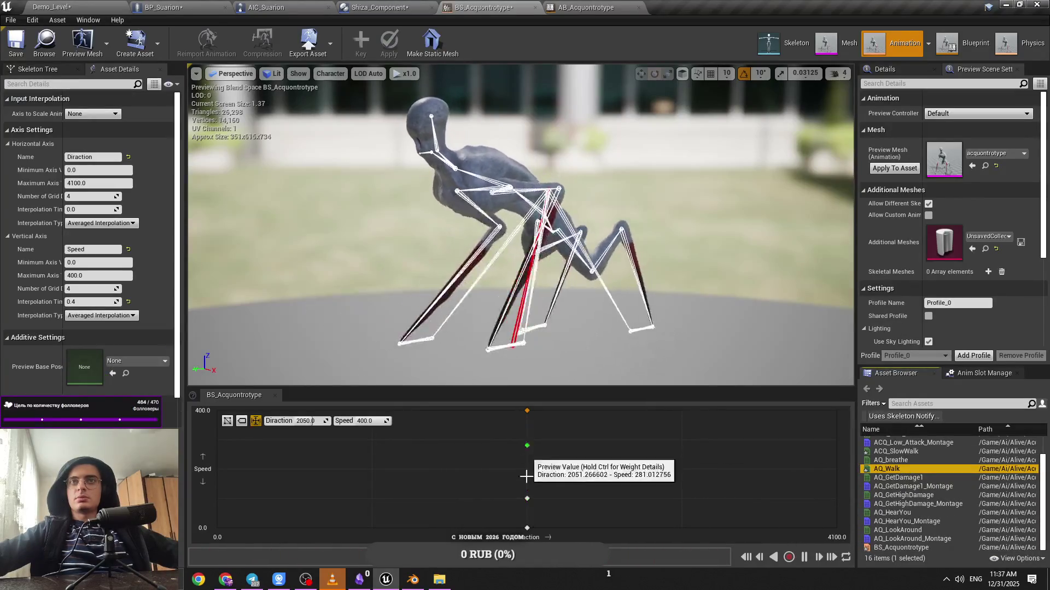
click(82, 7)
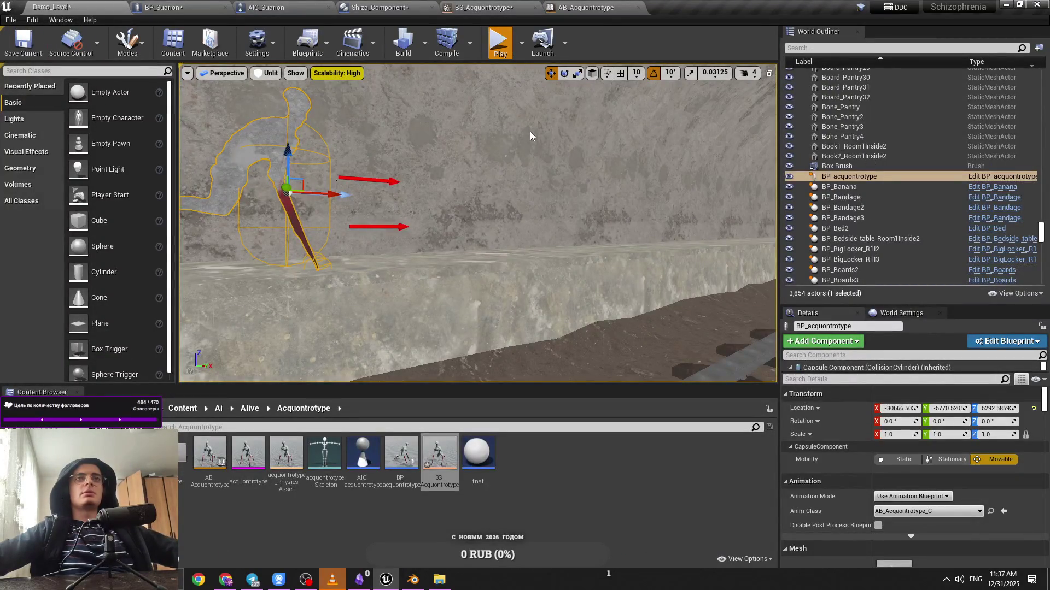
Play-test the blend, then open the BP_acquontrotype character blueprint
key(alt+p)
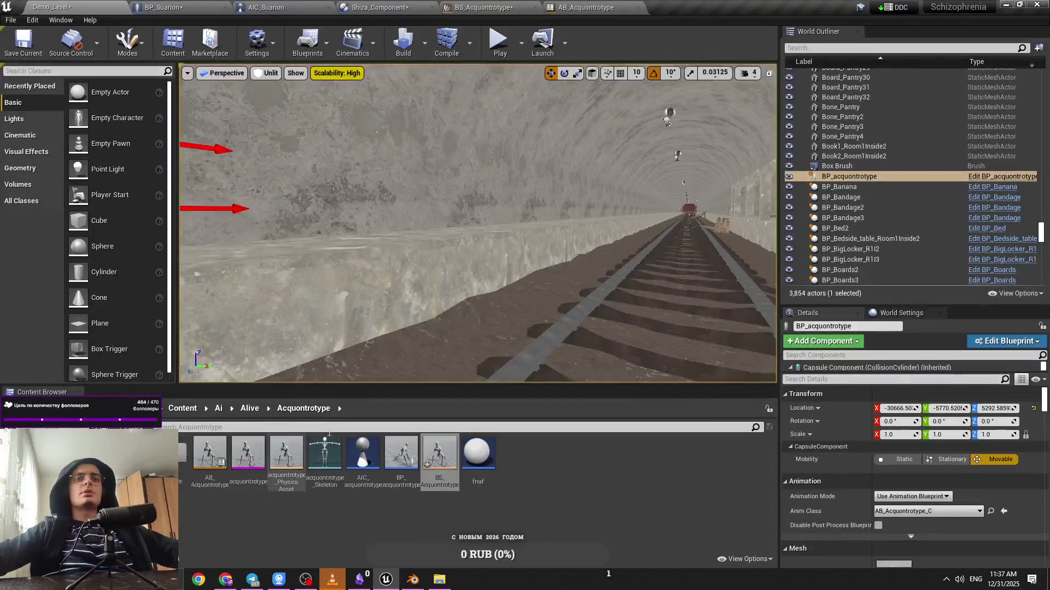
double_click(392, 473)
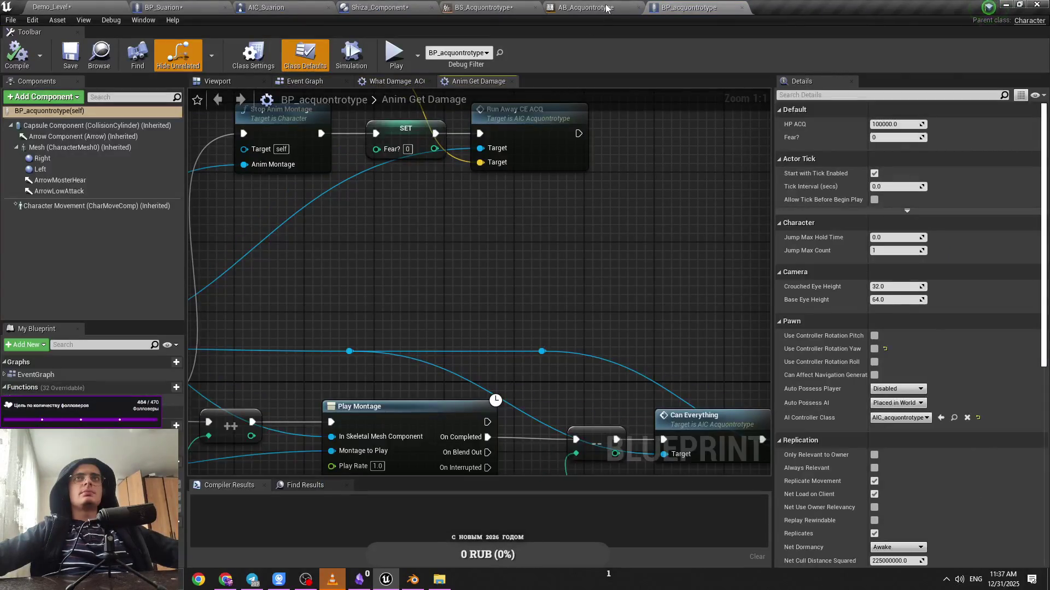
click(81, 6)
Find the Max Walk Speed SET node in AIC_acquontrotype, then play-test the level again
double_click(363, 481)
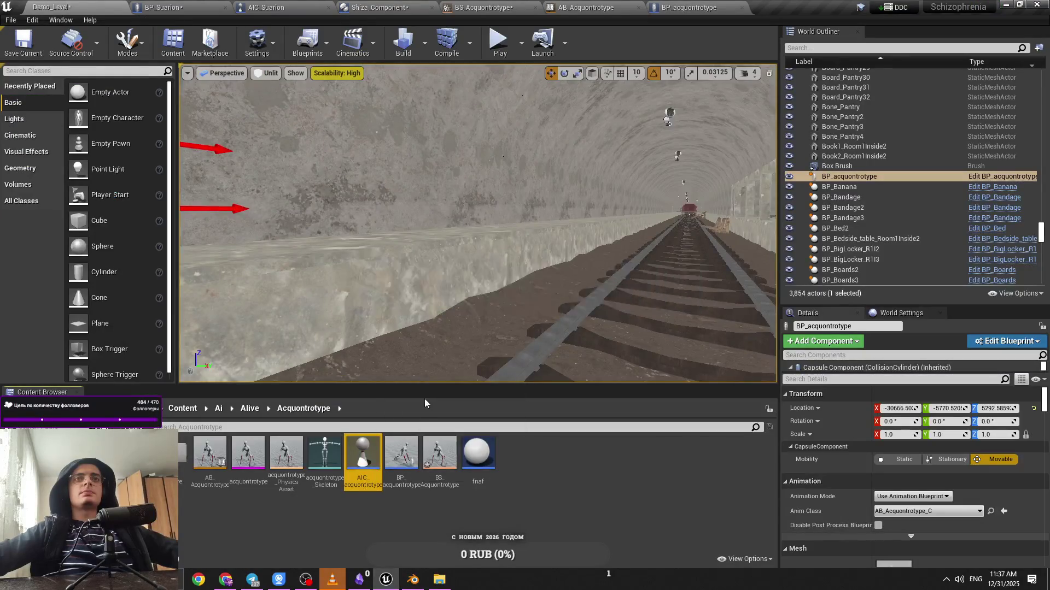
scroll(441, 395, down, 7)
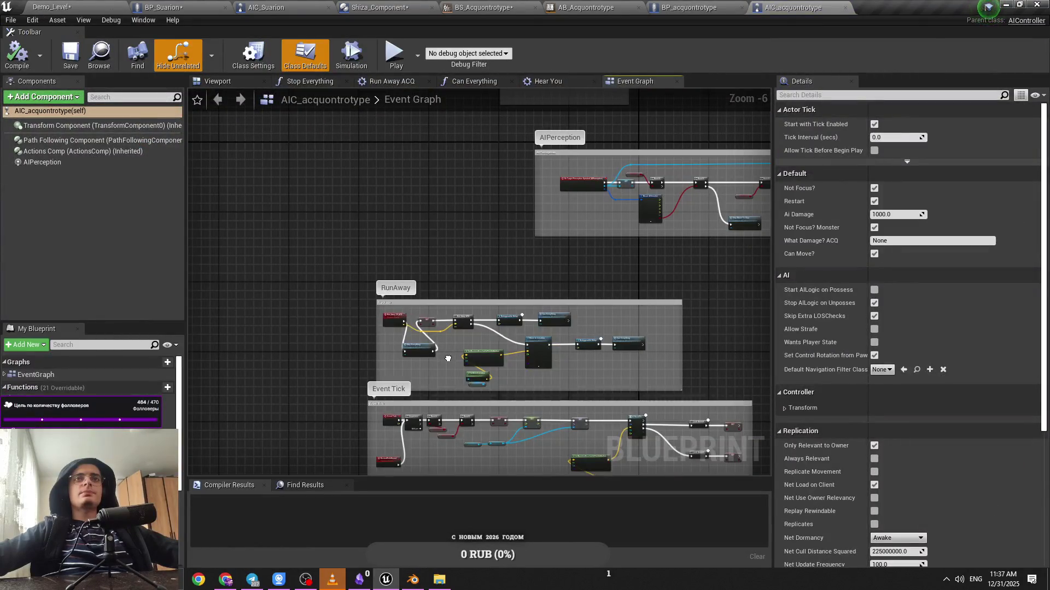
scroll(447, 358, up, 5)
drag(553, 337, 431, 307)
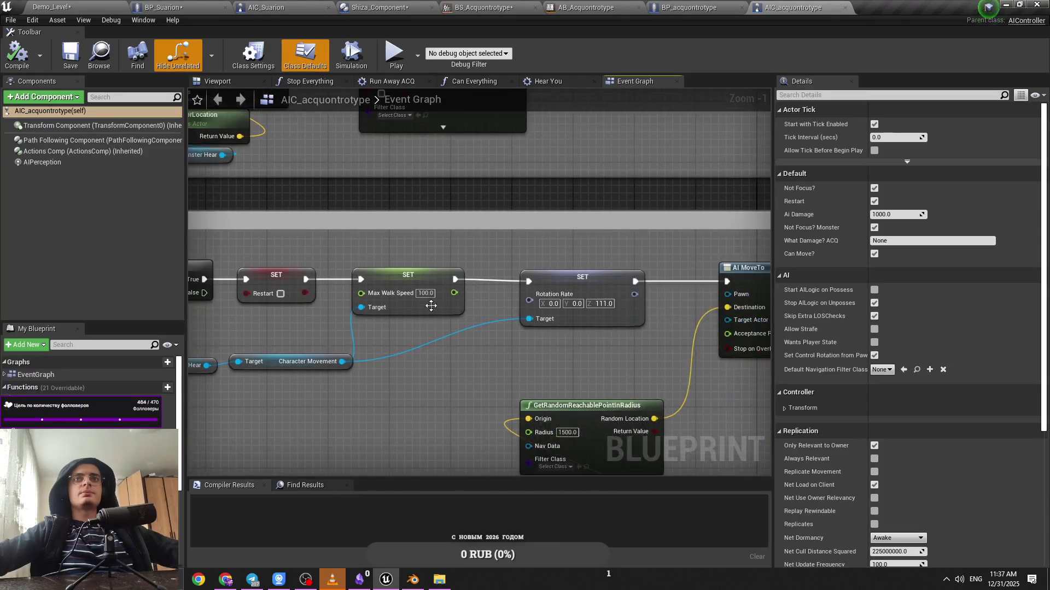
click(100, 6)
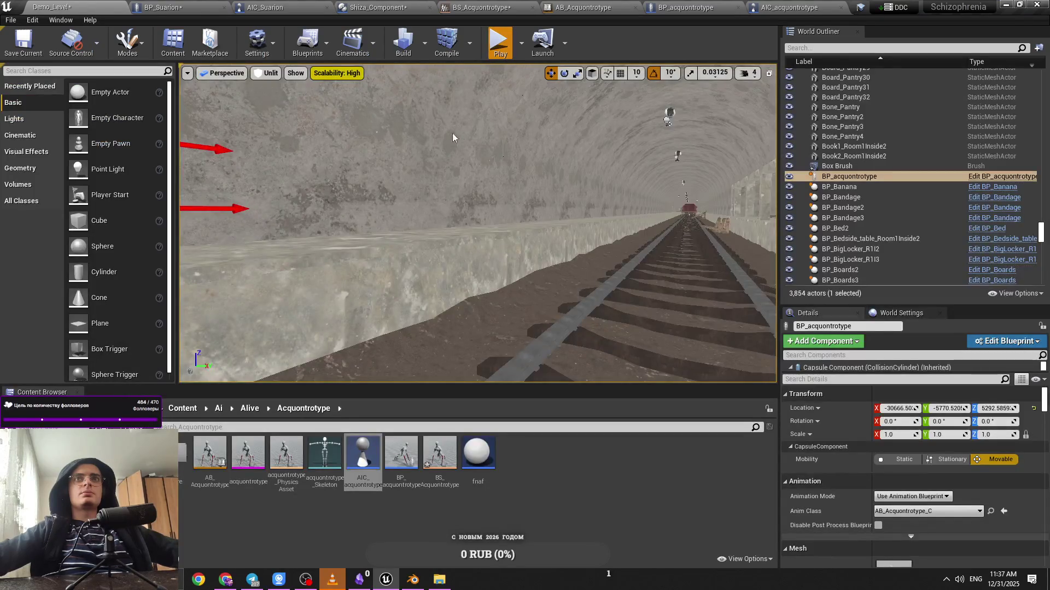
key(alt+p)
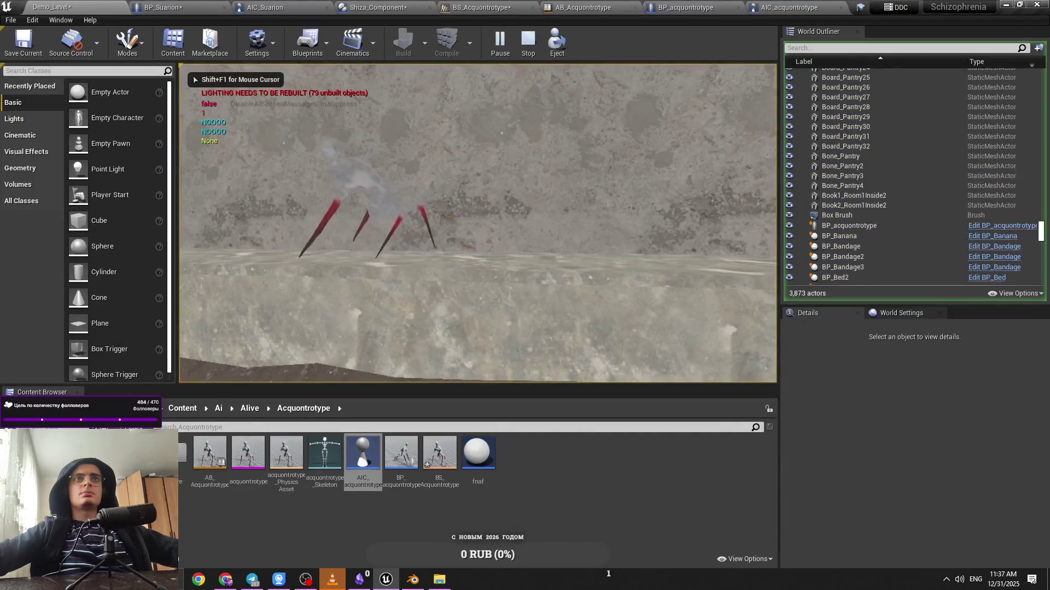
Stop the play session and cycle through the open asset editors to the acquontrotype blend space
key(Escape)
click(711, 7)
click(792, 7)
click(591, 7)
click(743, 6)
click(265, 7)
click(792, 7)
click(266, 7)
click(174, 7)
click(482, 7)
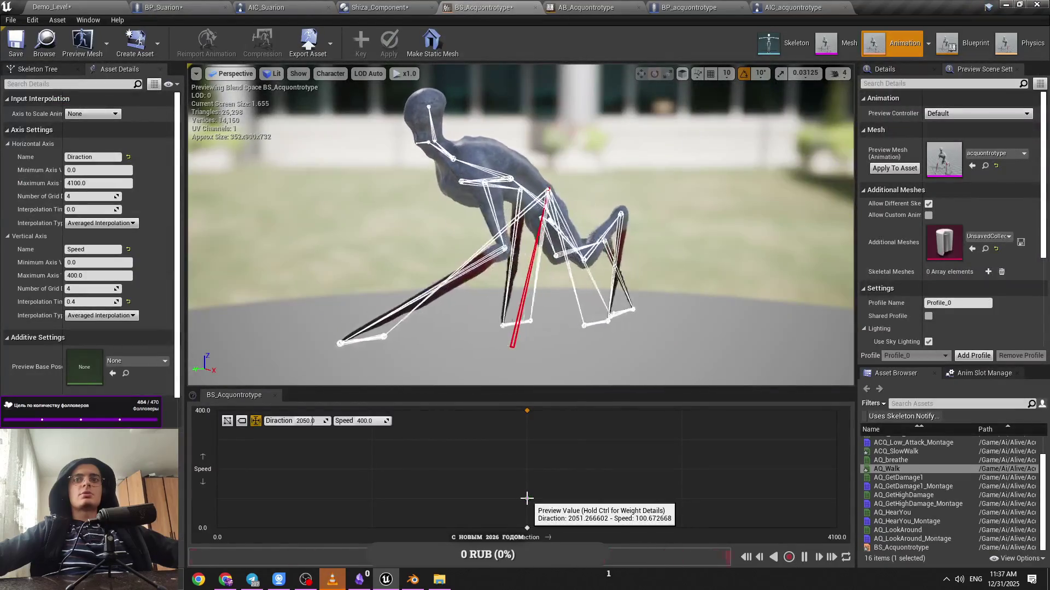
Check the Max Walk Speed setting in the acquontrotype AI controller, then go back to the level
click(787, 6)
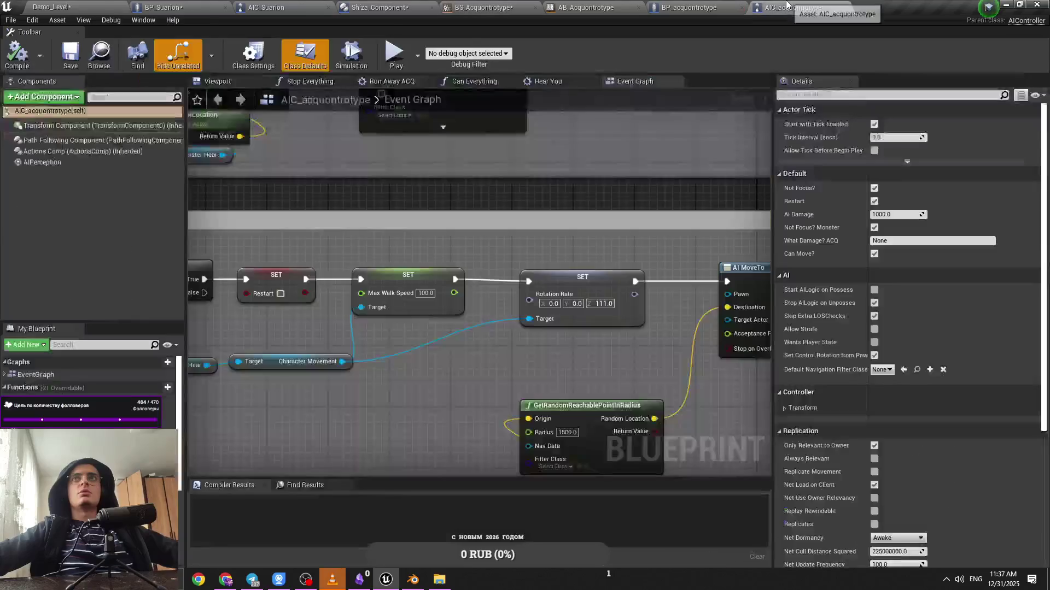
drag(435, 296, 545, 299)
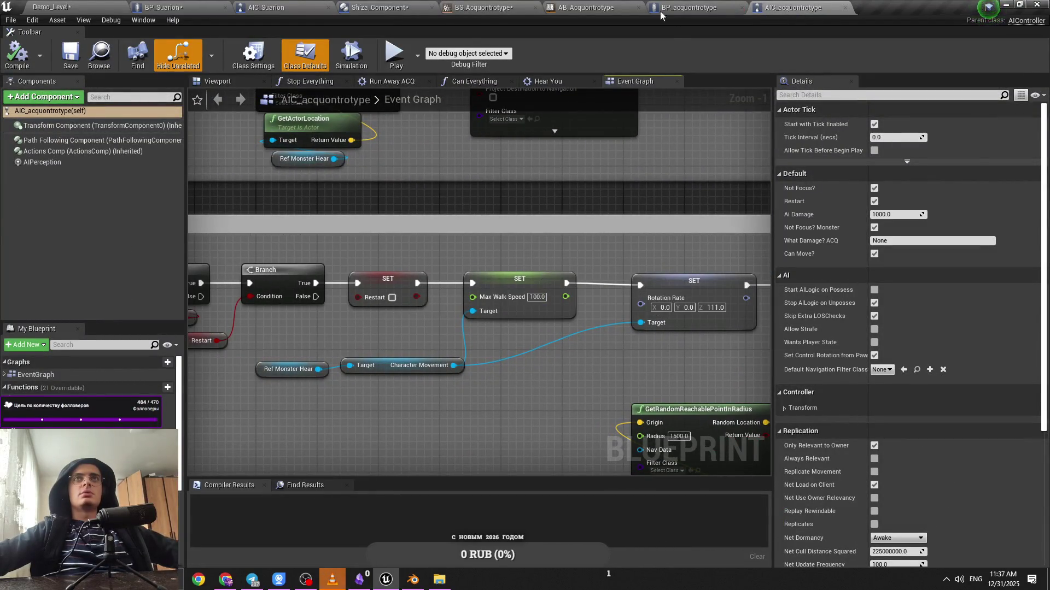
click(130, 5)
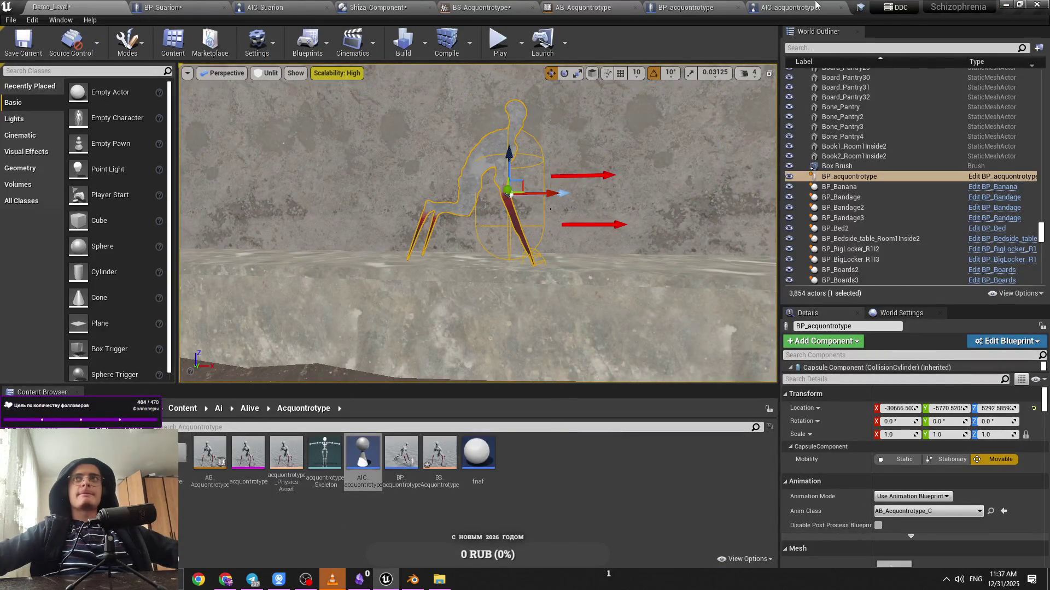
Drag ACQ_SlowWalk onto the blend space's centre sample and return to Demo_Level
click(685, 7)
click(593, 7)
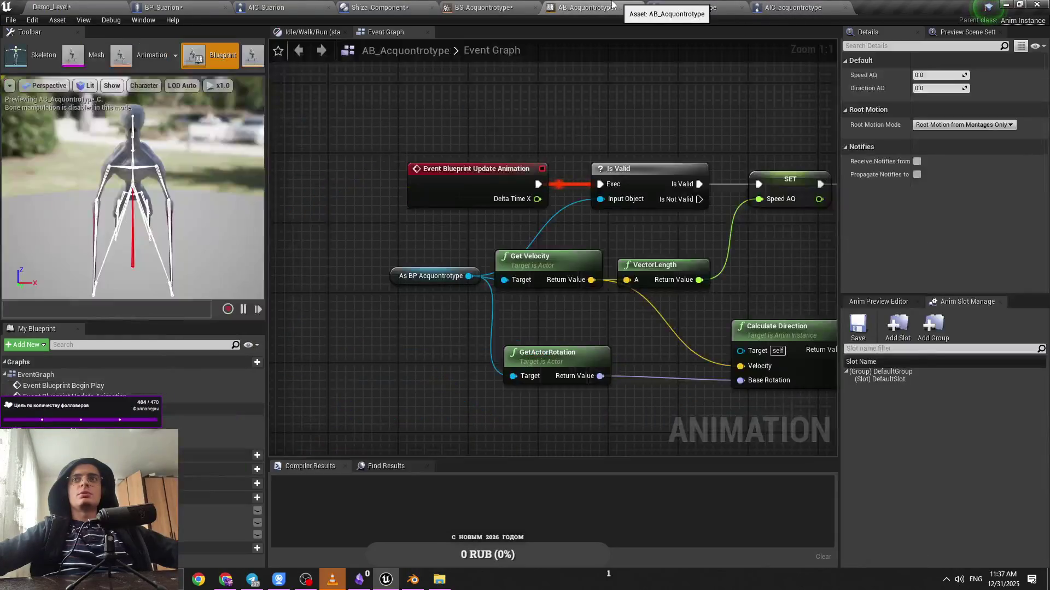
click(484, 7)
mouse_move(897, 452)
mouse_down()
mouse_move(527, 509)
mouse_move(526, 499)
mouse_up()
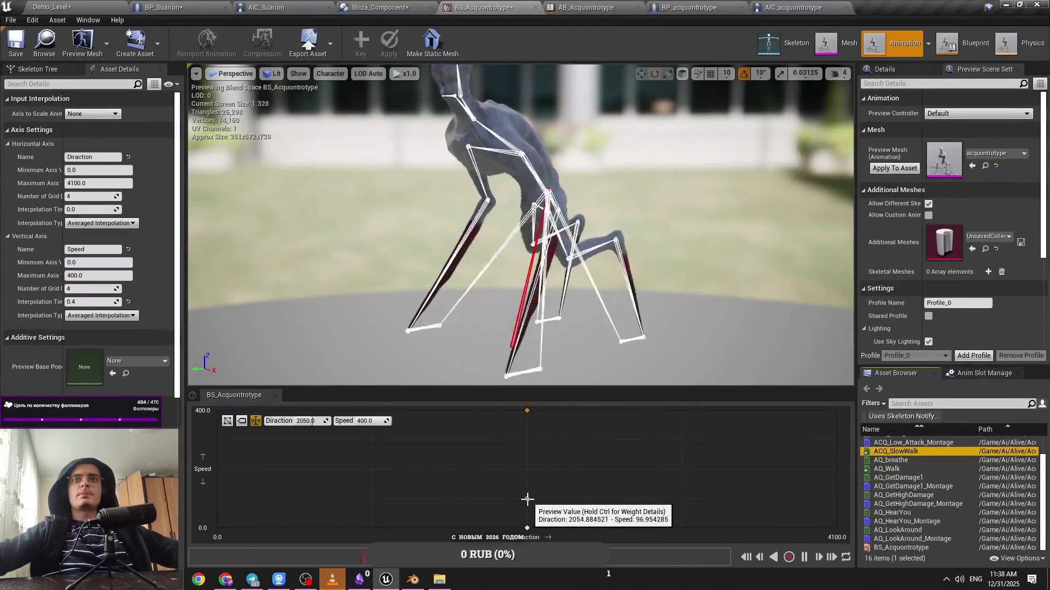
click(79, 5)
click(298, 511)
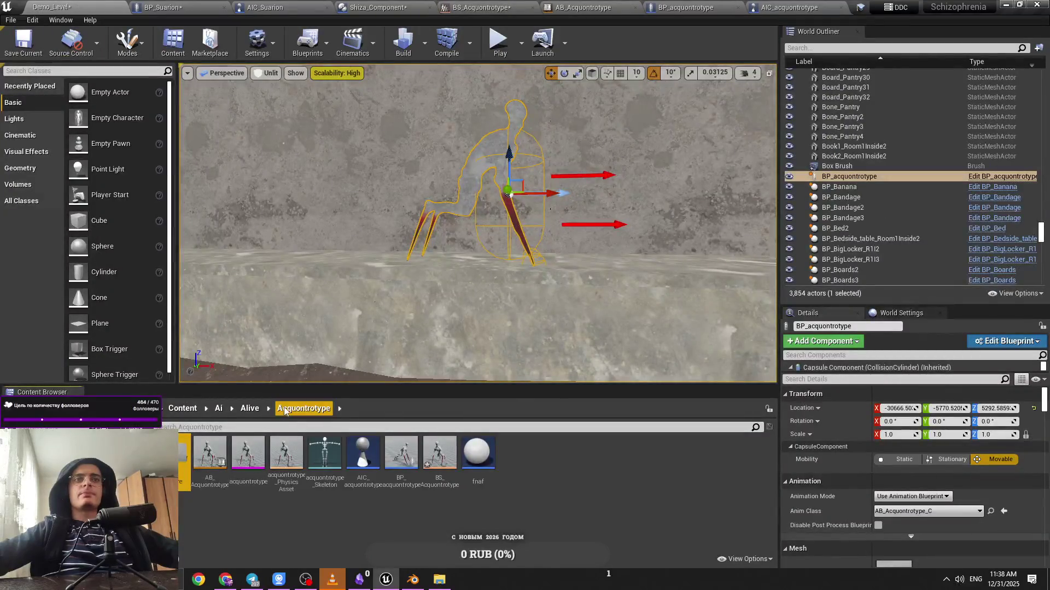
Browse to the Acquontrotype Animations folder and open the ACQ_SlowWalk animation
click(253, 411)
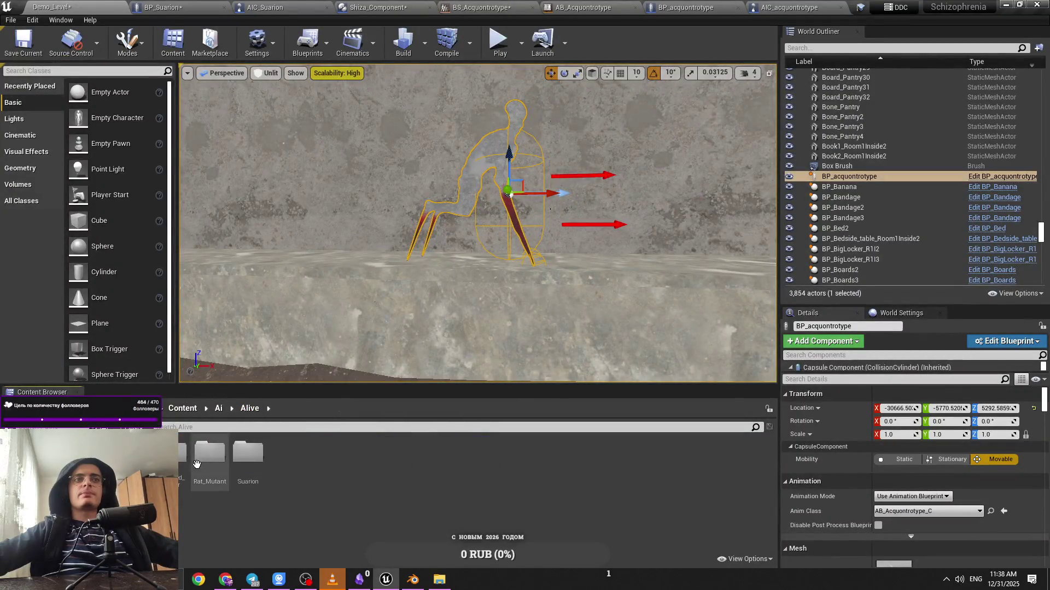
double_click(246, 473)
click(251, 409)
double_click(183, 462)
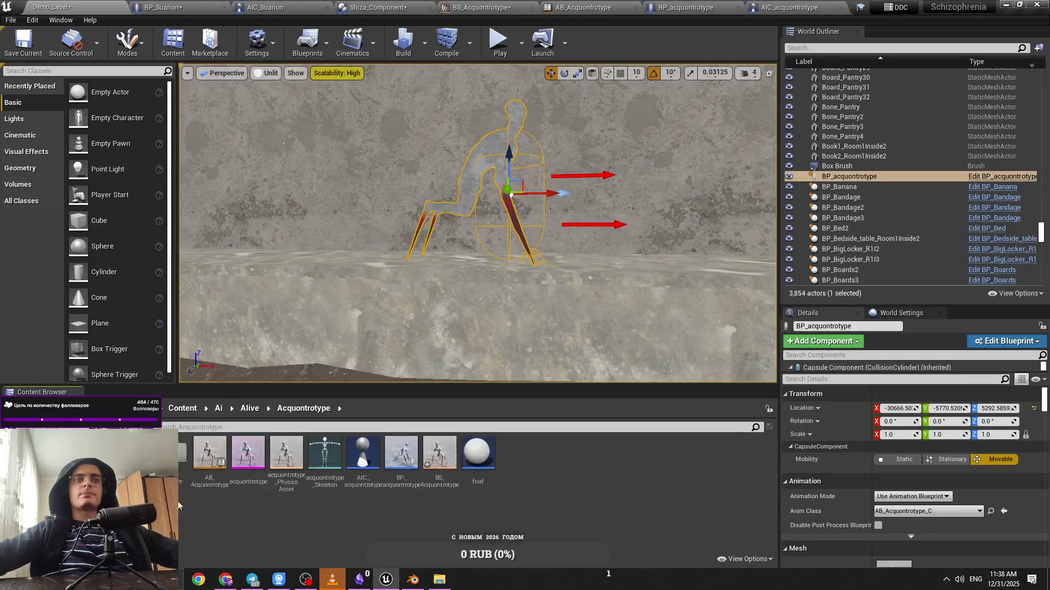
double_click(174, 470)
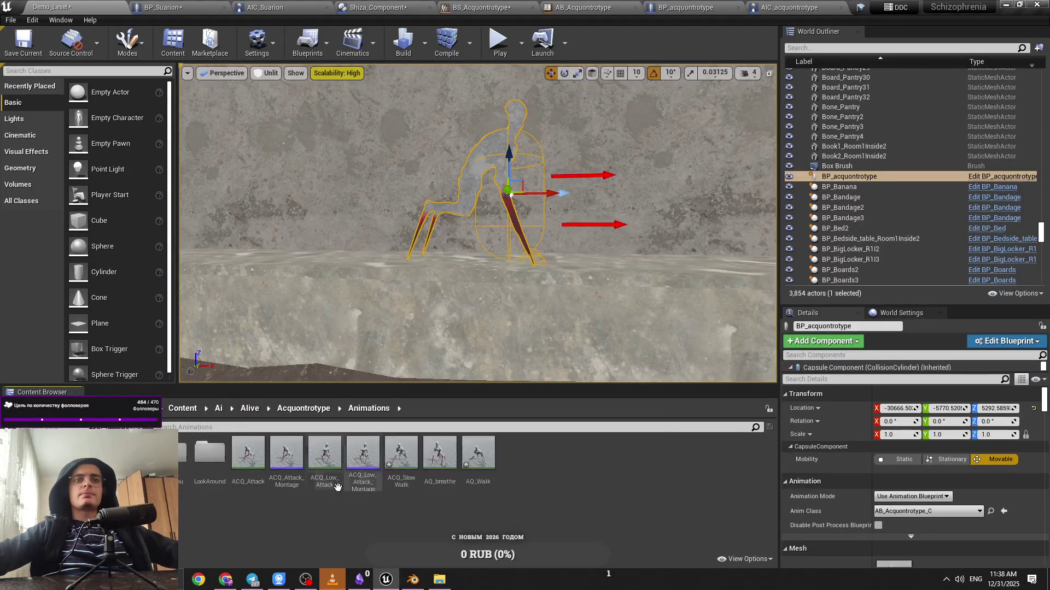
double_click(402, 454)
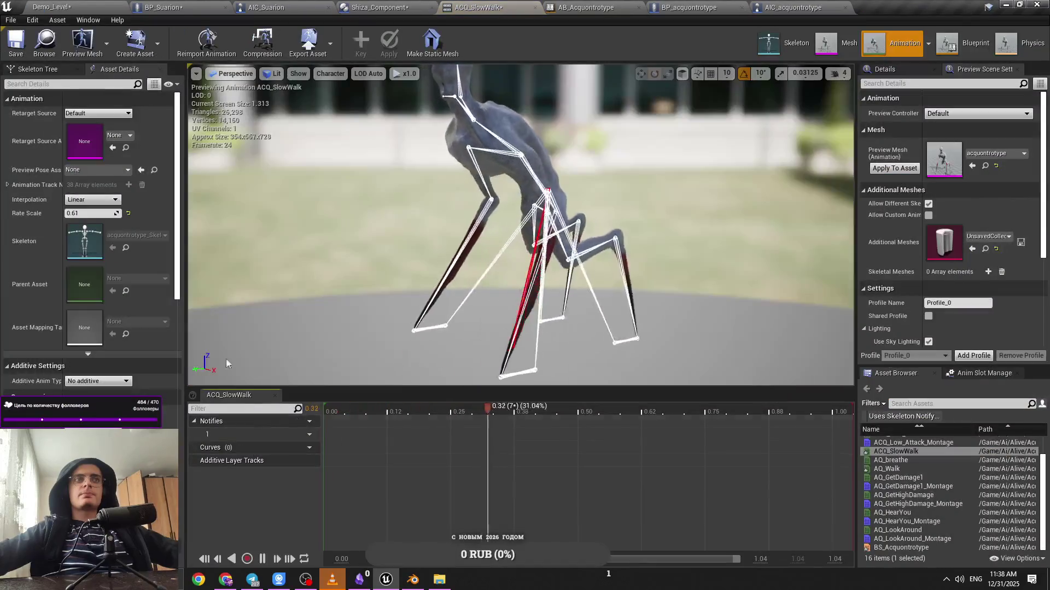
Play-test the level, undo the last ACQ_SlowWalk rate scale change, and test the walk again
click(61, 6)
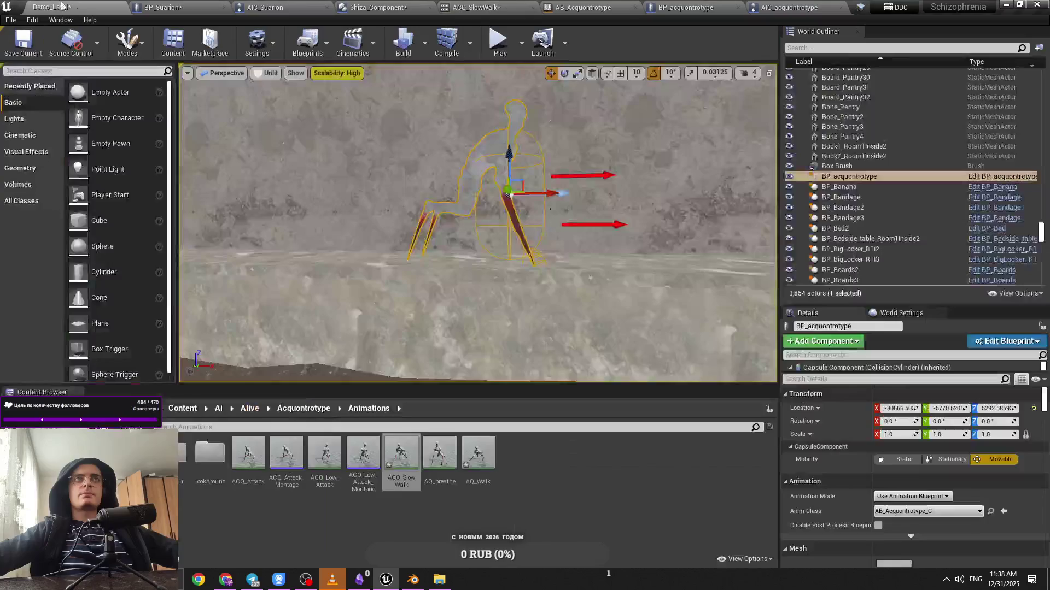
key(alt+p)
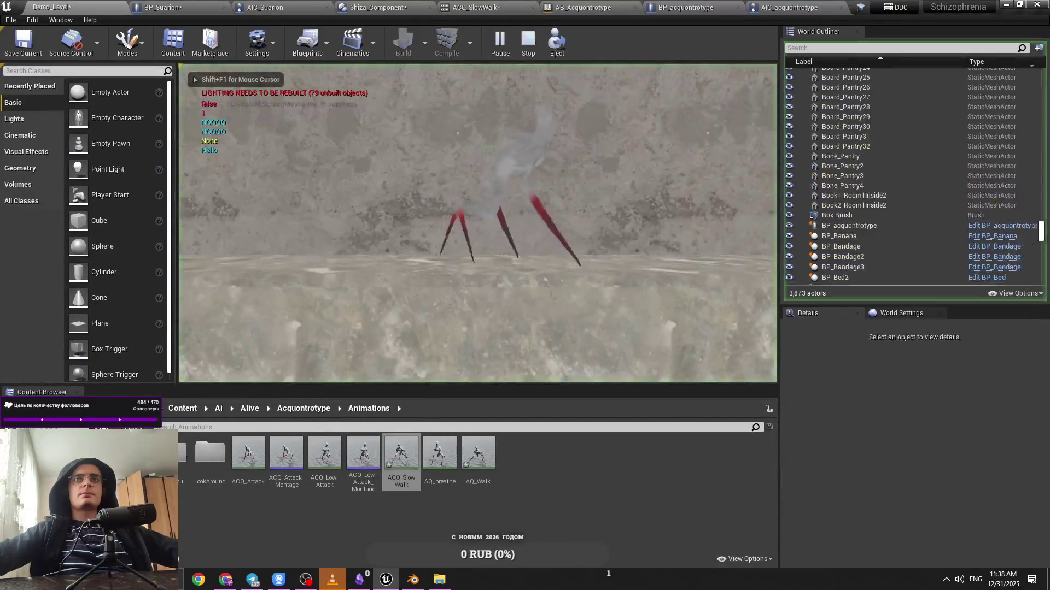
click(785, 6)
click(686, 7)
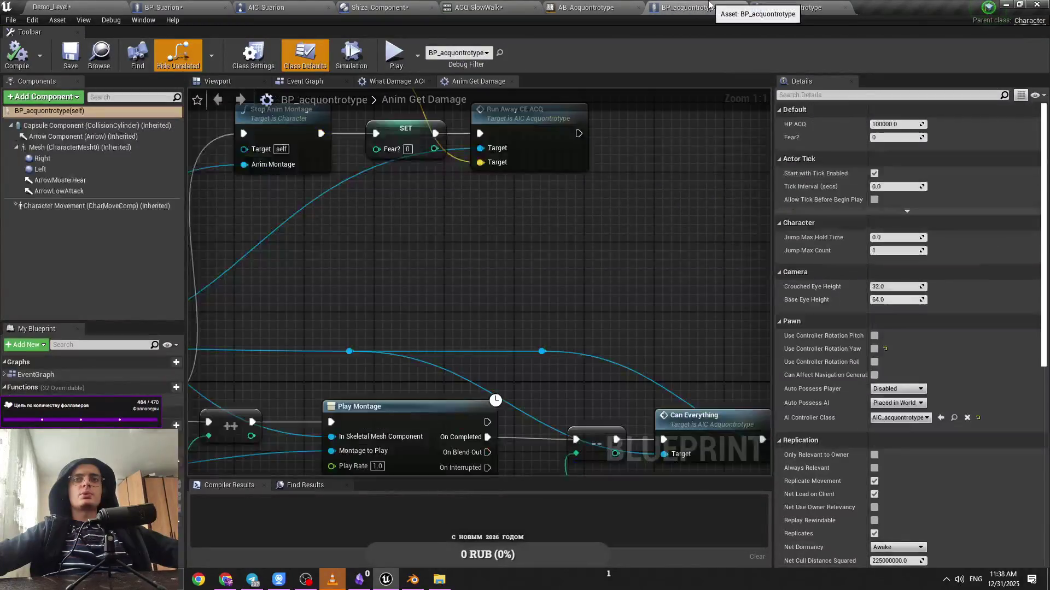
click(163, 7)
click(78, 6)
double_click(402, 461)
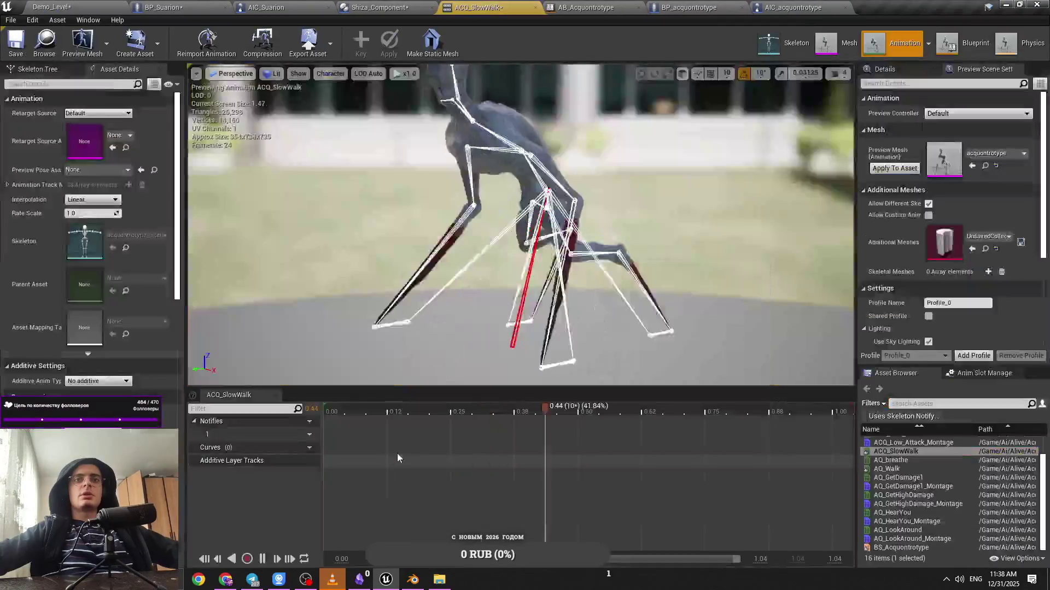
click(106, 214)
key(ctrl+z)
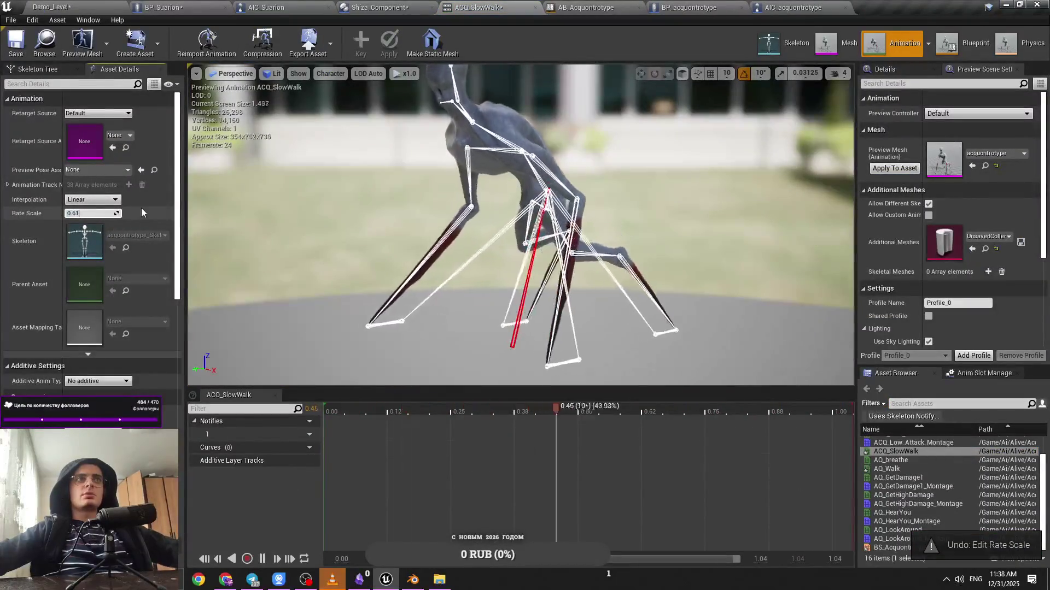
click(41, 5)
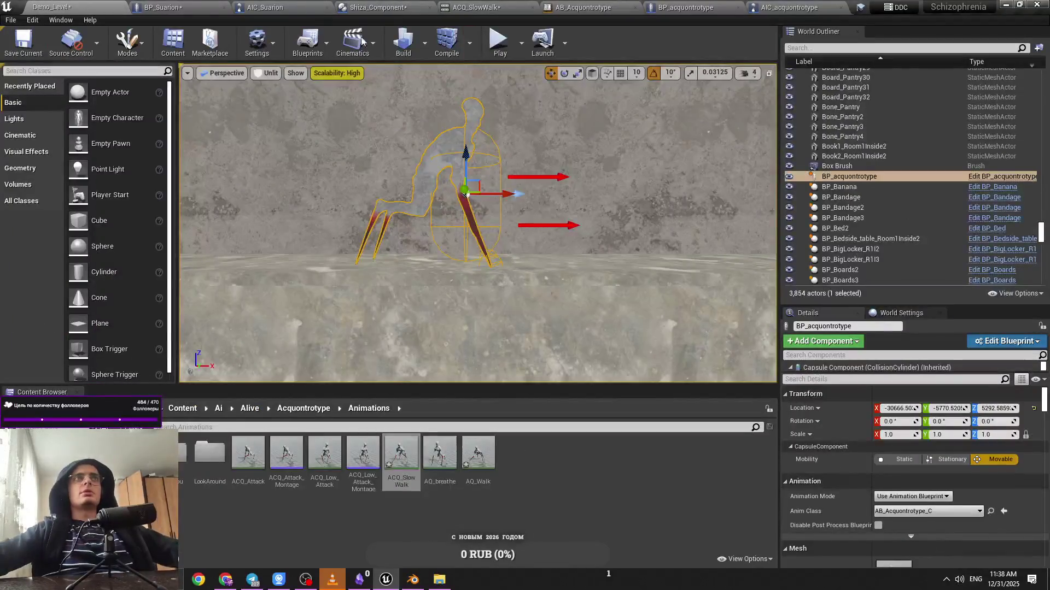
key(alt+p)
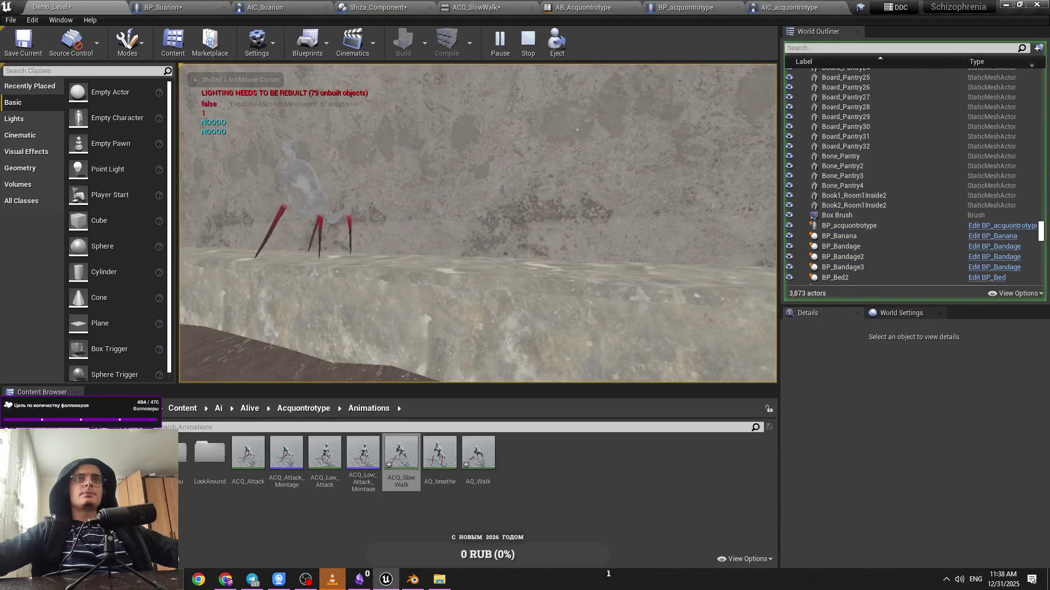
key(Escape)
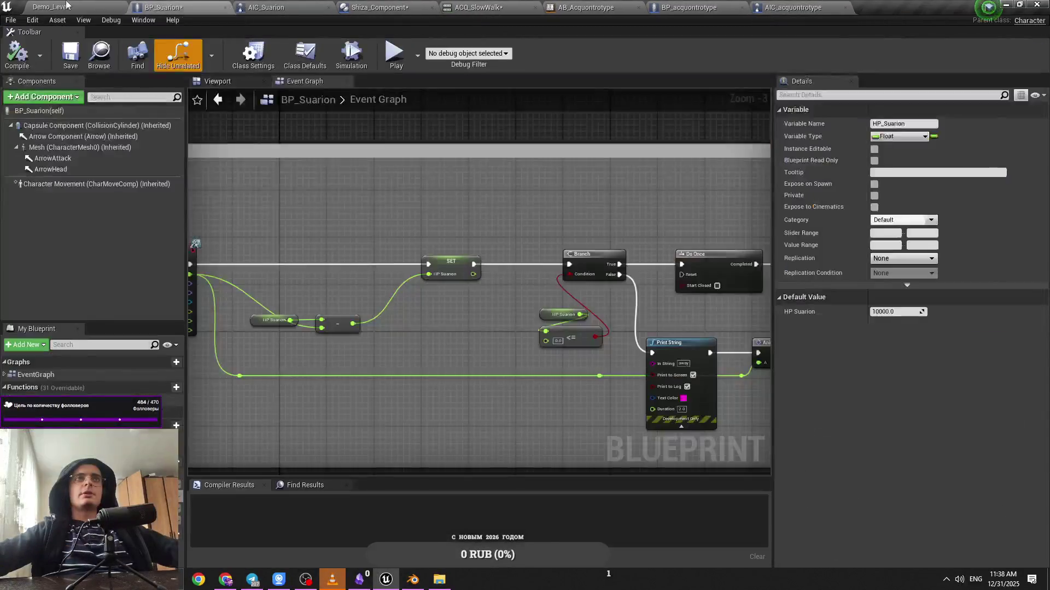
Set ACQ_SlowWalk's Rate Scale to 0.5, then lower it to 0.4
click(67, 4)
double_click(434, 501)
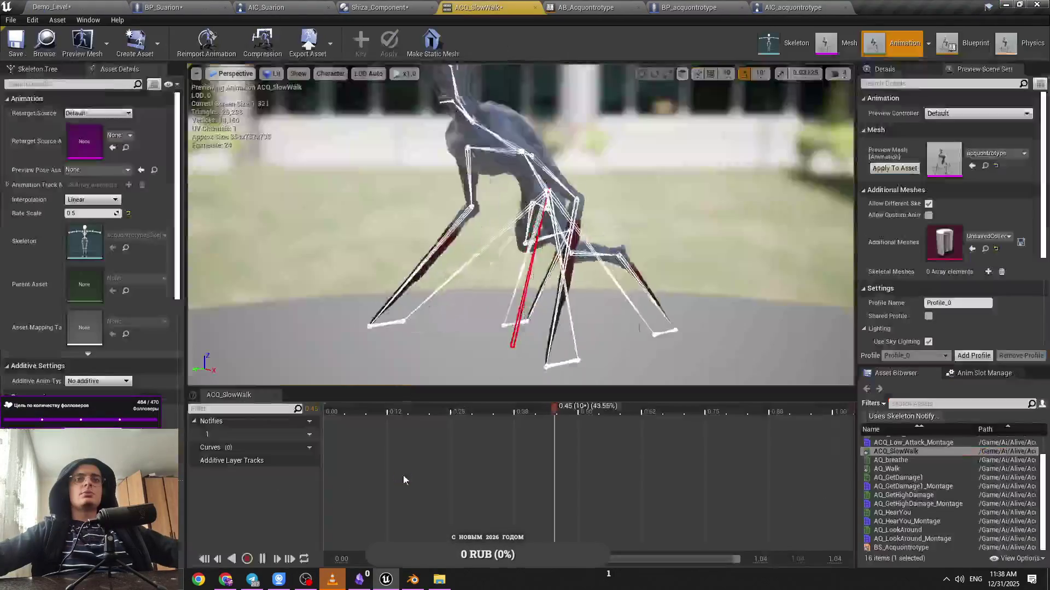
click(100, 213)
text(0.5)
key(Return)
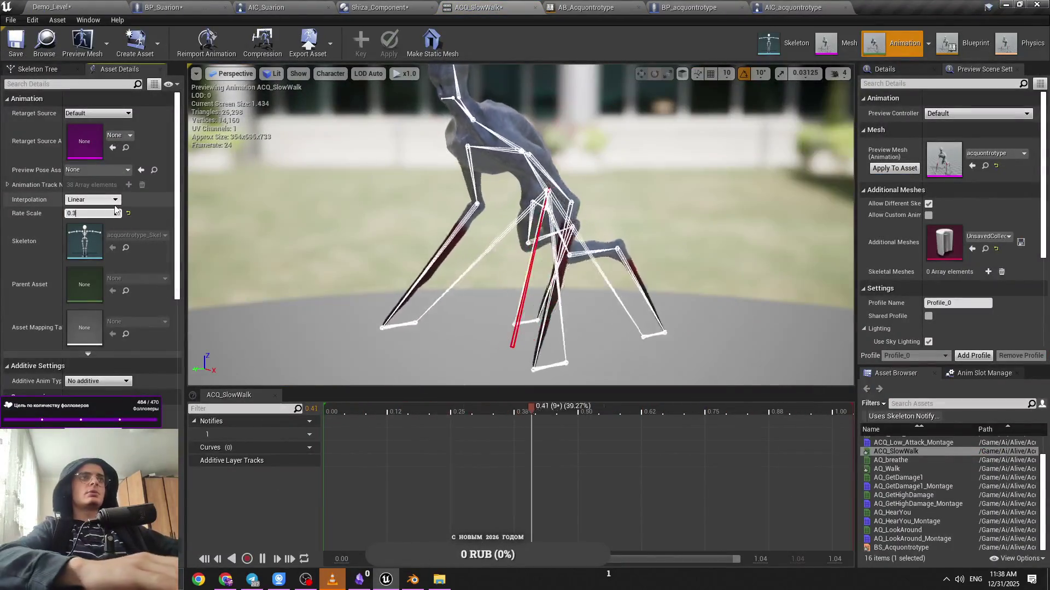
drag(115, 212, 117, 224)
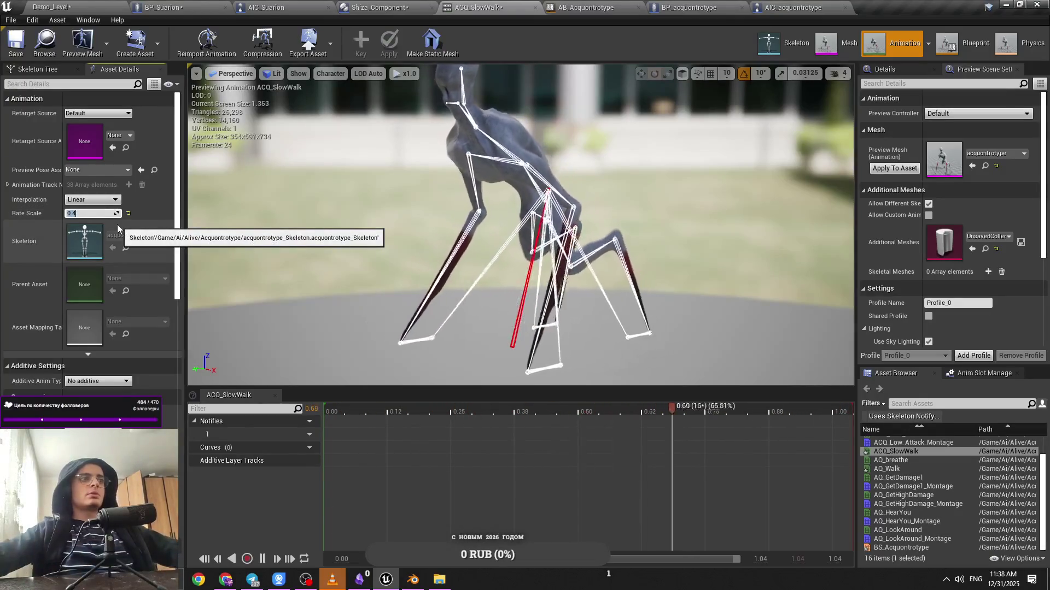
Play-test the slower walk in the tunnel level twice
click(132, 7)
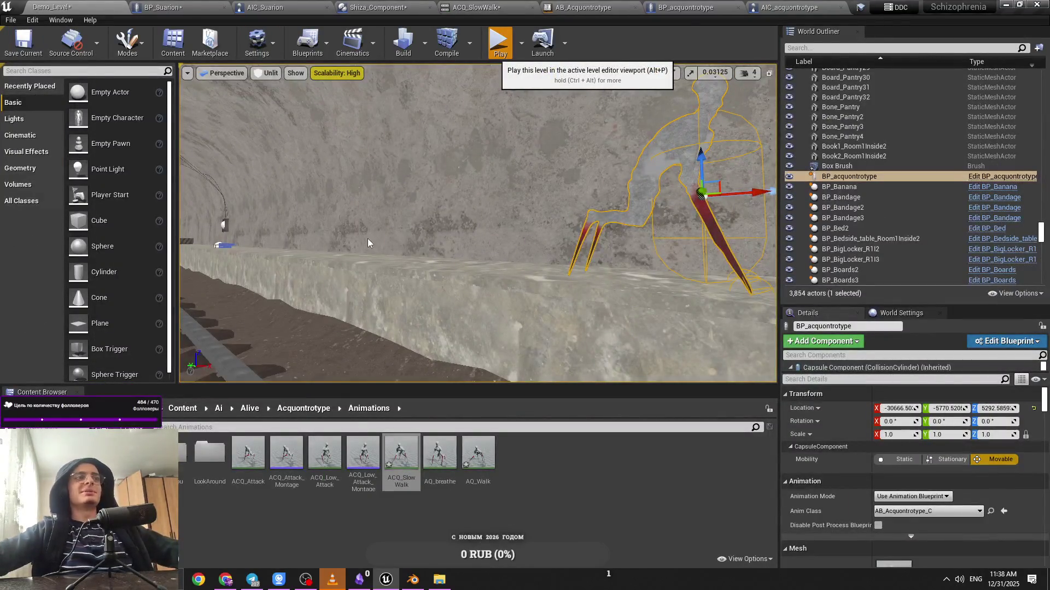
key(alt+p)
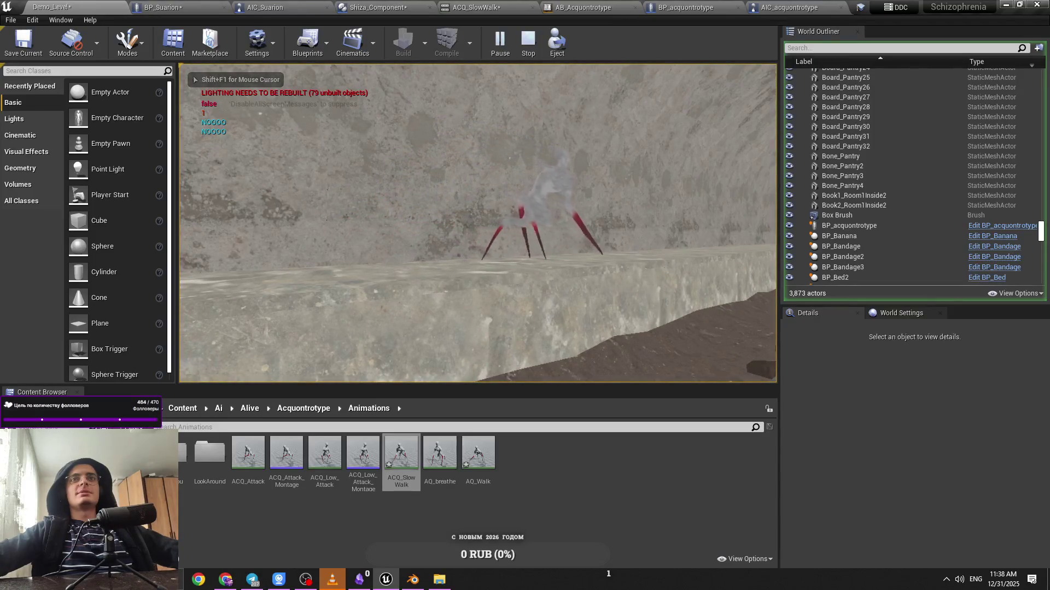
key(Escape)
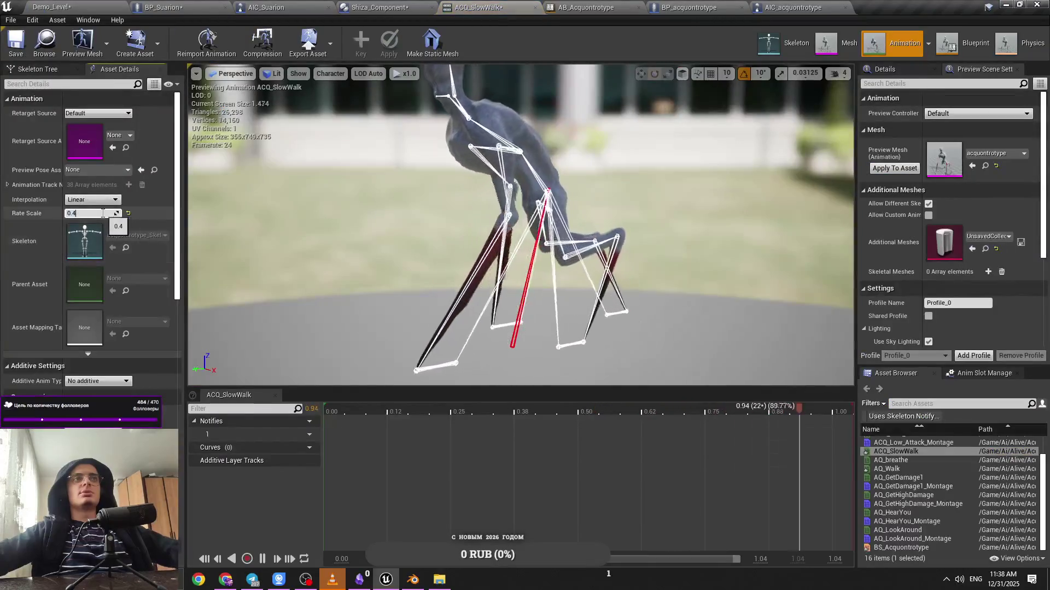
key(alt+p)
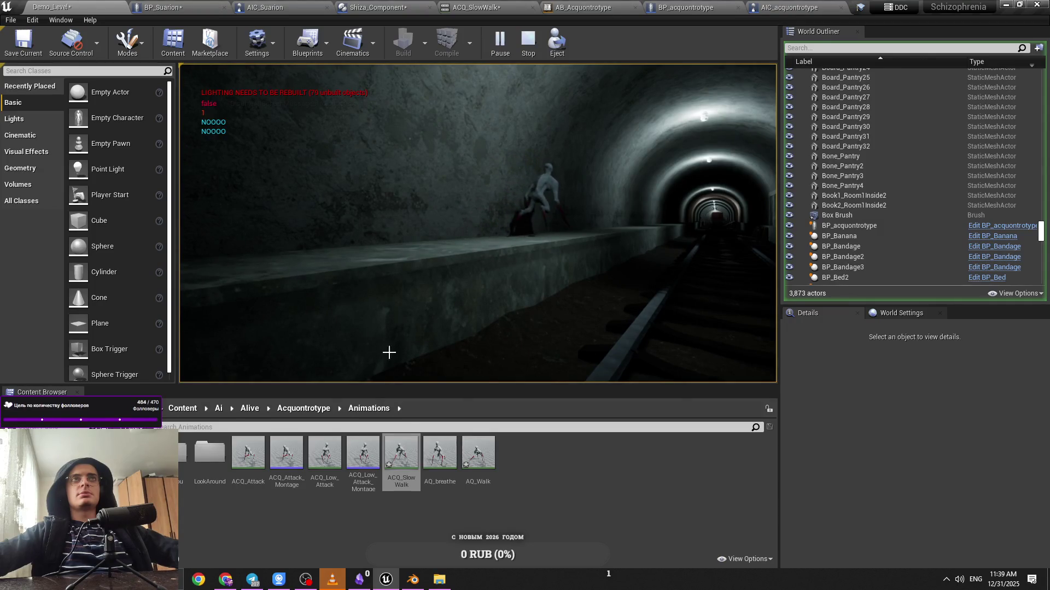
key(Escape)
In Blender, select the foot bone Bone.005_L.005 and orbit around the rig before returning to Unreal
key(alt+Tab)
click(498, 303)
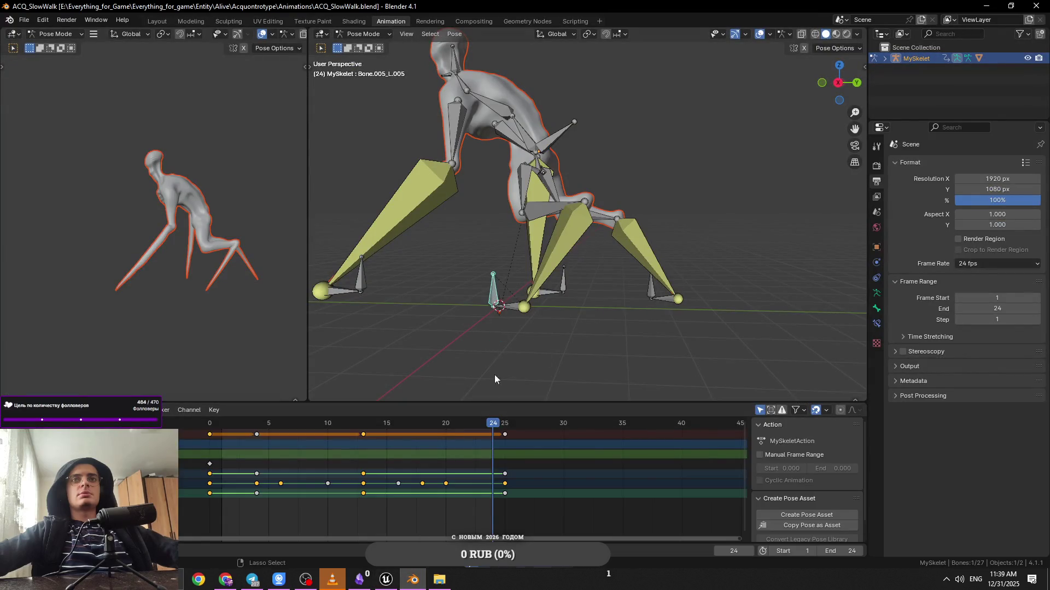
drag(457, 362, 480, 437)
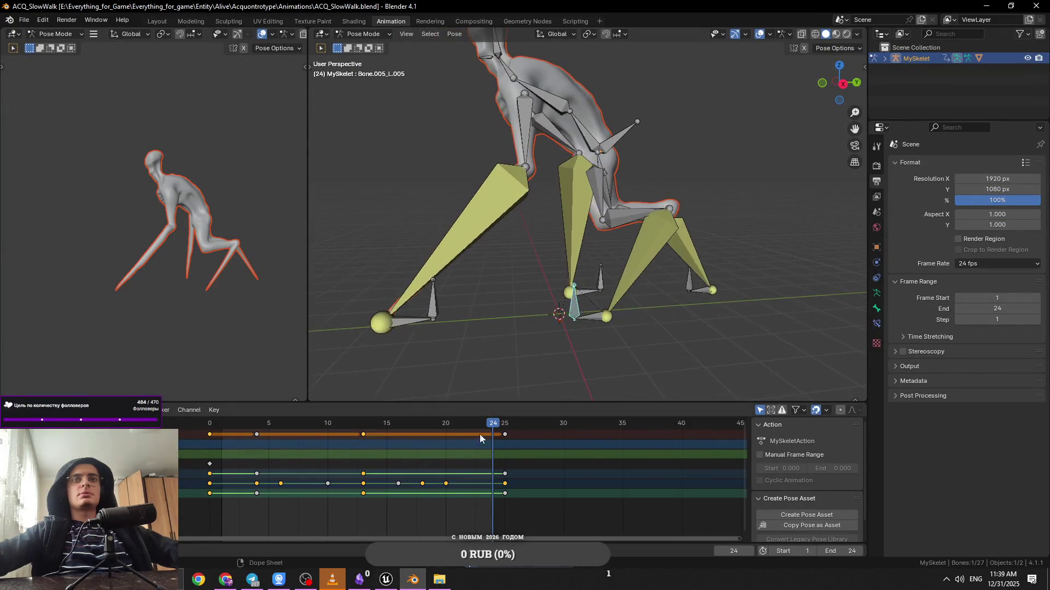
key(alt+Tab)
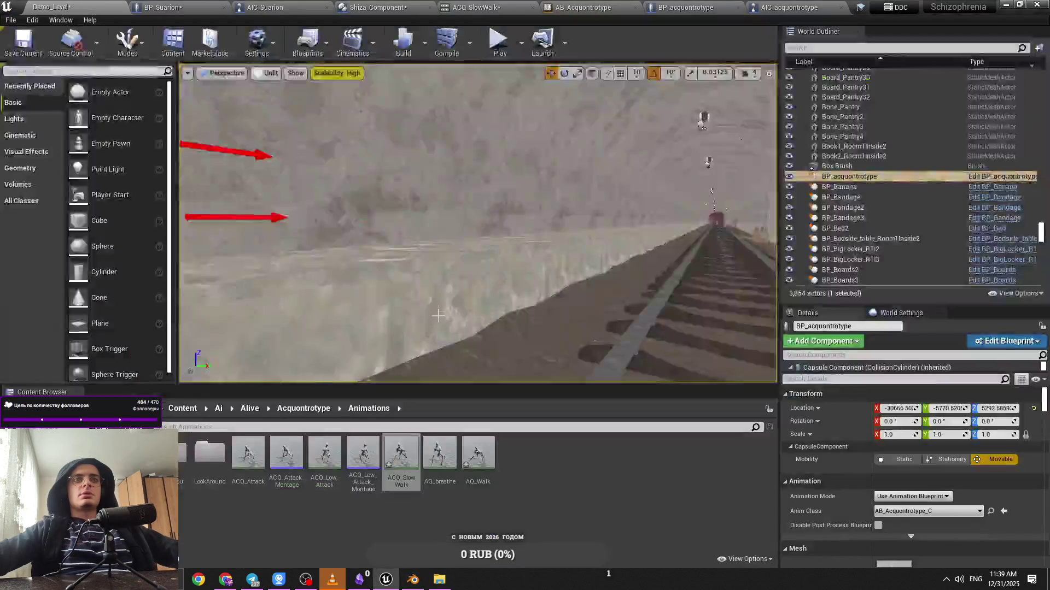
Back in Unreal, select ACQ_SlowWalk's rate scale and play-test the walk in the tunnel level
key(alt+Tab)
key(alt+Tab)
key(alt+Tab)
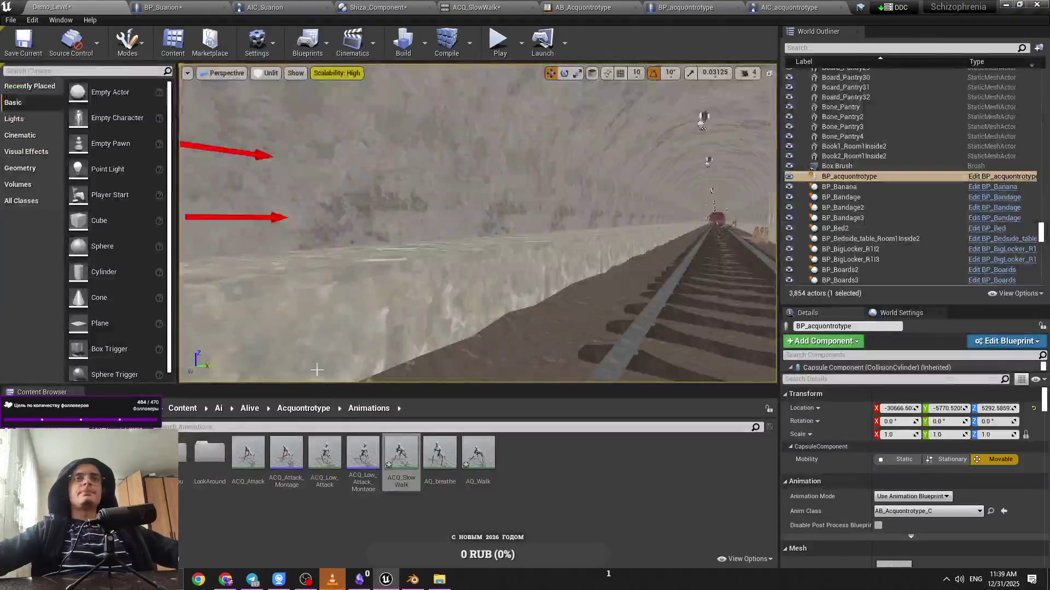
double_click(388, 453)
click(115, 213)
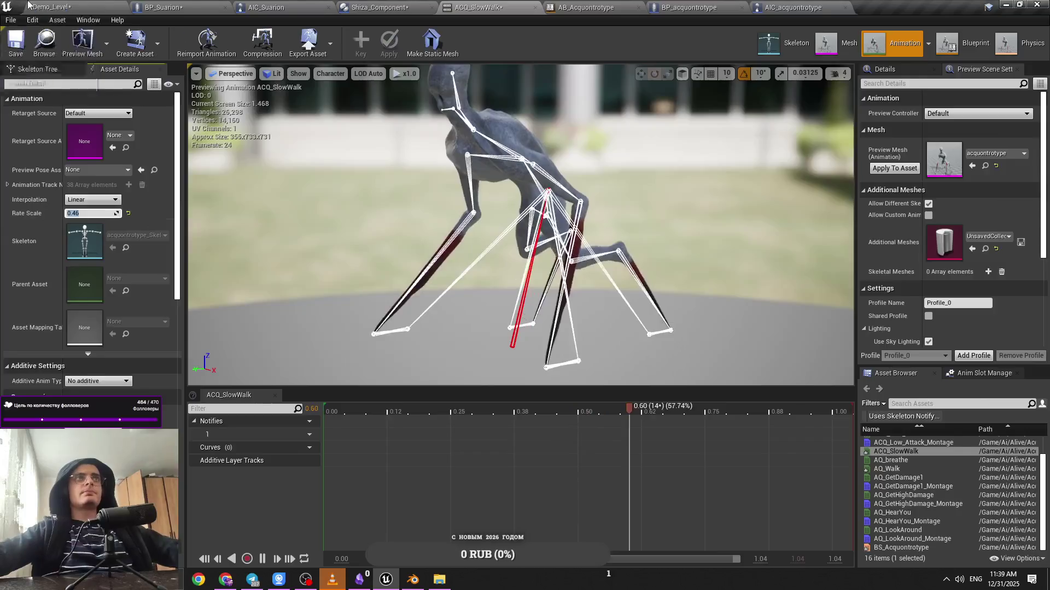
key(alt+Tab)
key(alt+p)
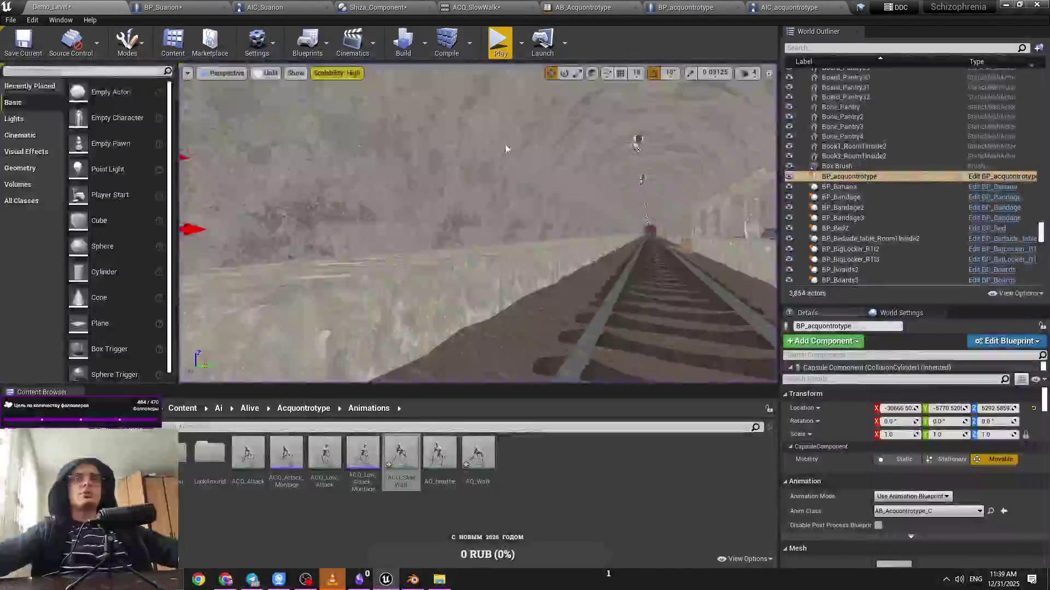
click(475, 148)
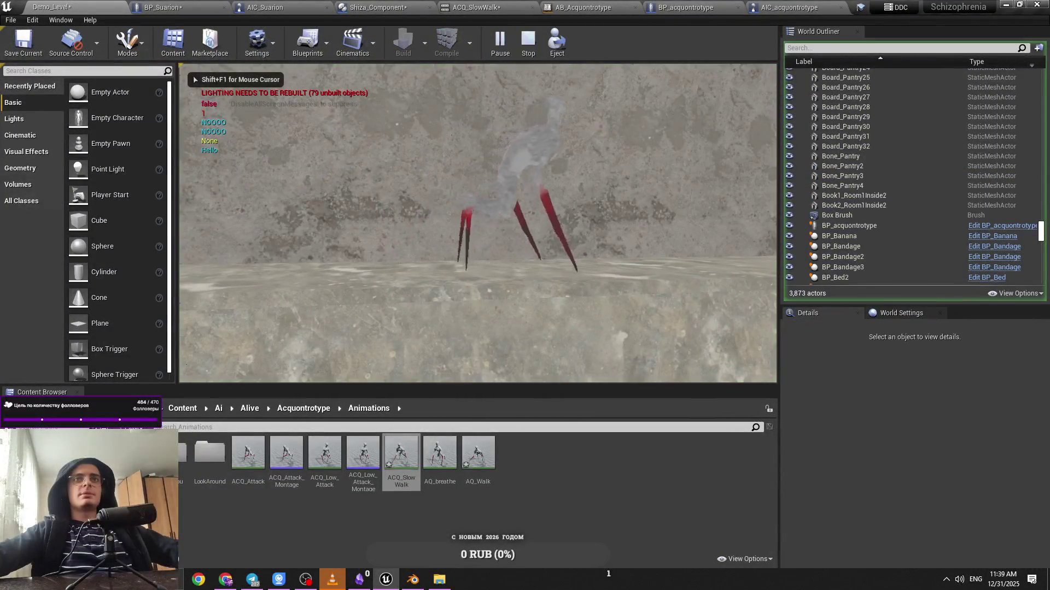
key(shift+F1)
Look over the AIC_Suarion, Shiza_Component and BP_Suarion blueprints, then go back to Demo_Level
click(243, 7)
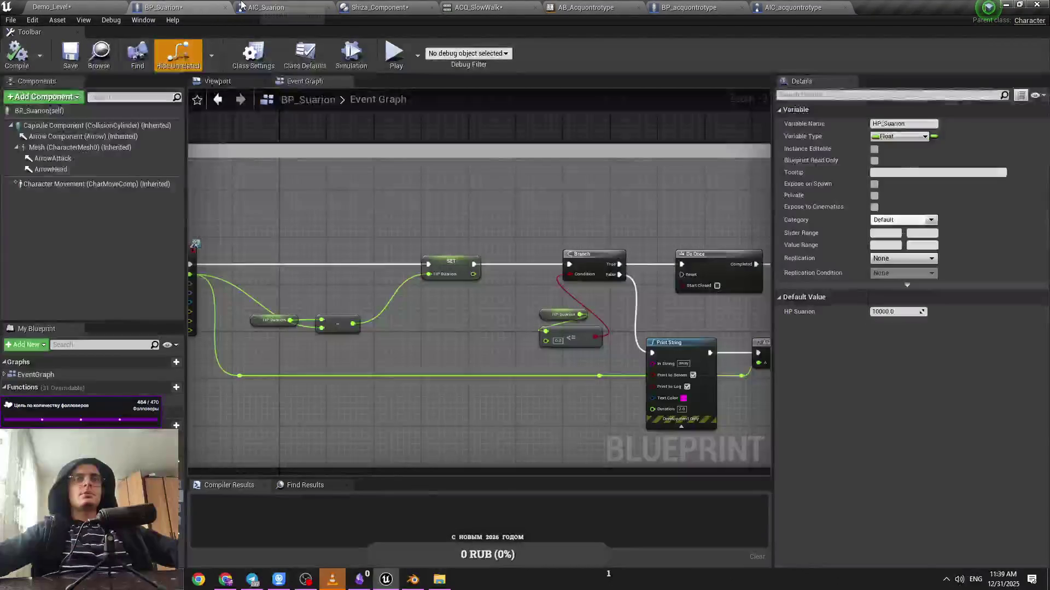
click(354, 5)
click(148, 6)
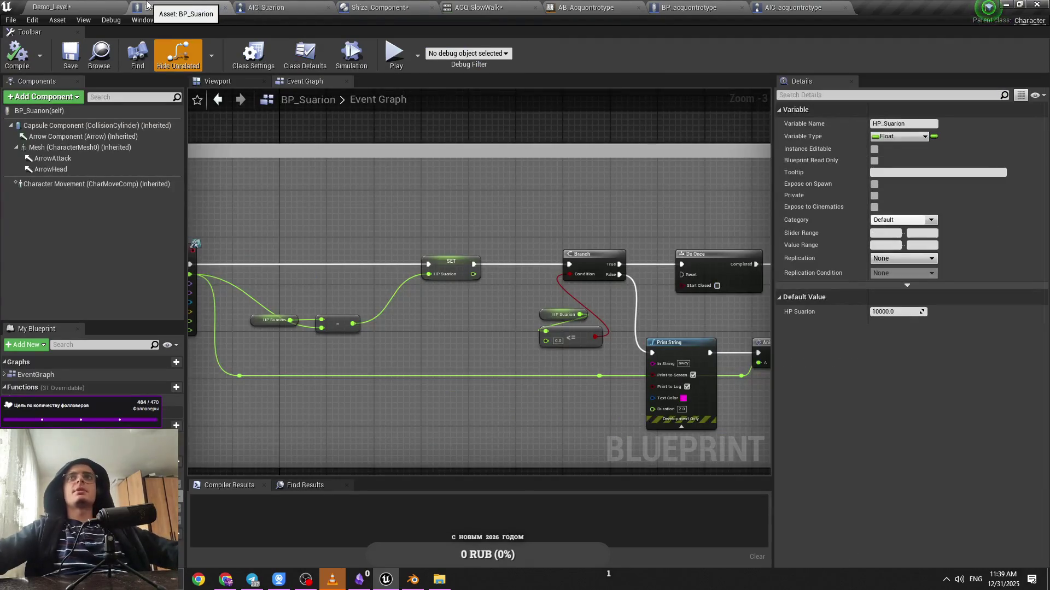
click(88, 4)
Set ACQ_SlowWalk's Rate Scale to 0.3 and play-test the walk again
click(479, 8)
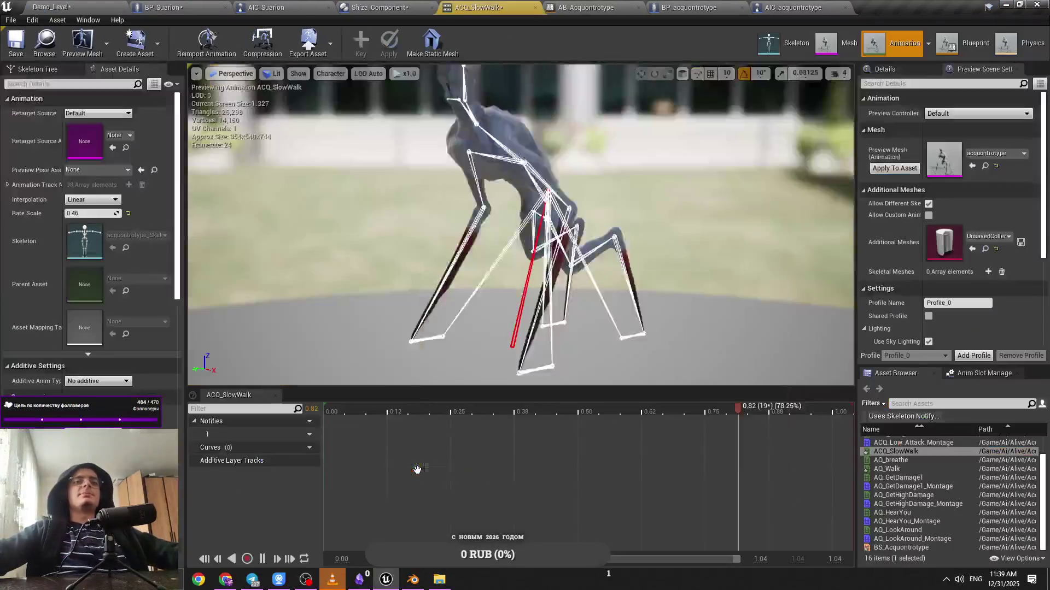
click(89, 213)
text(0.3)
key(Return)
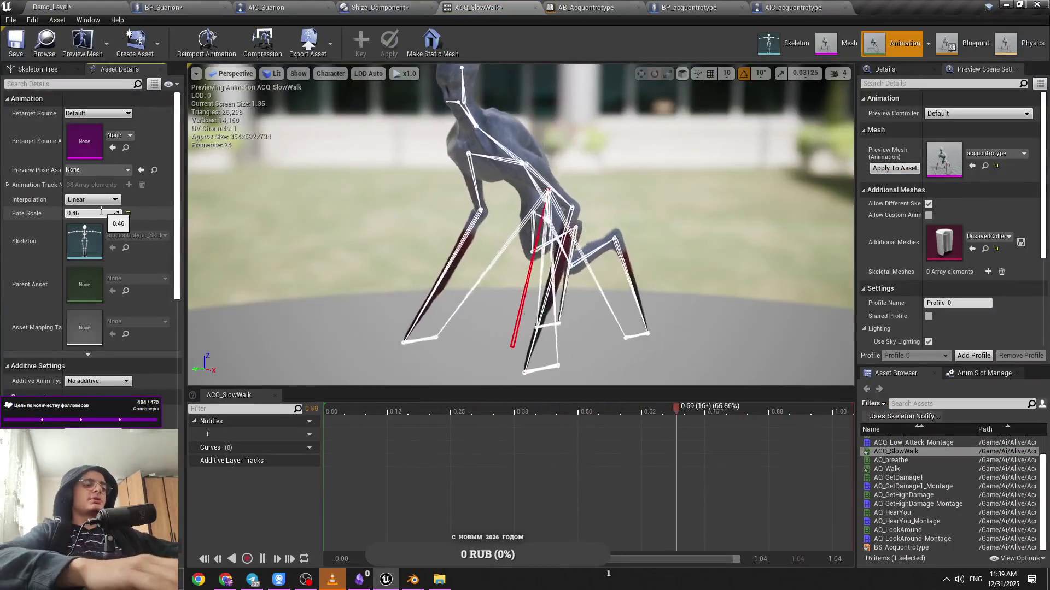
click(52, 7)
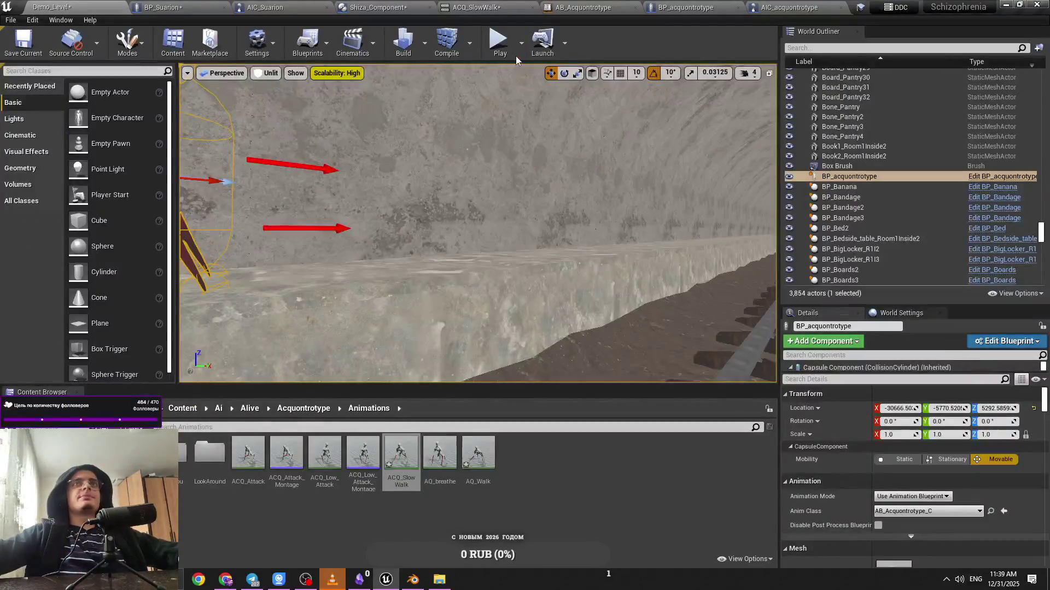
key(alt+p)
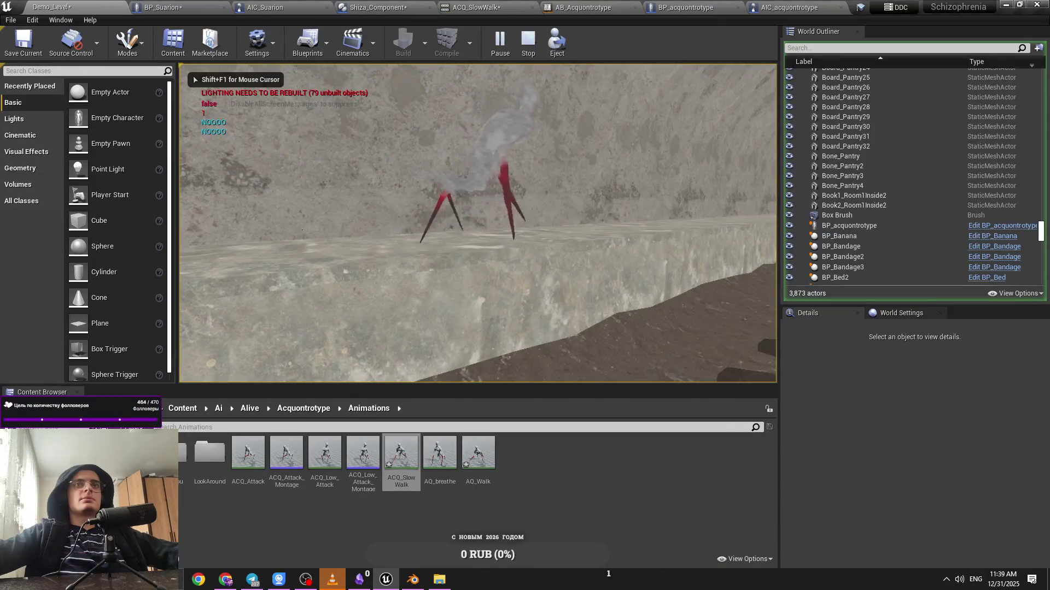
Check the BP_Suarion and AIC_Suarion tabs, then bring up the walk animation in Blender
click(194, 6)
click(263, 7)
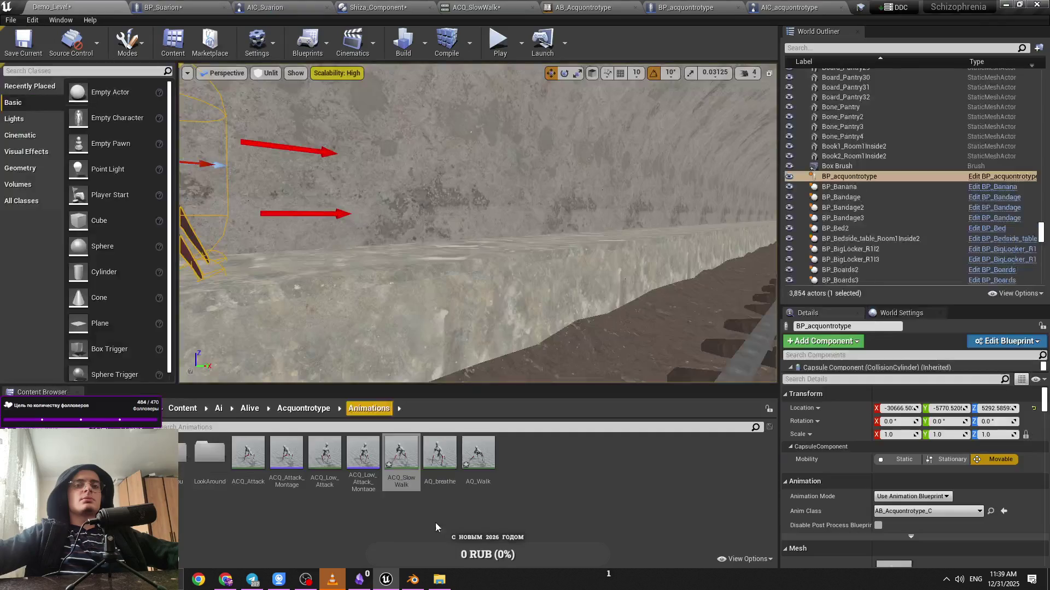
click(412, 580)
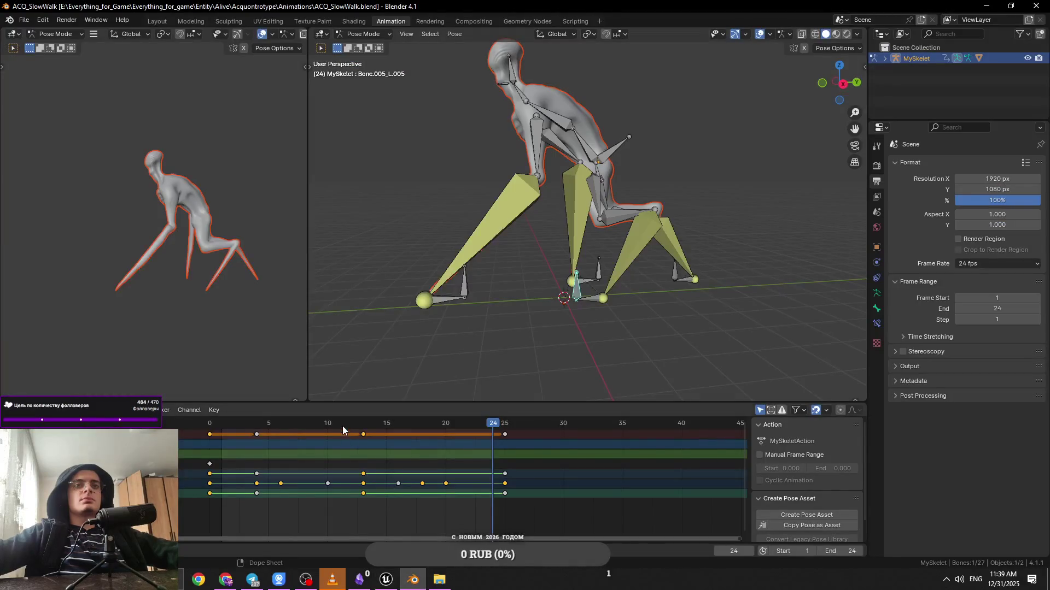
Make the frame-4 keyframe interpolate linearly, play the walk back, and save
key(ctrl+z)
scroll(587, 325, up, 3)
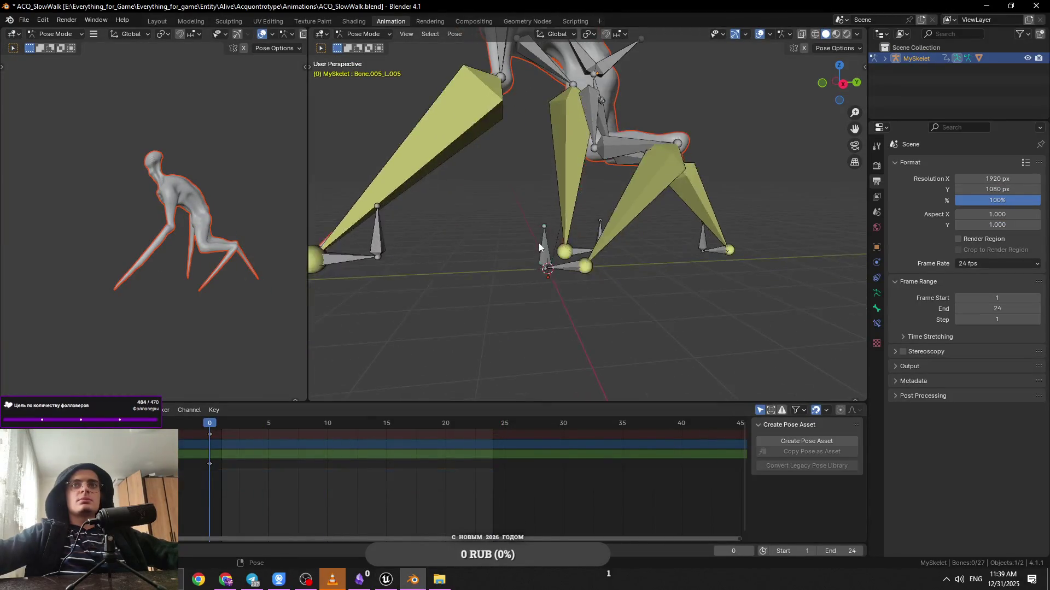
mouse_move(244, 428)
mouse_down()
mouse_move(203, 420)
mouse_move(347, 430)
mouse_move(208, 435)
mouse_up()
click(257, 435)
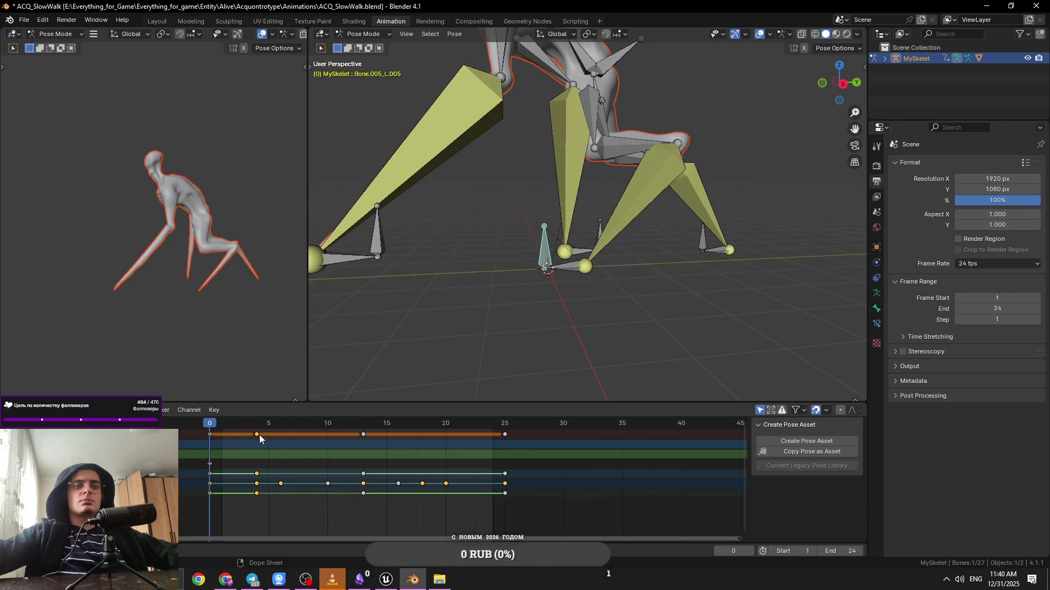
right_click(259, 434)
mouse_move(255, 440)
click(310, 464)
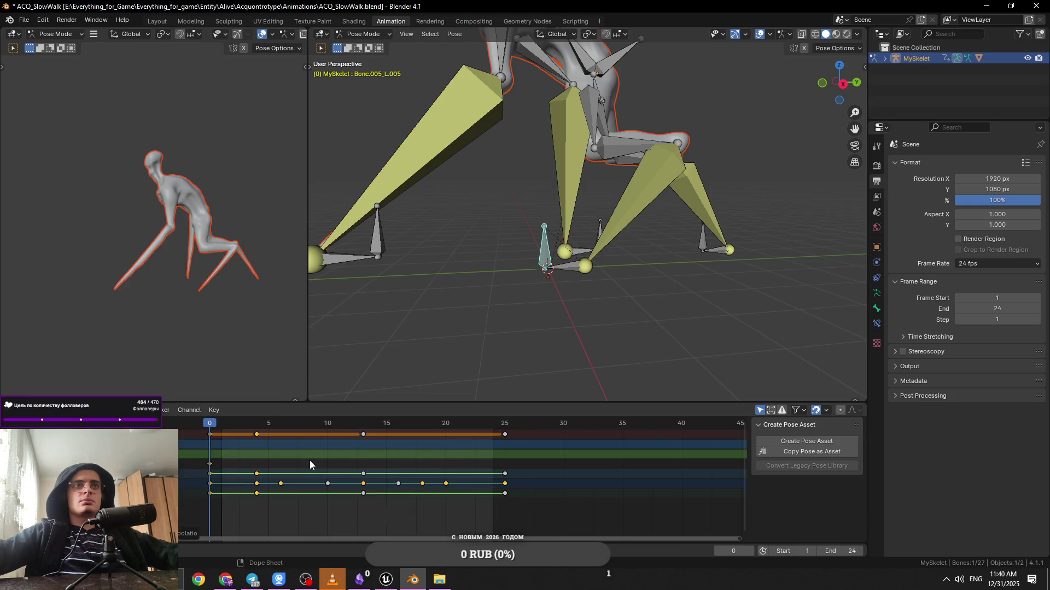
key(space)
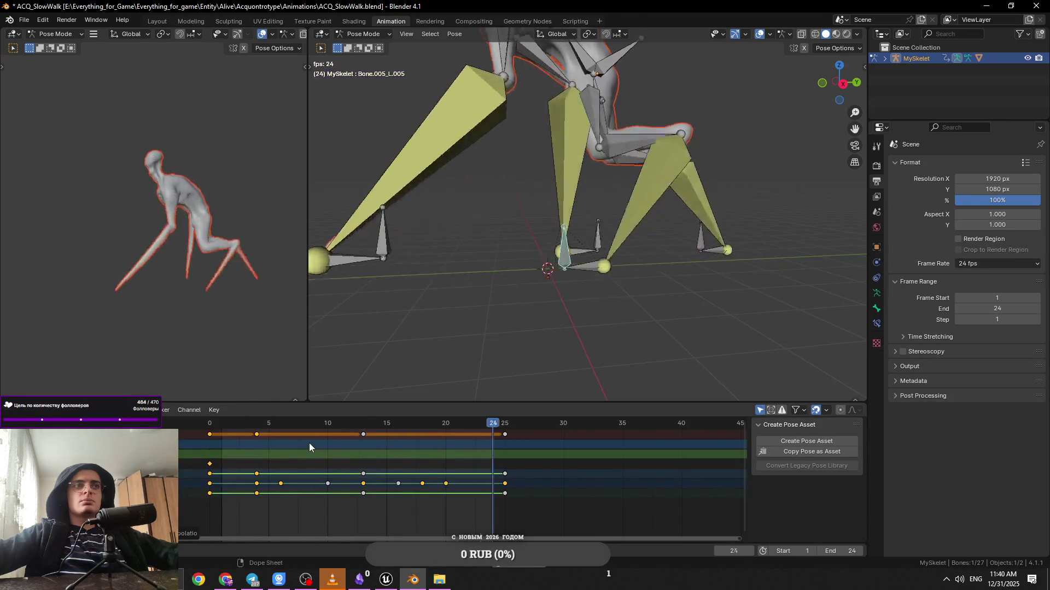
key(ctrl+s)
key(Escape)
Set all the walk keyframes to linear, collapse the bone's channels, and switch to the MySkeletAction action
drag(179, 427, 316, 438)
drag(212, 433, 211, 433)
right_click(211, 433)
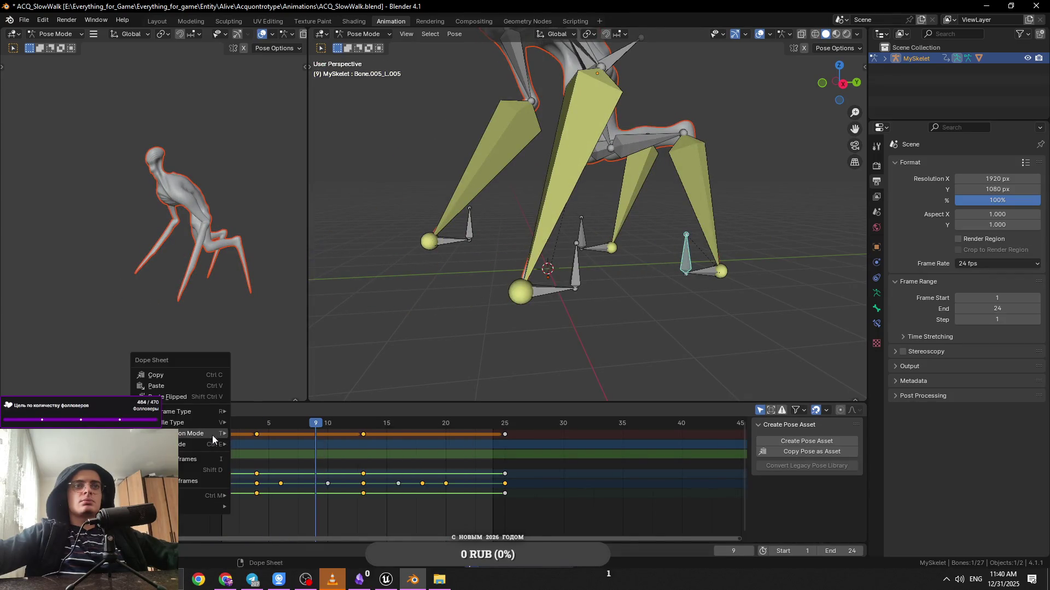
mouse_move(212, 436)
click(267, 462)
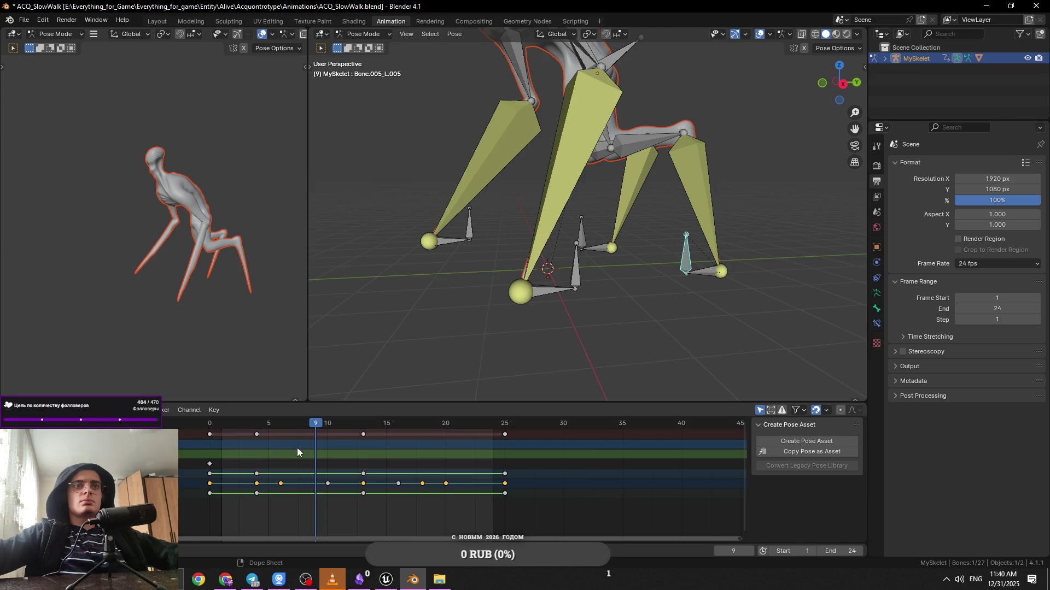
click(690, 258)
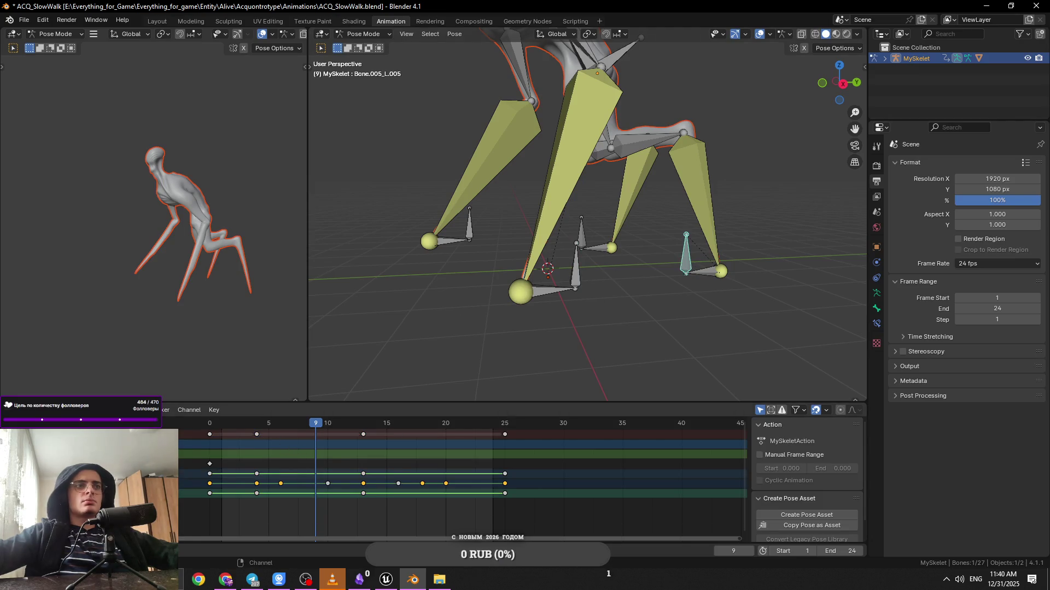
key(alt+a)
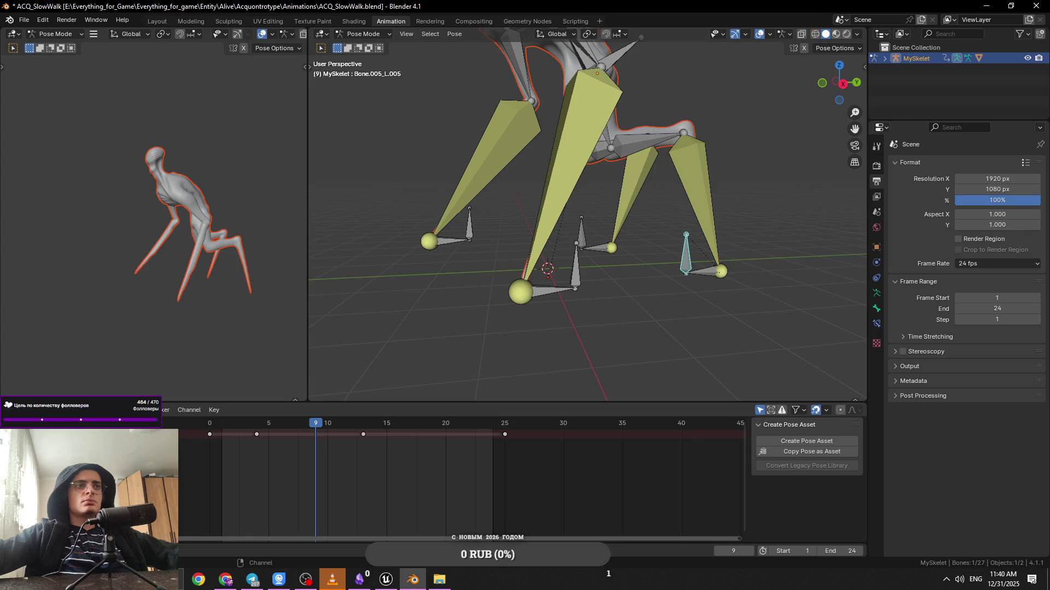
click(170, 444)
Select the summary-row keyframes, then play and scrub the walk to inspect the poses
drag(508, 467, 237, 426)
key(shift+Left)
key(space)
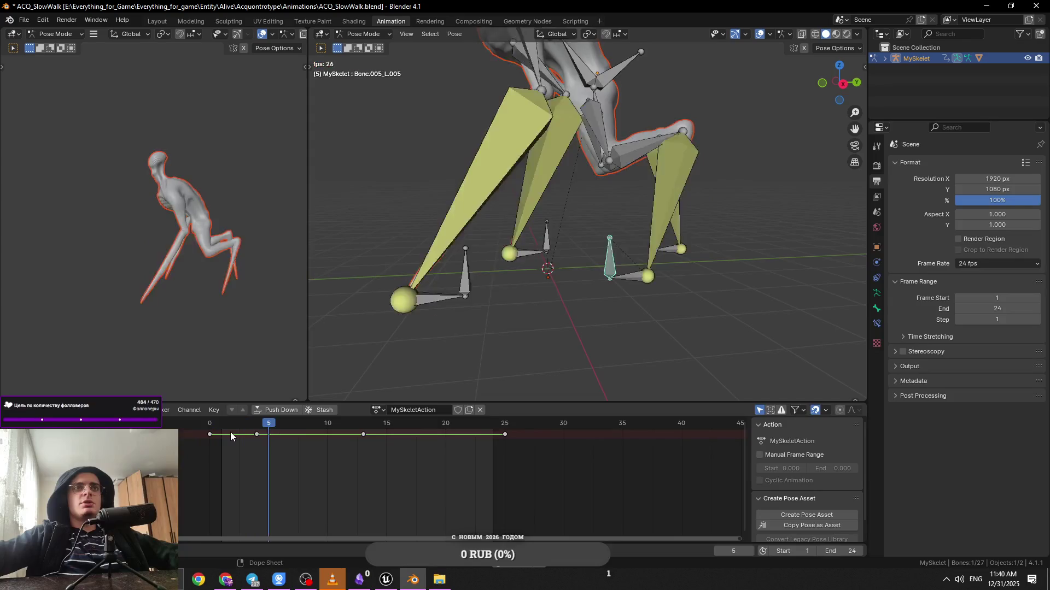
key(space)
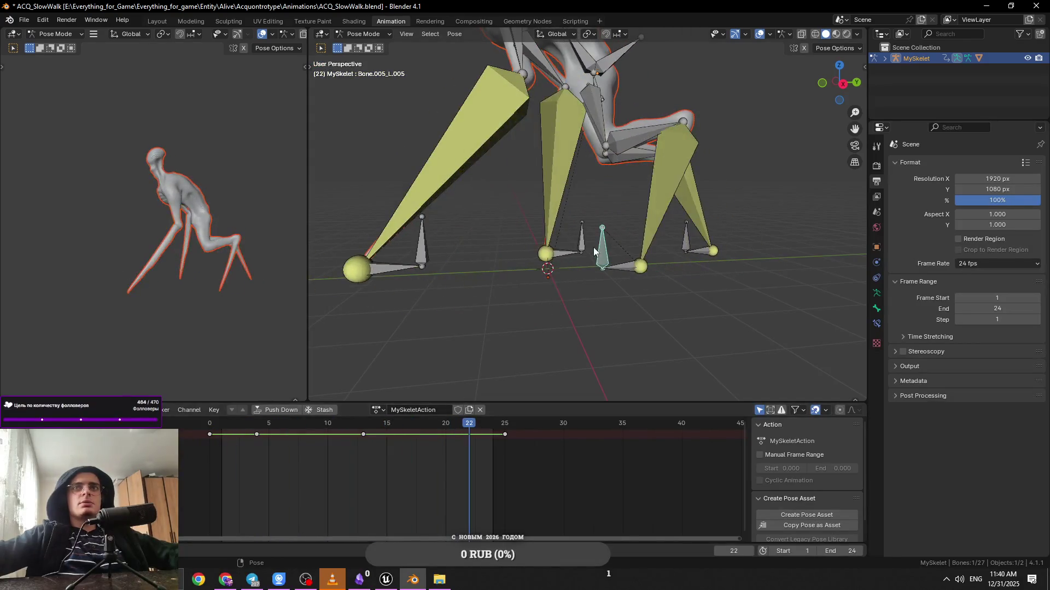
mouse_move(375, 427)
mouse_down()
mouse_move(365, 426)
mouse_move(503, 432)
mouse_move(364, 427)
mouse_move(497, 435)
mouse_move(419, 431)
mouse_up()
Make the keys between frames 18 and 25 and around frame 4 interpolate linearly, checking playback
right_click(421, 433)
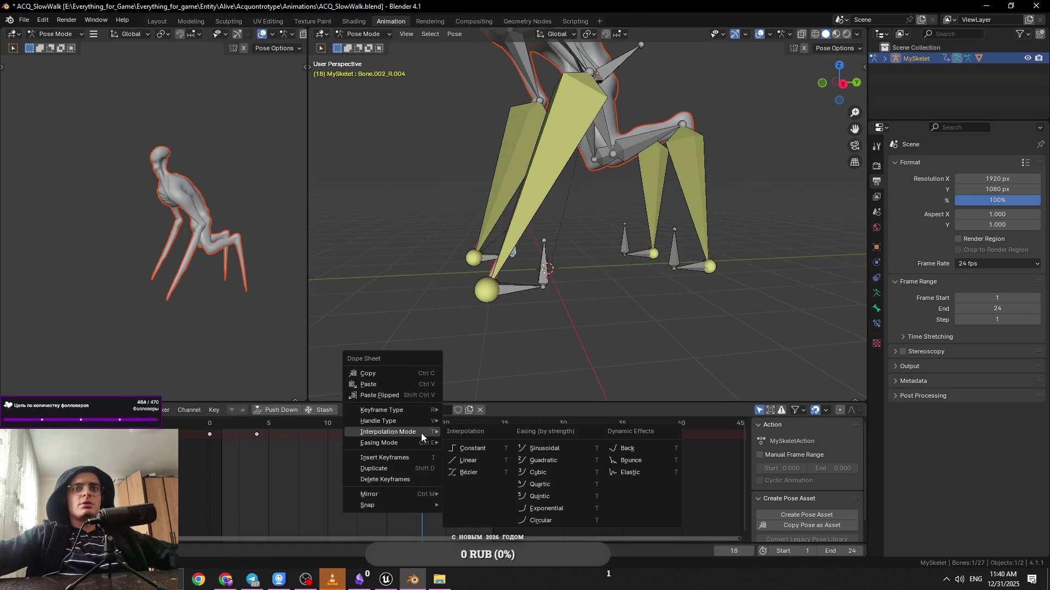
click(484, 451)
key(space)
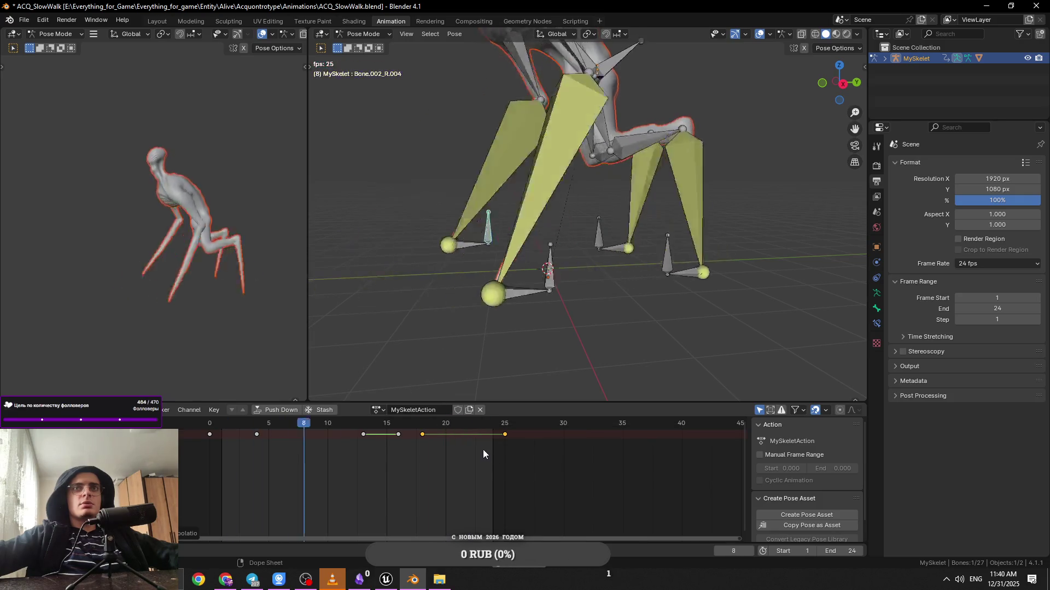
key(space)
mouse_move(335, 427)
mouse_down()
mouse_move(245, 429)
mouse_move(475, 440)
mouse_move(402, 438)
mouse_up()
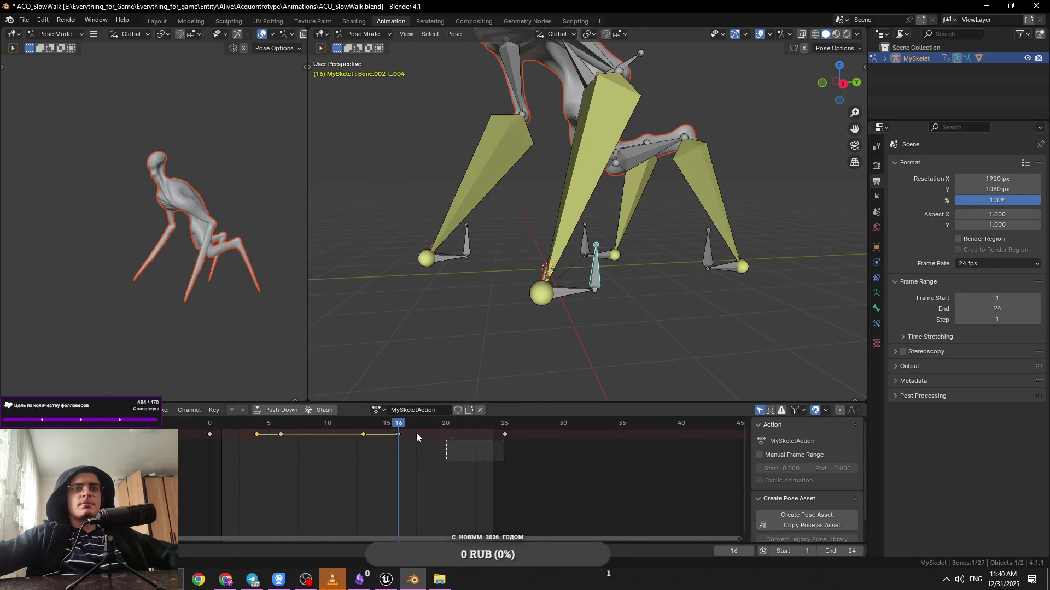
right_click(399, 435)
mouse_move(407, 435)
click(451, 464)
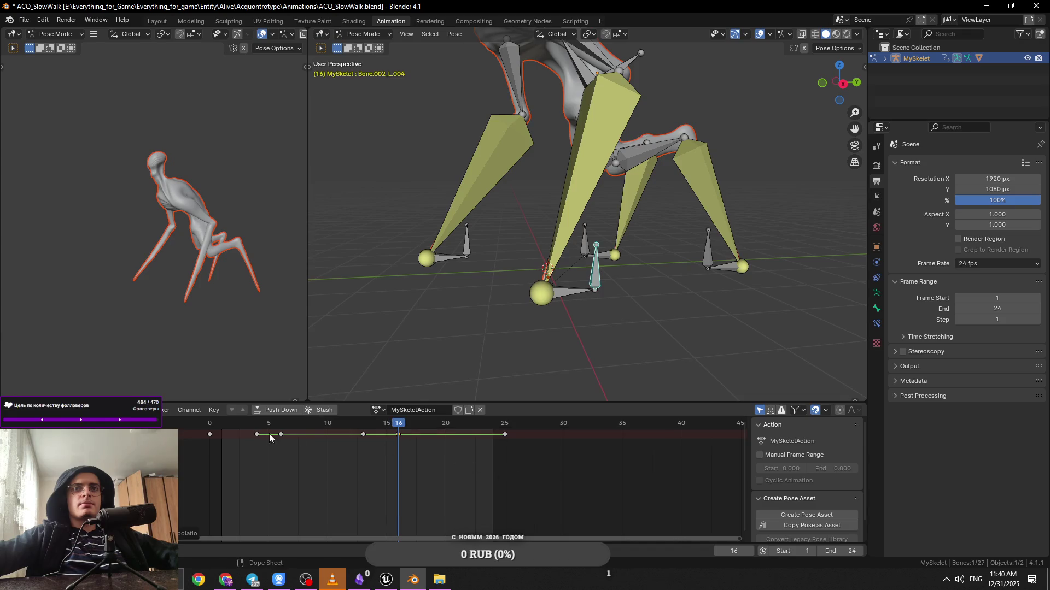
Set the frame-0 keys, then all keyframes, then another bone's keys to linear interpolation
click(210, 428)
right_click(207, 435)
mouse_move(213, 437)
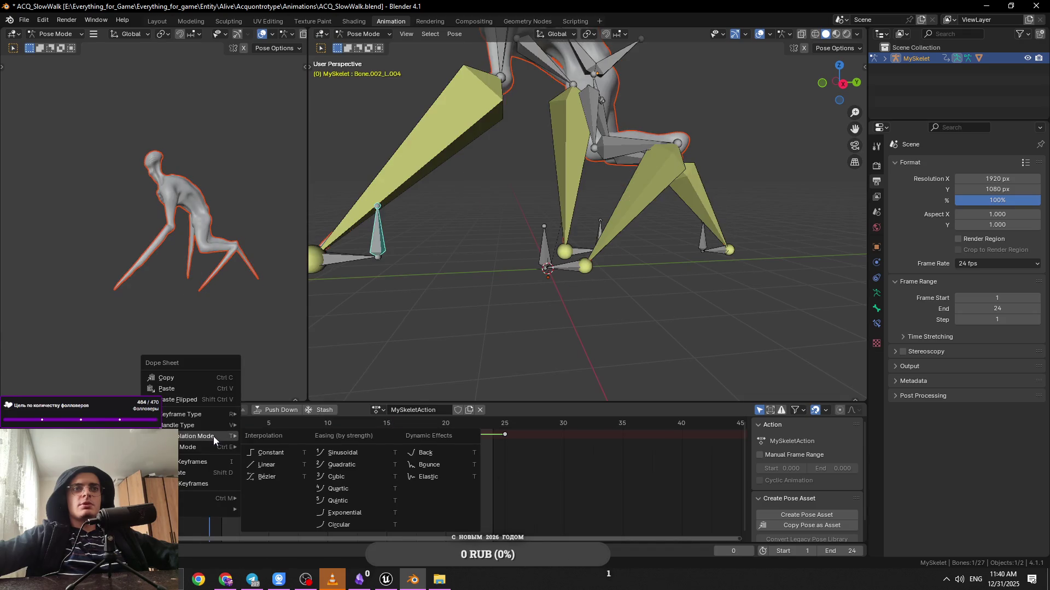
click(284, 464)
key(a)
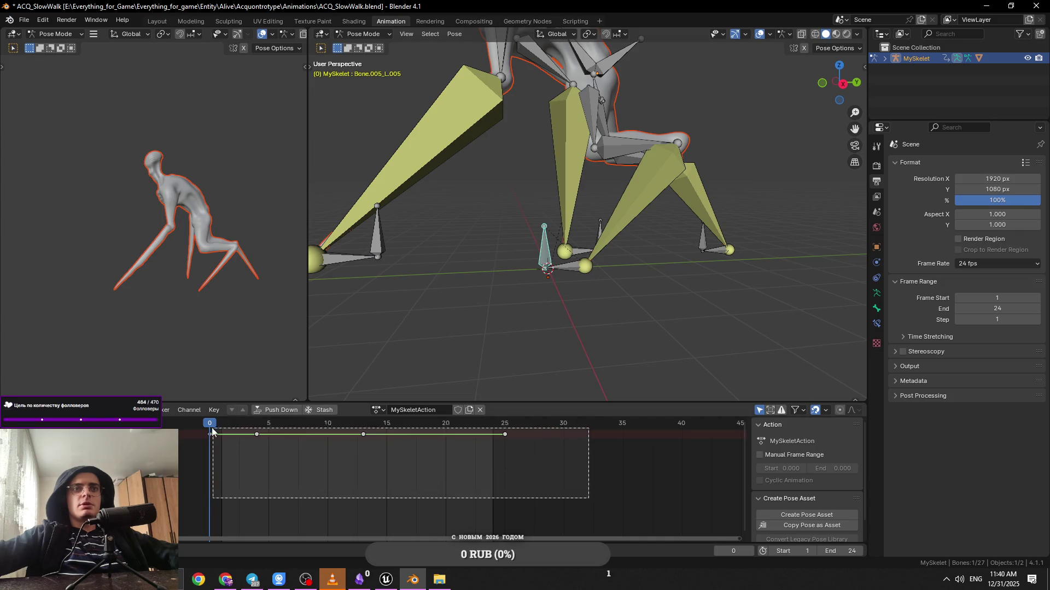
right_click(214, 436)
mouse_move(214, 436)
click(277, 462)
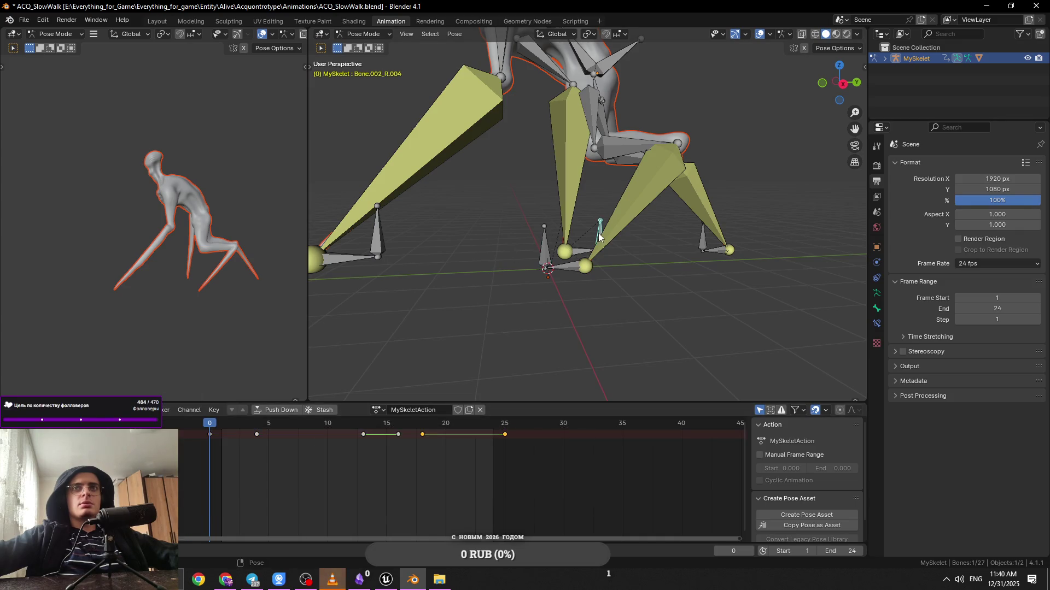
right_click(205, 433)
mouse_move(205, 433)
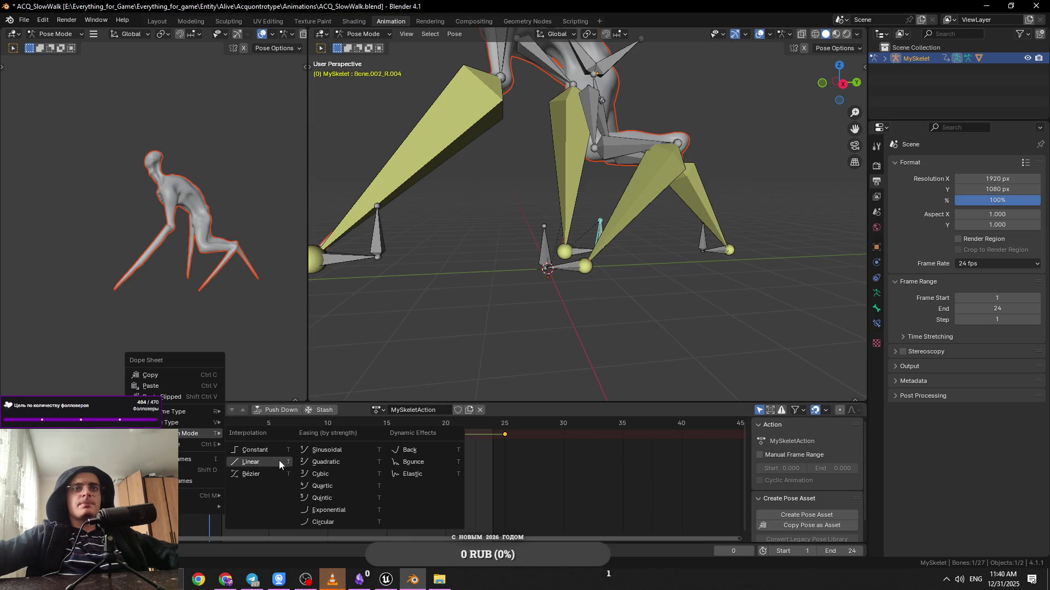
click(279, 460)
Inspect the Bone.005_R.005 leg bone's keyframes, orbit the skeleton, and select every bone
click(713, 240)
key(Home)
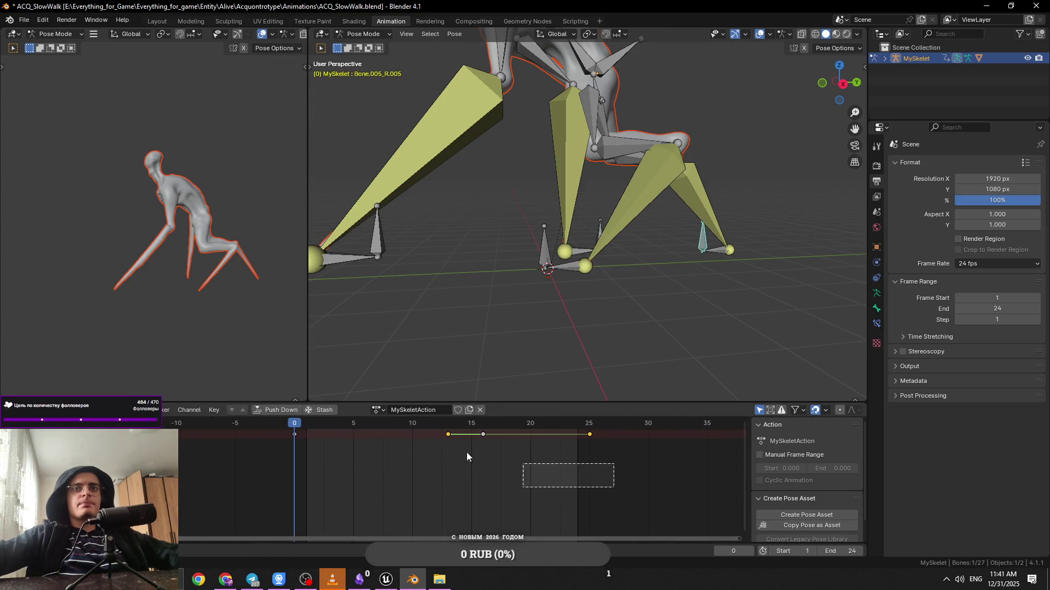
right_click(300, 427)
click(577, 339)
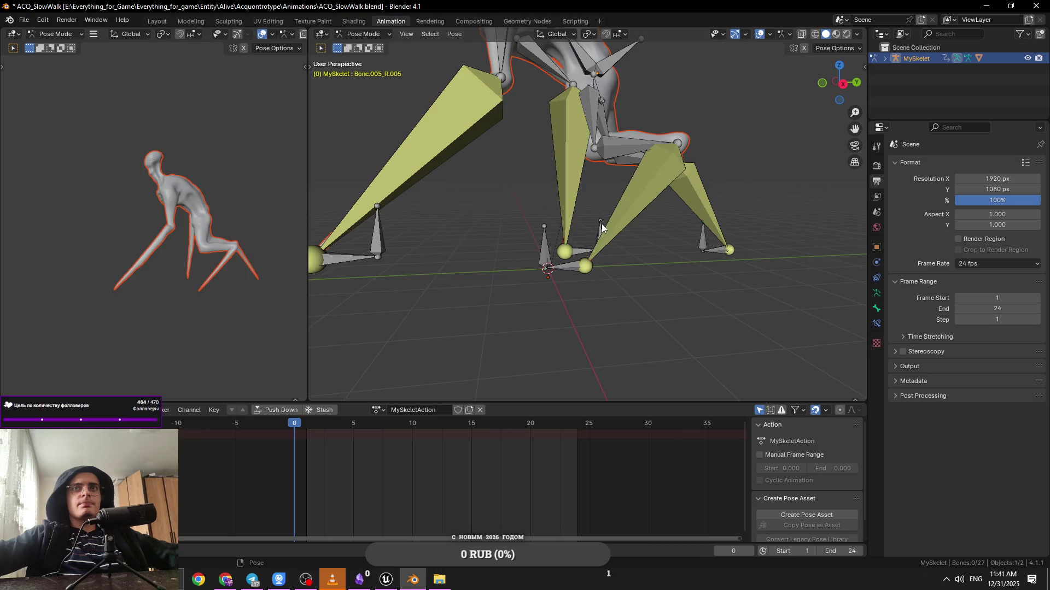
scroll(547, 249, down, 2)
drag(458, 234, 538, 239)
key(a)
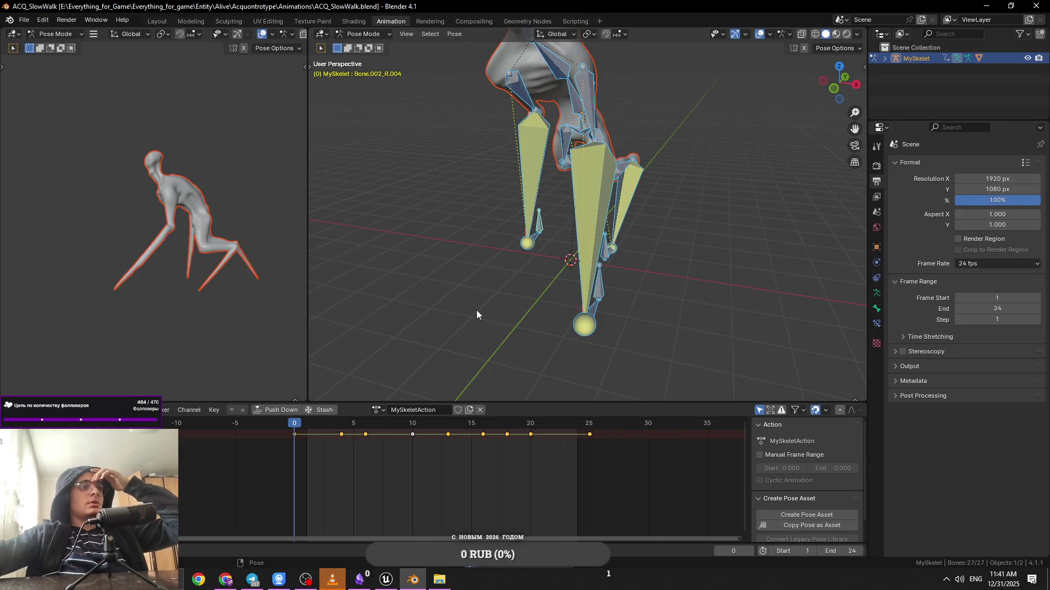
Export the animation as FBX, overwriting ACQ_SlowWalk.fbx
click(25, 20)
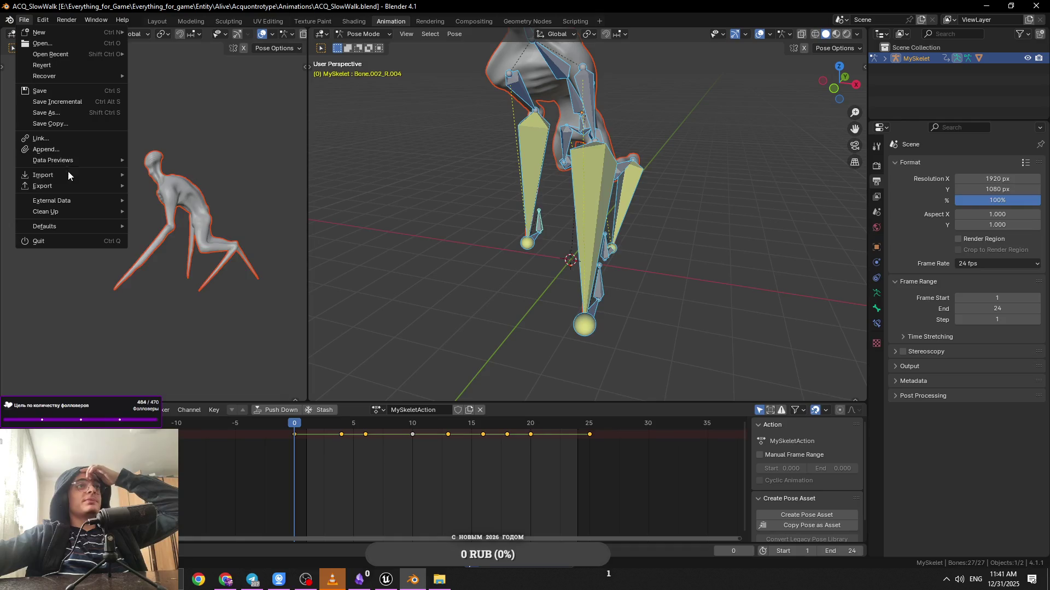
mouse_move(68, 186)
click(208, 290)
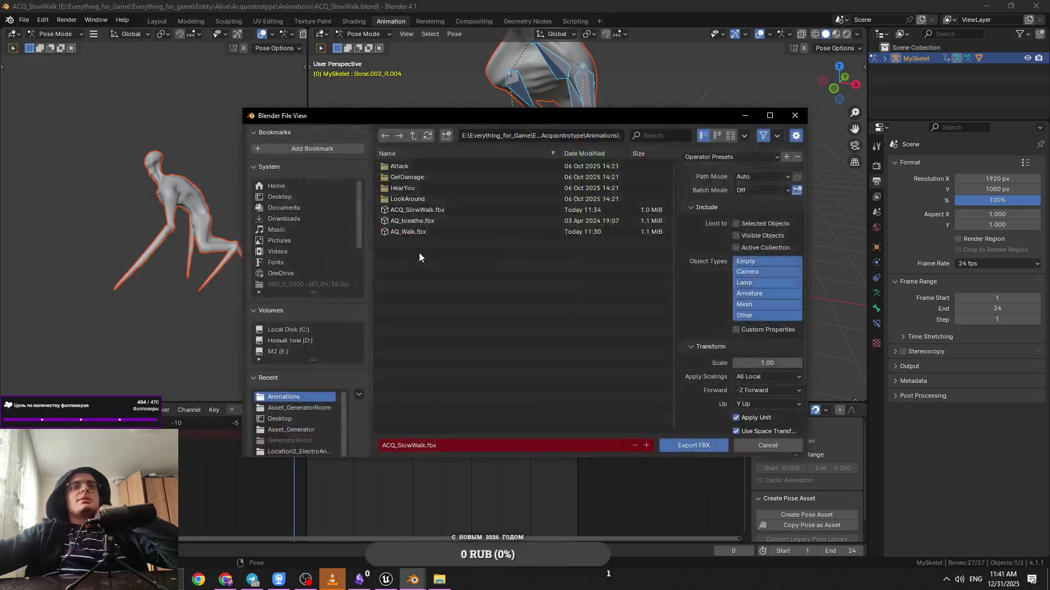
click(429, 211)
click(704, 446)
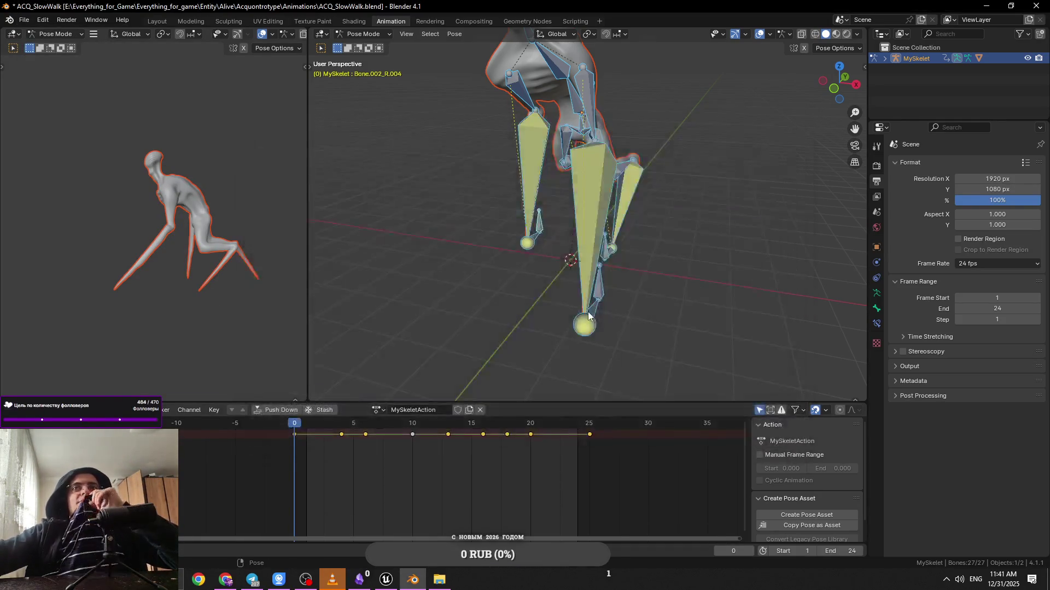
Deselect all bones, play the animation back, and minimize Blender
key(alt+a)
key(space)
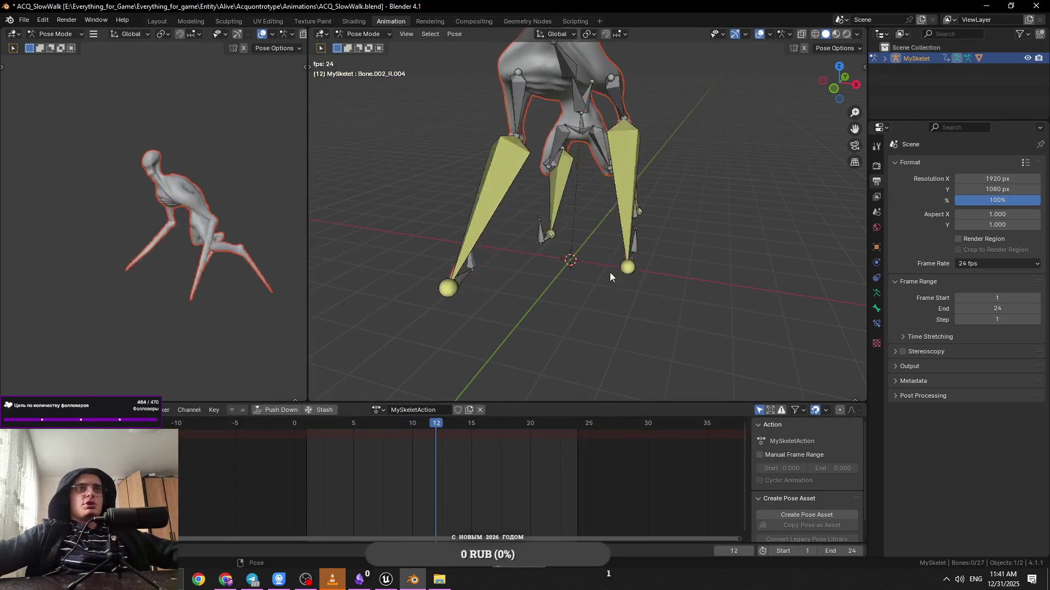
click(987, 6)
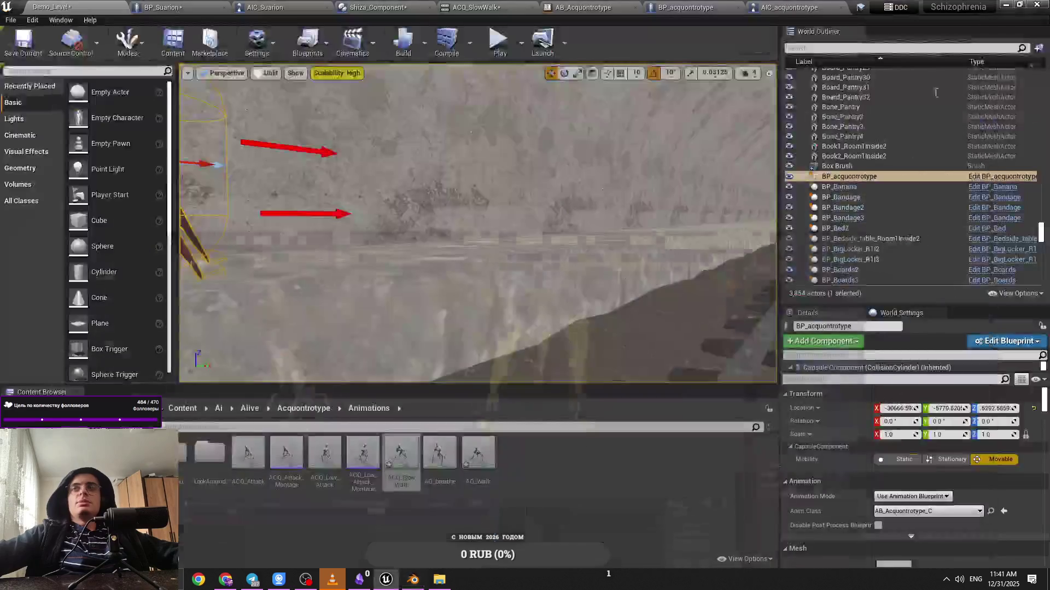
Reimport ACQ_SlowWalk from the updated FBX, focus on BP_acquontrotype, and play-test the walk
click(439, 579)
mouse_move(527, 245)
mouse_down()
mouse_move(515, 310)
mouse_move(515, 479)
mouse_up()
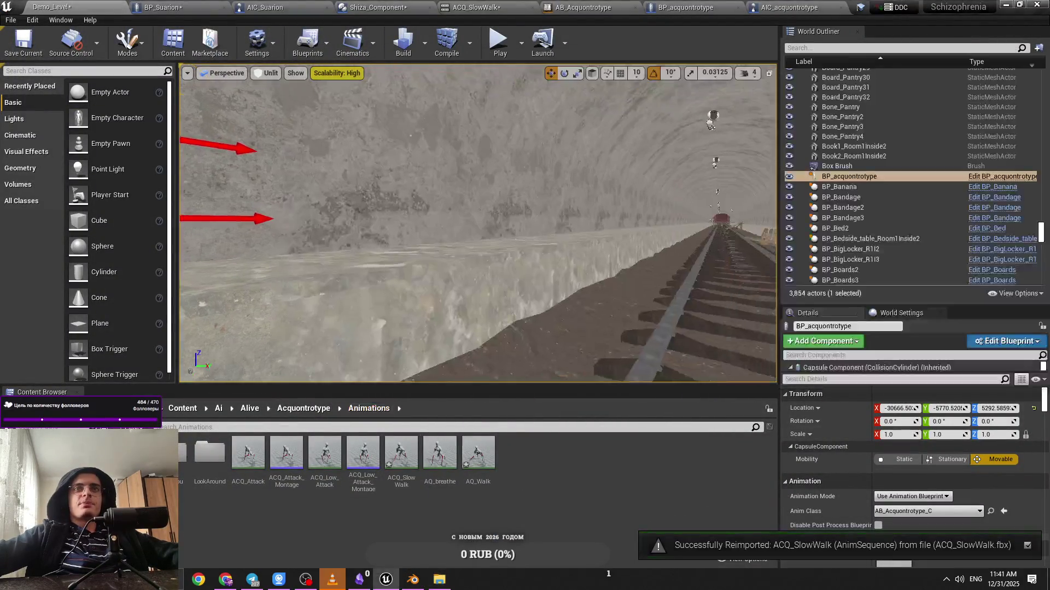
key(f)
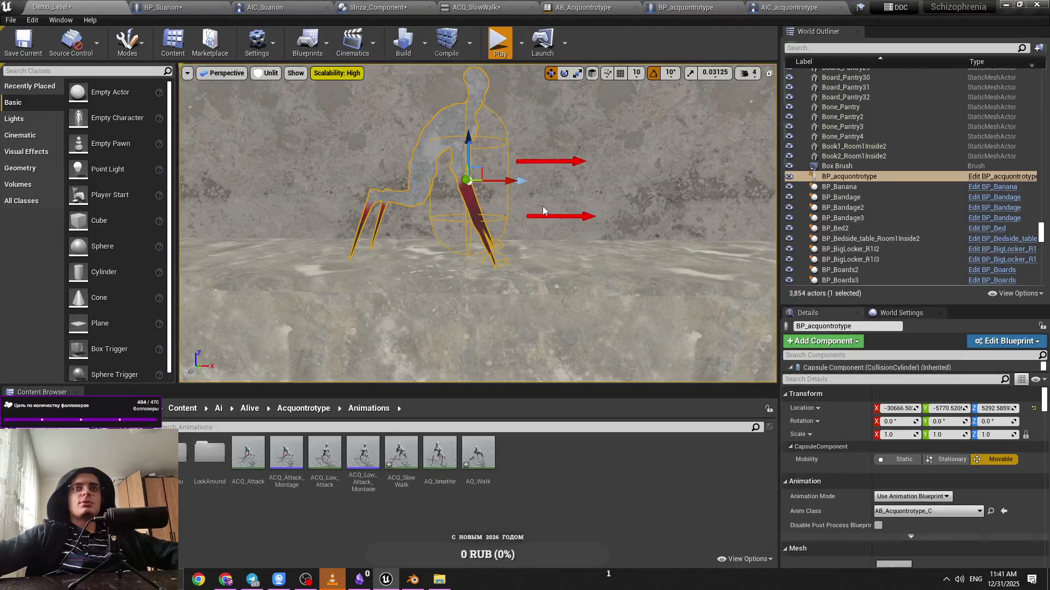
key(alt+p)
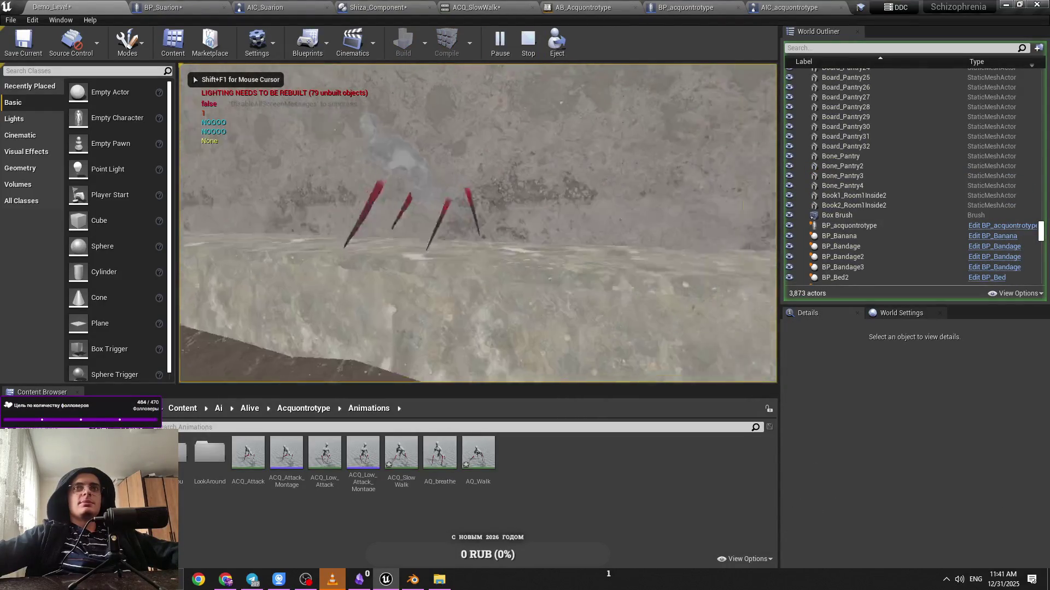
key(Escape)
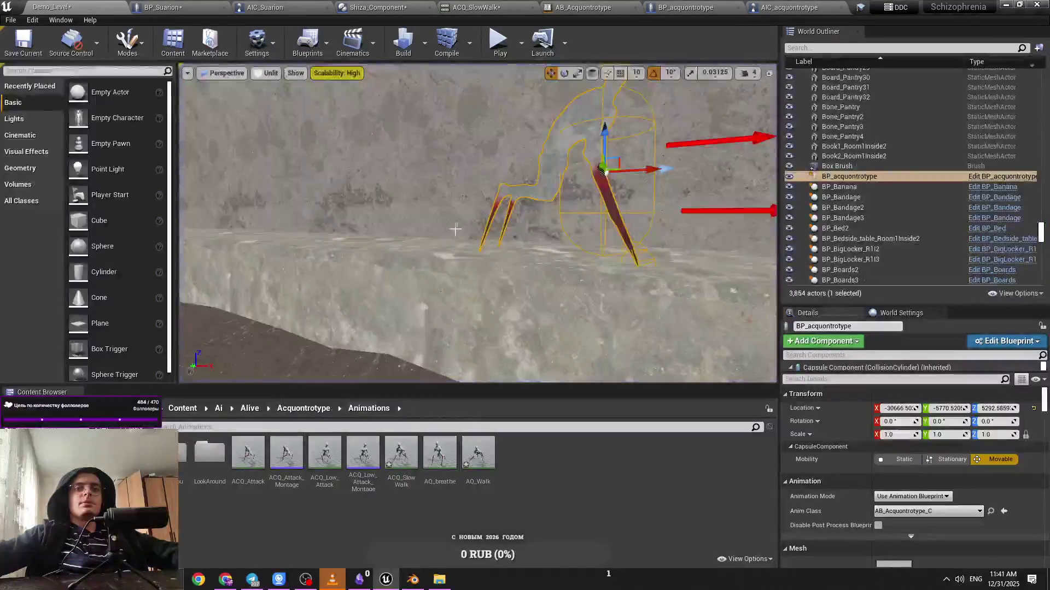
Cycle through the open editors to the AB_Acquontrotype event graph
click(792, 7)
click(687, 7)
click(584, 7)
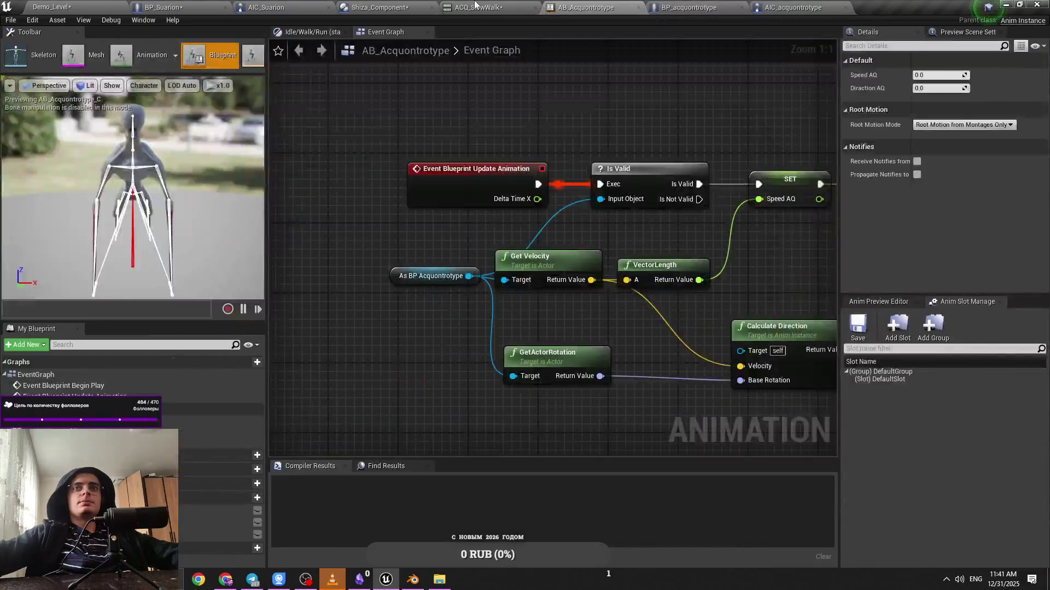
Cycle through the open blueprint and animation editors, ending back in the Demo_Level editor
click(373, 7)
click(476, 7)
click(374, 7)
click(687, 8)
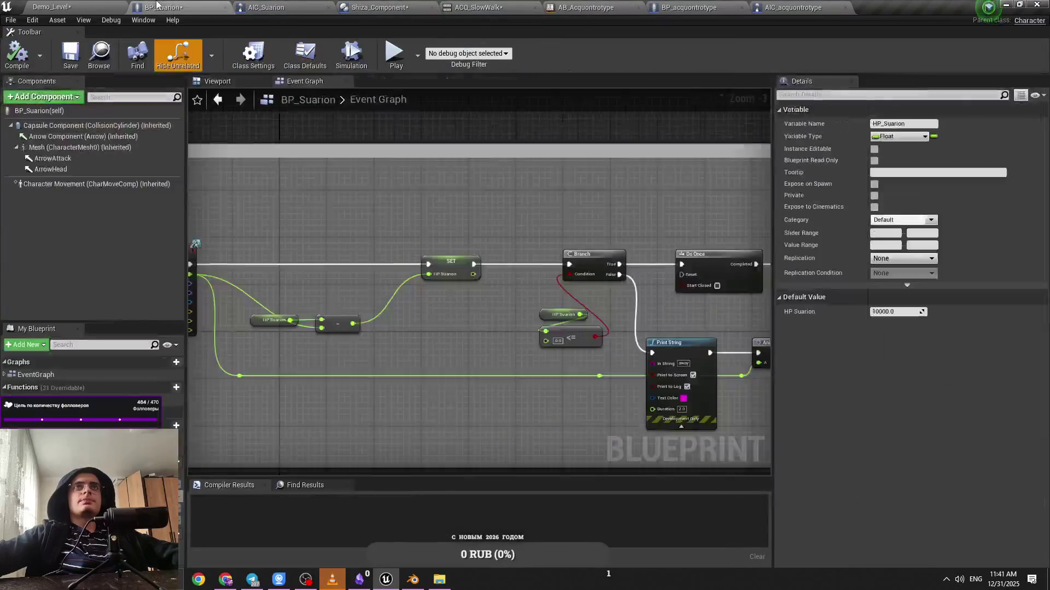
click(584, 7)
click(482, 7)
click(619, 8)
click(52, 7)
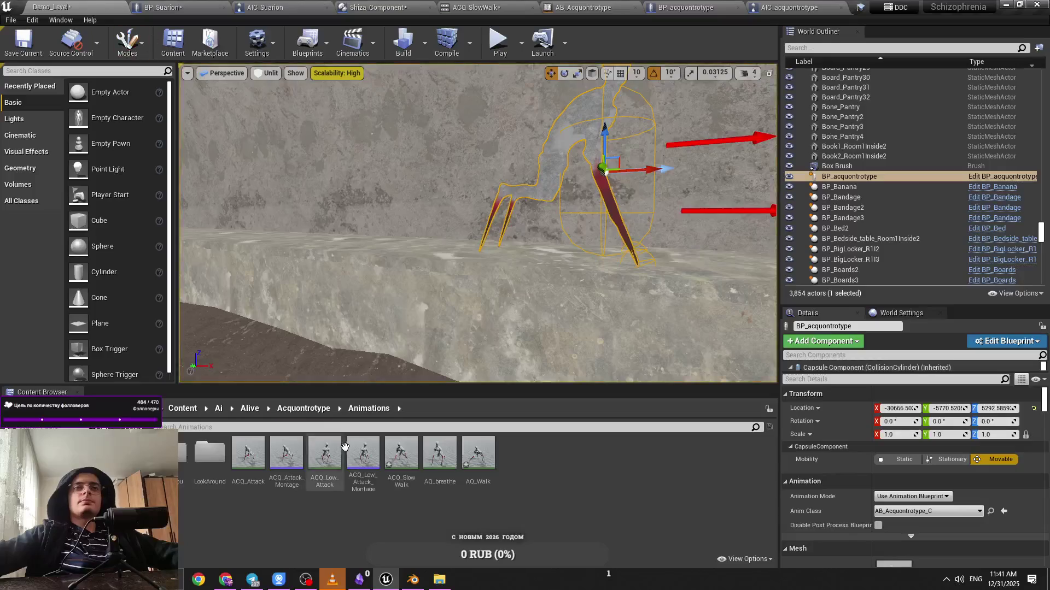
Look into the LookAround folder, then open BS_Acquontrotype and preview the blend at Speed 400
double_click(209, 454)
click(369, 409)
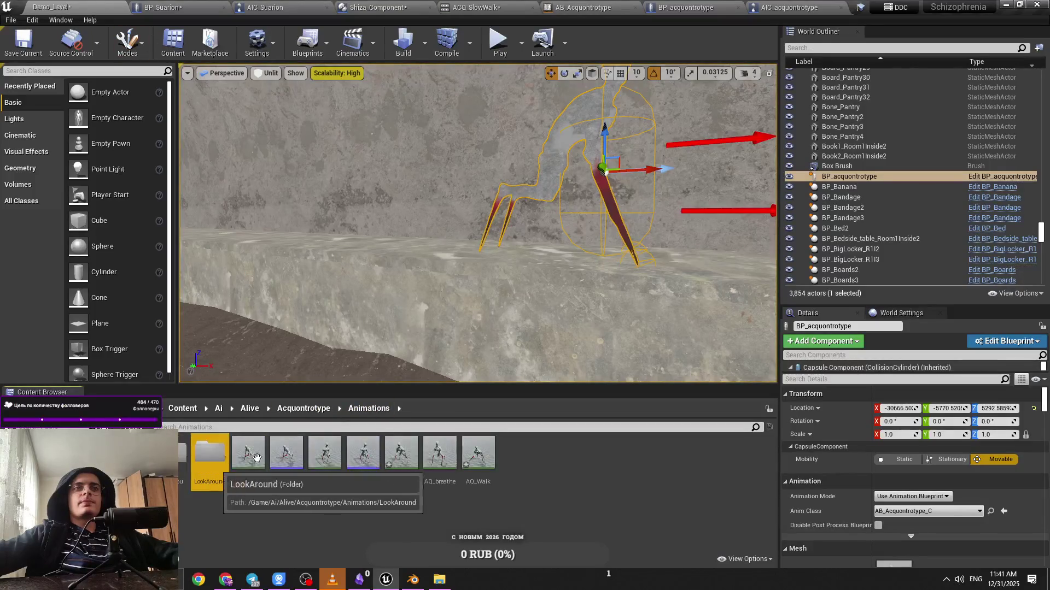
double_click(210, 454)
click(369, 408)
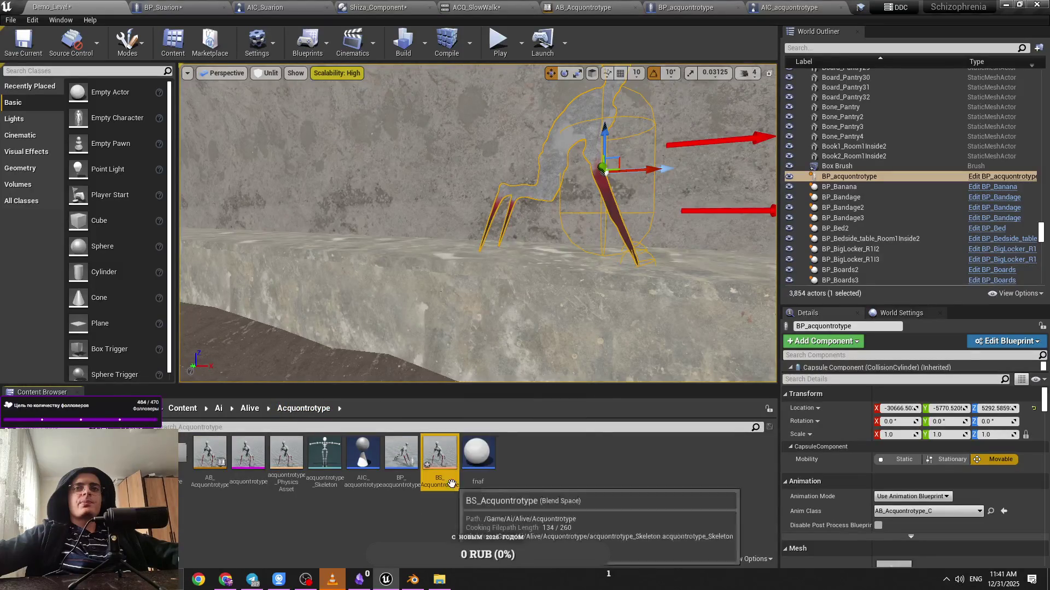
double_click(434, 455)
drag(518, 497, 534, 408)
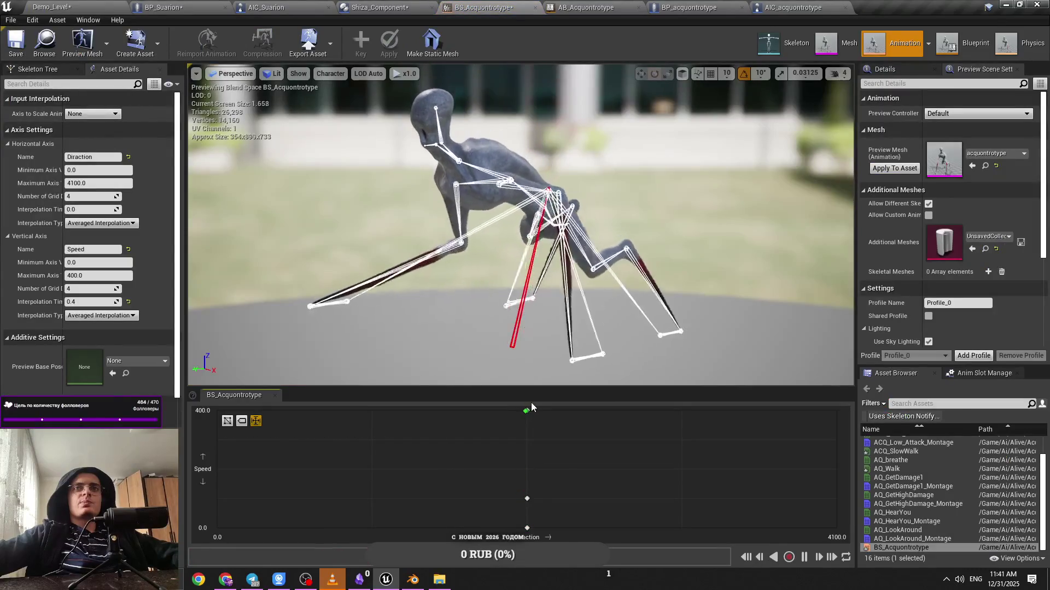
Browse Content > BP > Ai > Acquontrotype > Animations and open the AQ_Walk animation
key(ctrl+Tab)
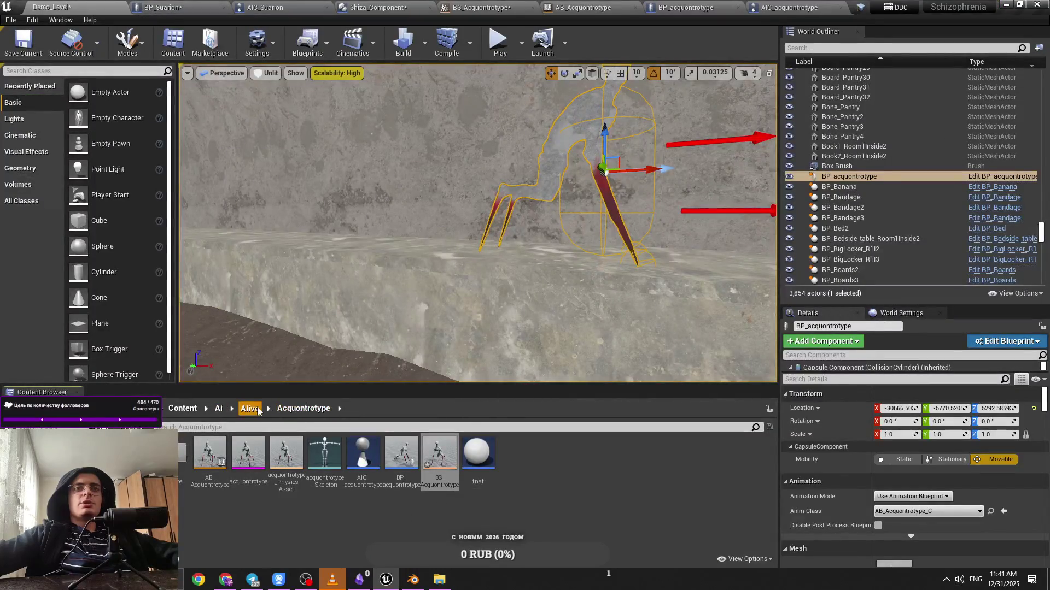
click(251, 409)
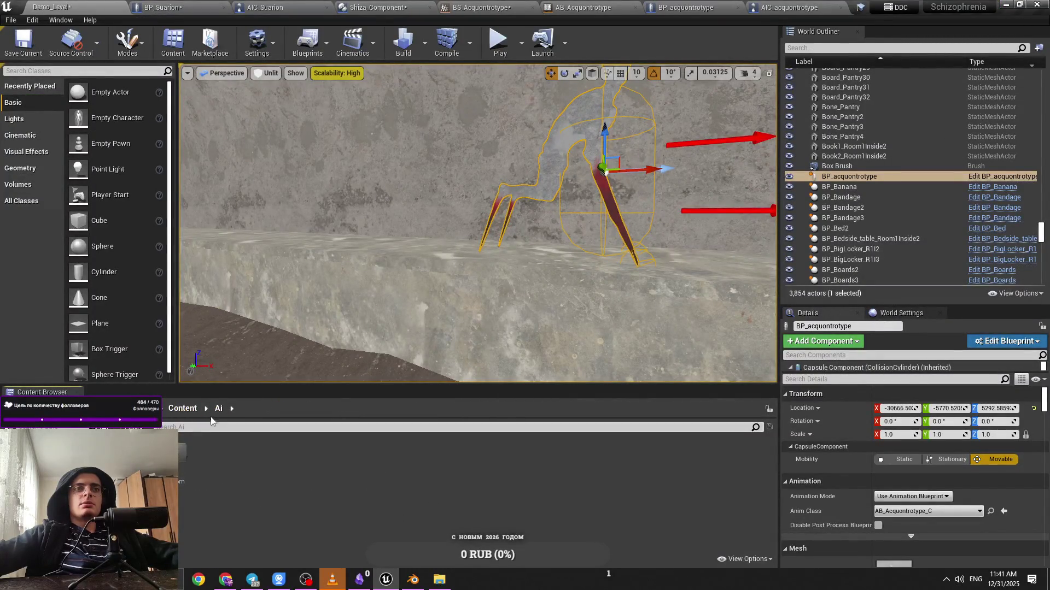
click(175, 411)
double_click(250, 454)
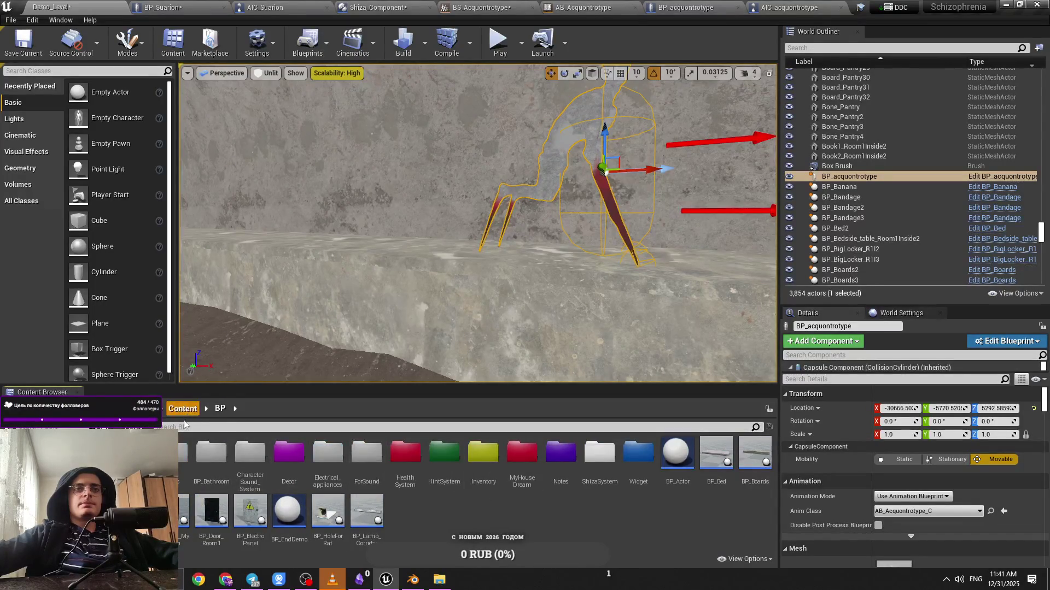
double_click(133, 454)
double_click(134, 454)
double_click(134, 454)
click(289, 415)
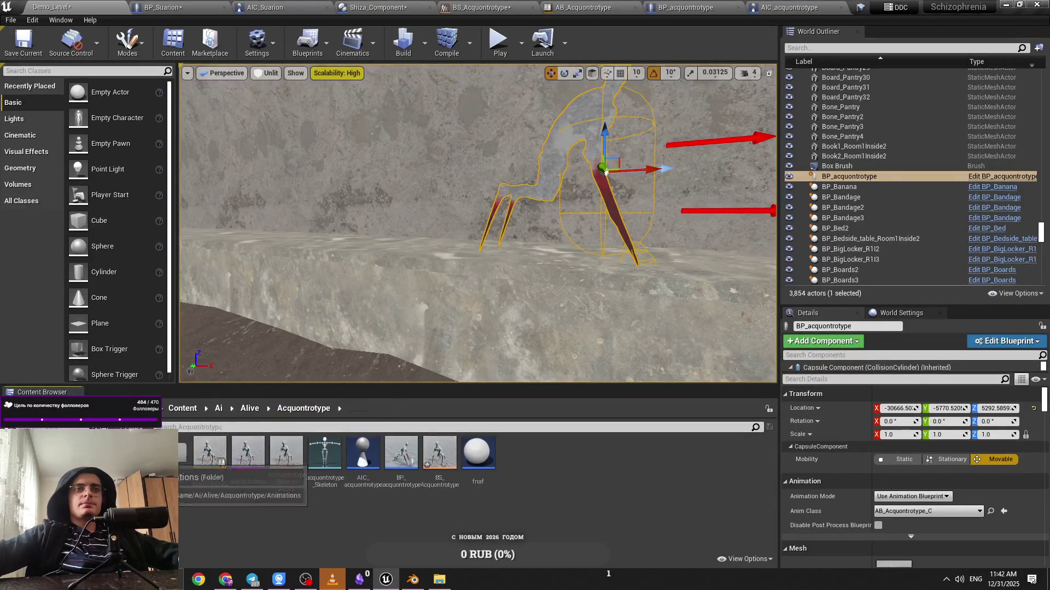
double_click(421, 488)
double_click(489, 482)
Set AQ_Walk's Rate Scale to 2.0, correcting a mistyped 4
click(91, 214)
text(4)
key(BackSpace)
text(2)
key(Return)
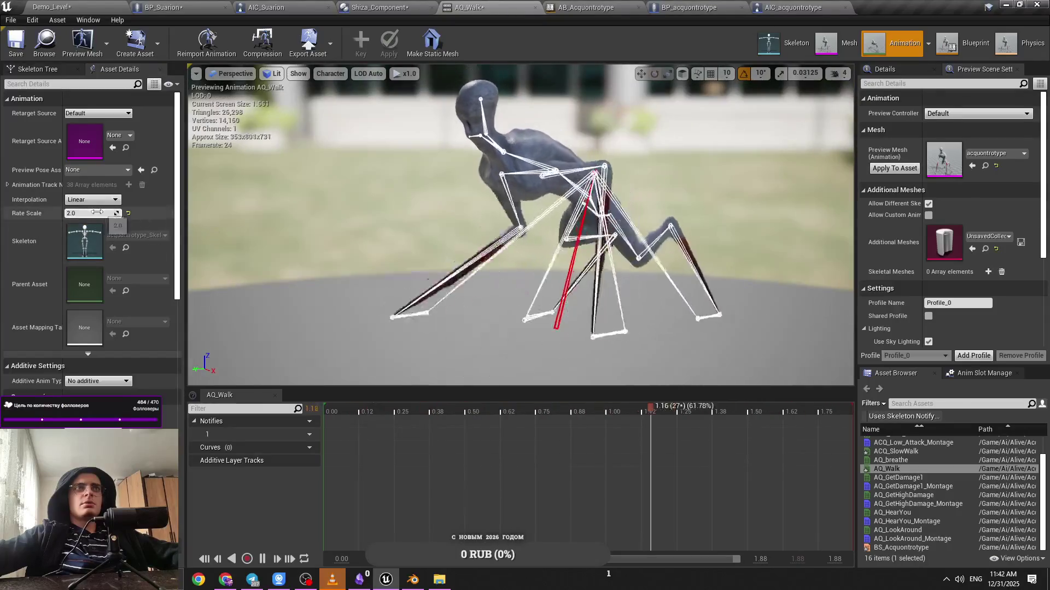
Play-test the walk twice in the Demo_Level tunnel
click(52, 7)
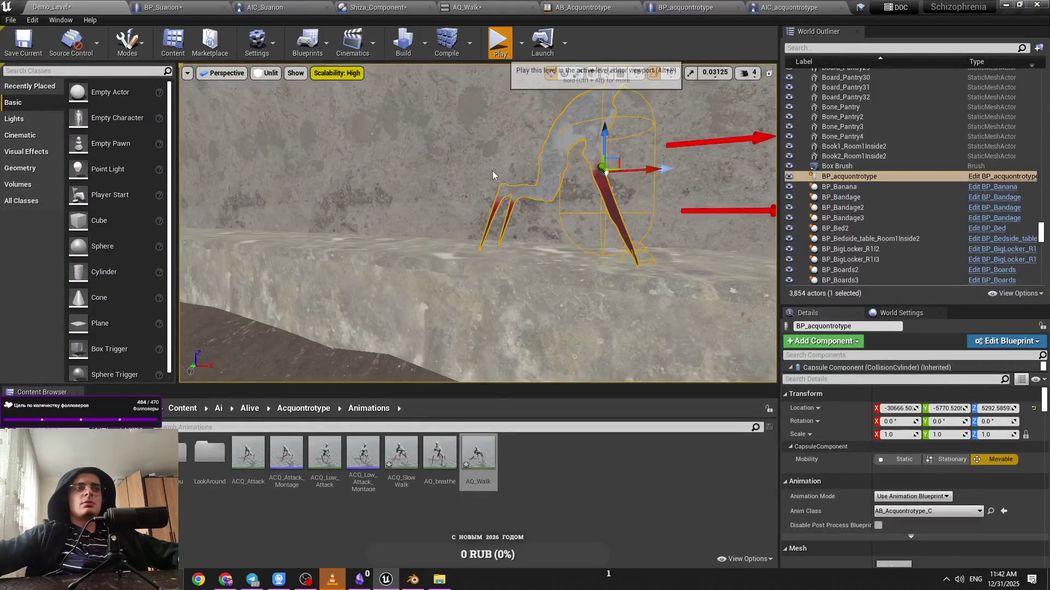
click(498, 40)
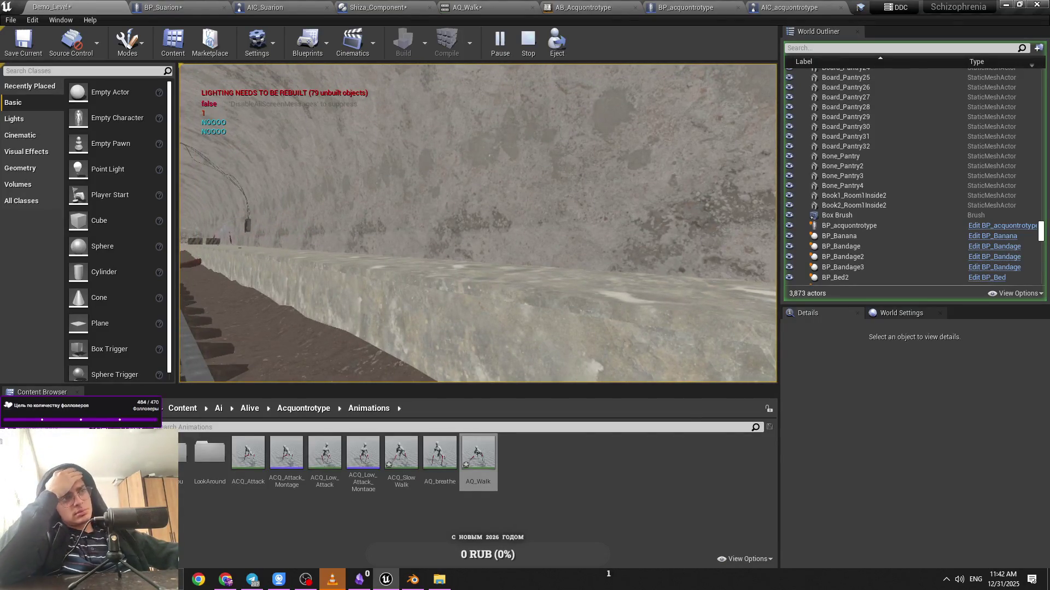
click(526, 40)
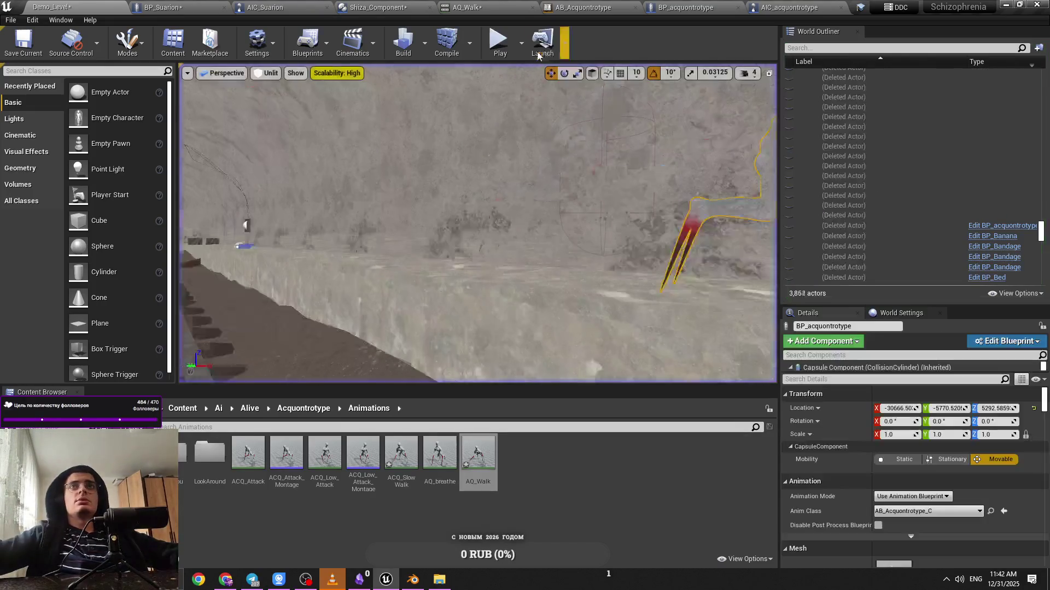
key(alt+p)
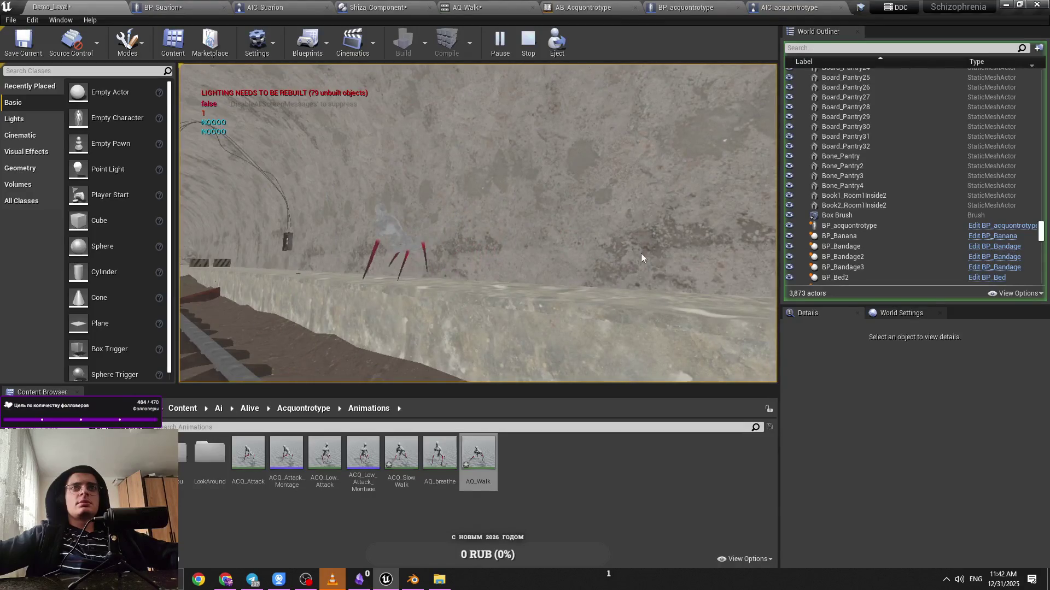
key(Escape)
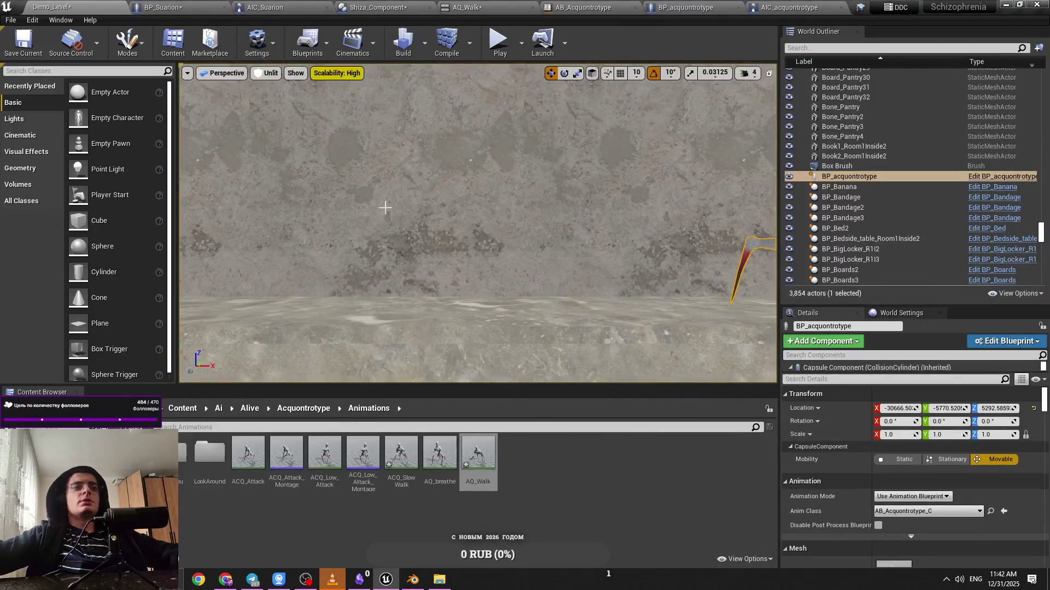
Glance at BP_Suarion, end the play test, and open the ACQ_SlowWalk animation
click(196, 6)
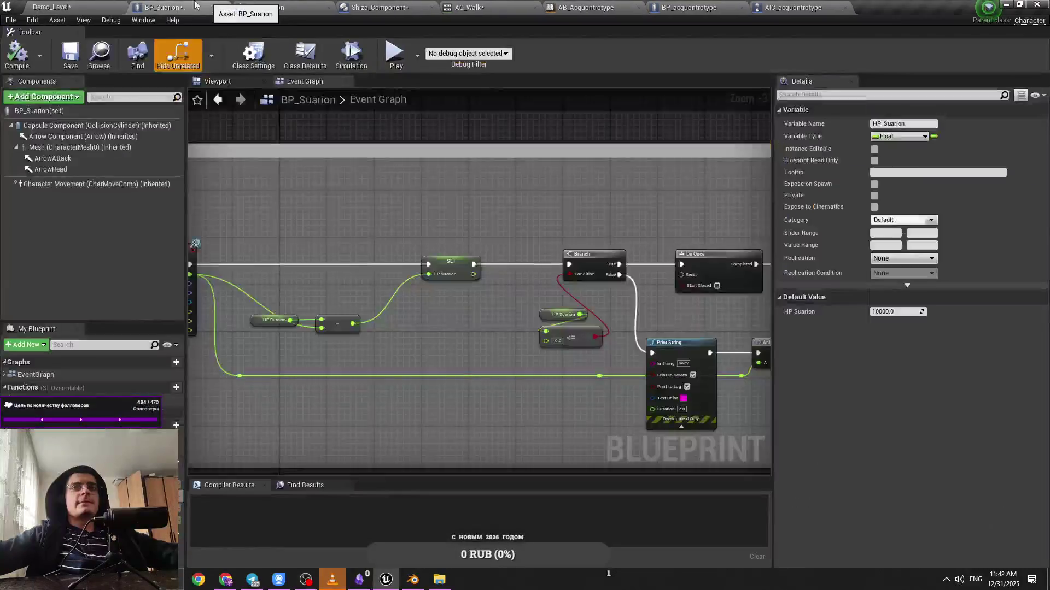
click(52, 7)
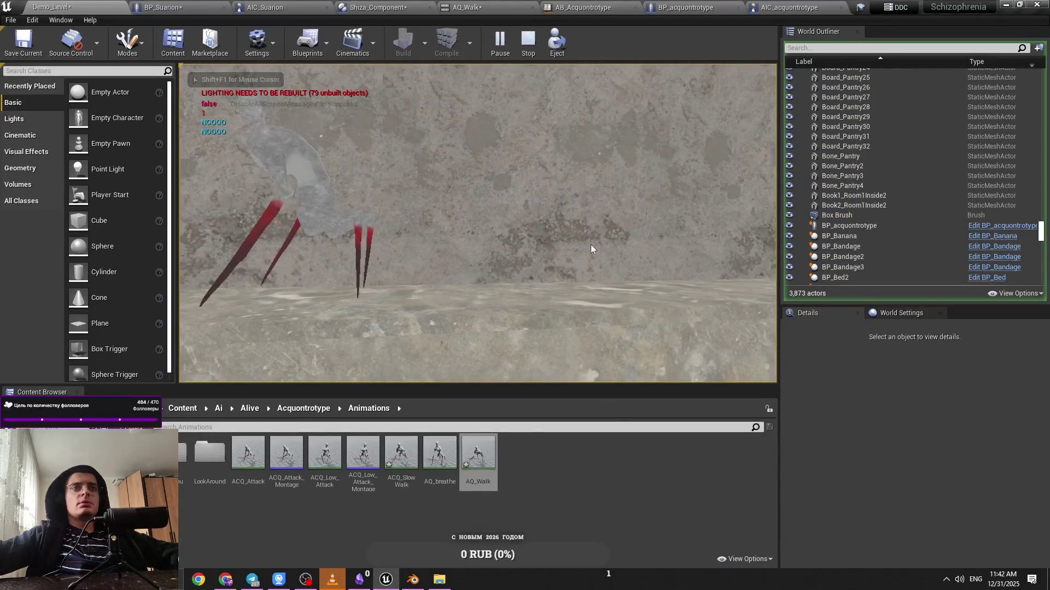
key(Escape)
double_click(386, 483)
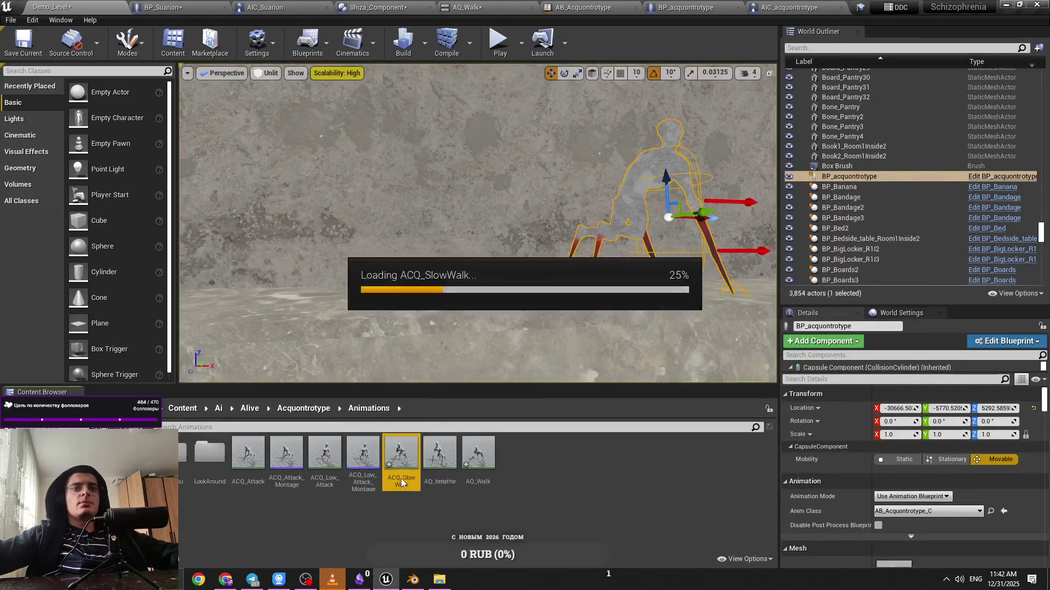
Set ACQ_SlowWalk's Rate Scale to 0.5 and start a play test in Demo_Level
click(123, 213)
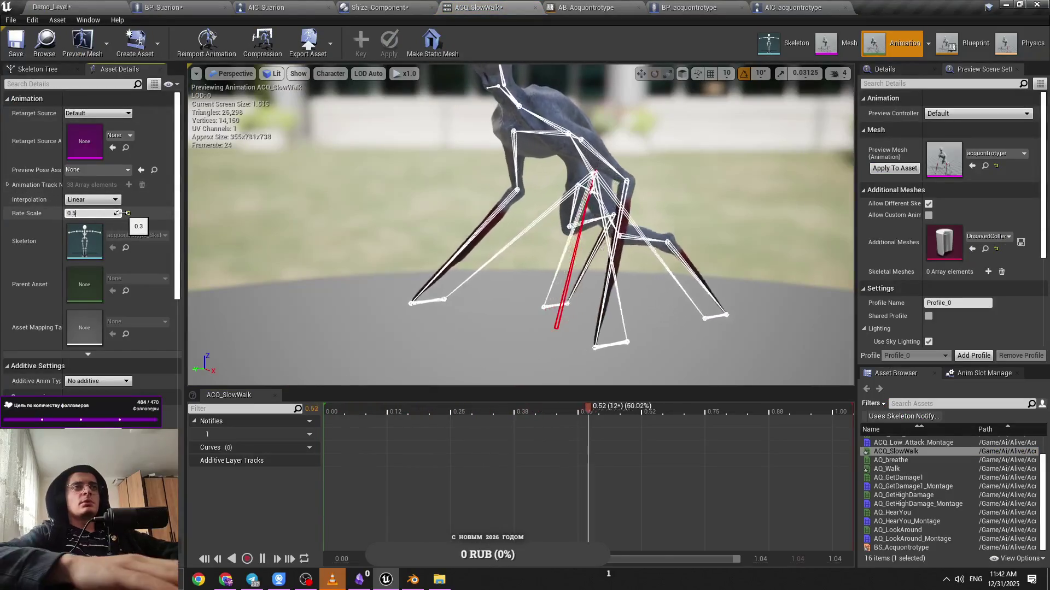
click(52, 7)
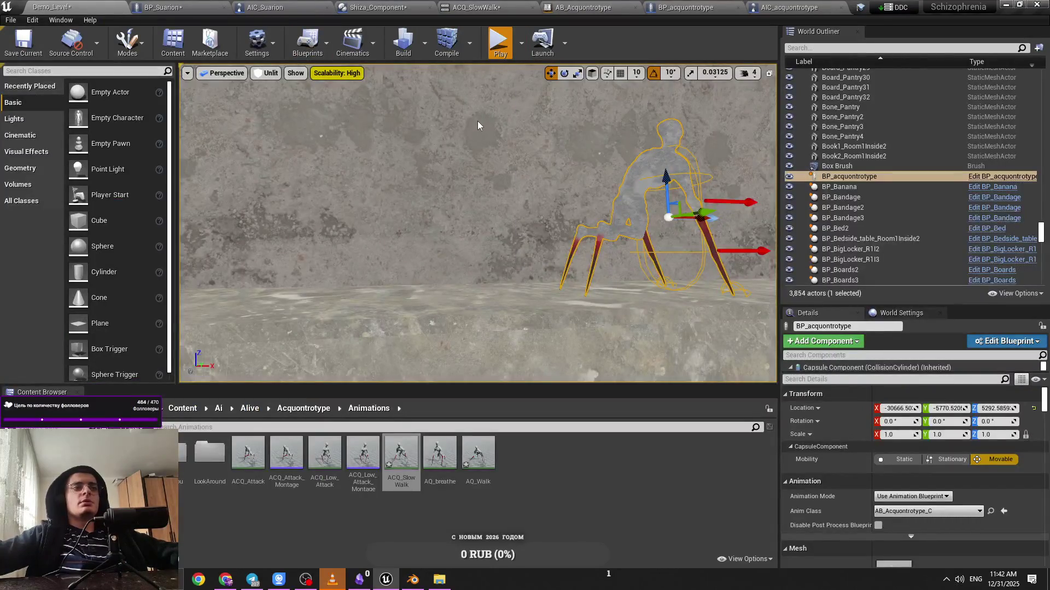
key(alt+p)
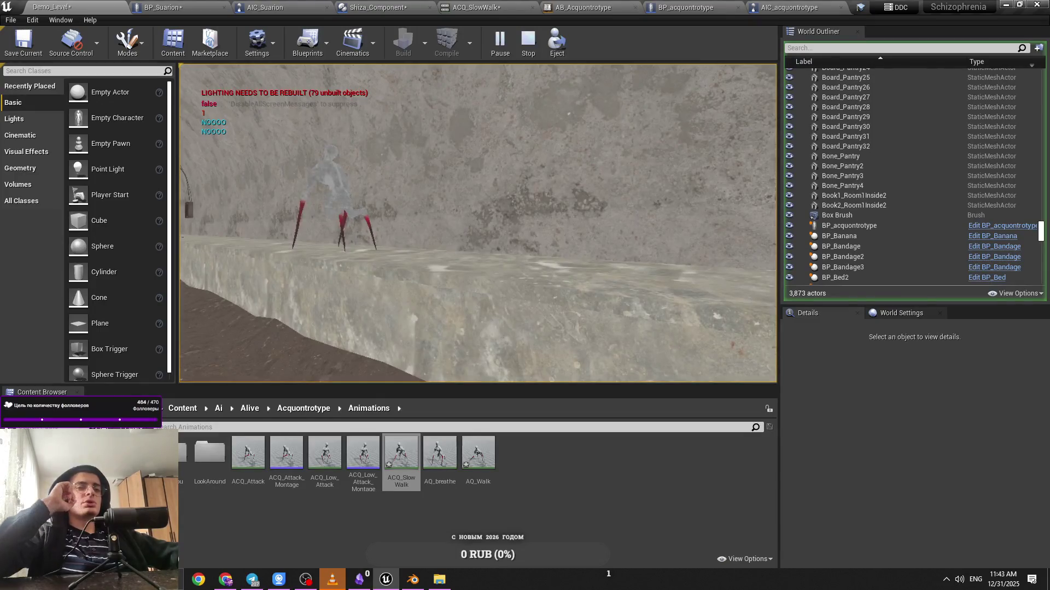
Follow the walking creature with the lit free debug camera, then end the play test
key(semicolon)
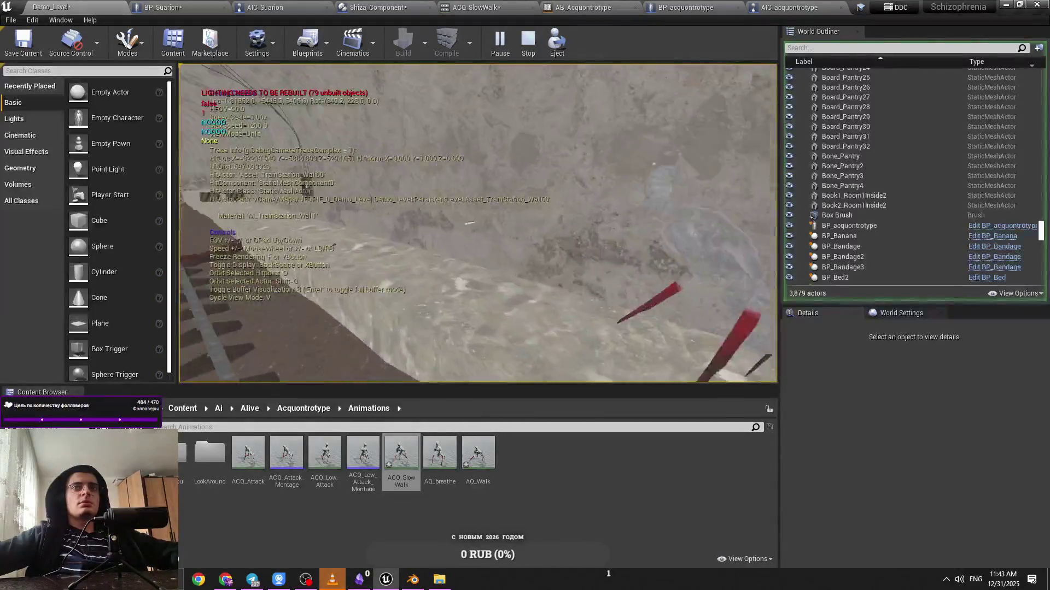
key(v)
key(v)
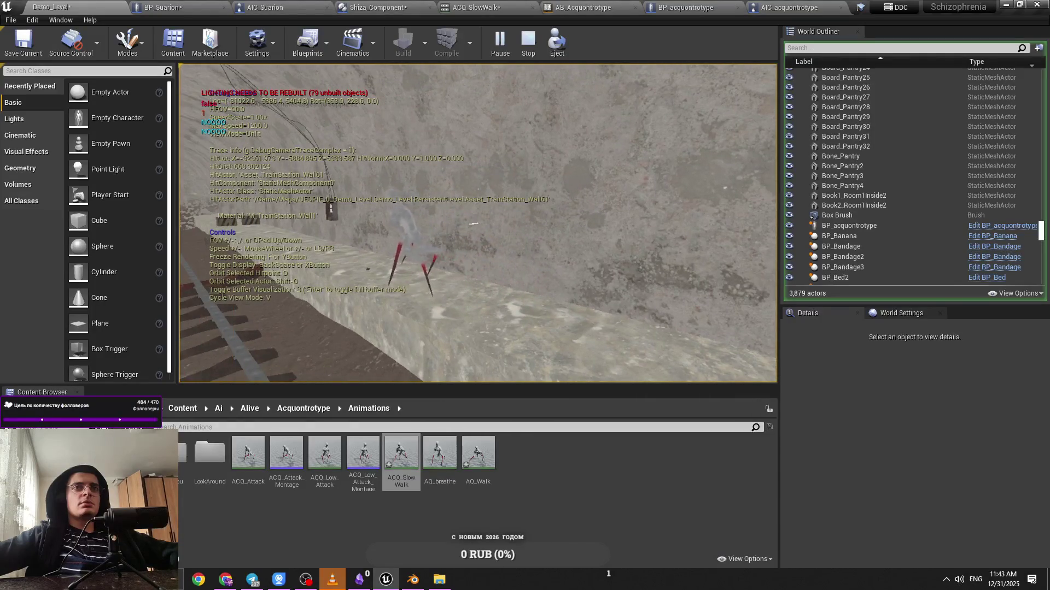
key(w)
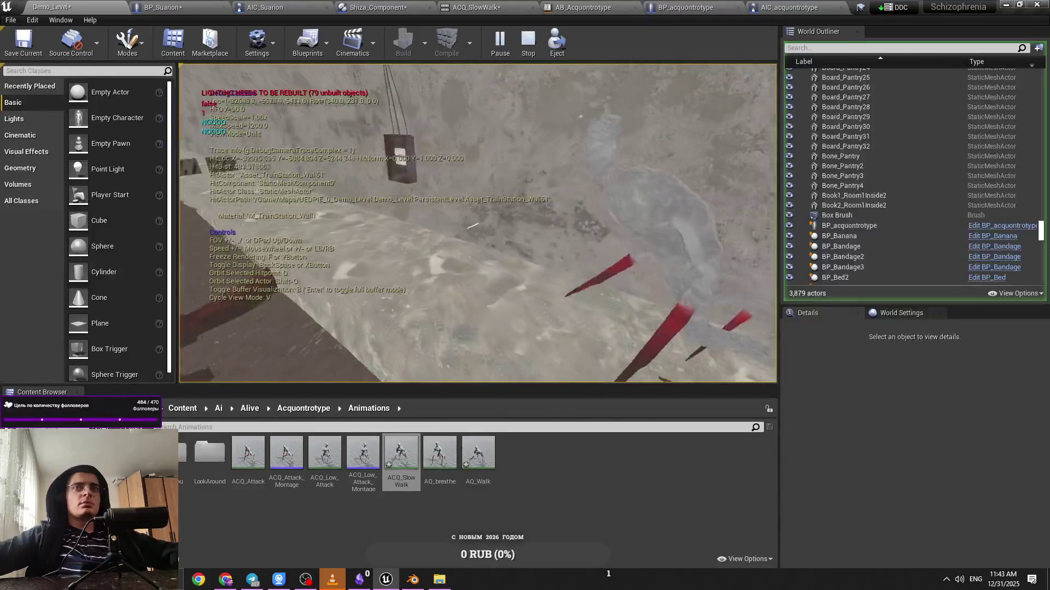
key(v)
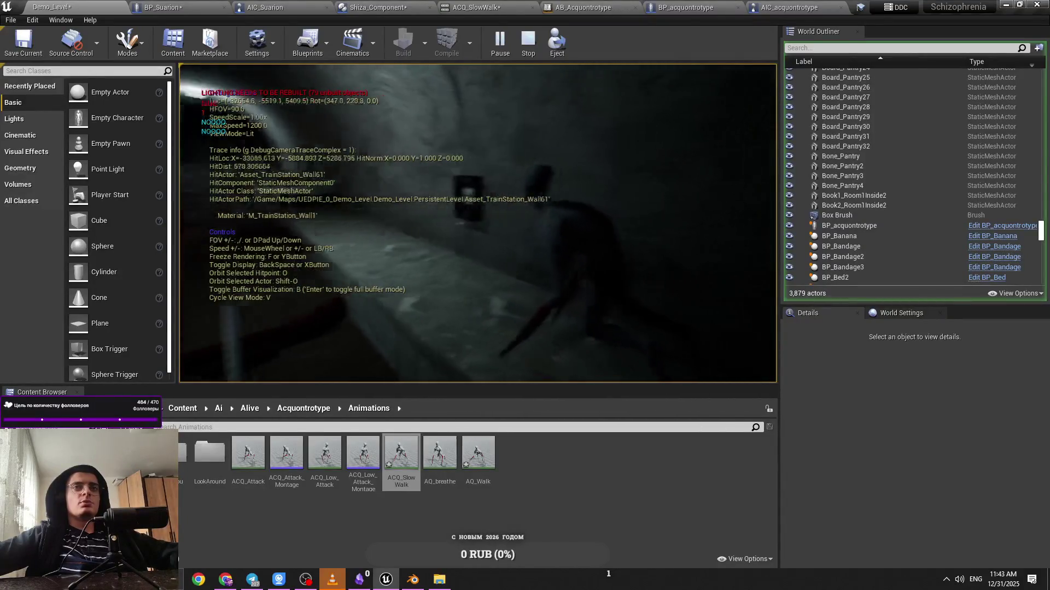
key(s)
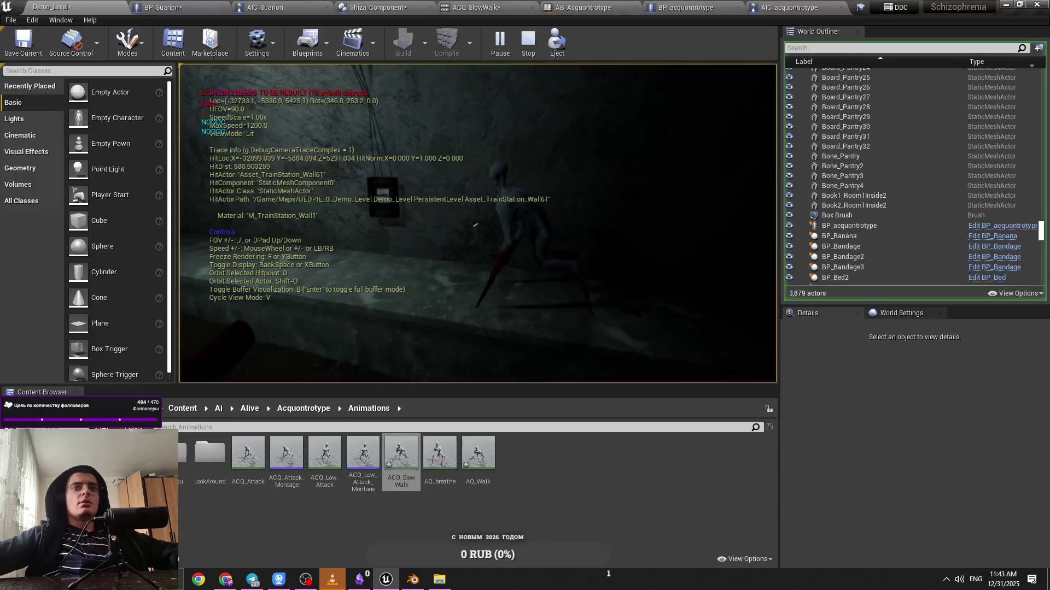
key(d)
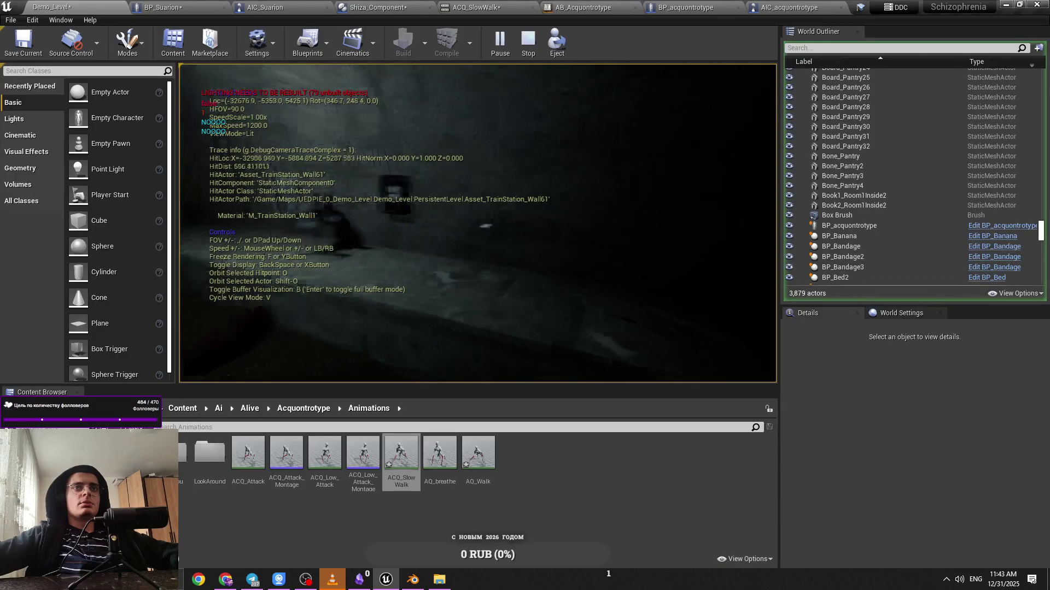
key(w)
key(w)
scroll(913, 175, up, 1)
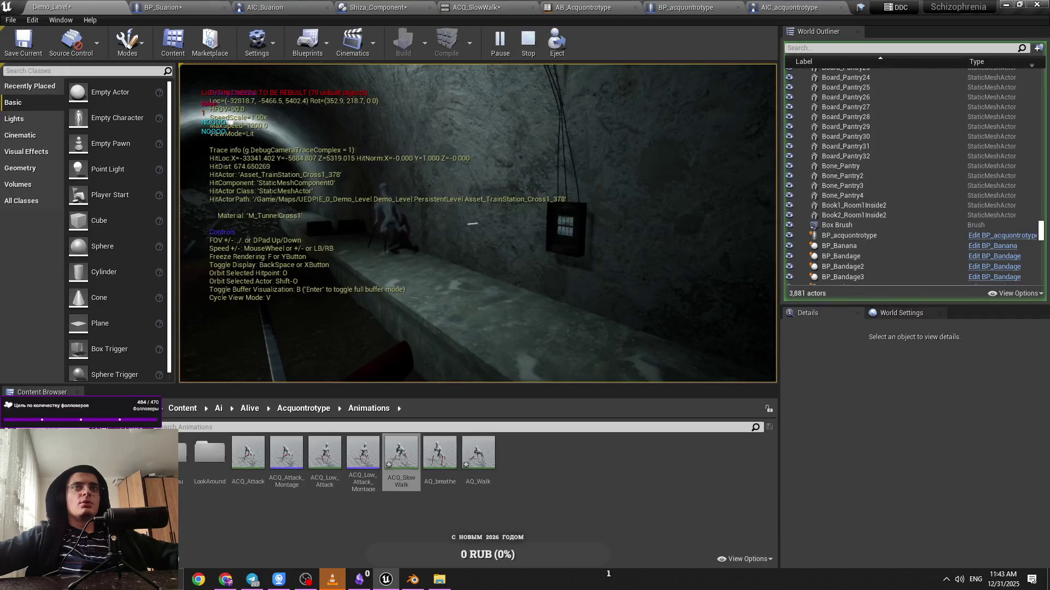
key(Escape)
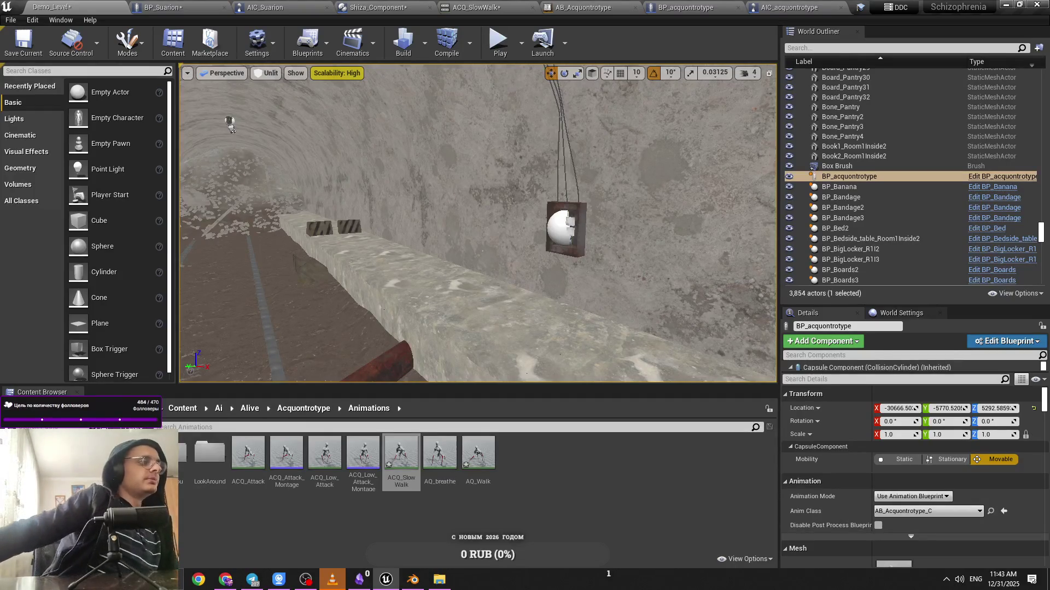
Frame the creature, fly down the rail tunnel, run a quick play test, and reopen ACQ_SlowWalk
key(f)
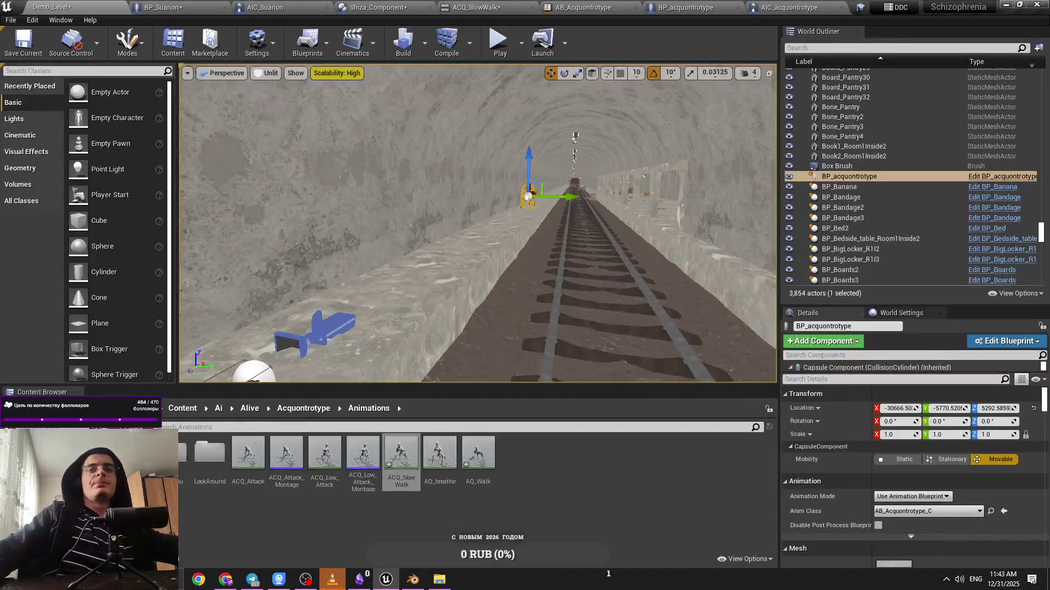
drag(449, 306, 457, 95)
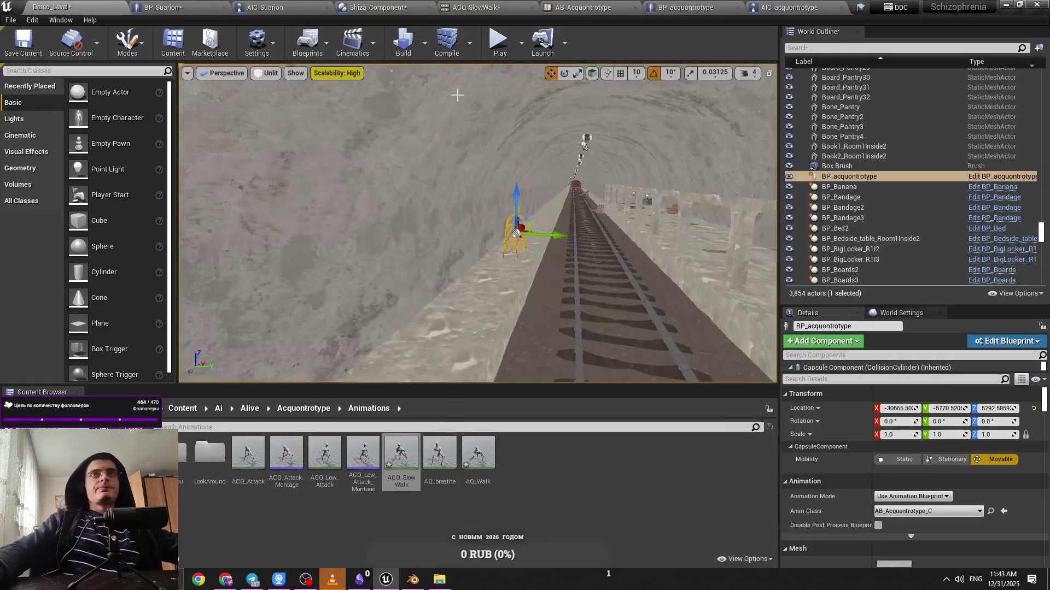
key(Up)
key(Up)
key(Up)
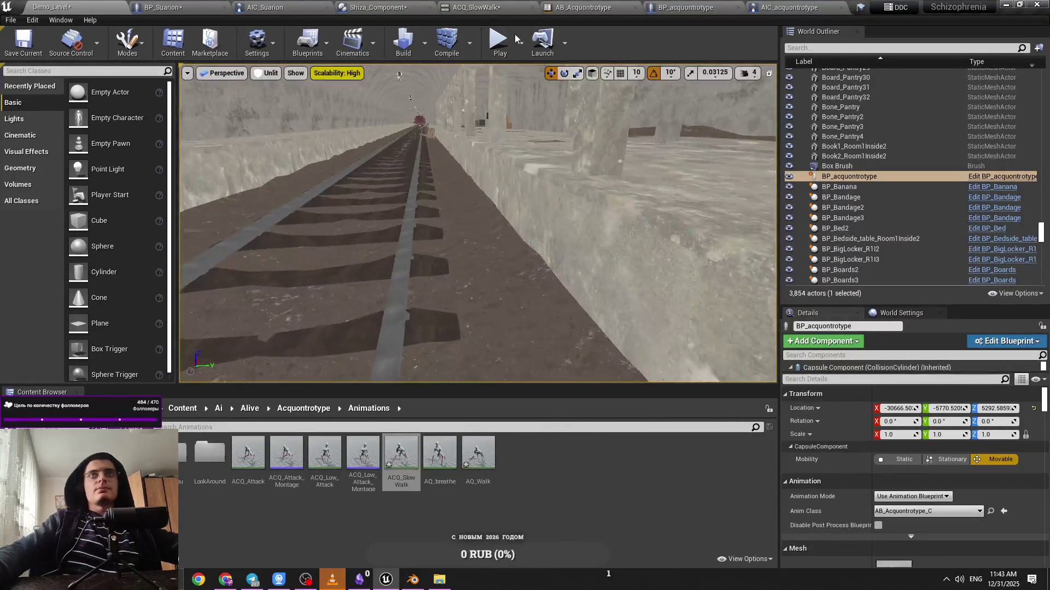
key(alt+p)
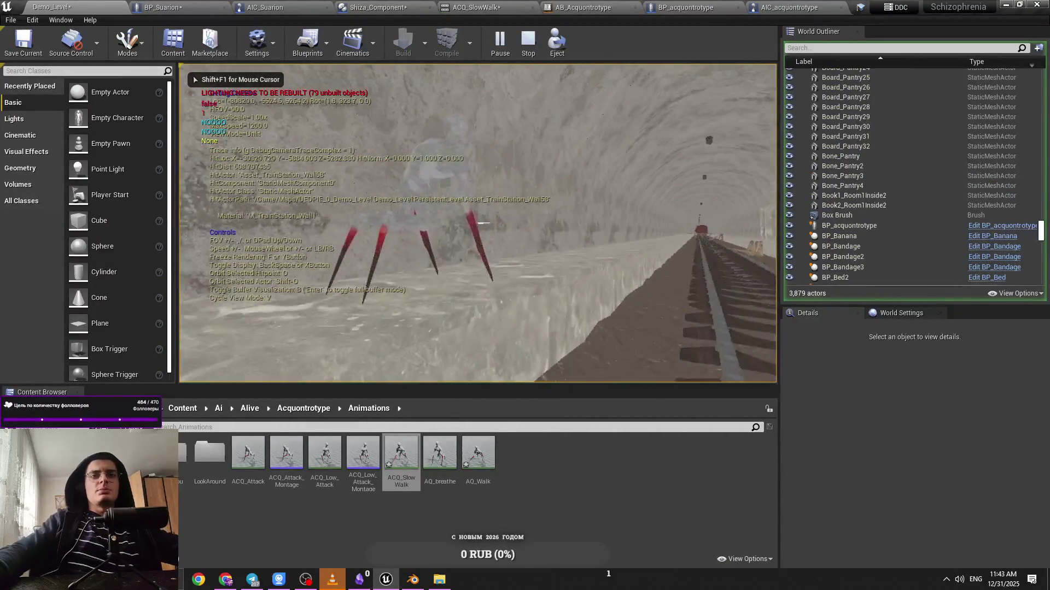
key(Escape)
click(402, 455)
double_click(403, 456)
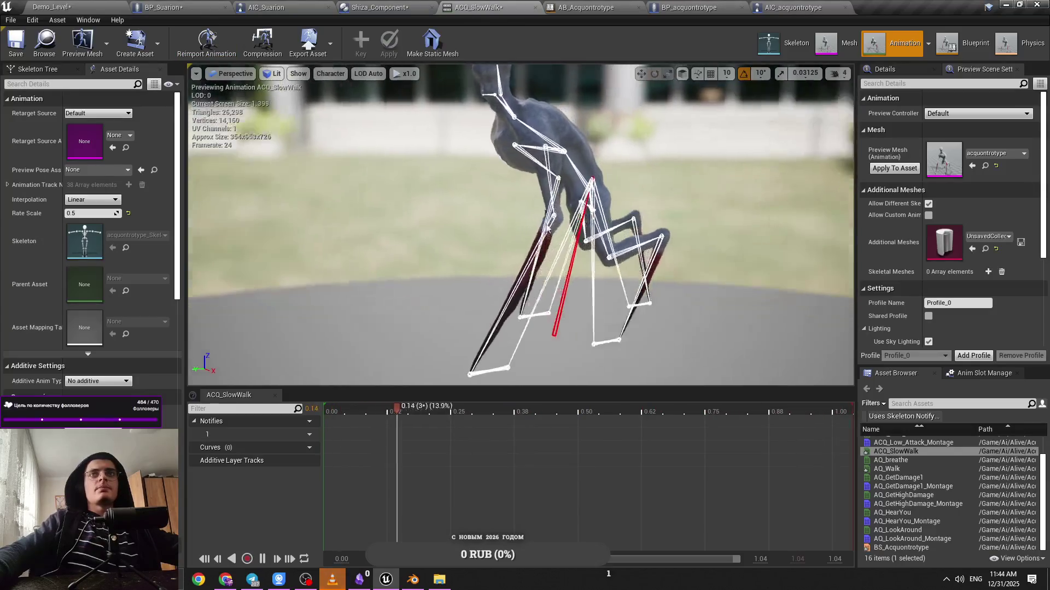
click(52, 7)
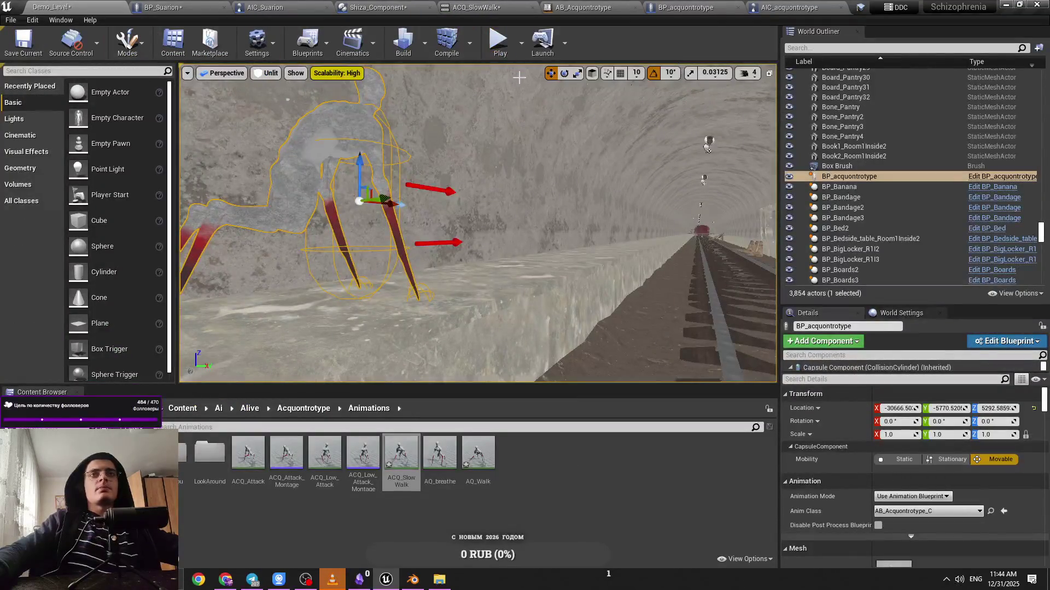
drag(514, 77, 525, 164)
mouse_move(513, 116)
mouse_down()
mouse_move(513, 158)
mouse_move(513, 117)
mouse_up()
key(alt+p)
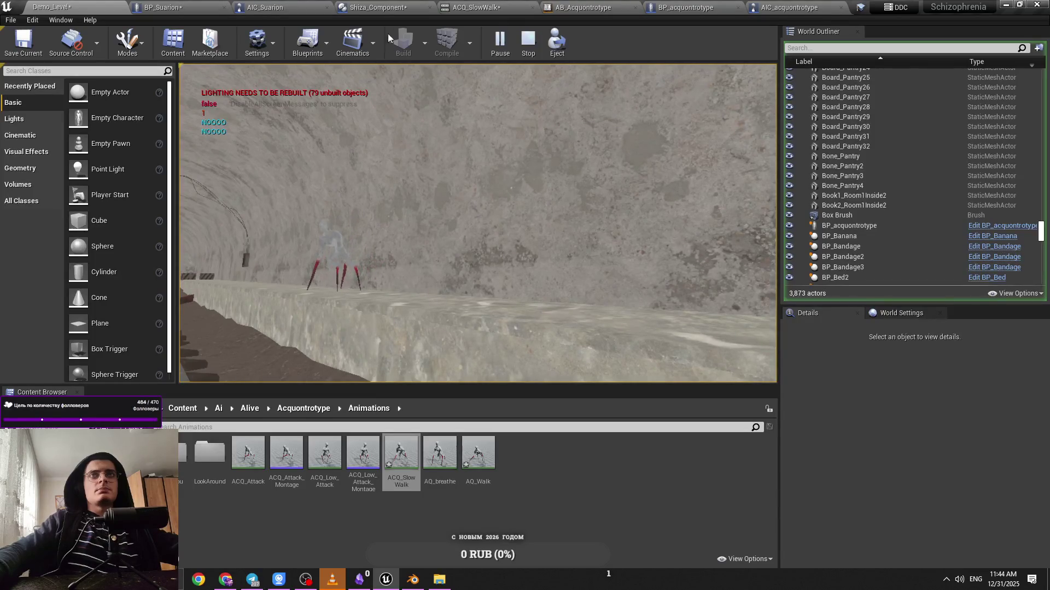
key(Escape)
key(alt+p)
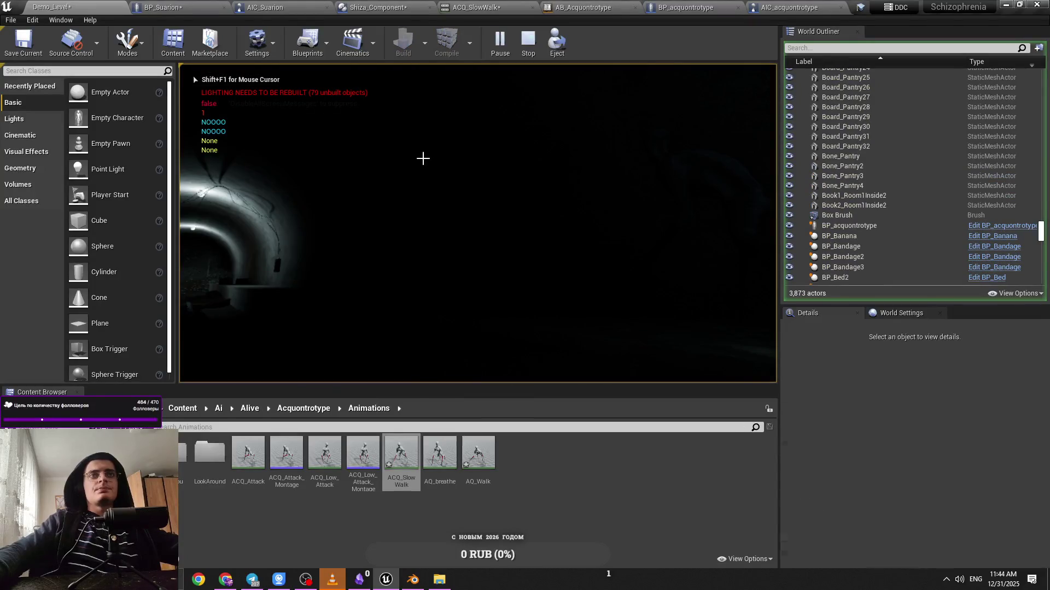
key(Escape)
click(388, 257)
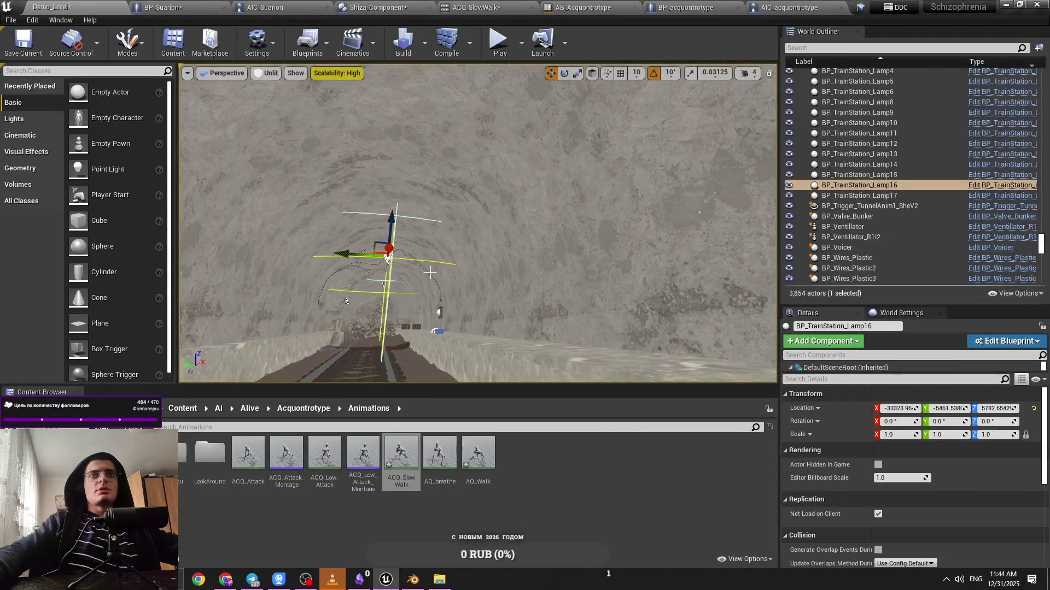
mouse_move(394, 252)
mouse_down()
mouse_move(403, 185)
mouse_move(359, 164)
mouse_up()
click(267, 73)
click(273, 103)
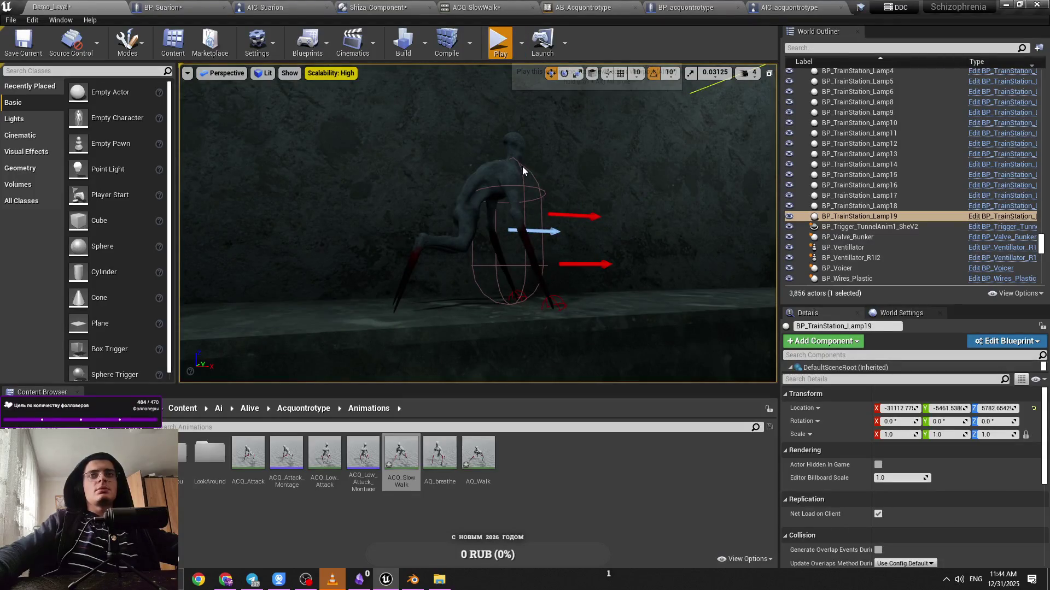
click(498, 40)
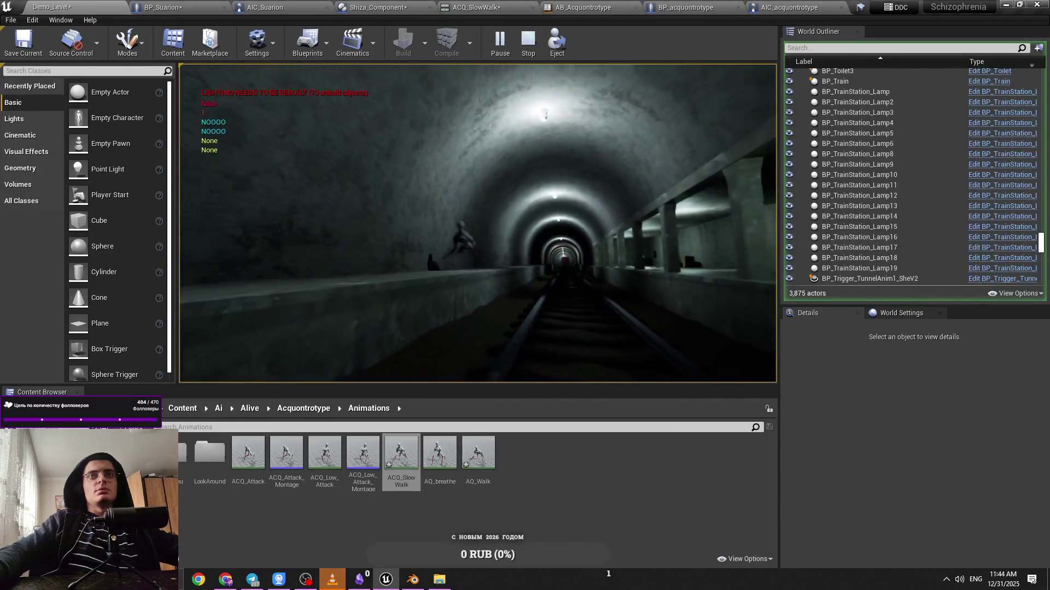
key(Escape)
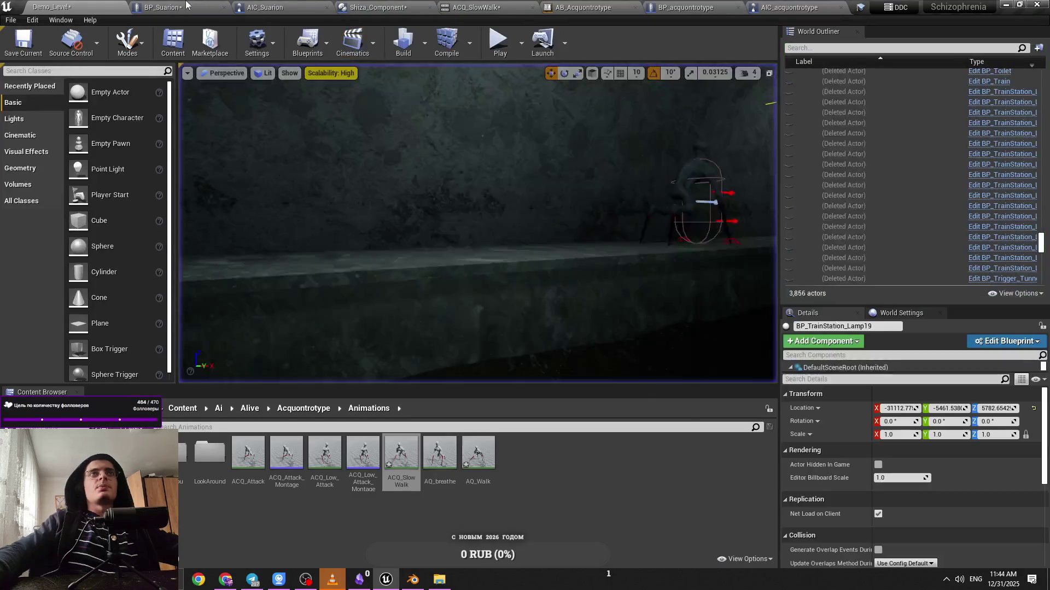
click(702, 6)
click(162, 7)
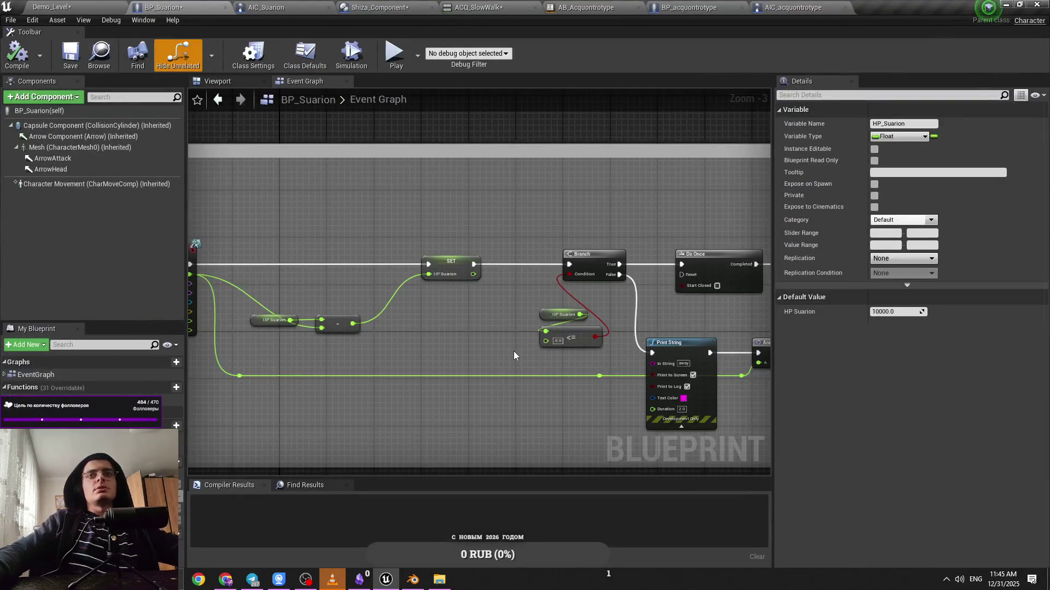
scroll(514, 356, down, 3)
drag(514, 356, 348, 345)
click(277, 7)
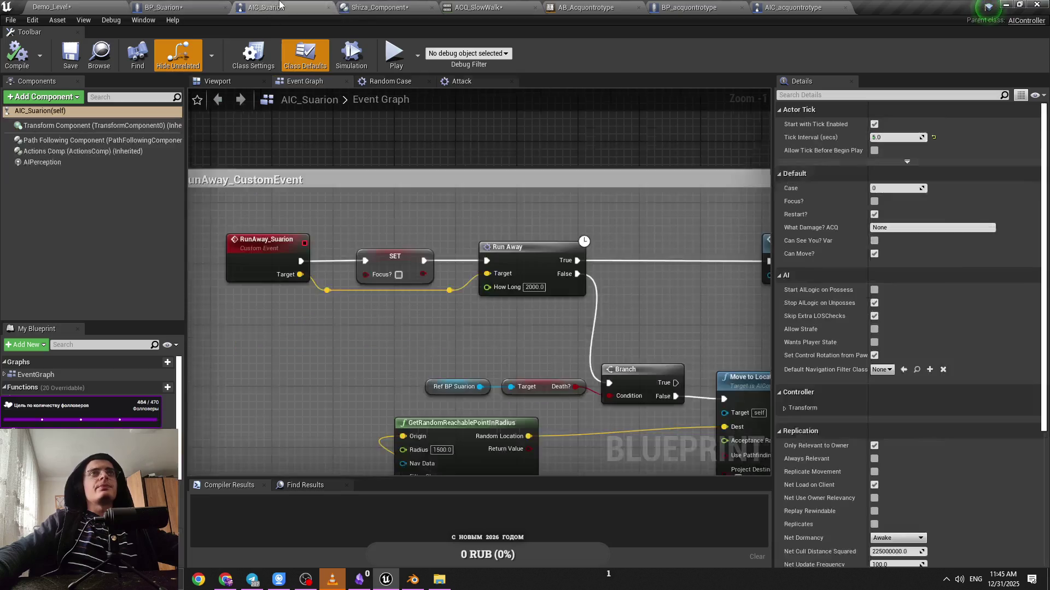
scroll(484, 340, down, 8)
drag(538, 327, 311, 370)
scroll(475, 235, up, 5)
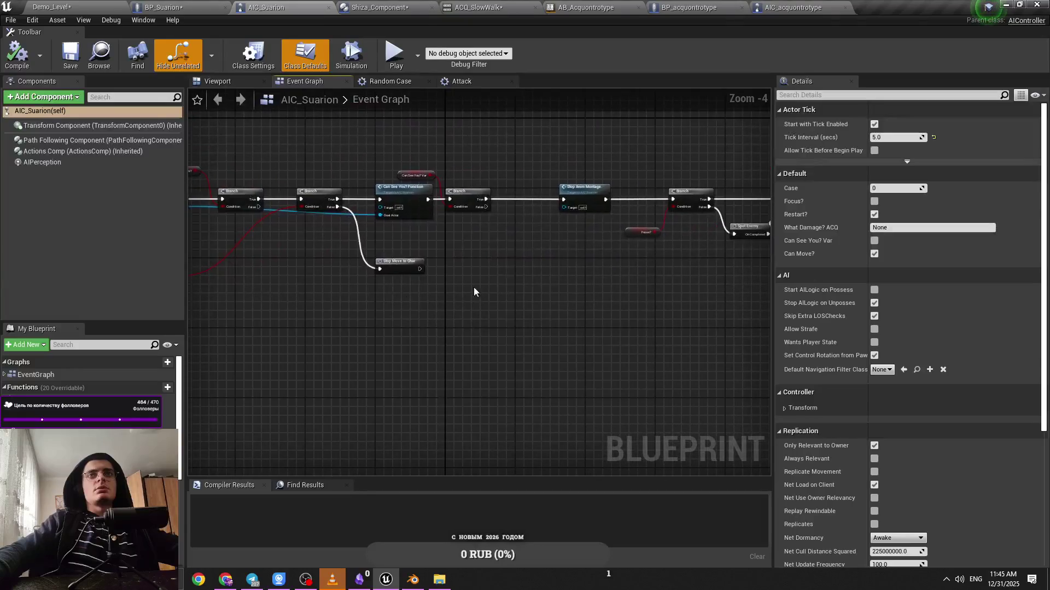
drag(401, 289, 383, 257)
scroll(380, 252, up, 4)
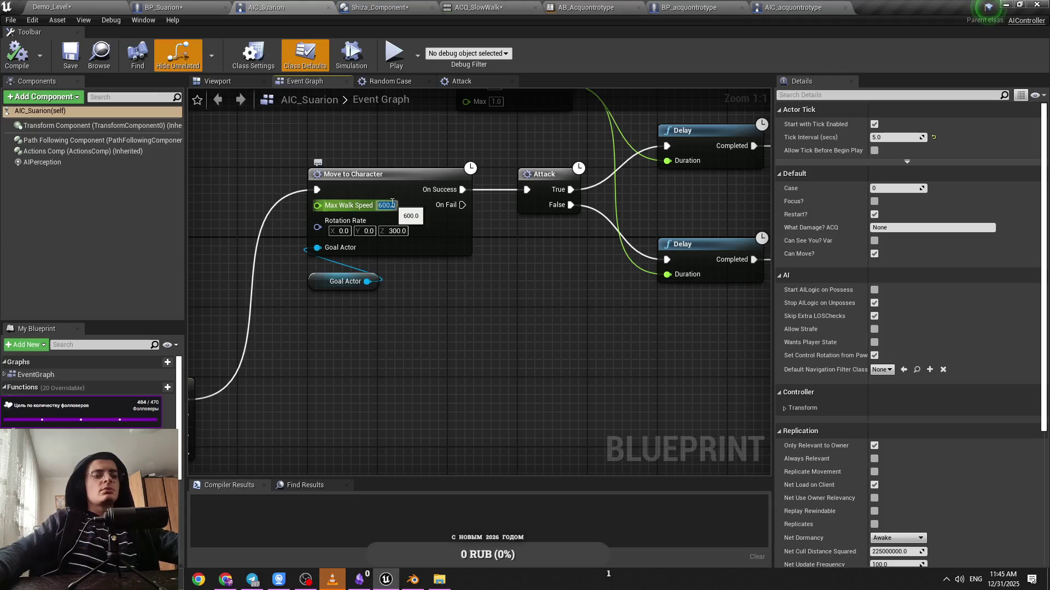
click(223, 6)
click(579, 7)
click(481, 8)
click(558, 6)
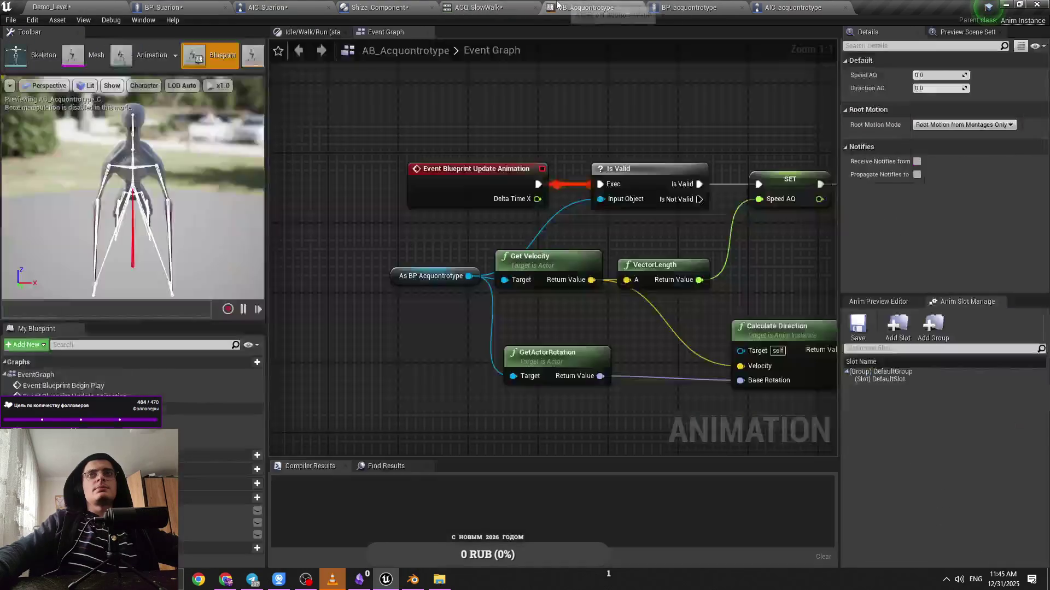
click(689, 7)
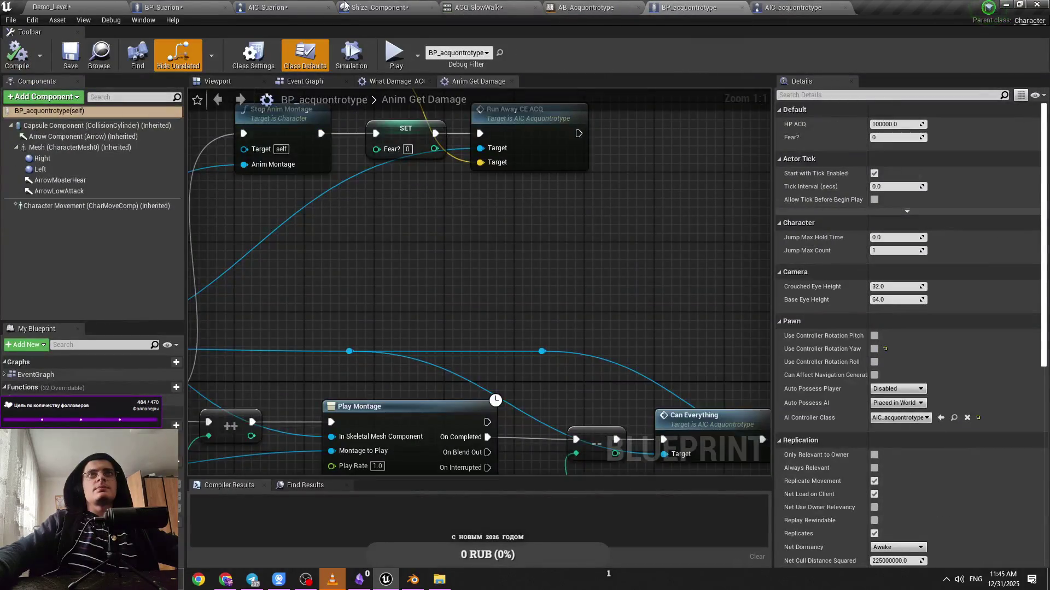
click(475, 7)
click(52, 6)
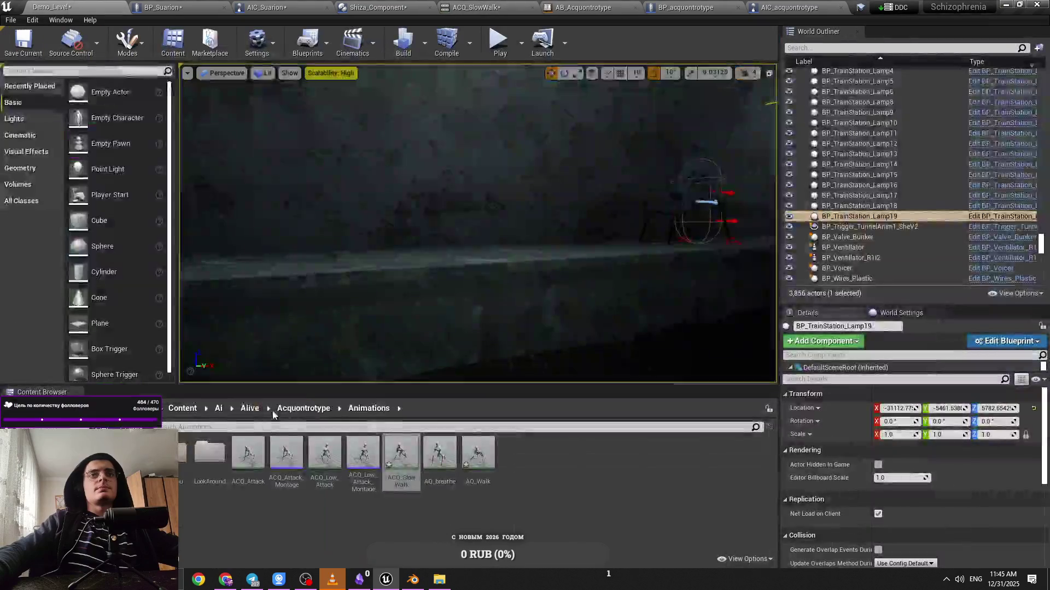
Set BS_Acquontrotype's Speed axis maximum to 800 and play-test the tunnel level
click(304, 409)
double_click(430, 444)
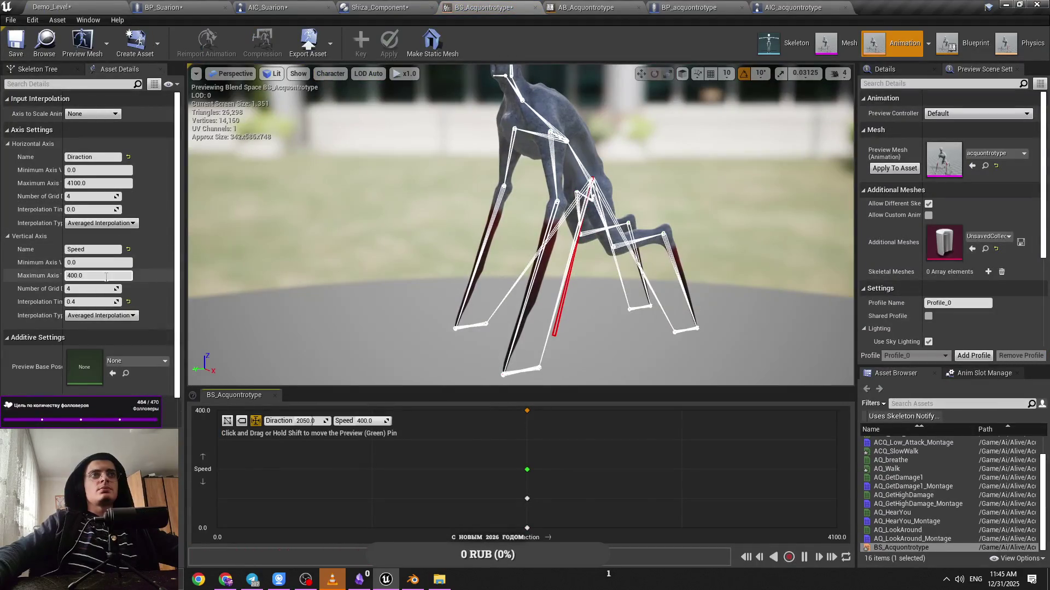
drag(63, 268, 92, 270)
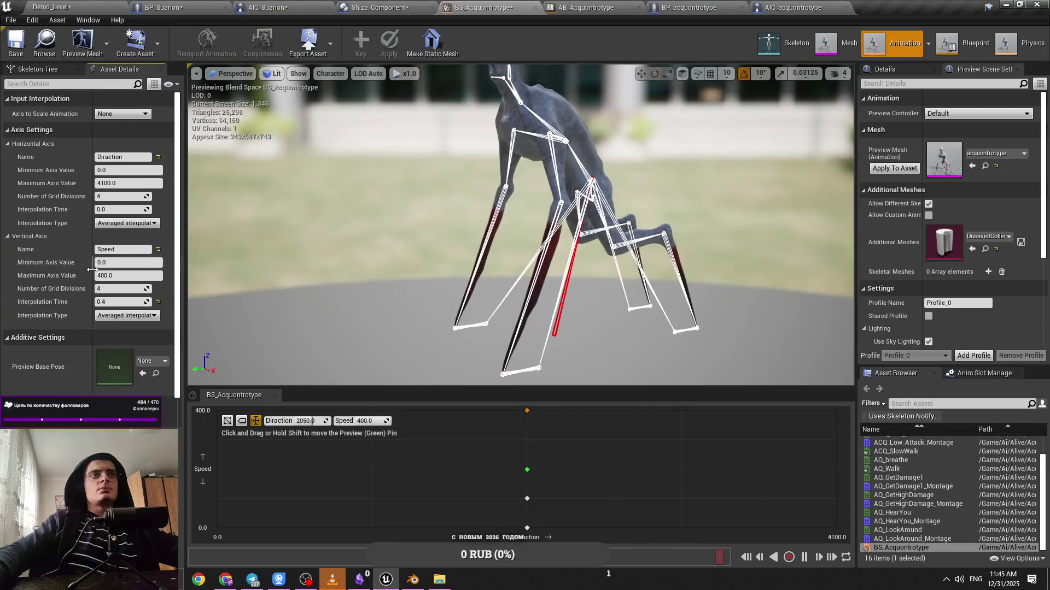
click(518, 410)
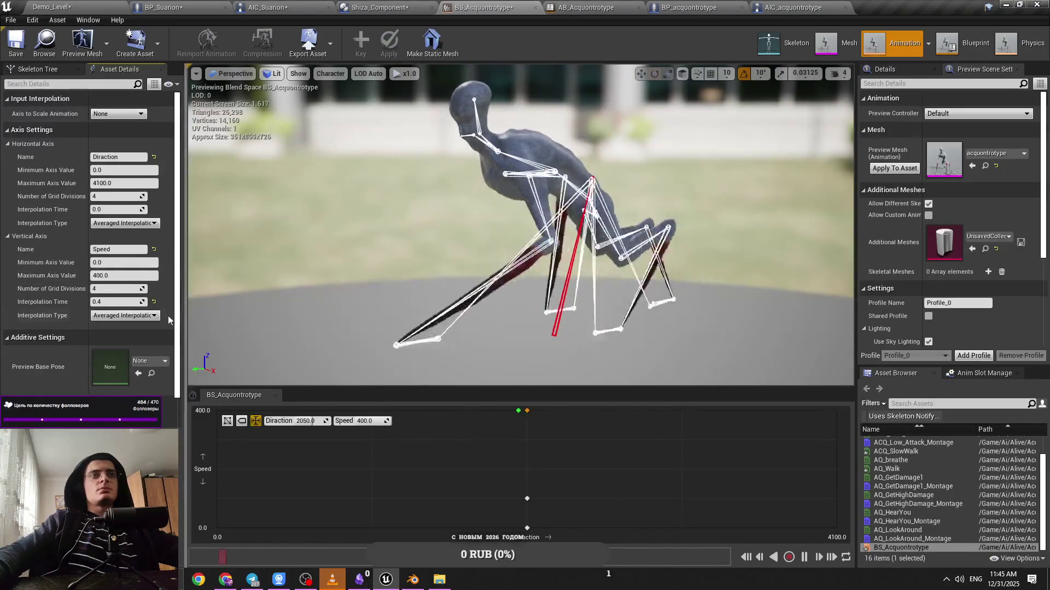
text(800)
key(Return)
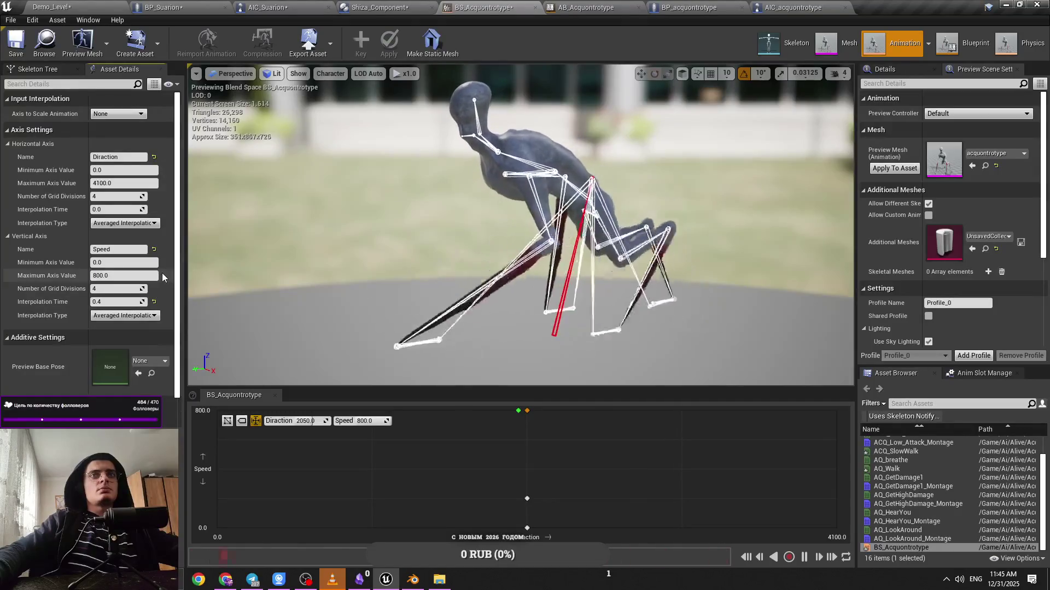
click(50, 6)
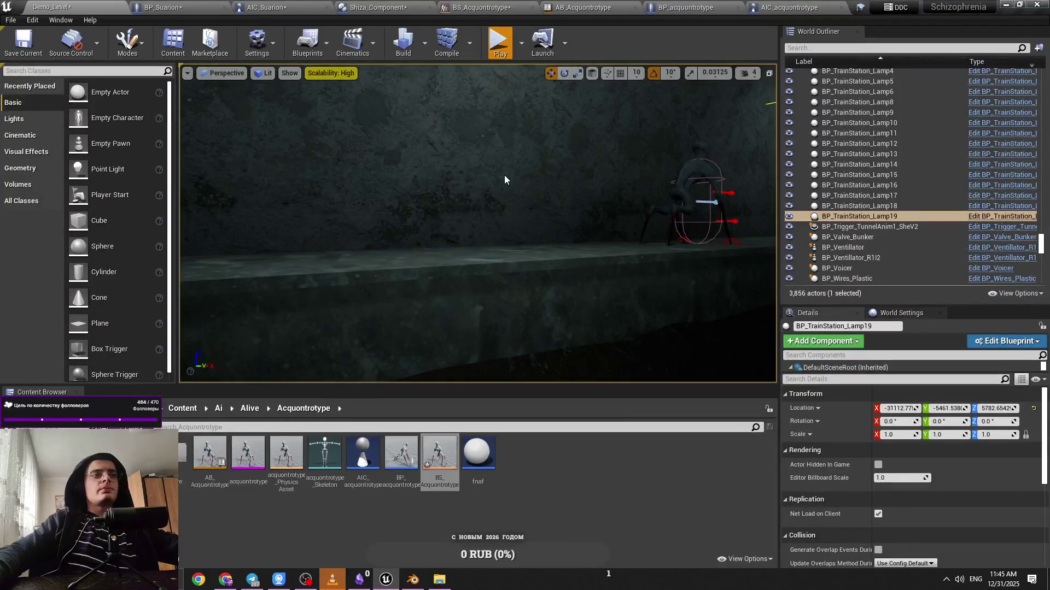
key(alt+p)
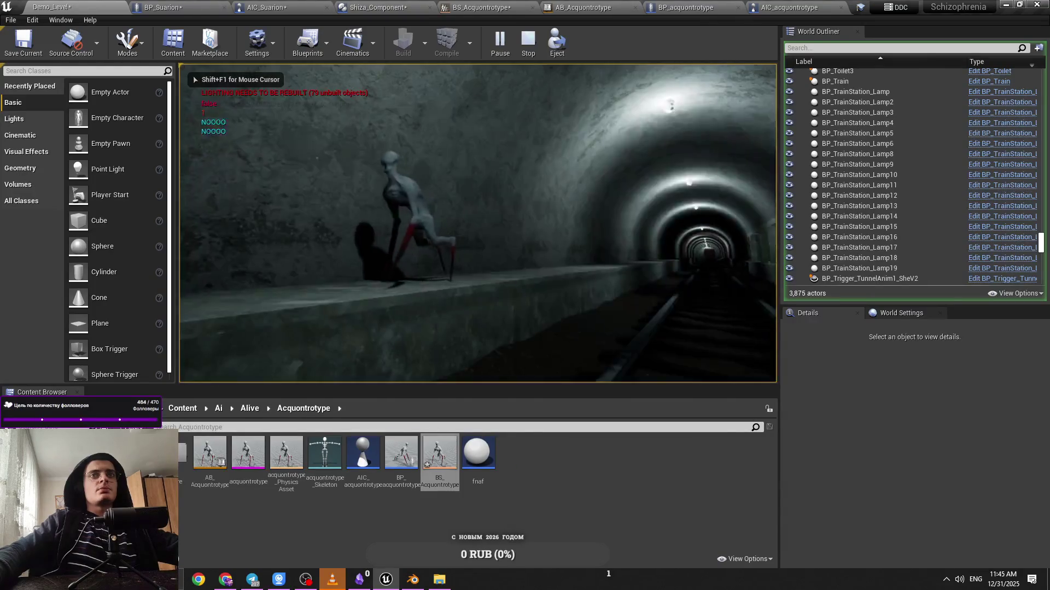
key(Escape)
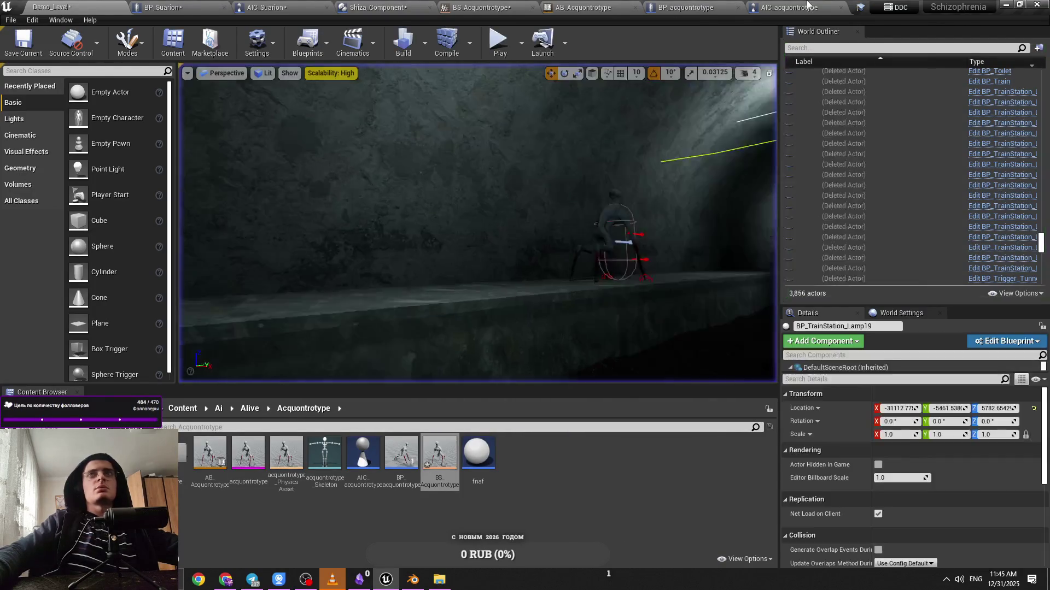
Return to BS_Acquontrotype and restore the Speed axis maximum to 400
click(792, 7)
click(586, 8)
click(484, 7)
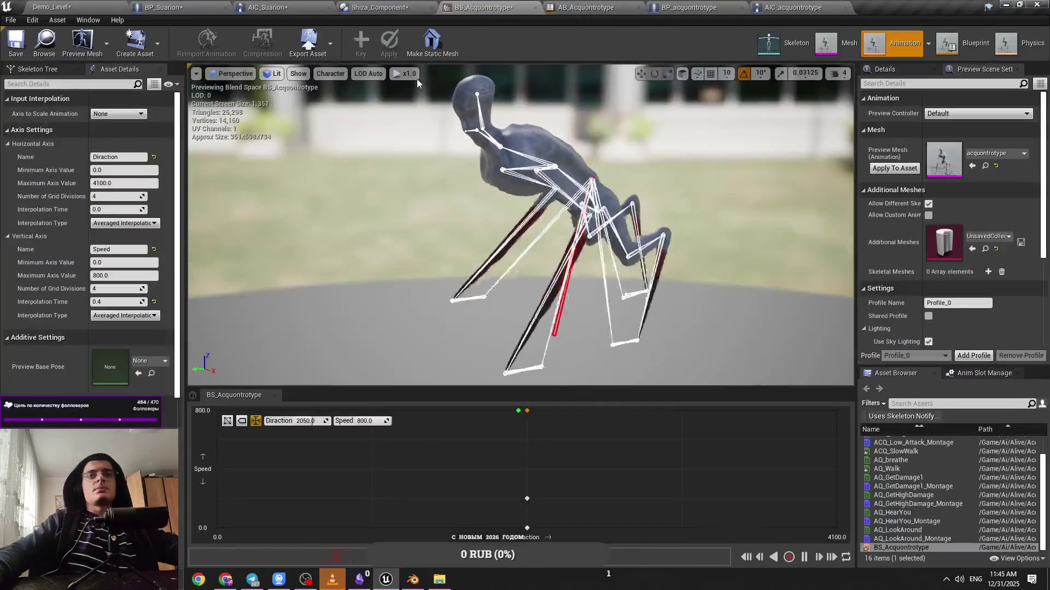
click(132, 276)
text(4)
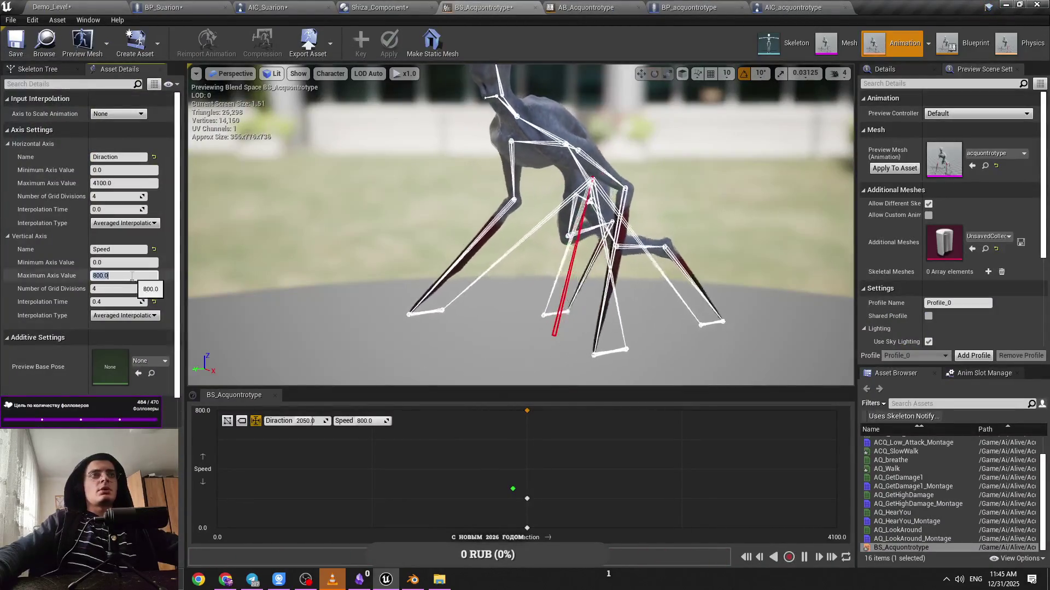
text(00)
key(Return)
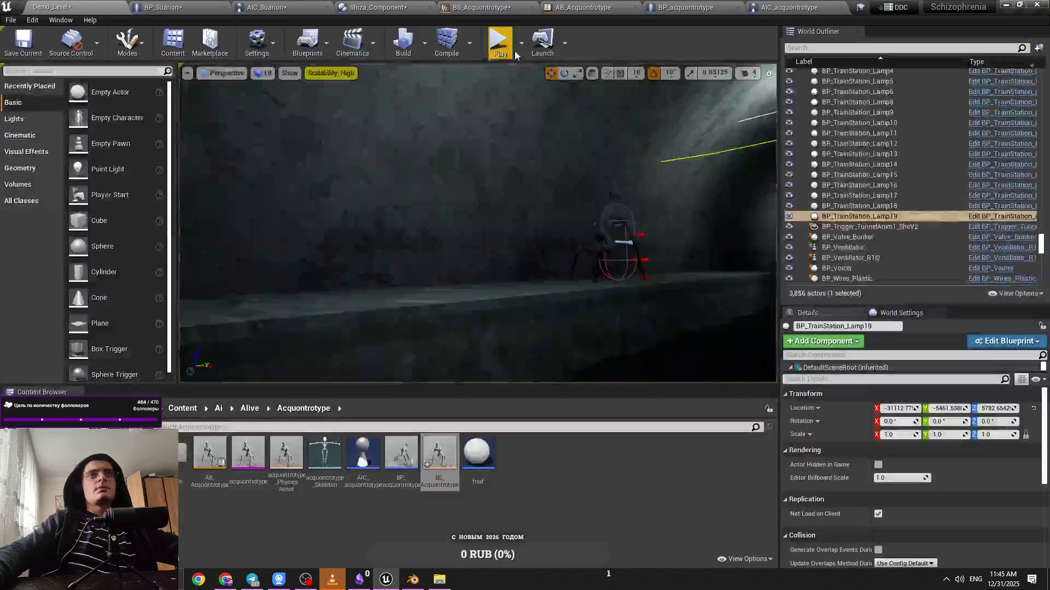
key(alt+p)
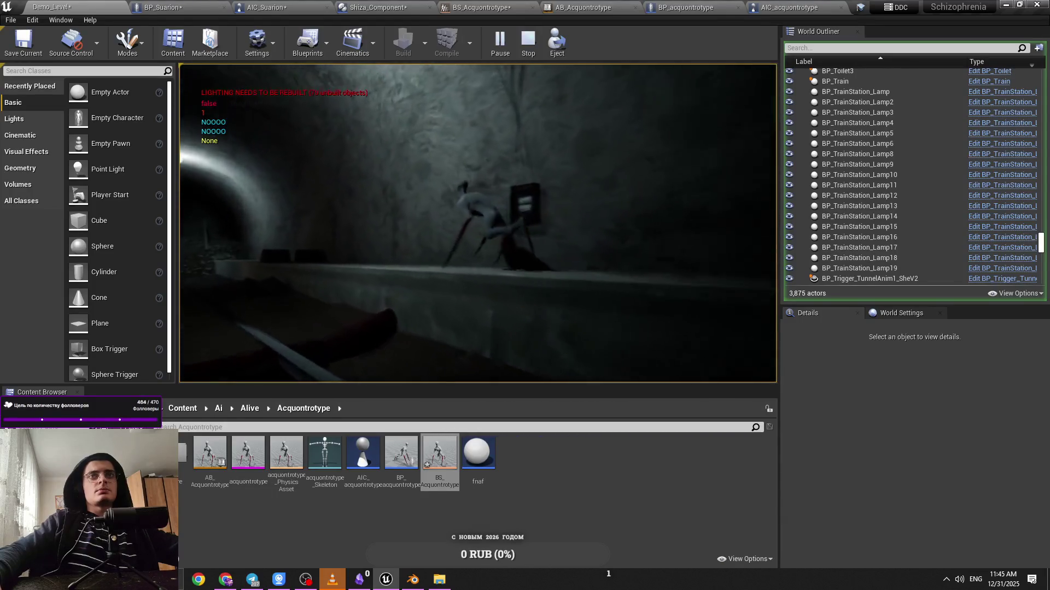
key(Escape)
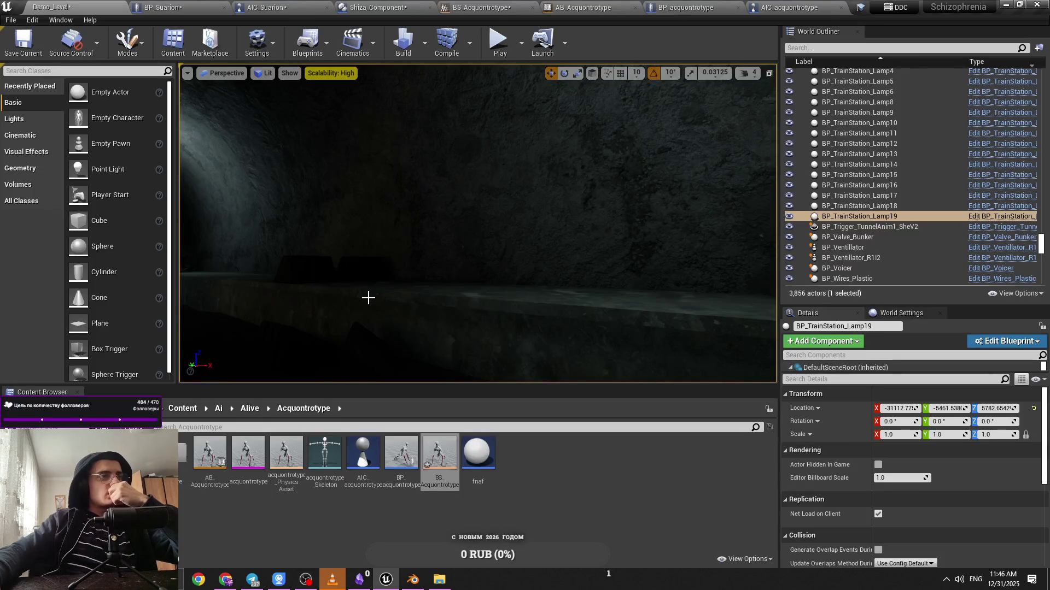
key(f)
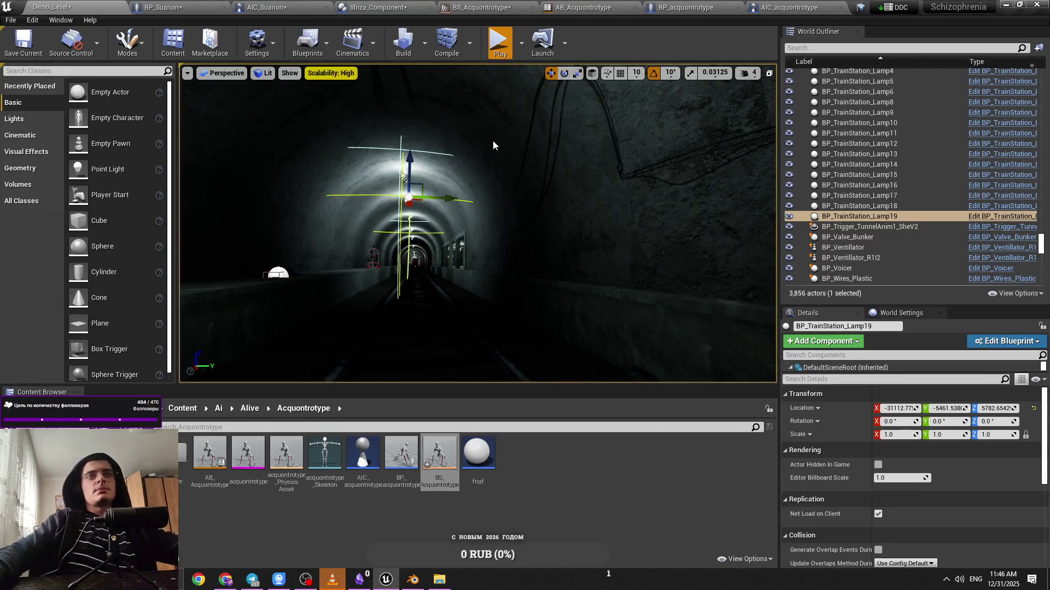
Run the tunnel level, toggle wireframe and unlit views, and open the gameplay debugger on the Acquontrotype
key(alt+p)
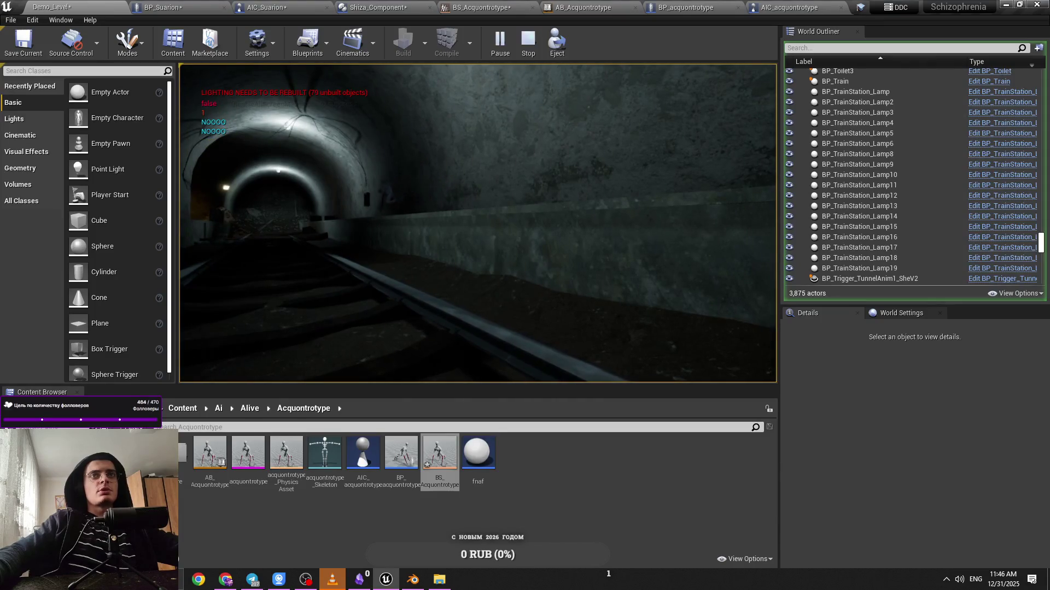
key(F1)
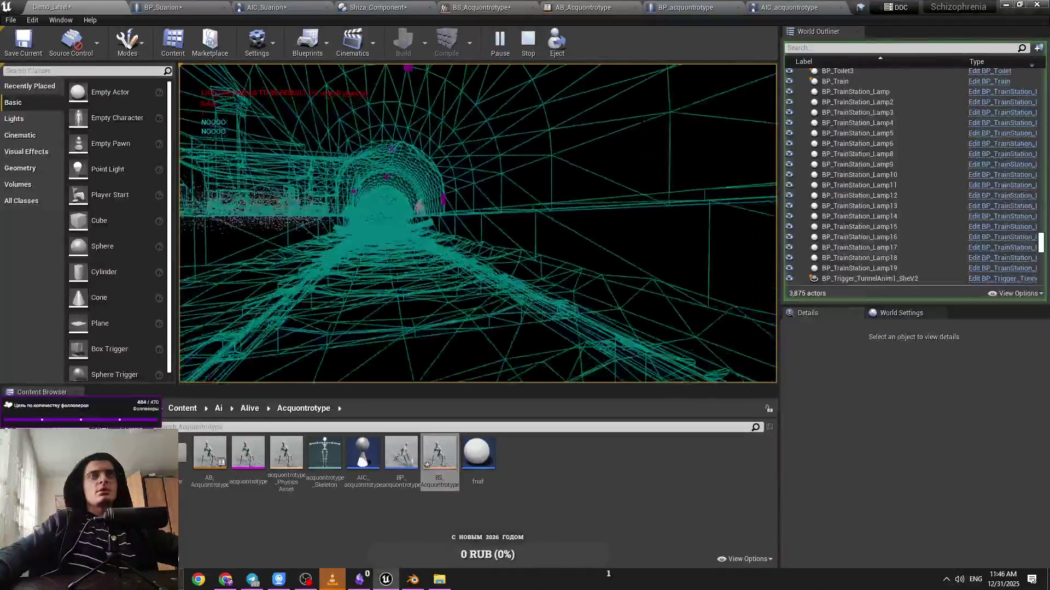
key(F2)
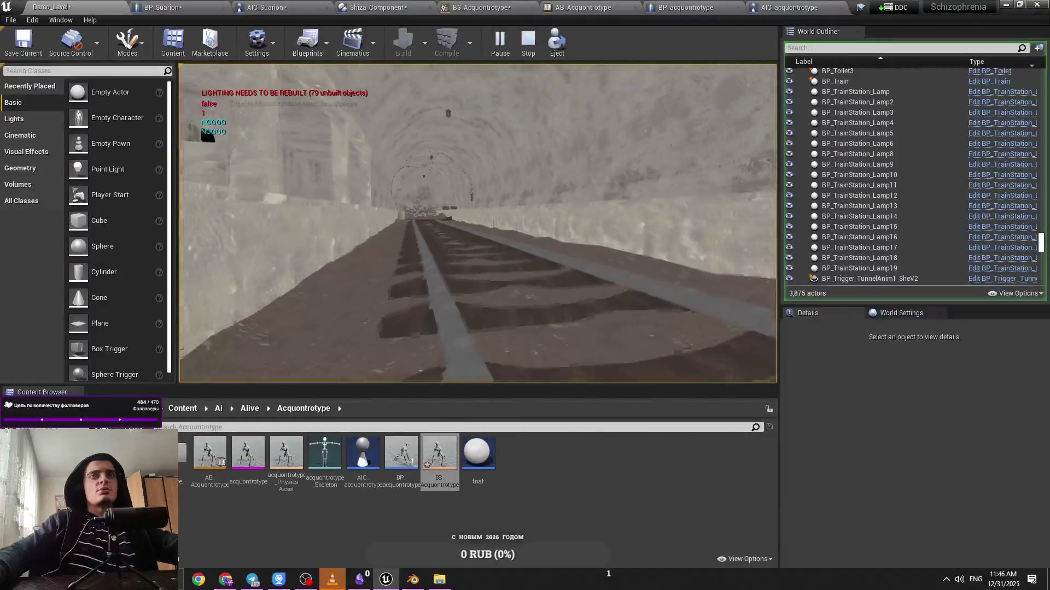
key(F1)
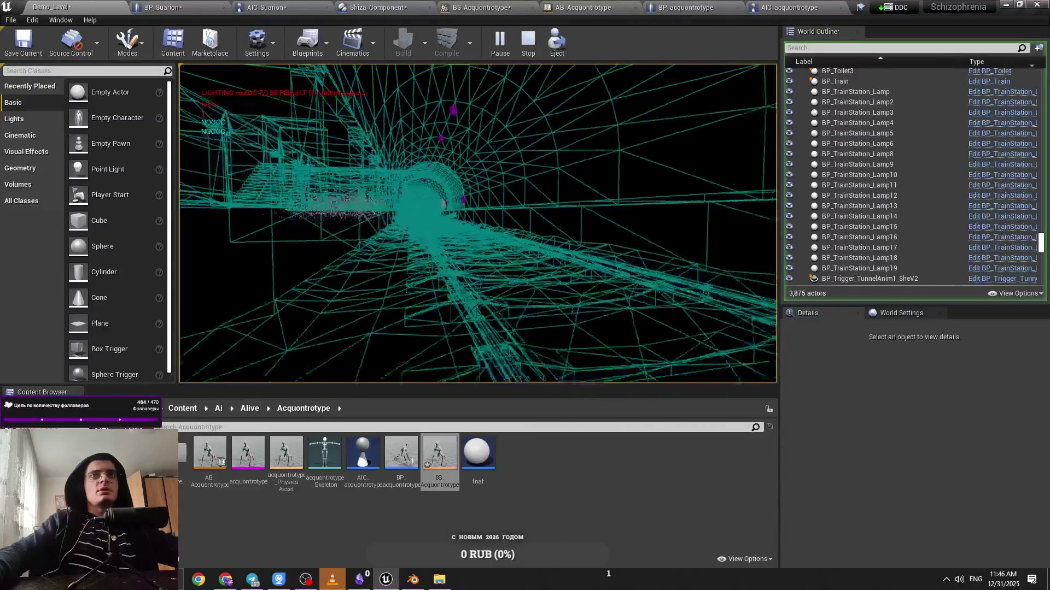
key(apostrophe)
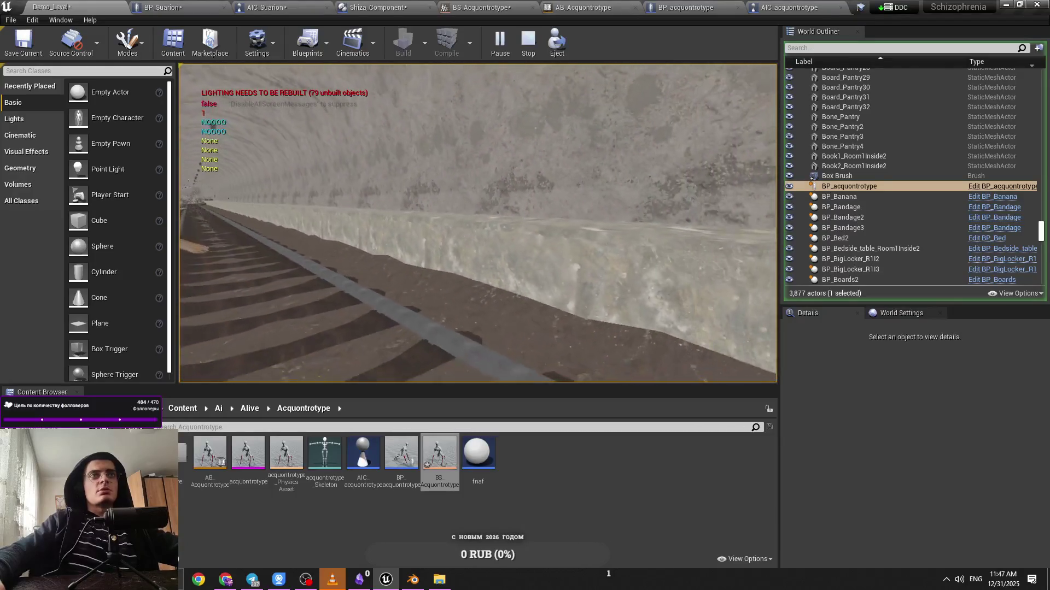
key(apostrophe)
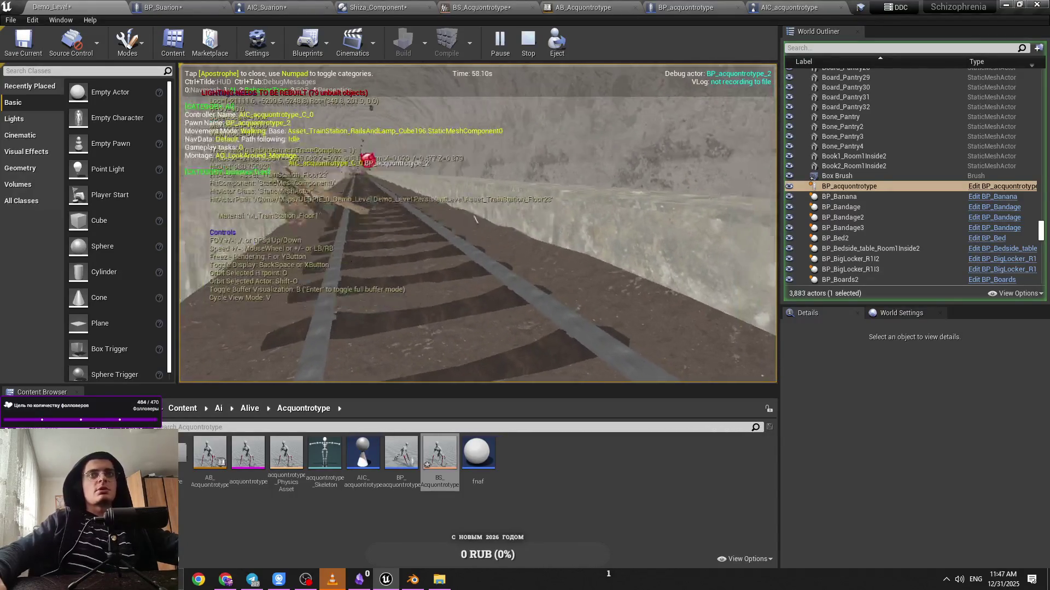
End the running play test and return to editing
key(Escape)
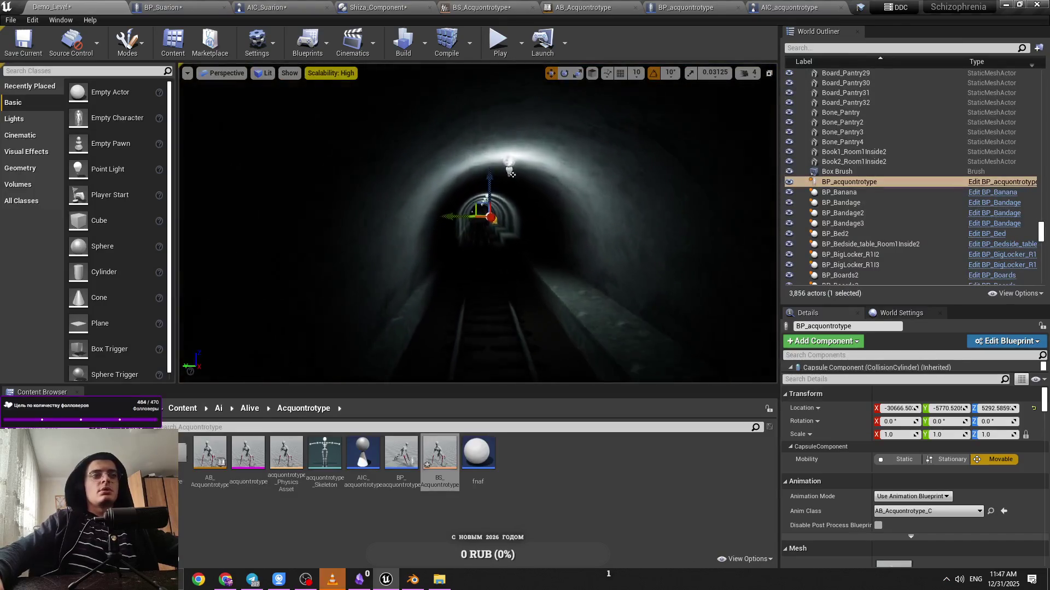
scroll(564, 142, down, 2)
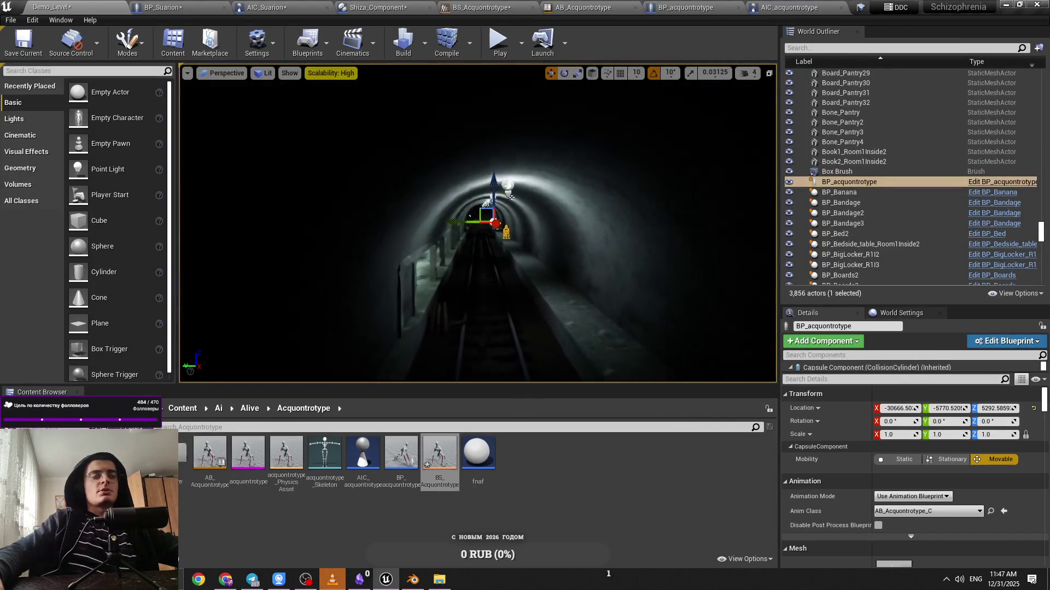
scroll(558, 162, up, 8)
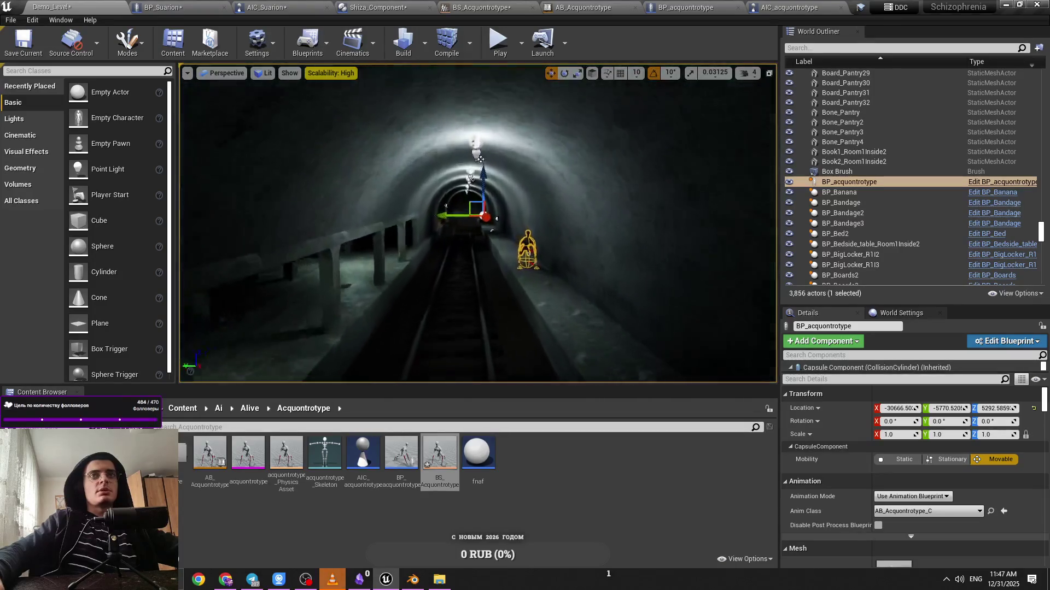
scroll(547, 164, up, 3)
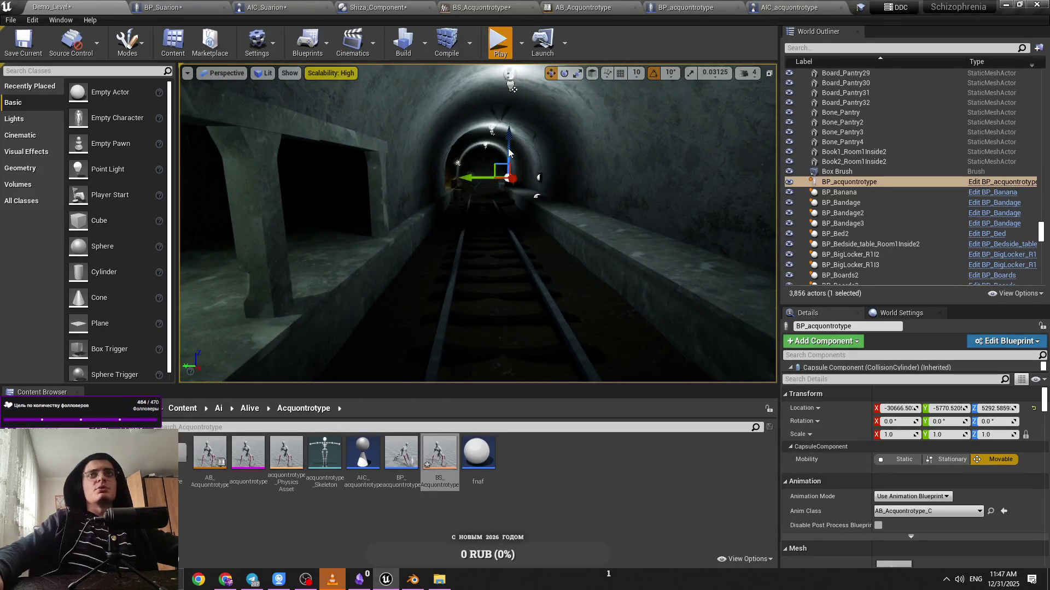
key(Escape)
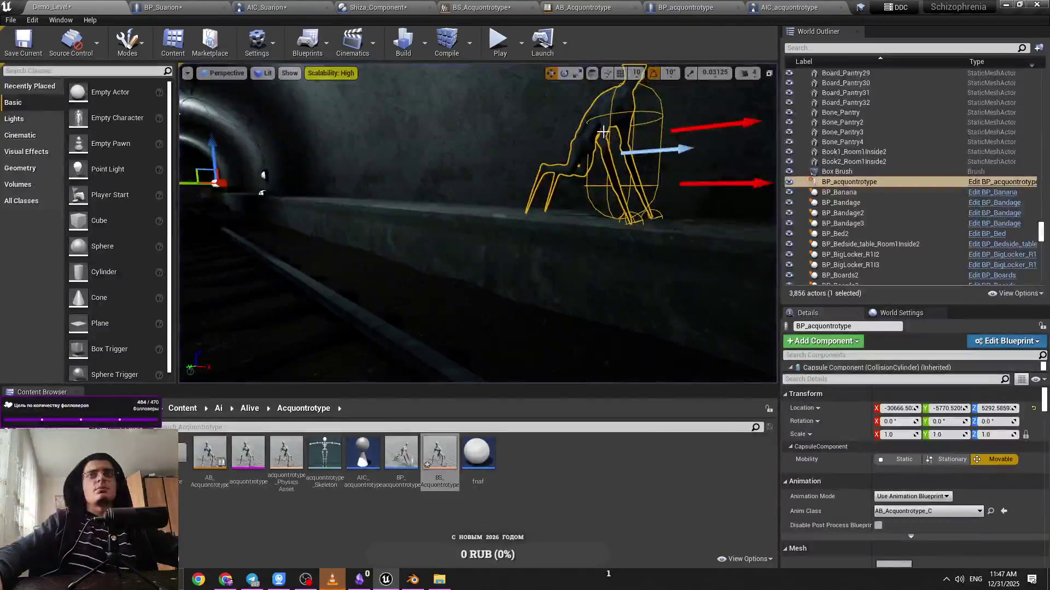
Move BP_acquontrotype along the tunnel to Y −5460.785, drop it to the floor, and play-test
drag(608, 149, 348, 181)
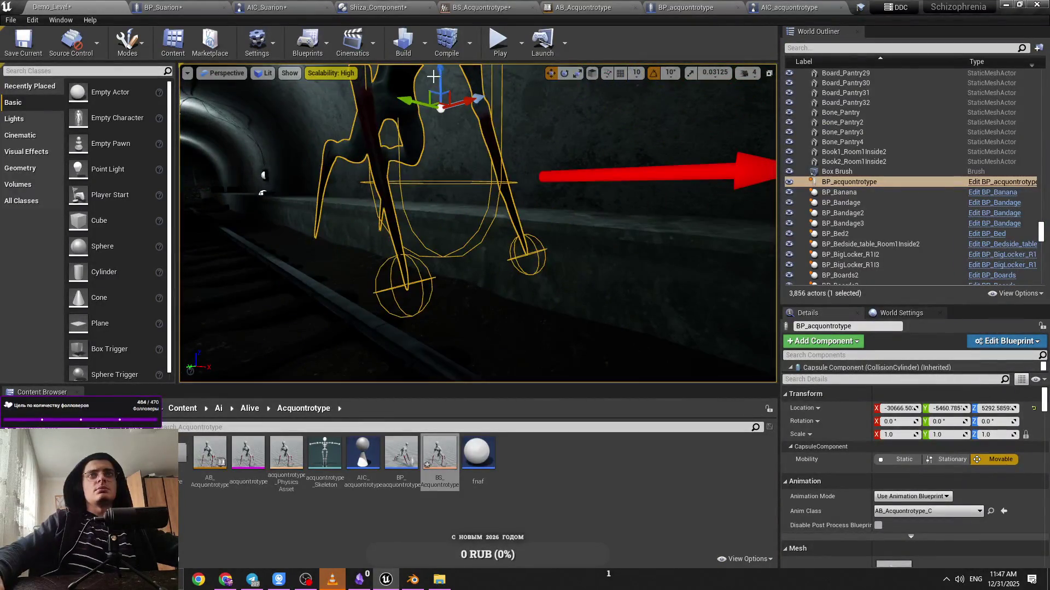
key(End)
mouse_move(459, 134)
mouse_down()
mouse_move(481, 158)
mouse_move(458, 135)
mouse_up()
key(alt+p)
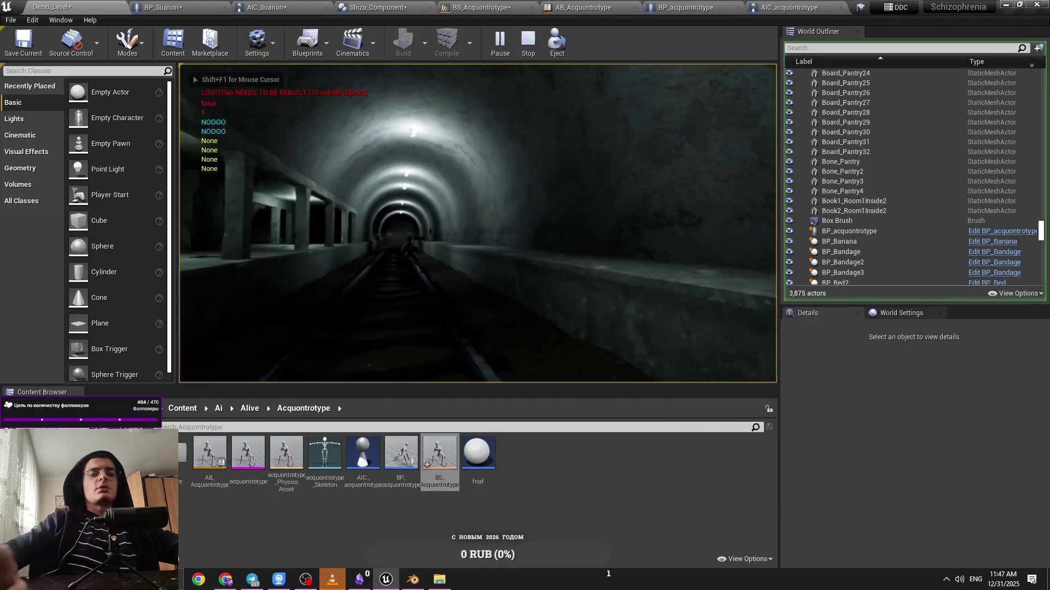
Open the gameplay debugger with the Perception category, watch the creature's rail path, then stop
key(apostrophe)
key(KP_4)
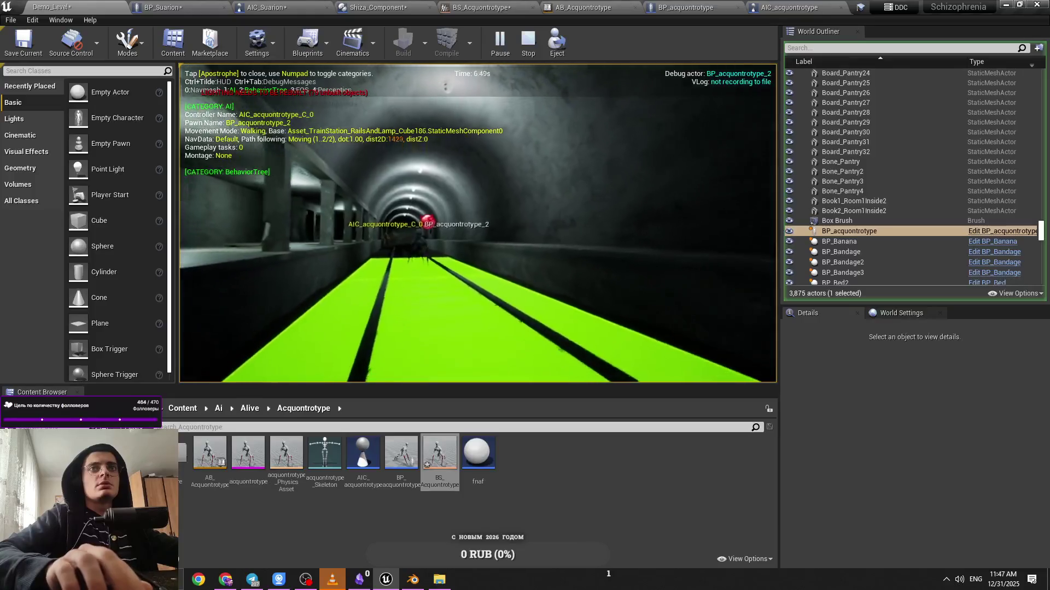
key(alt+shift)
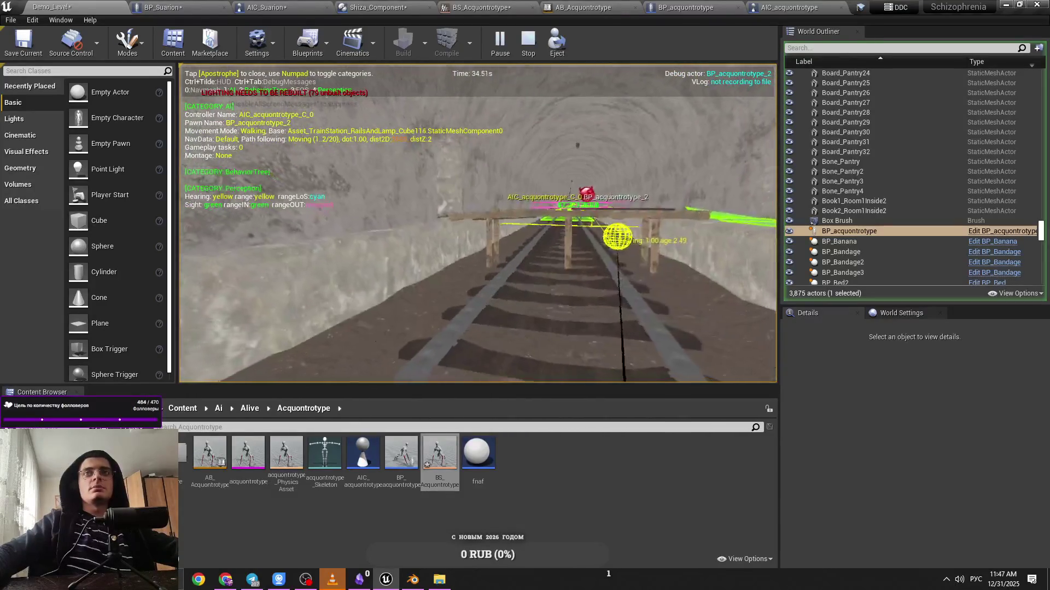
key(Escape)
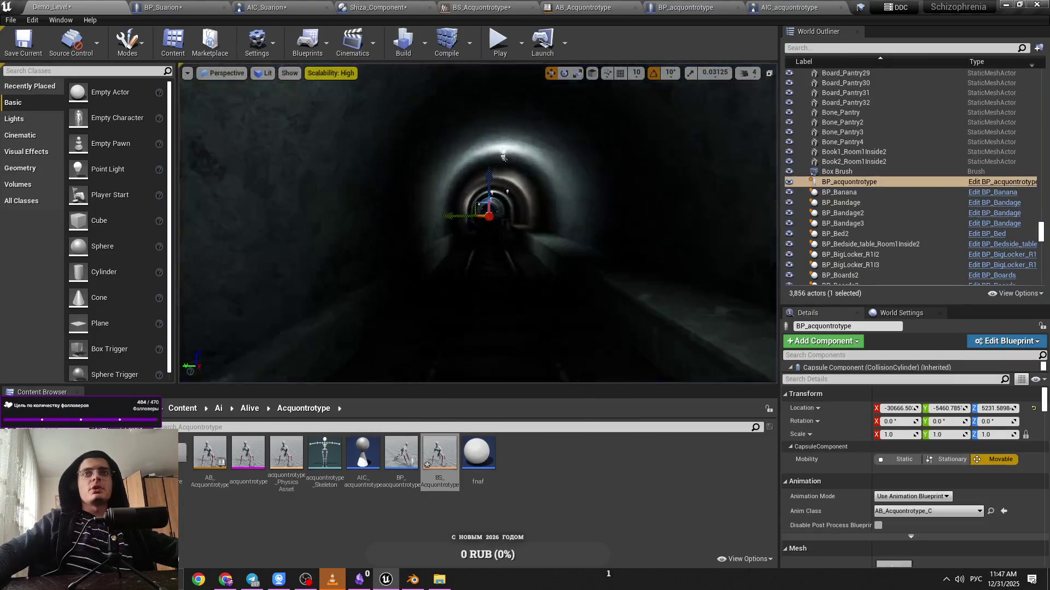
Run another play test of the tunnel level
scroll(503, 124, down, 3)
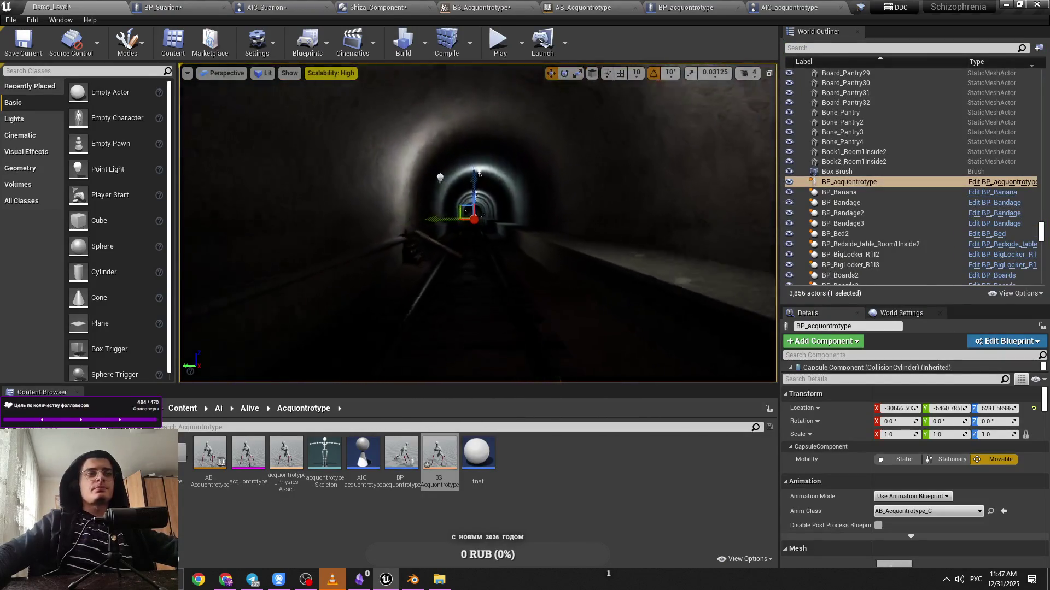
scroll(478, 223, up, 3)
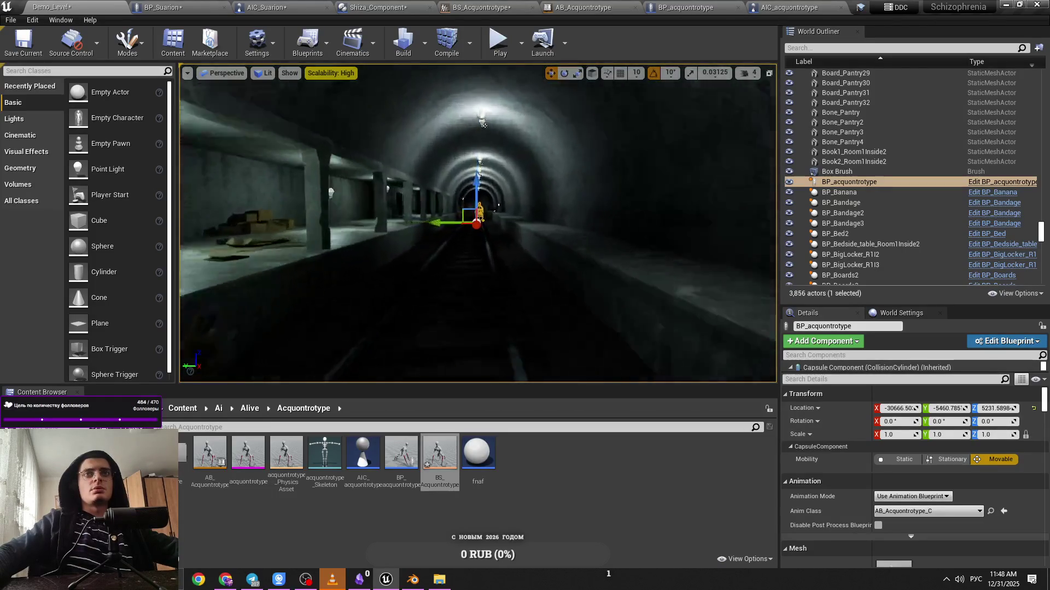
scroll(508, 64, up, 1)
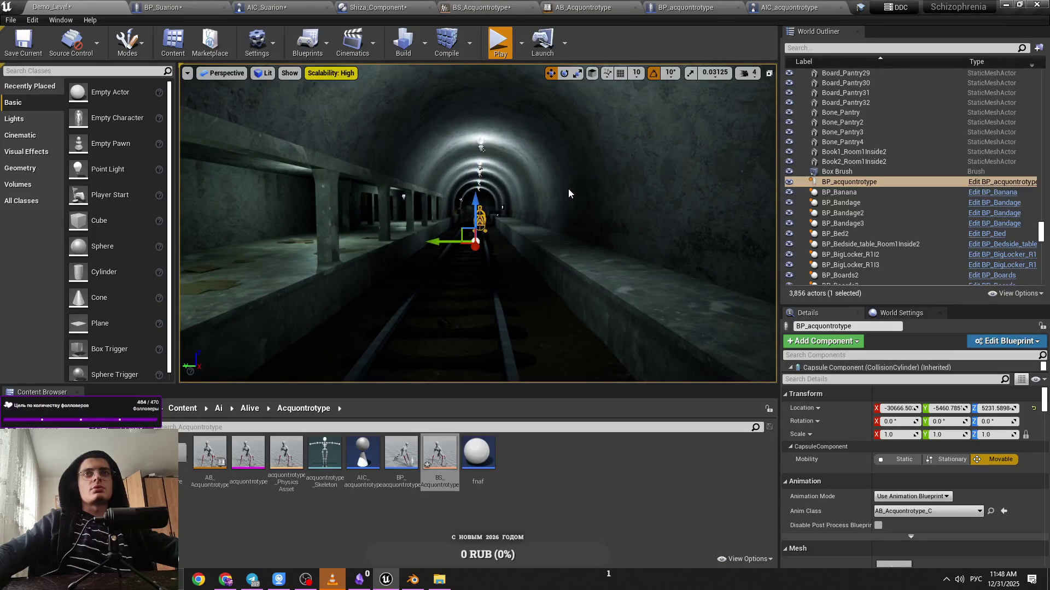
key(alt+p)
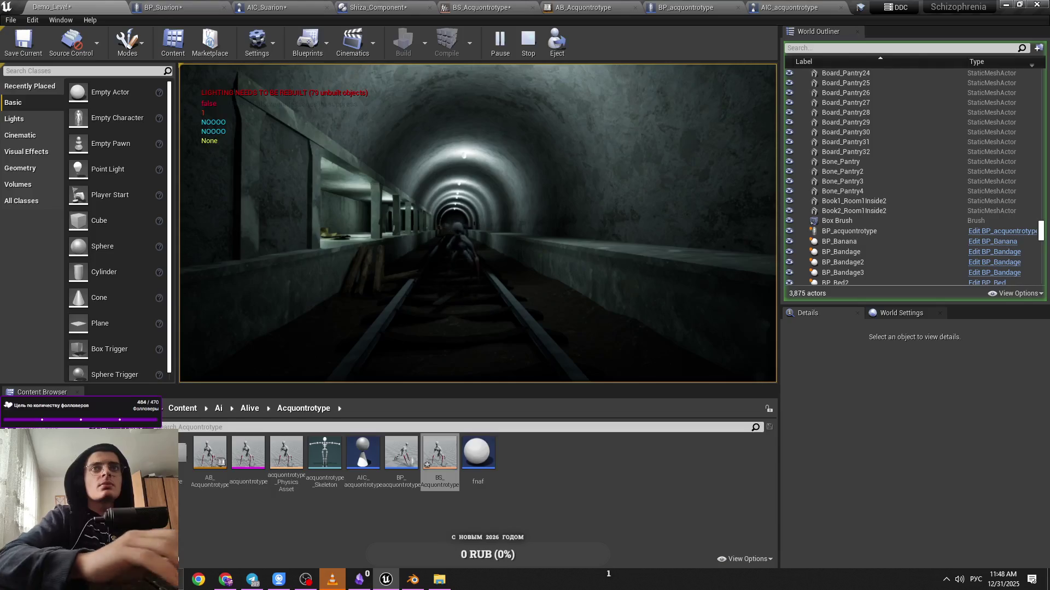
Switch through the blueprint tabs to AIC_Suarion's Event Graph with its Move to Character node
click(163, 7)
click(267, 7)
click(377, 7)
click(267, 8)
scroll(385, 206, down, 2)
scroll(390, 209, up, 2)
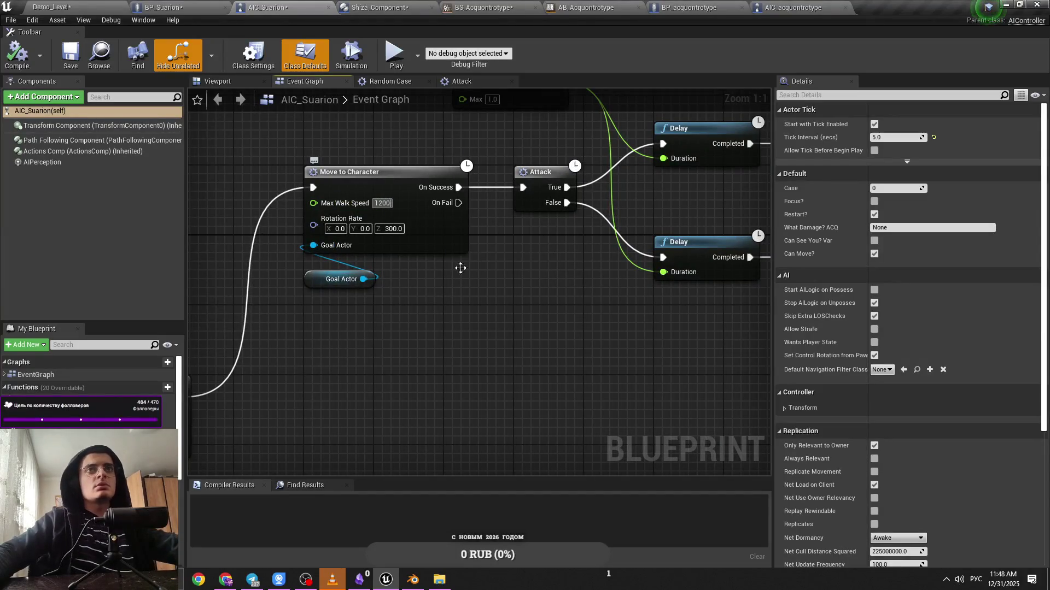
Walk forward along the tunnel in the running game, then open the AIC_Suarion controller blueprint
click(109, 6)
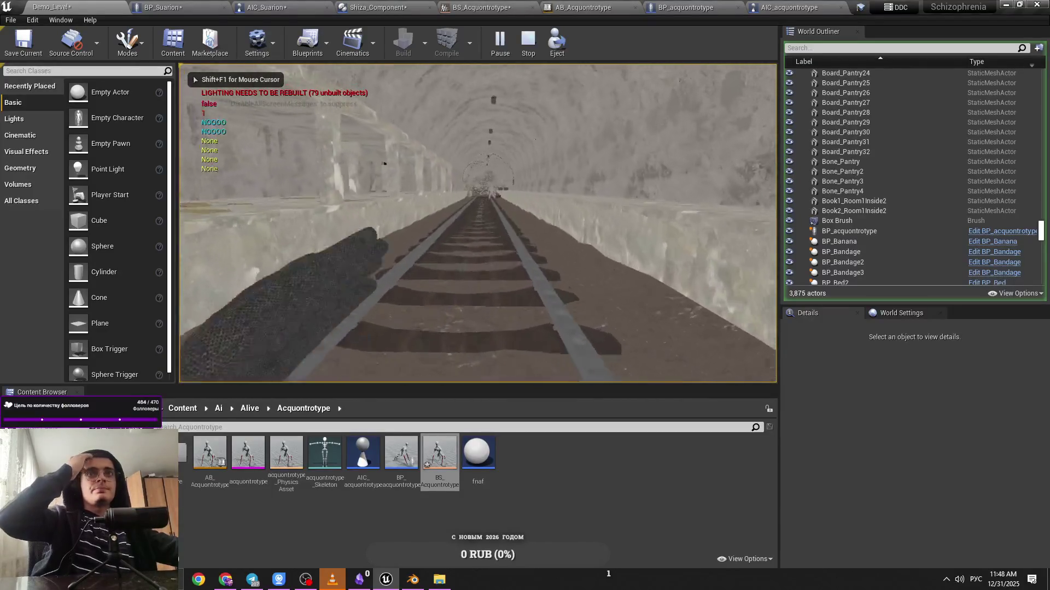
key(w)
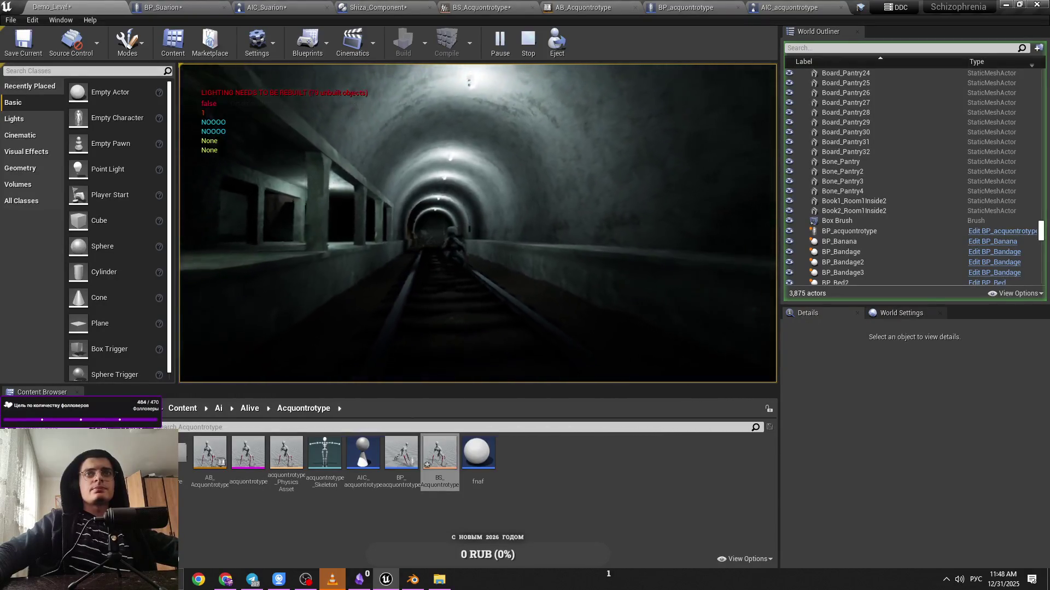
click(224, 4)
click(252, 7)
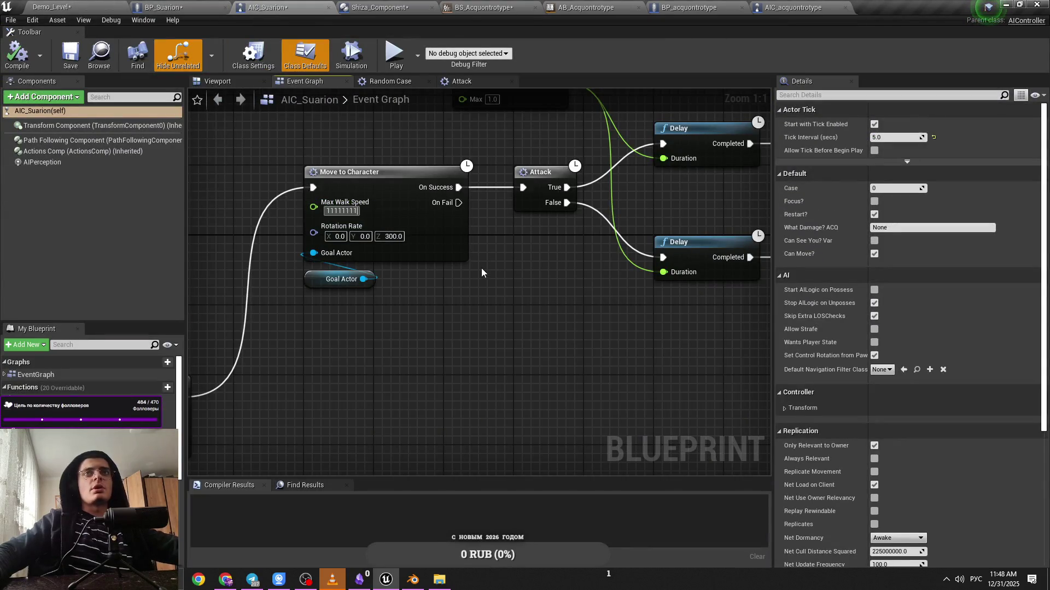
scroll(453, 278, down, 3)
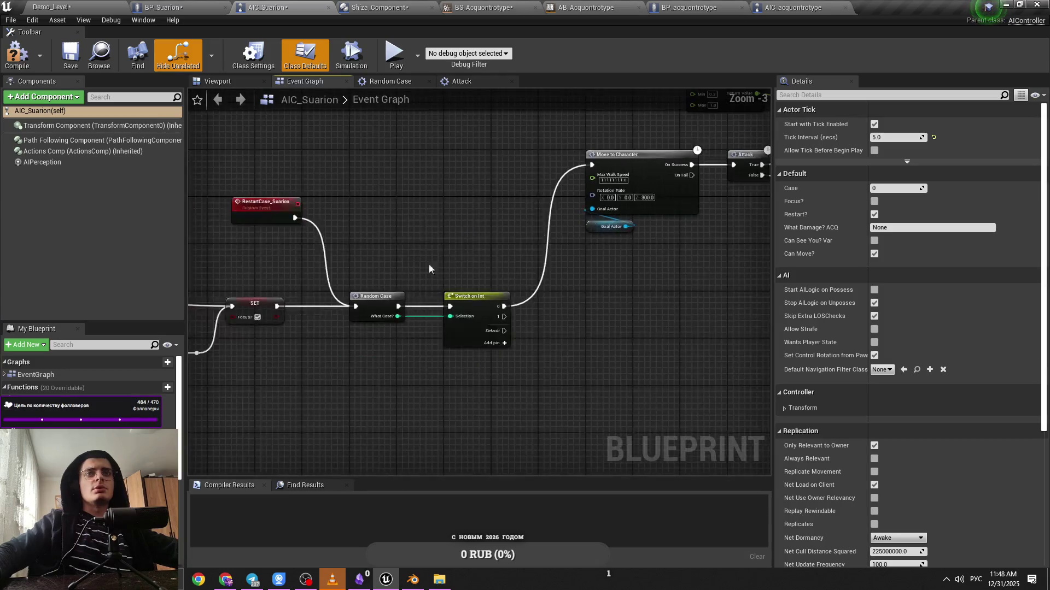
Check the Random Case and Attack graphs, play-test the level again, and return to AIC_Suarion
click(342, 336)
double_click(235, 327)
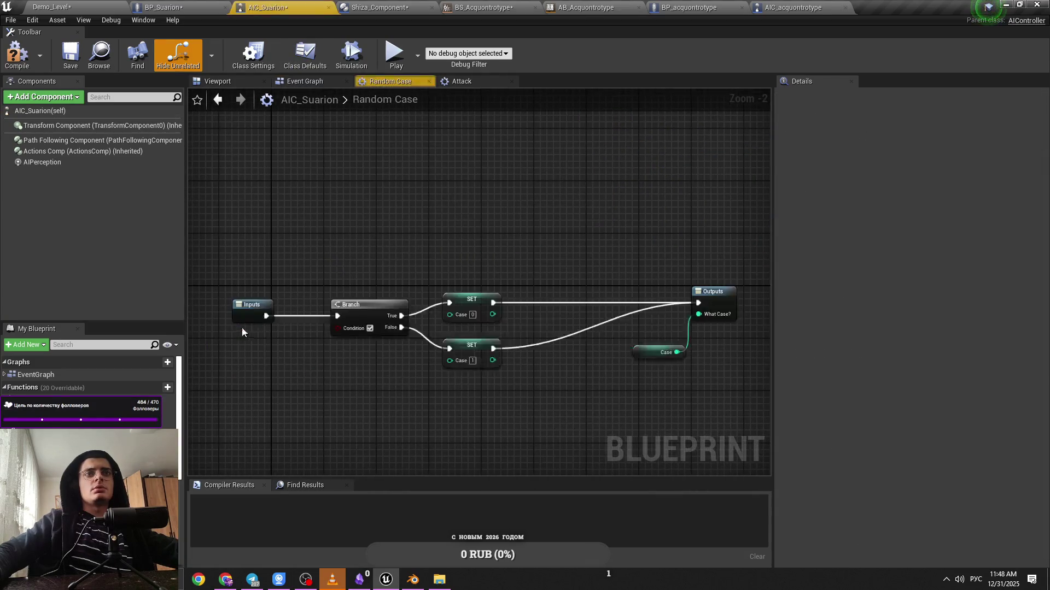
click(446, 84)
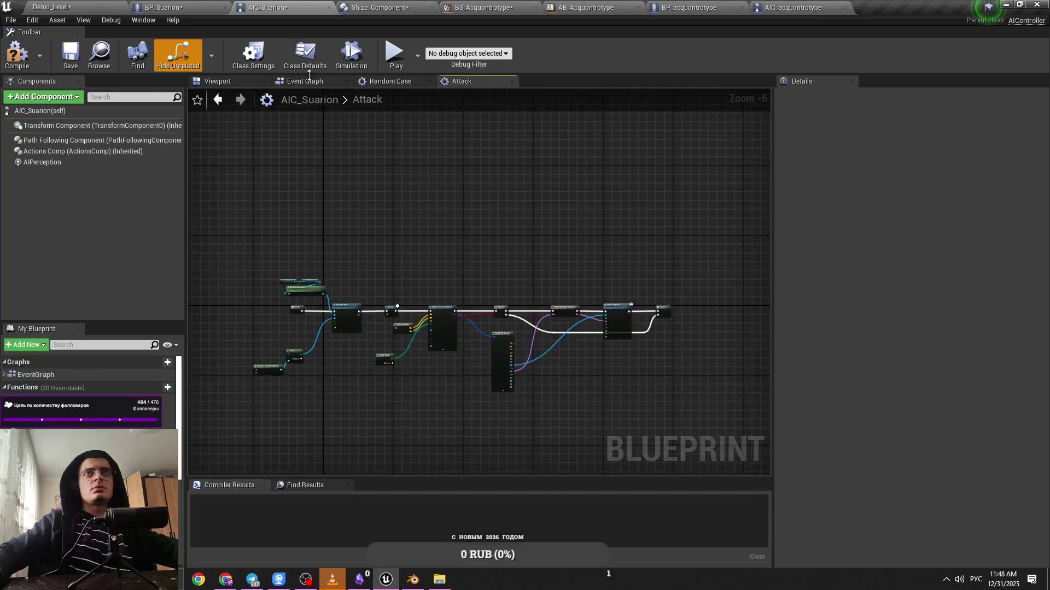
click(306, 81)
click(52, 7)
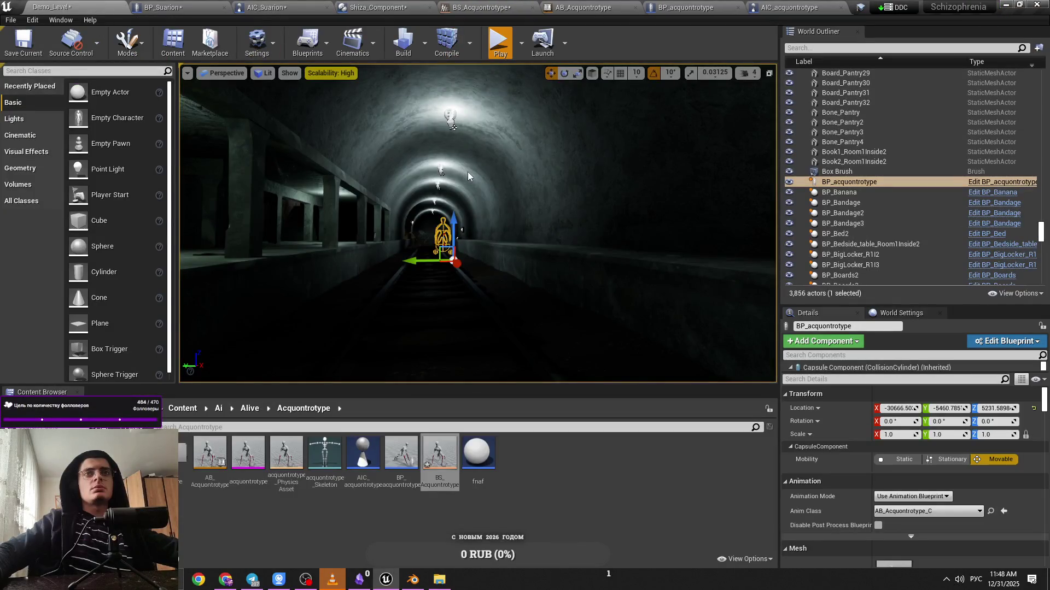
key(alt+p)
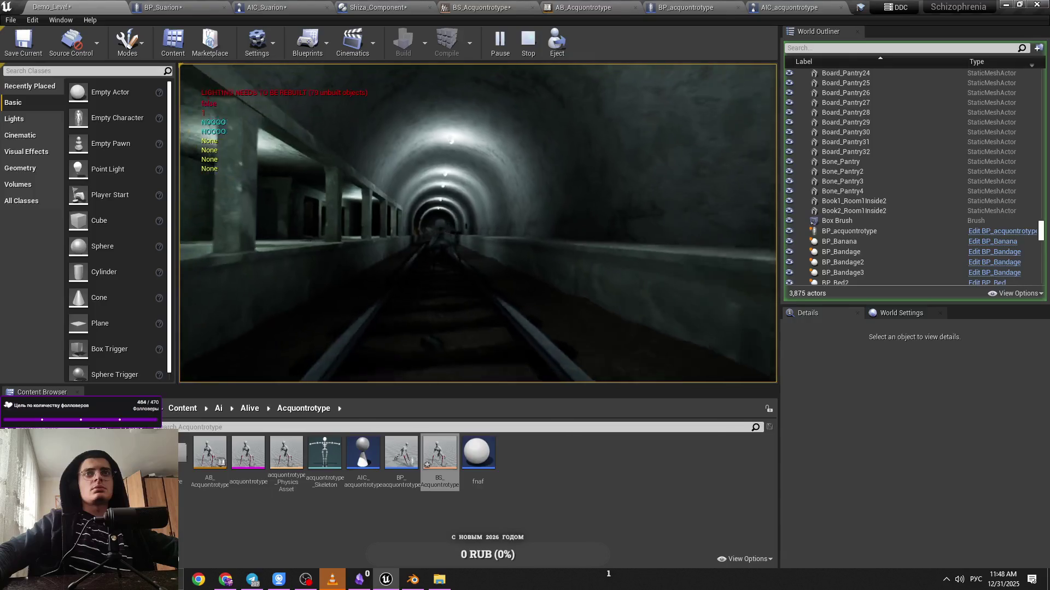
click(279, 6)
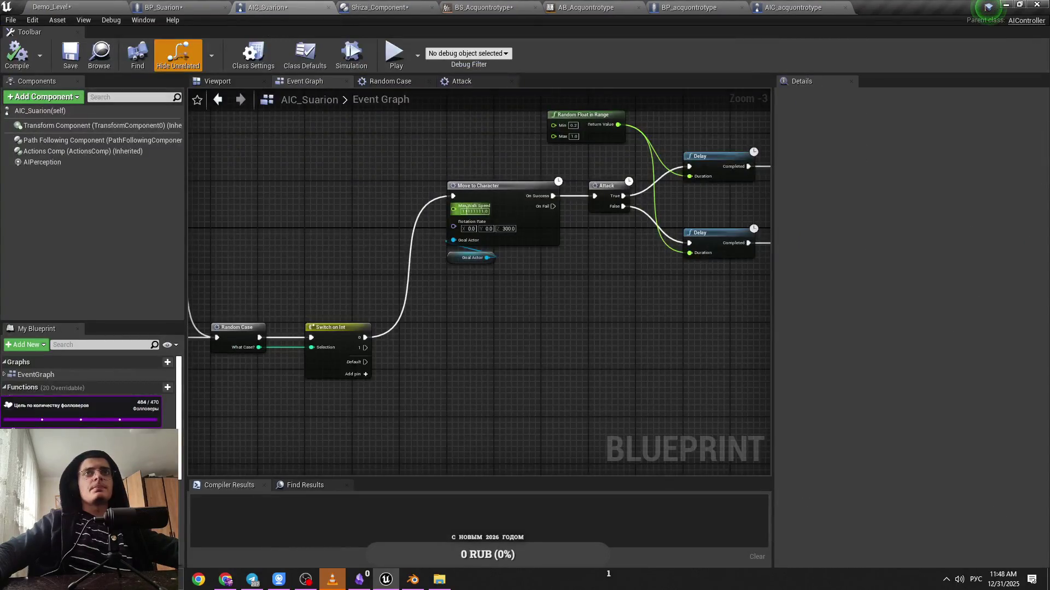
Enter a Max Walk Speed of 6 and zoom in and out on the event graph
scroll(467, 207, up, 3)
text(6)
key(Return)
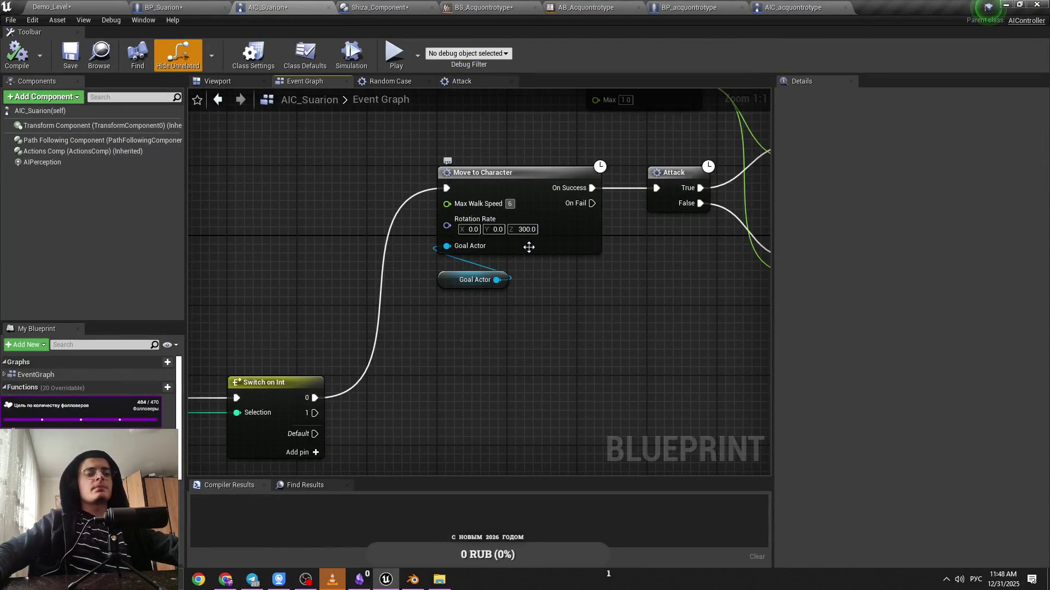
scroll(595, 306, down, 8)
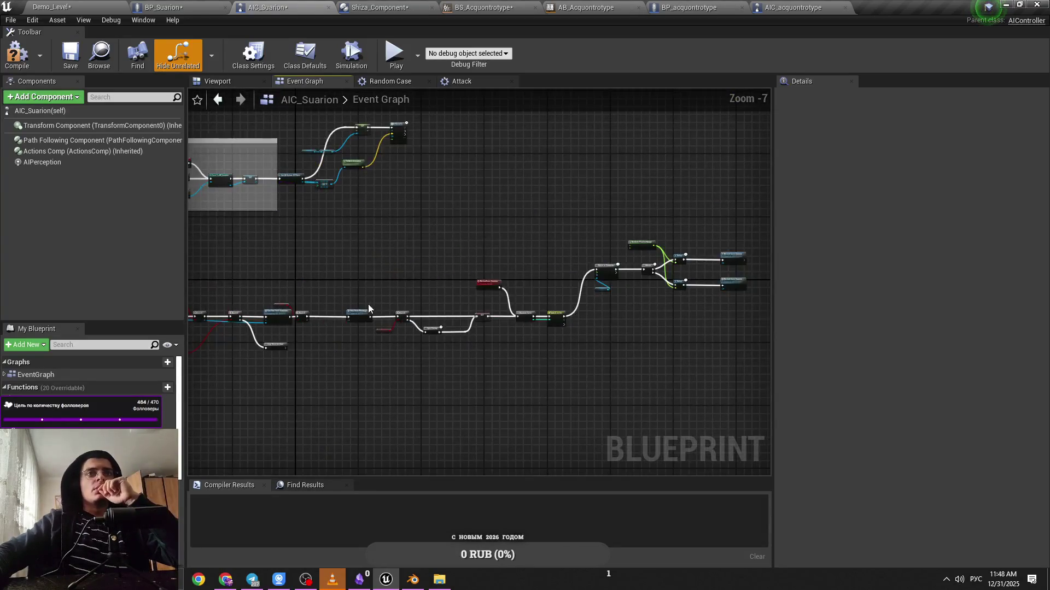
scroll(329, 310, up, 4)
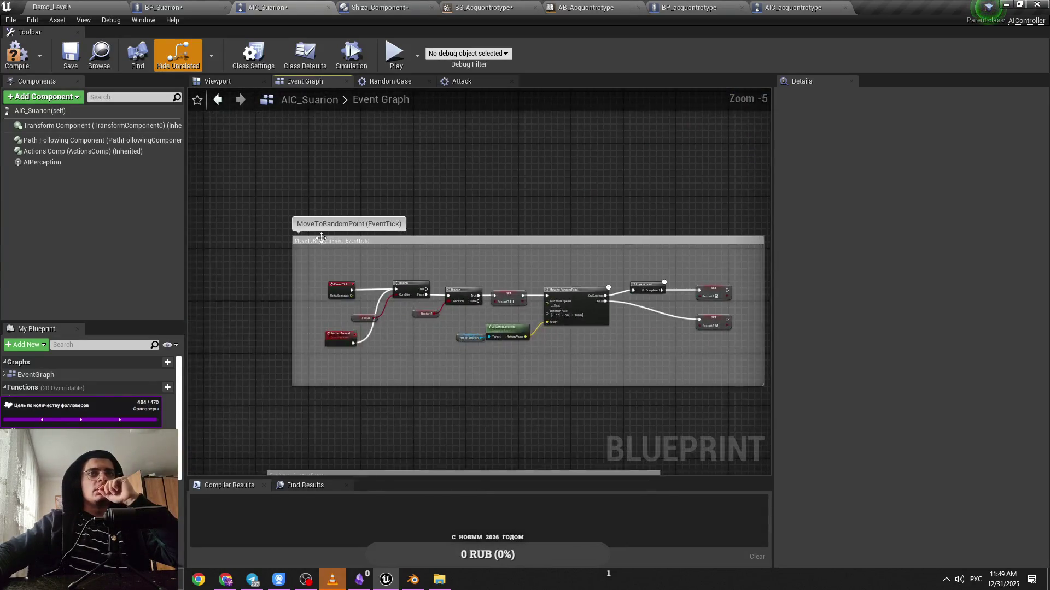
scroll(454, 301, down, 4)
scroll(432, 290, up, 3)
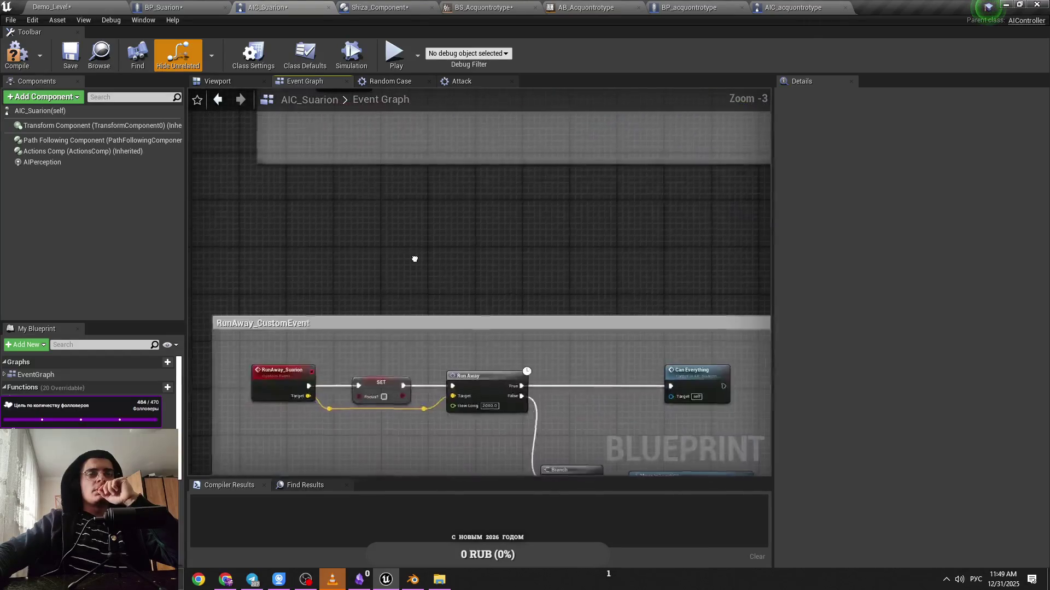
scroll(416, 273, down, 3)
scroll(367, 255, up, 4)
Pan past the Move to Random Point and AI MoveTo nodes, then back to Begin Play
drag(366, 255, 492, 269)
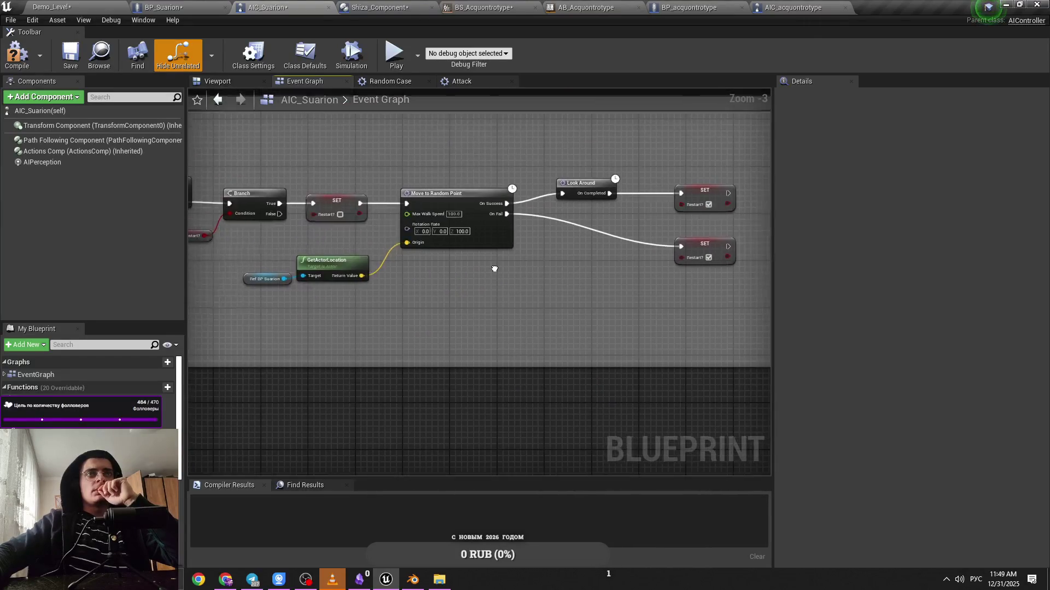
scroll(487, 276, down, 5)
scroll(487, 276, up, 6)
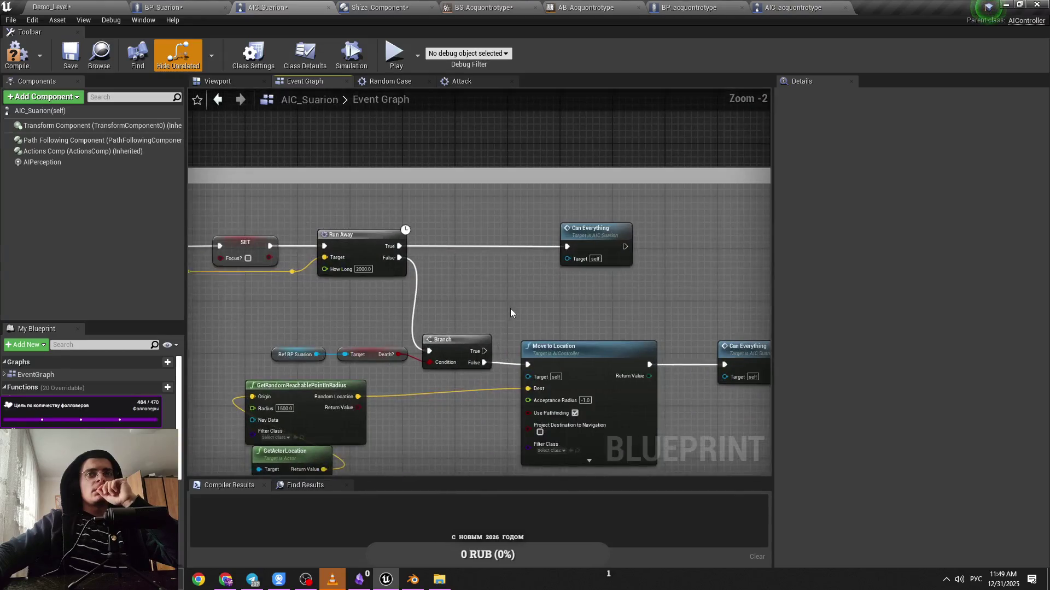
scroll(513, 309, down, 7)
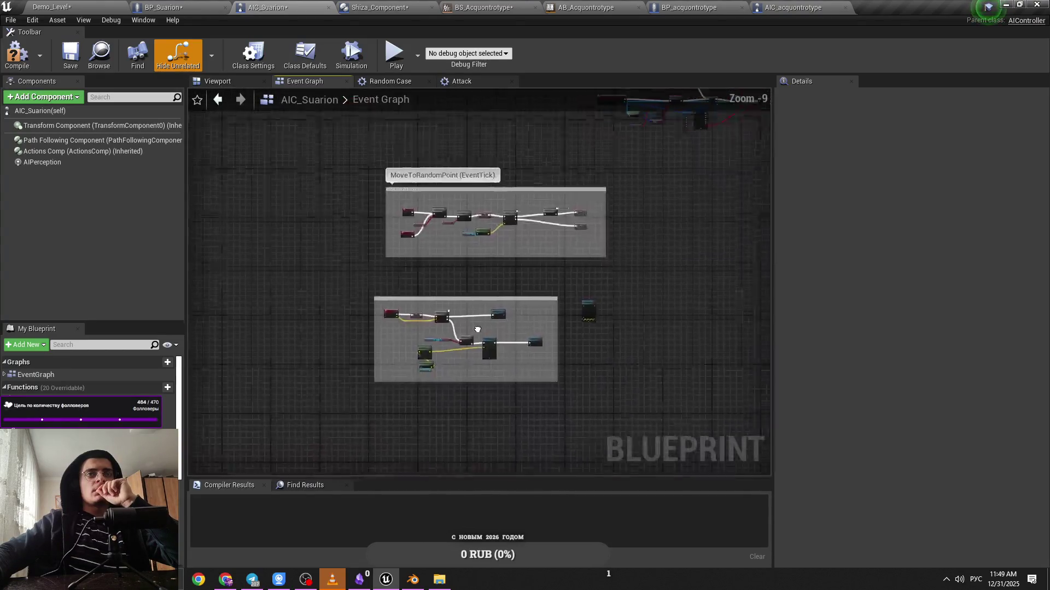
scroll(441, 274, up, 9)
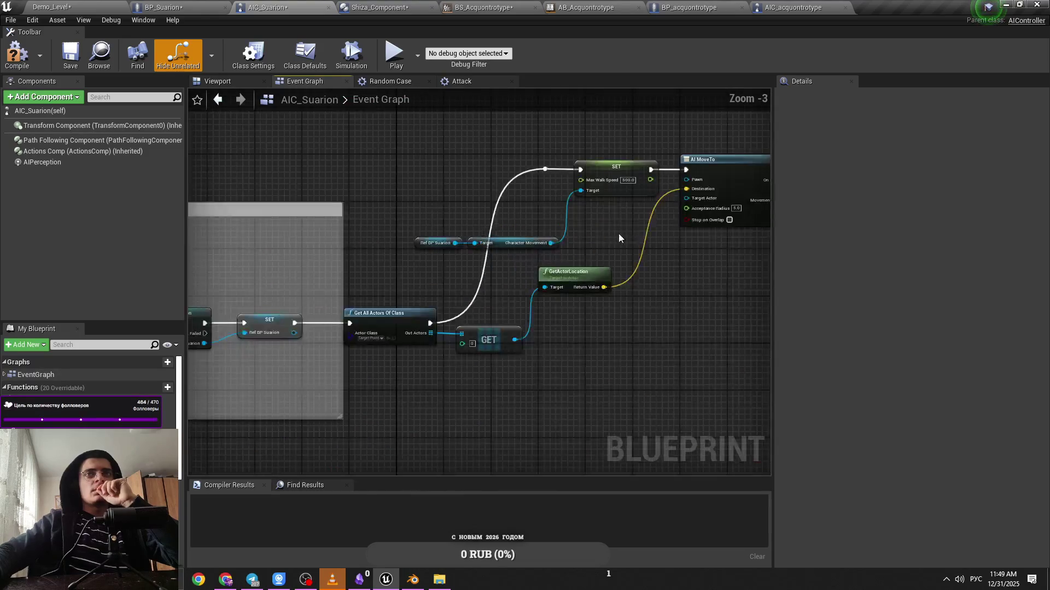
scroll(416, 219, down, 3)
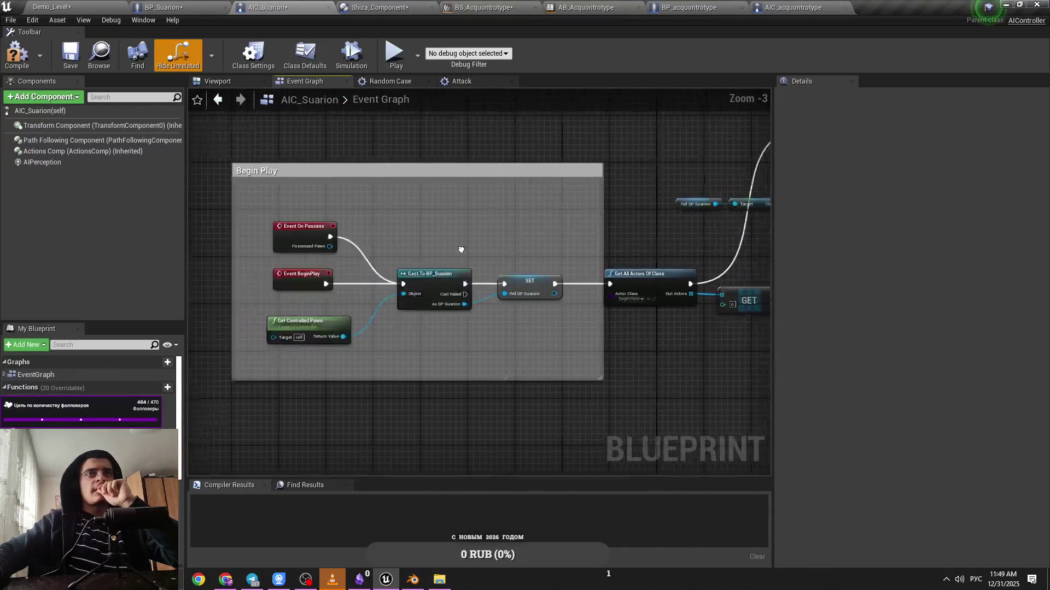
mouse_move(632, 227)
mouse_down()
mouse_move(402, 234)
mouse_move(314, 271)
mouse_move(370, 278)
mouse_up()
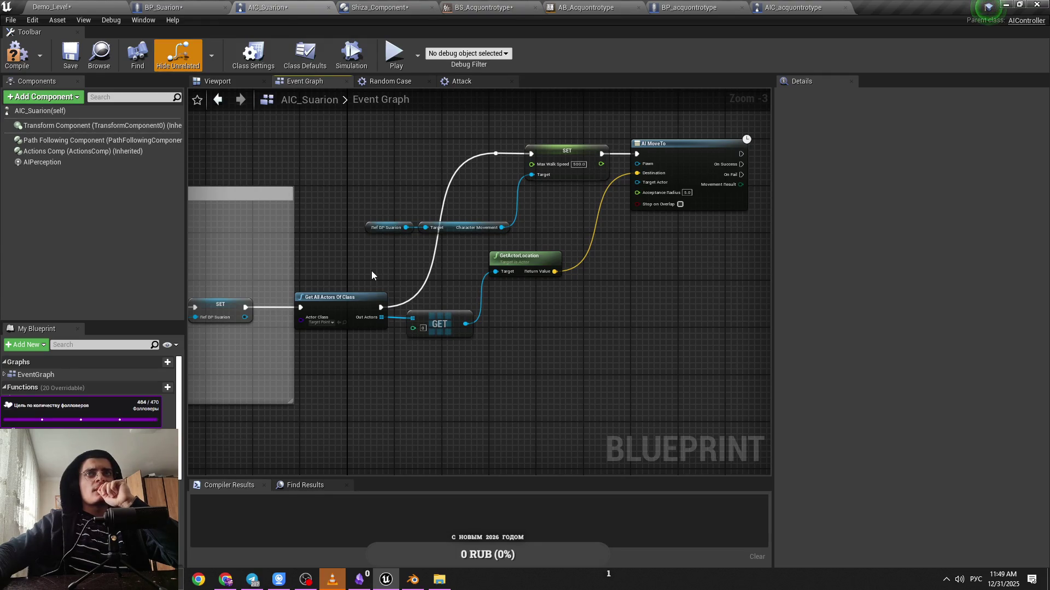
drag(372, 275, 585, 257)
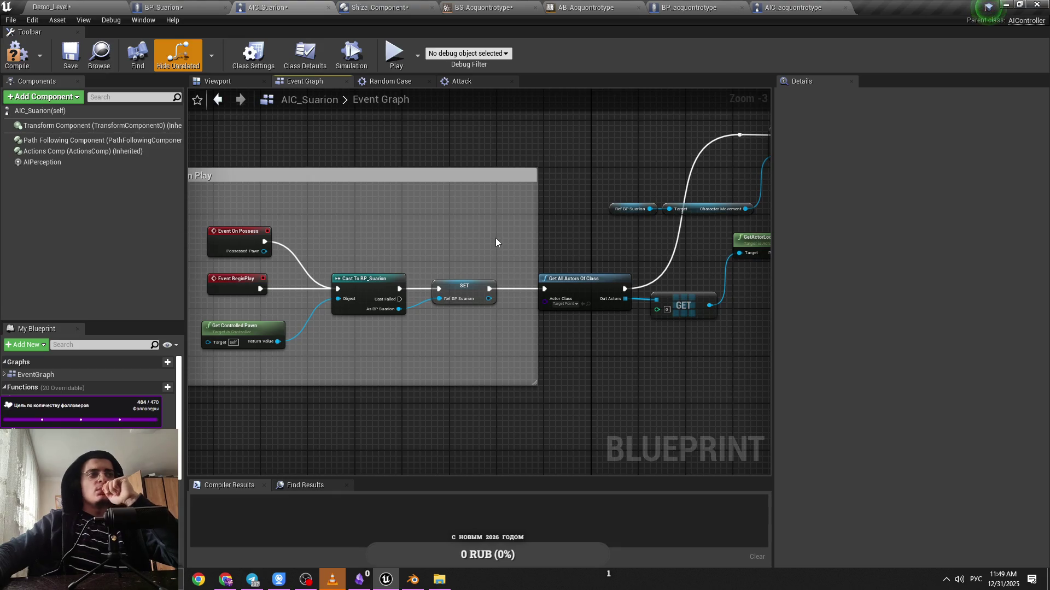
Pan past Random Case and Switch on Int to the Move to Character node at 600.0
scroll(495, 239, down, 3)
scroll(481, 304, up, 2)
scroll(626, 262, up, 2)
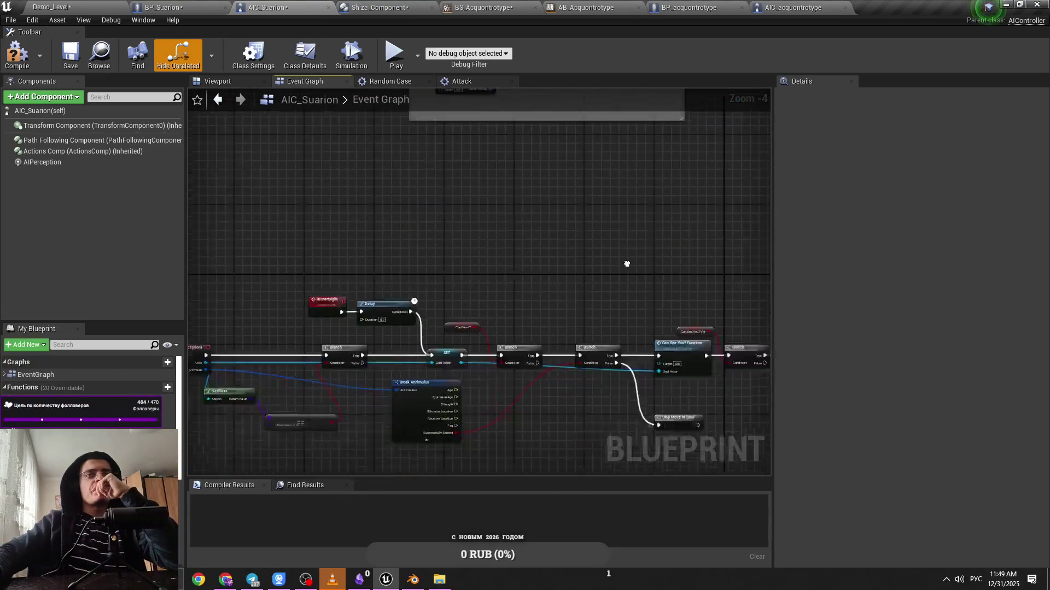
mouse_move(425, 193)
mouse_down()
mouse_move(398, 232)
mouse_move(378, 203)
mouse_move(459, 197)
mouse_move(475, 221)
mouse_move(404, 199)
mouse_move(309, 343)
mouse_move(215, 363)
mouse_up()
mouse_move(473, 318)
mouse_down()
mouse_move(281, 326)
mouse_move(356, 321)
mouse_move(452, 337)
mouse_up()
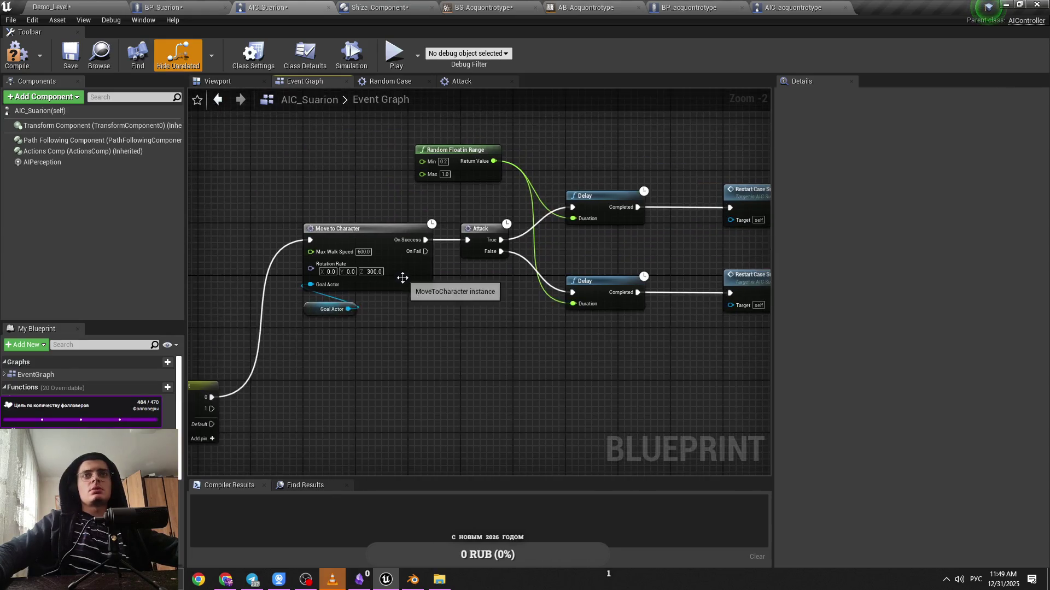
Open the Move to Character function graph, return to the event graph, and select Max Walk Speed
double_click(403, 277)
click(461, 82)
click(525, 82)
click(390, 81)
click(322, 81)
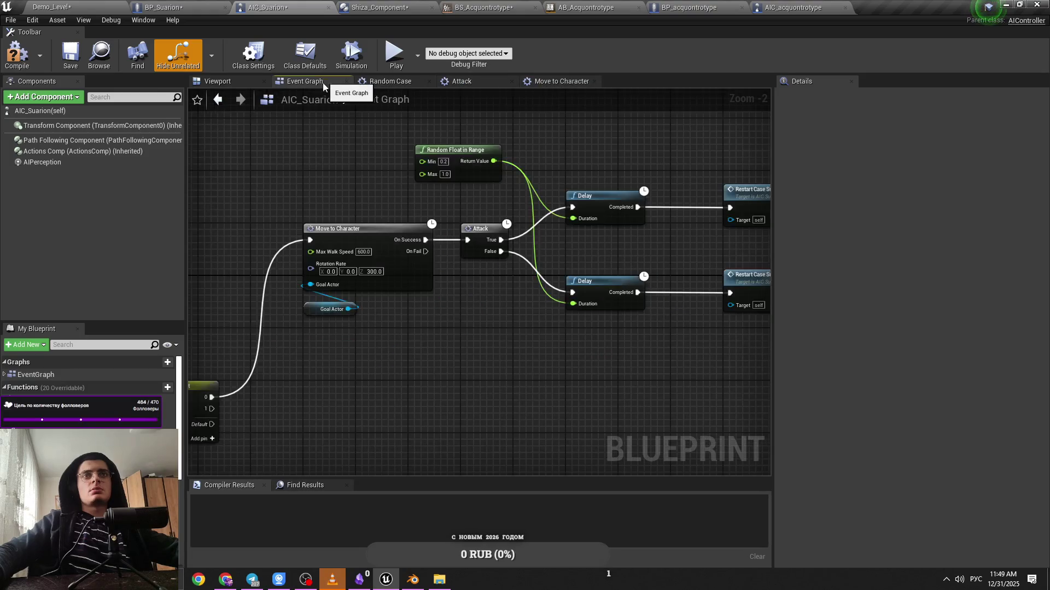
click(363, 252)
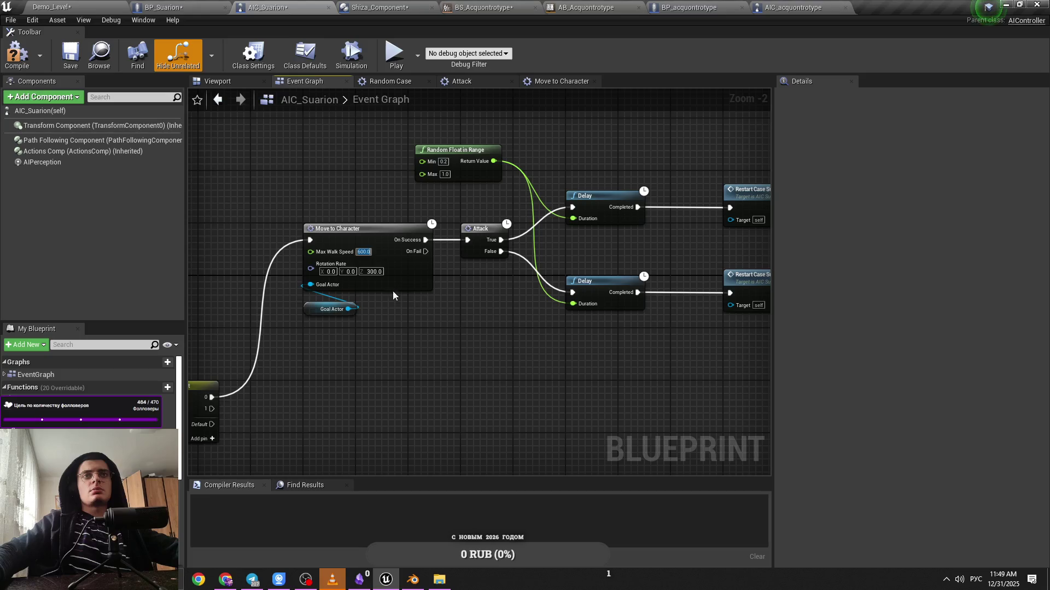
Run a quick play test in the tunnel level and return to AIC_Suarion
click(53, 7)
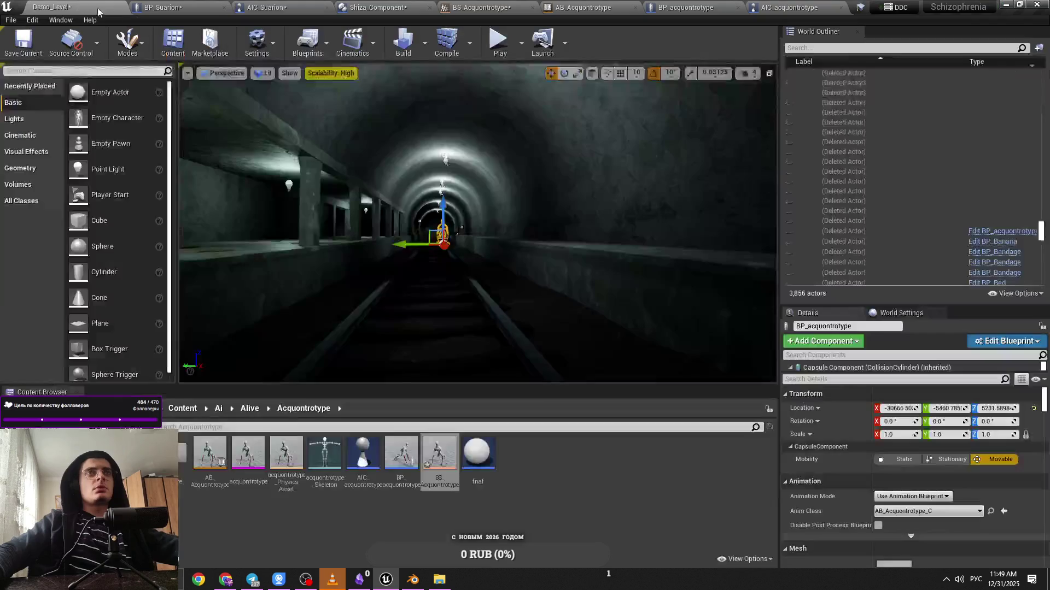
key(alt+p)
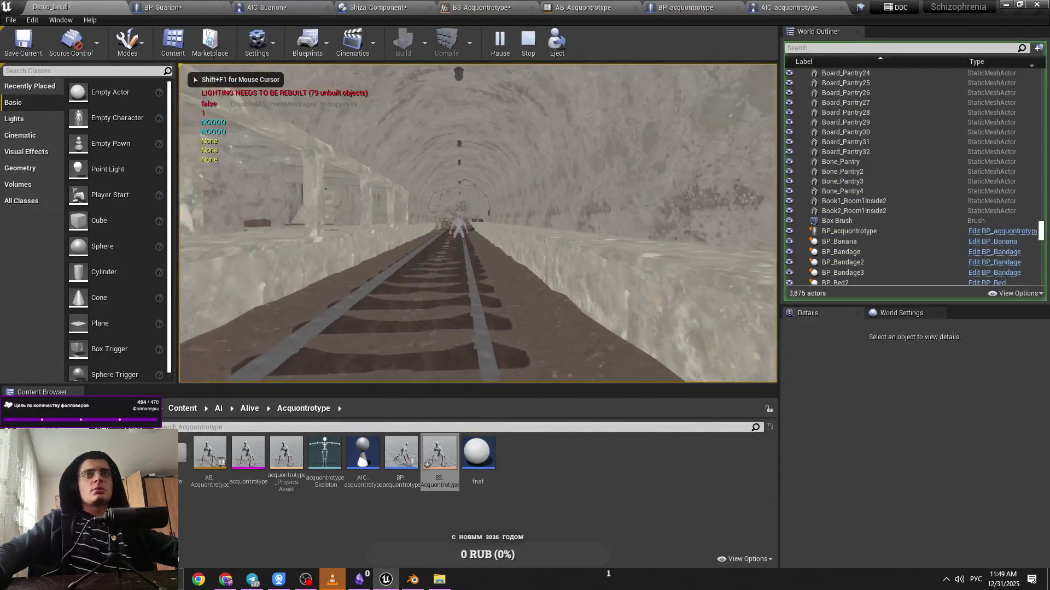
click(279, 6)
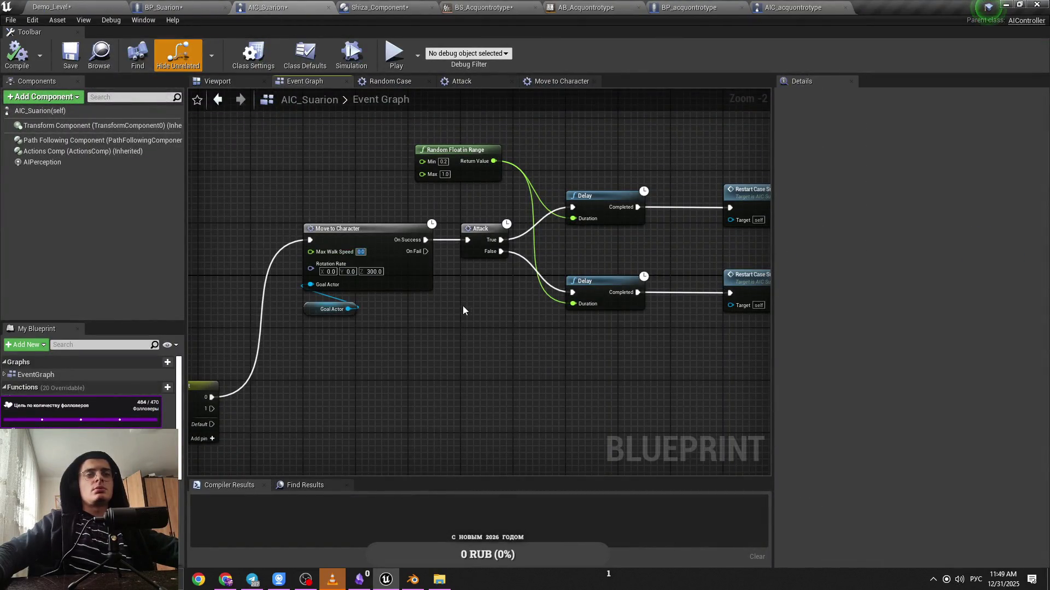
Keep Move to Character's Max Walk Speed at 600 and save AIC_Suarion
text(600)
click(371, 253)
scroll(90, 377, down, 3)
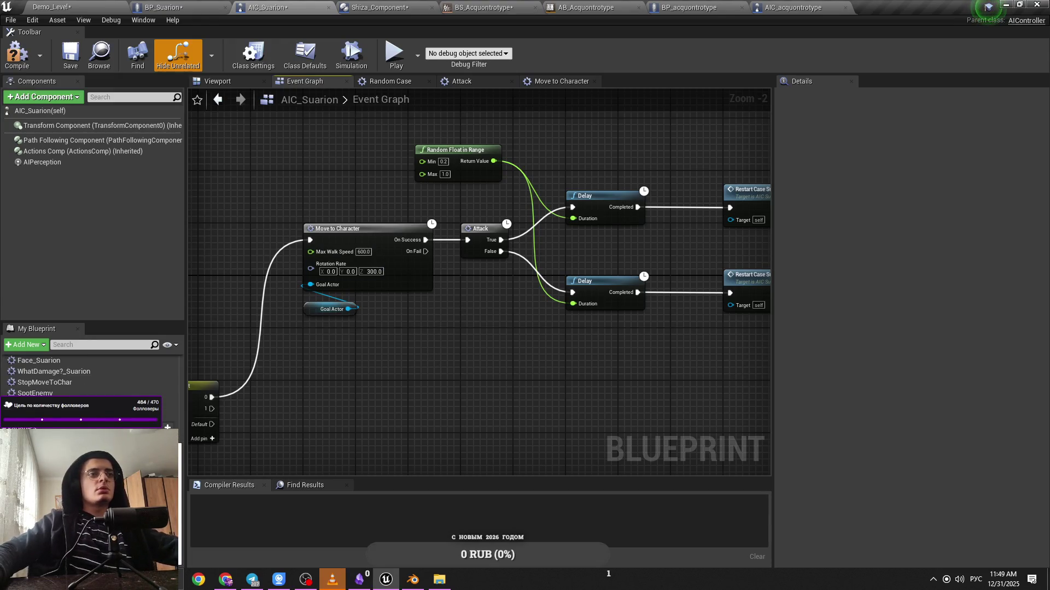
scroll(90, 377, down, 3)
key(ctrl+s)
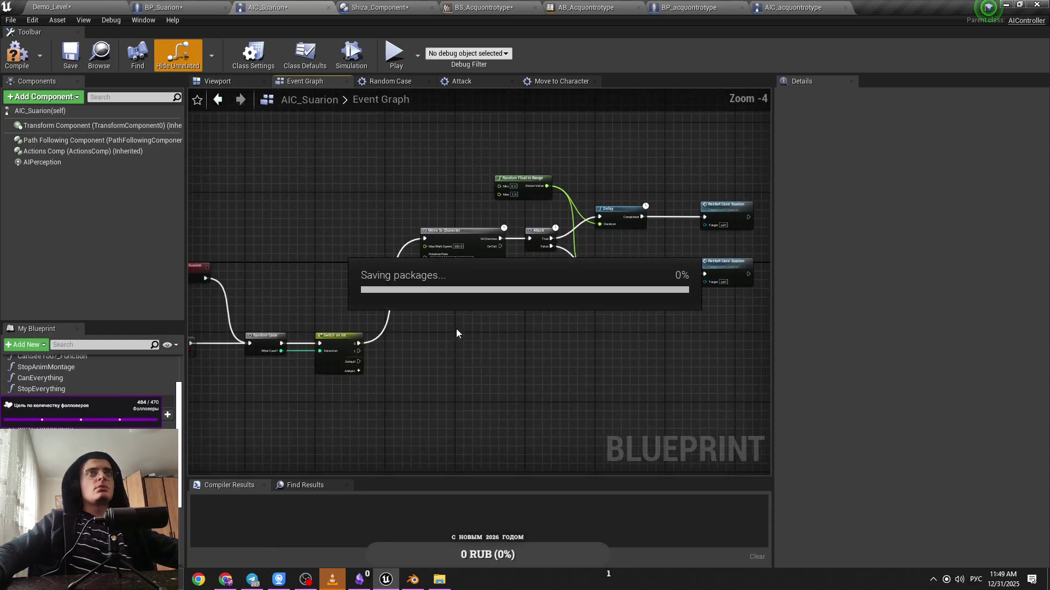
key(ctrl+Tab)
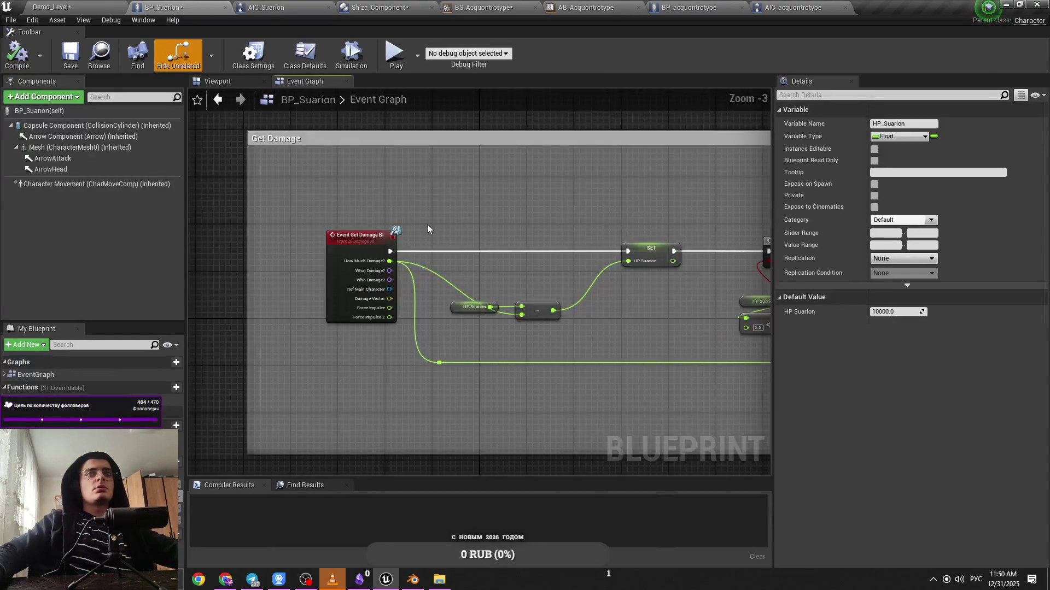
Close the AIC_Suarion and BP_Suarion blueprint tabs
scroll(428, 229, down, 5)
scroll(492, 346, up, 2)
scroll(489, 100, down, 3)
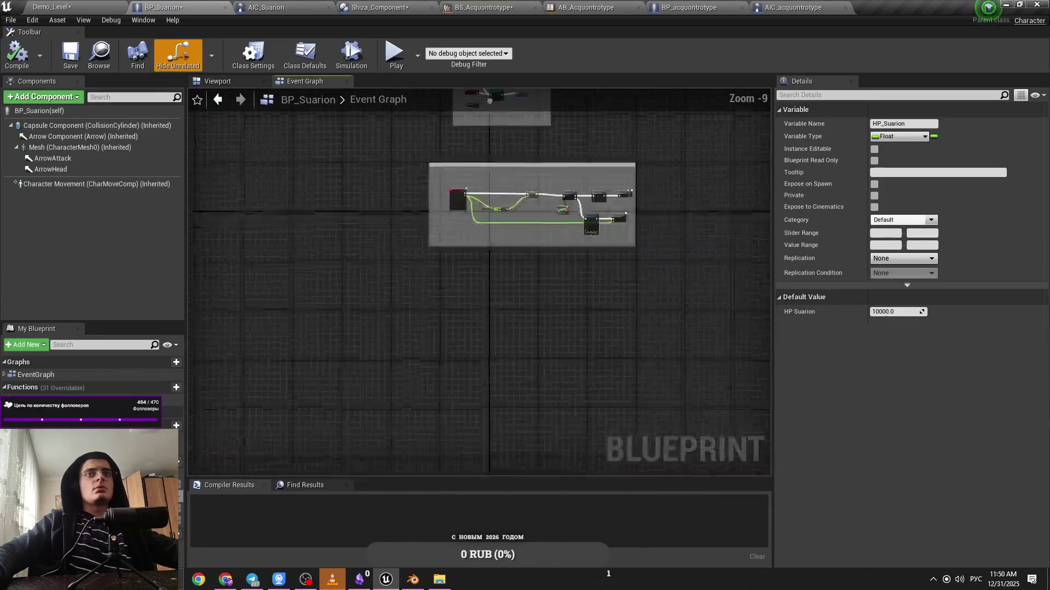
scroll(490, 100, down, 3)
drag(489, 100, 371, 246)
click(285, 8)
scroll(484, 271, up, 3)
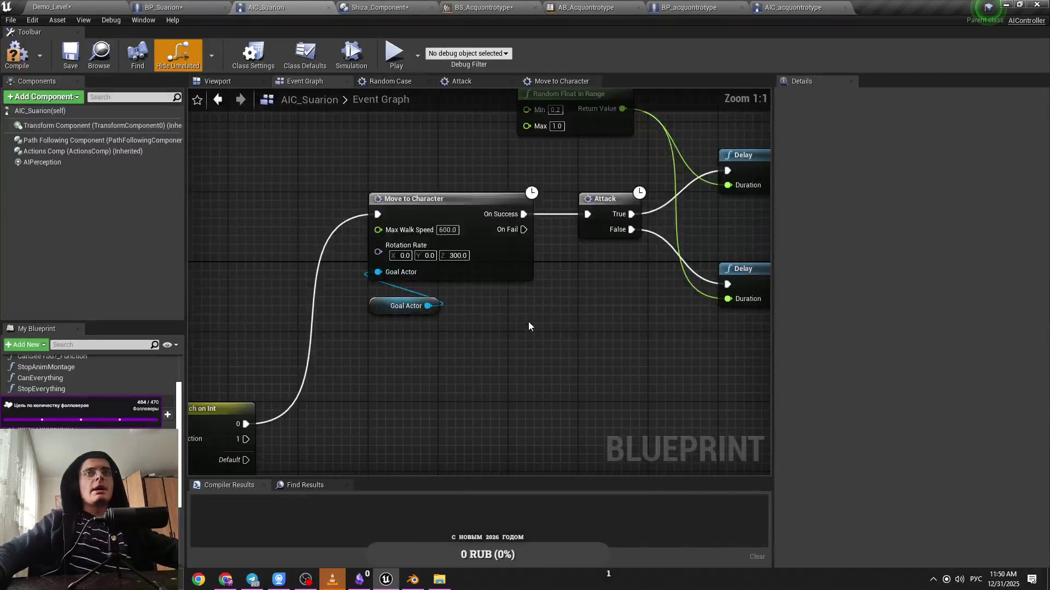
click(191, 7)
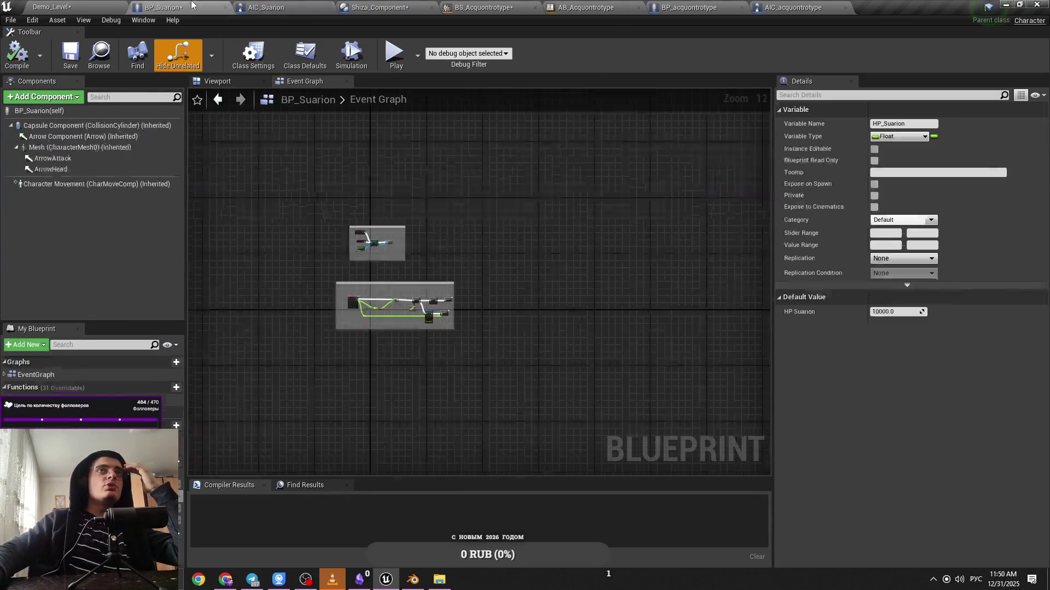
click(328, 7)
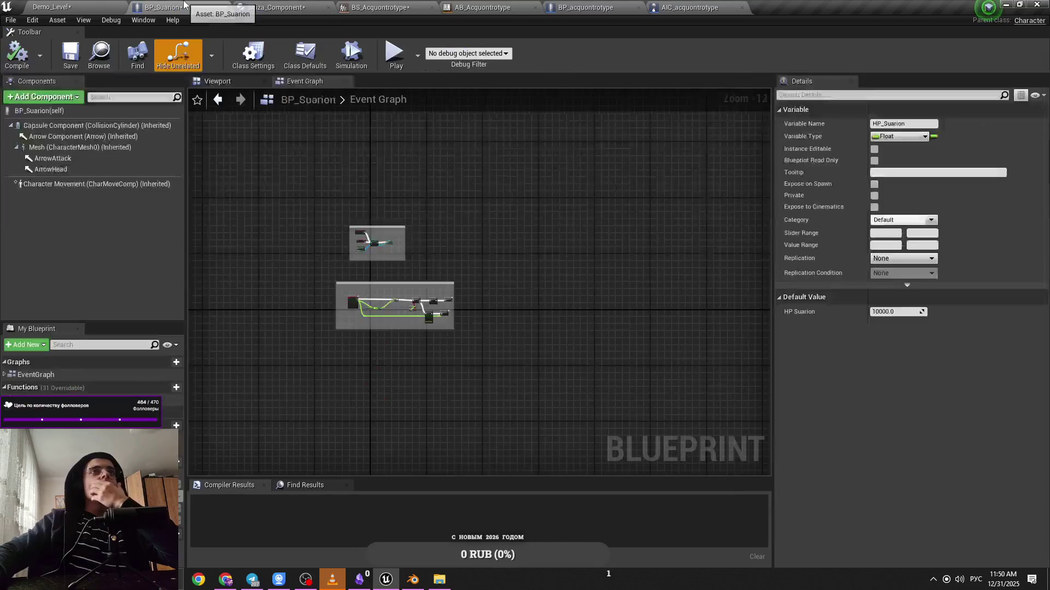
click(225, 7)
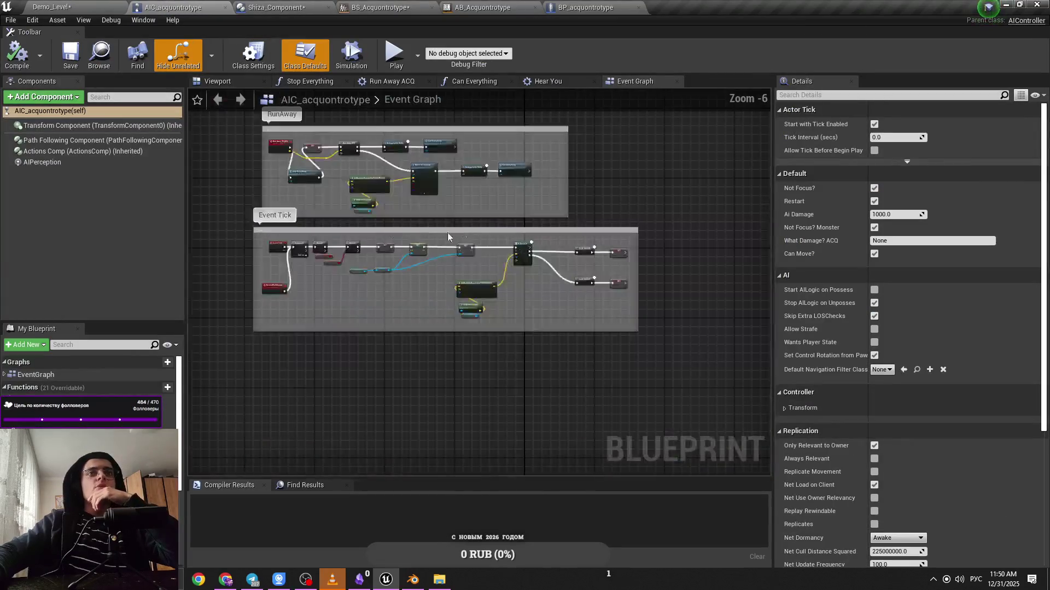
Change Move To Character Noice ACQ's Max Walk Speed from 400.0 to 600.0
scroll(518, 244, down, 2)
scroll(433, 339, up, 3)
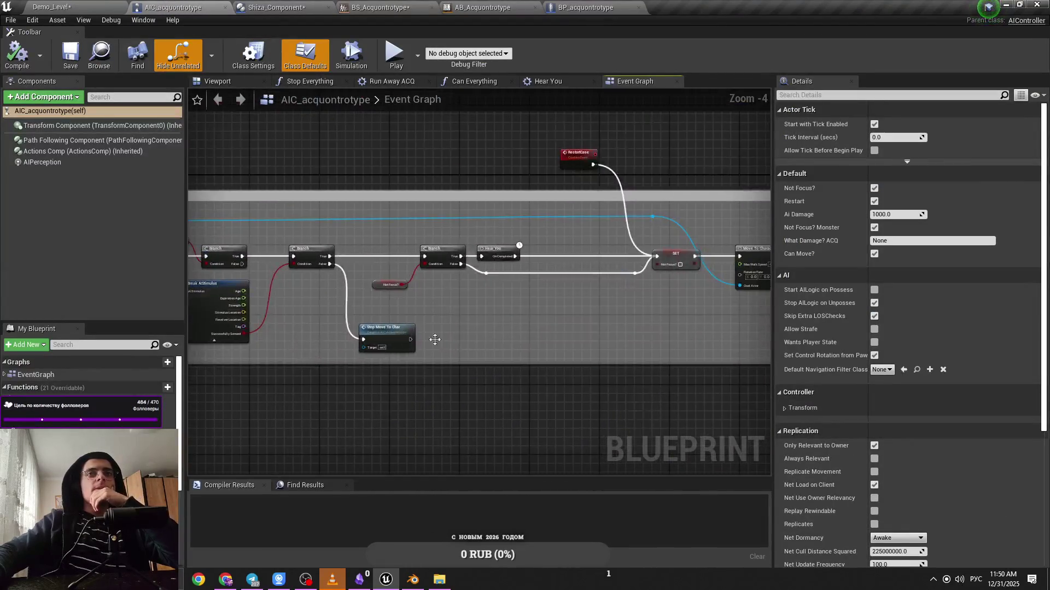
scroll(308, 314, down, 1)
scroll(467, 307, up, 6)
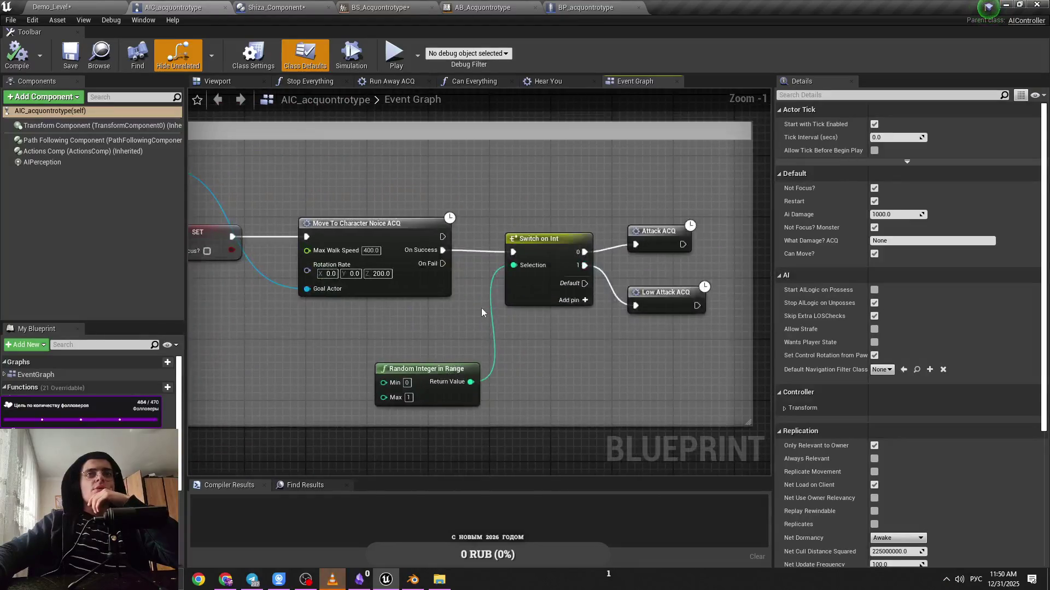
click(371, 250)
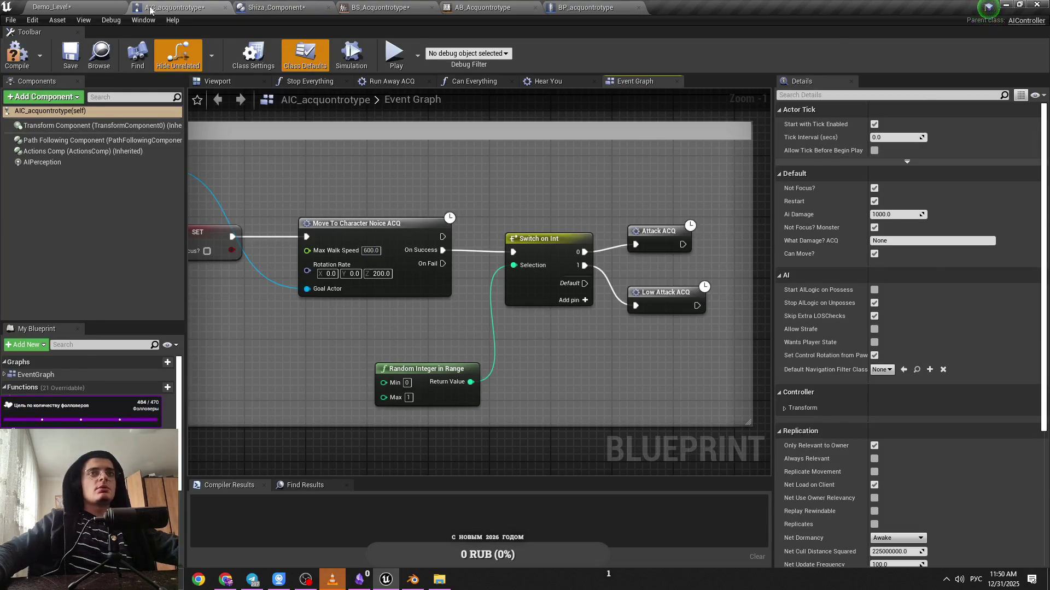
key(ctrl+Tab)
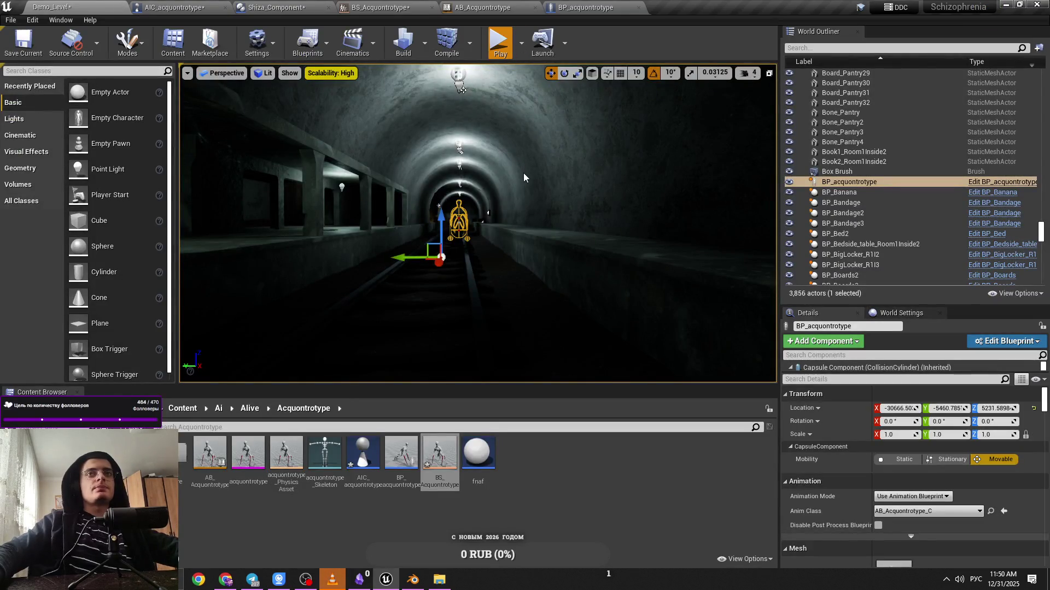
key(alt+p)
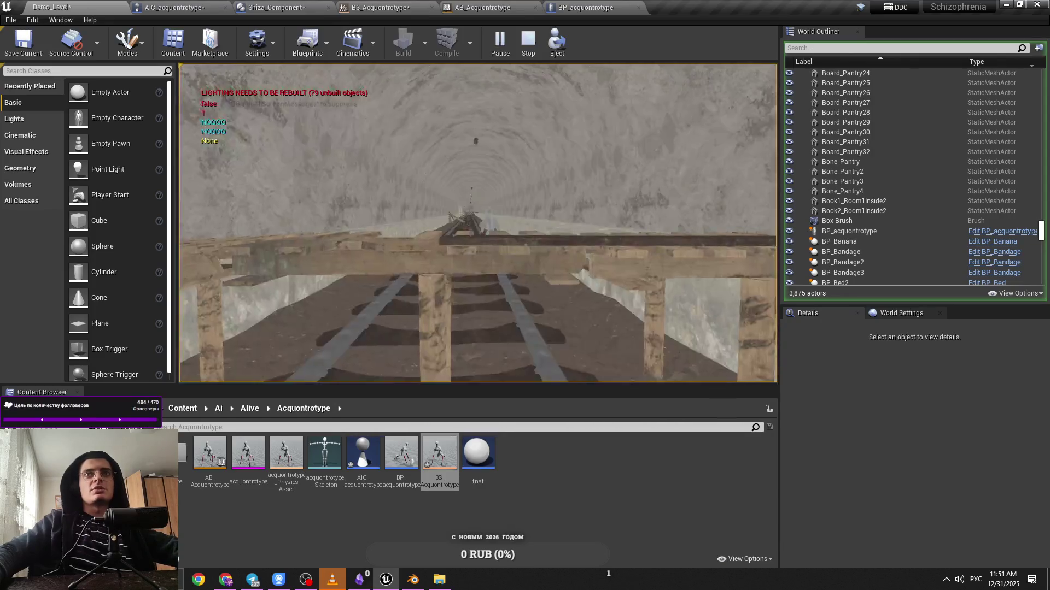
key(Escape)
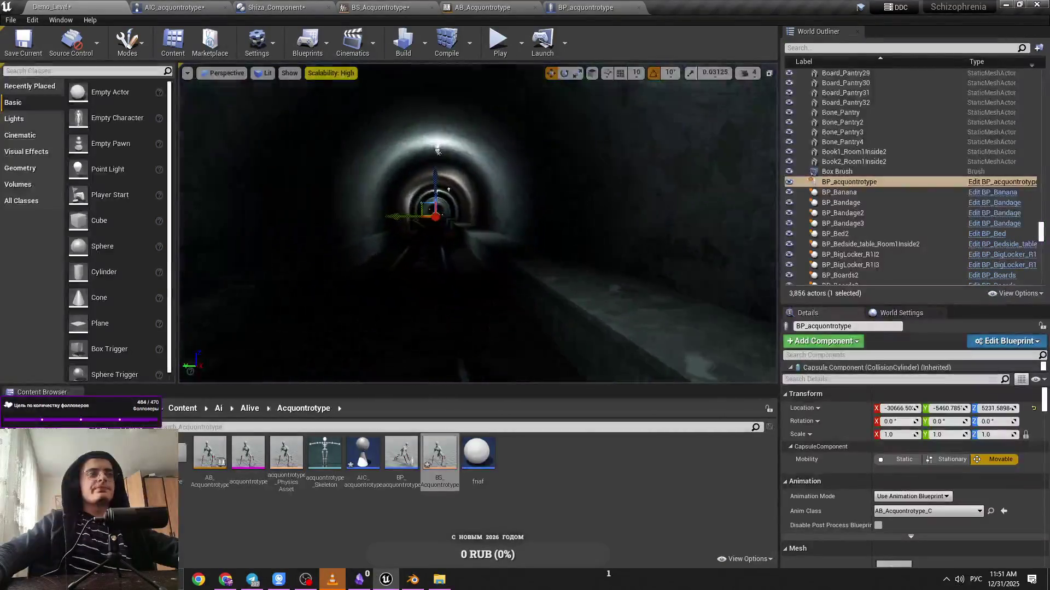
Save all modified content with Save All
mouse_move(240, 300)
mouse_down()
mouse_move(218, 300)
mouse_move(240, 300)
mouse_up()
key(ctrl+shift+s)
click(602, 390)
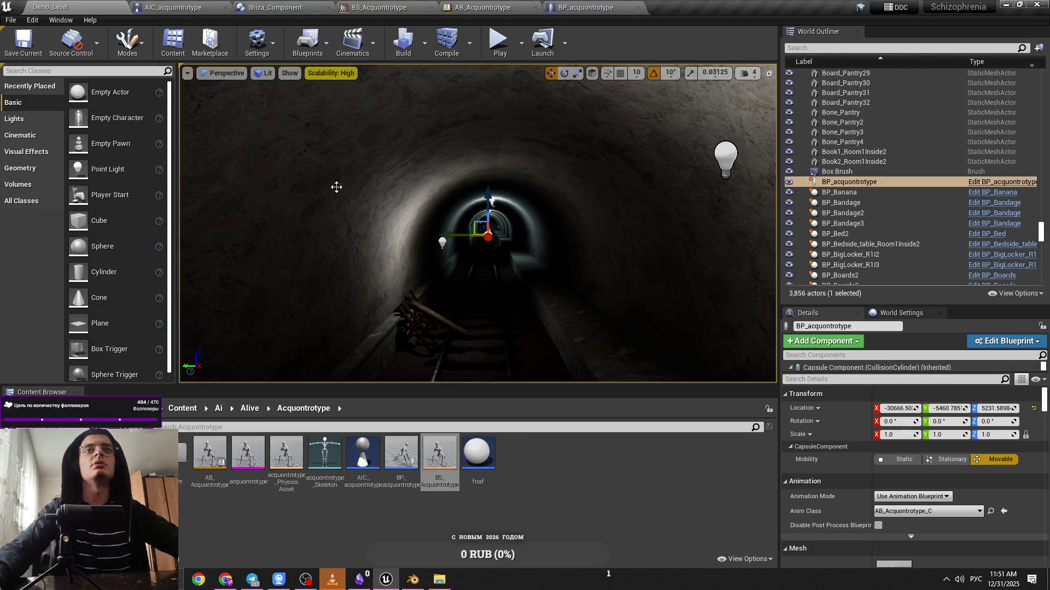
Switch the viewport to Unlit, fly along the tunnel, and save the Demo_Level map
click(261, 73)
click(285, 109)
mouse_move(382, 246)
mouse_down()
mouse_move(383, 208)
mouse_move(383, 219)
mouse_move(416, 213)
mouse_up()
drag(480, 177, 489, 181)
key(ctrl+s)
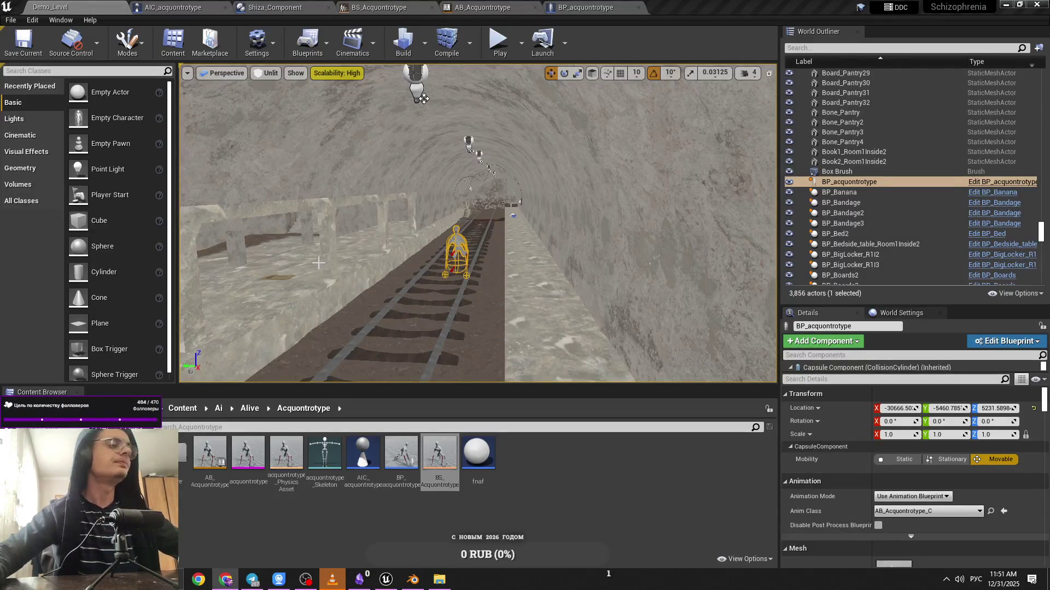
Move BP_acquontrotype off the rails onto the right ledge, then play-test and stop
mouse_move(423, 99)
mouse_down()
mouse_move(426, 66)
mouse_move(456, 74)
mouse_move(437, 73)
mouse_up()
mouse_move(410, 239)
mouse_down()
mouse_move(363, 246)
mouse_move(574, 235)
mouse_move(588, 195)
mouse_up()
drag(591, 155, 556, 176)
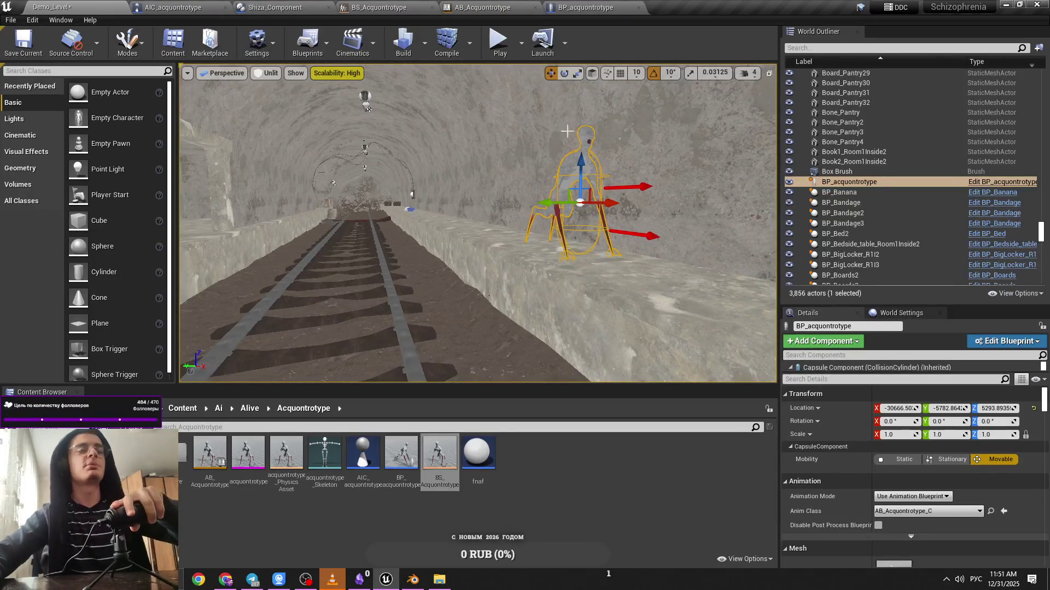
key(alt+p)
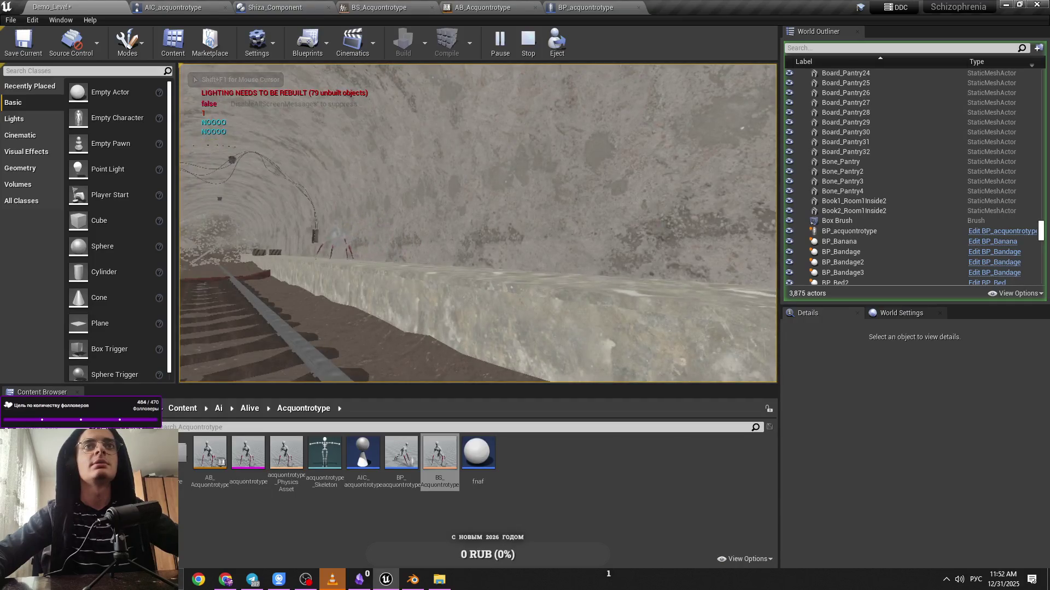
key(Escape)
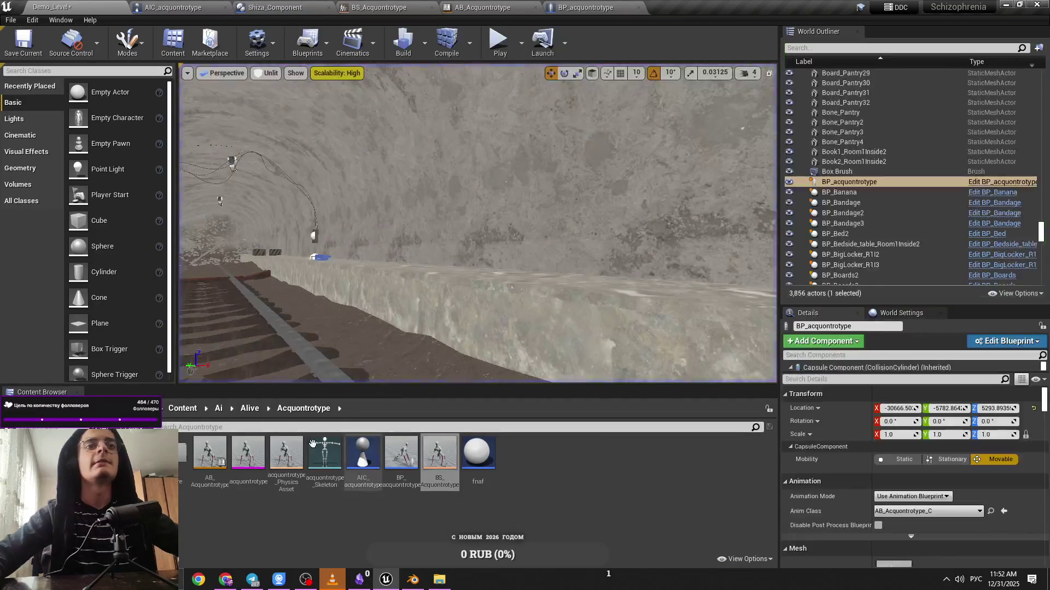
click(250, 409)
click(177, 410)
click(178, 411)
double_click(209, 452)
double_click(170, 453)
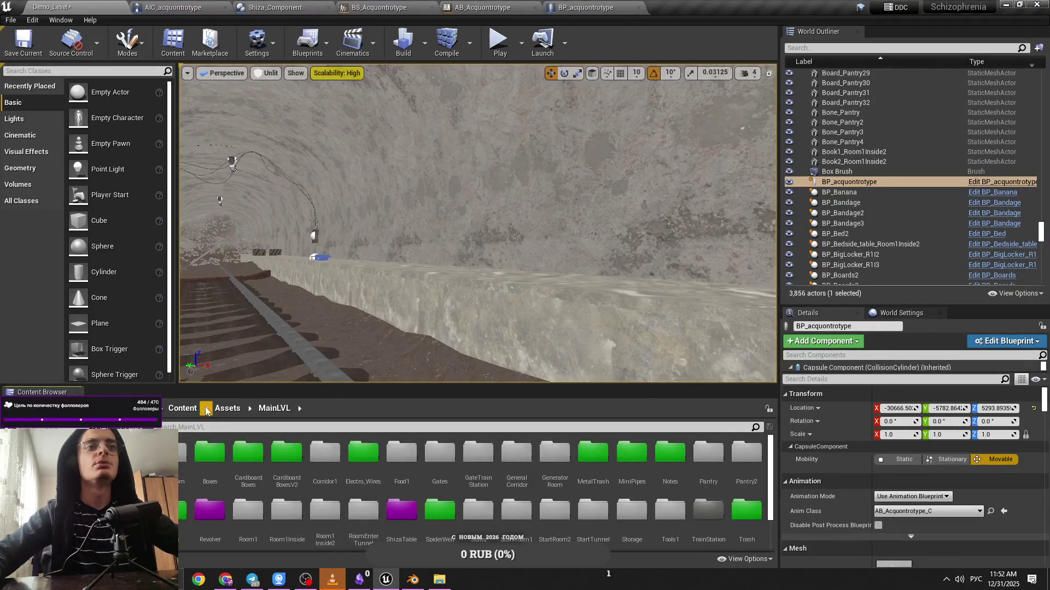
click(183, 409)
double_click(716, 452)
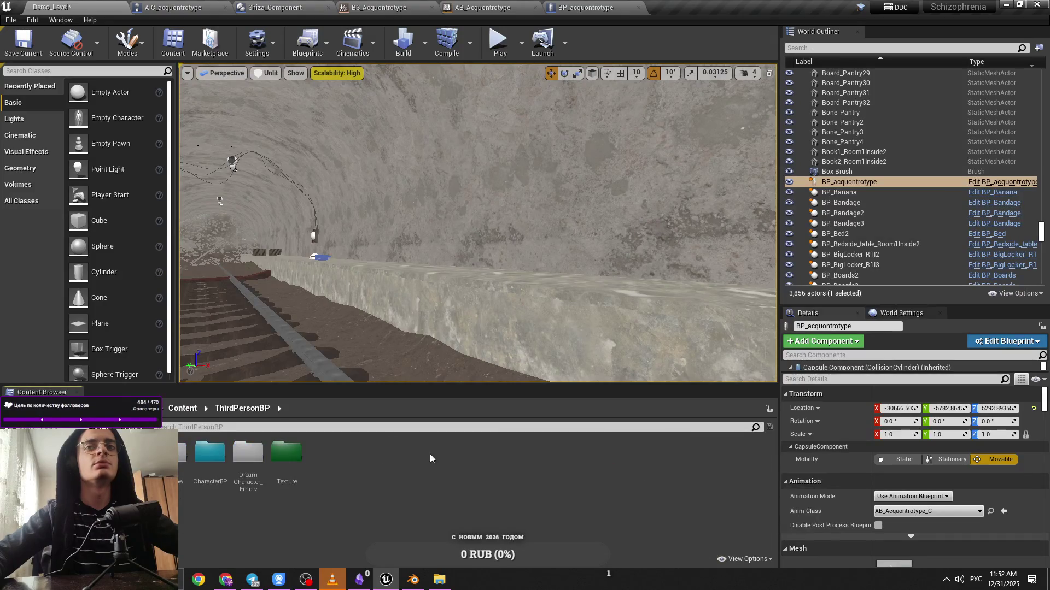
click(183, 409)
double_click(144, 453)
double_click(210, 452)
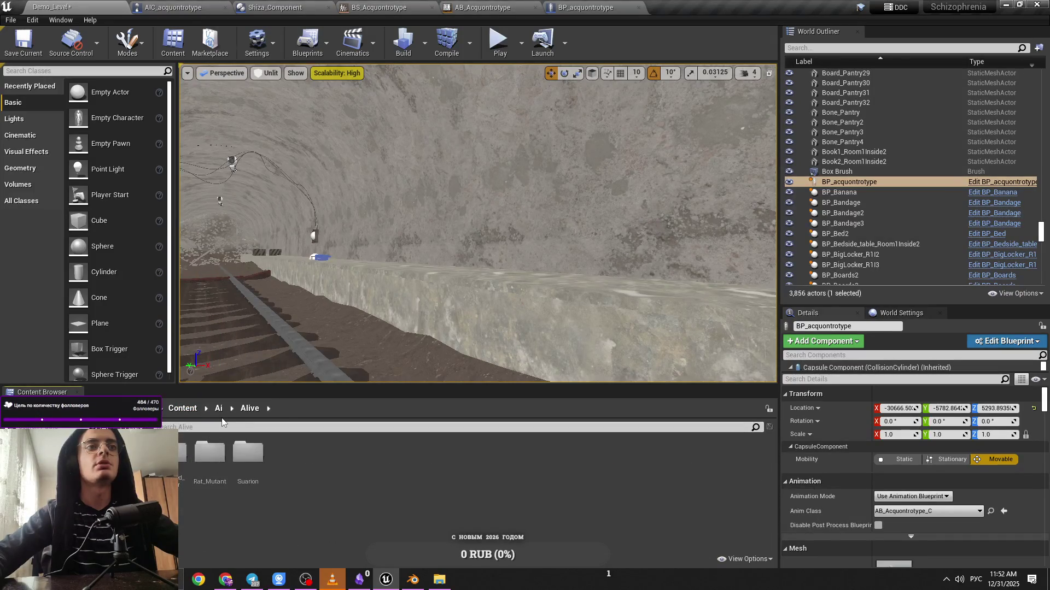
click(219, 409)
double_click(183, 452)
double_click(247, 452)
click(249, 408)
double_click(209, 453)
click(249, 408)
double_click(183, 452)
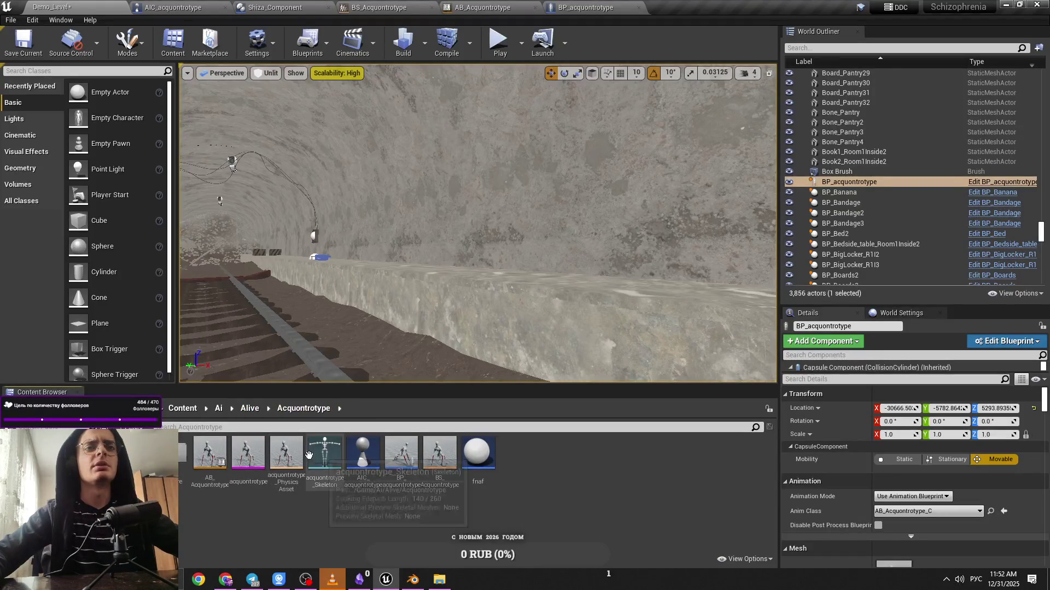
mouse_move(251, 460)
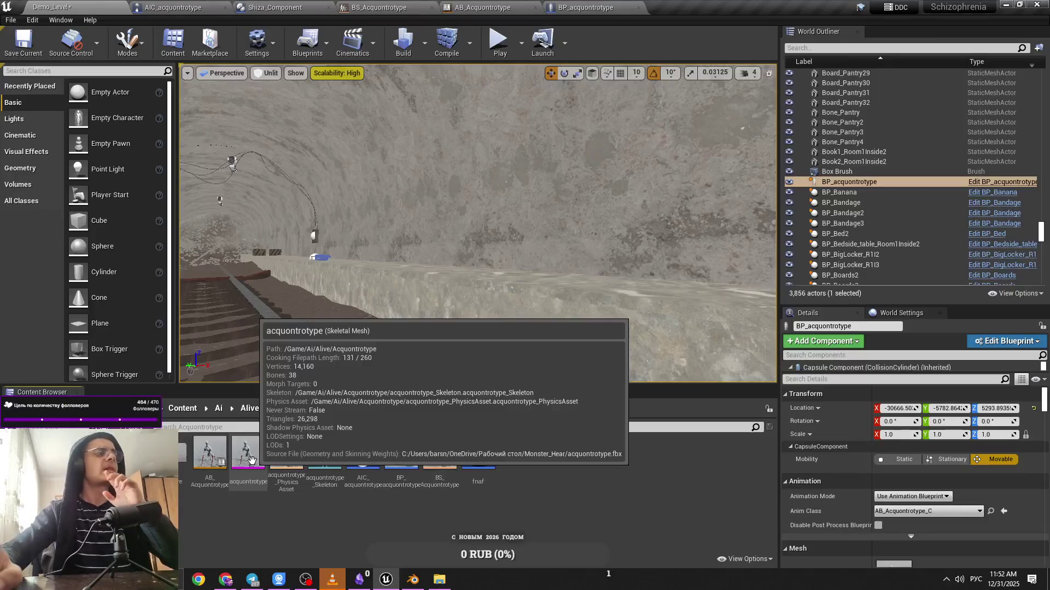
mouse_move(405, 471)
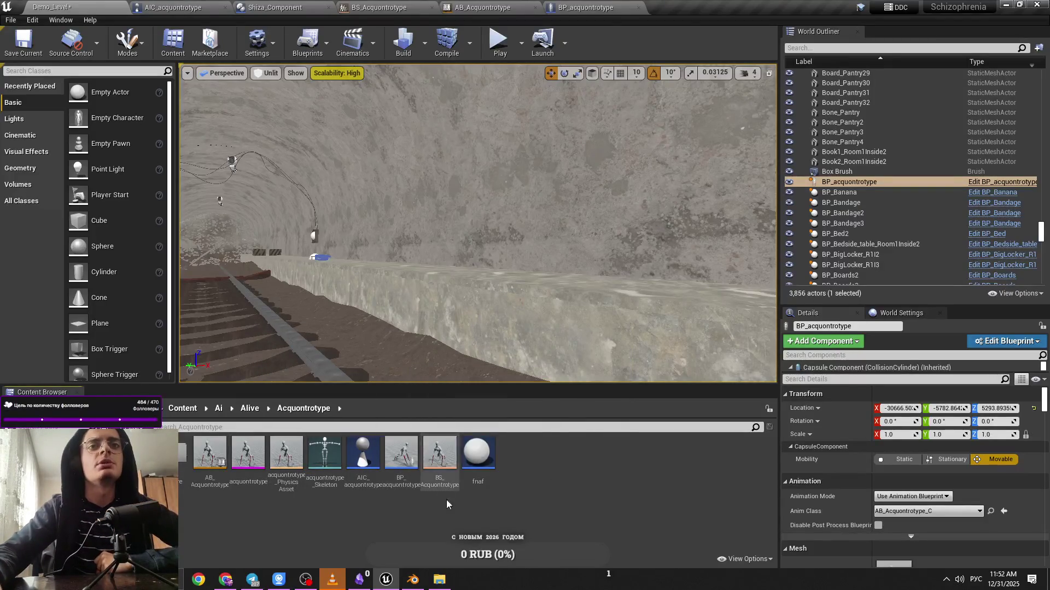
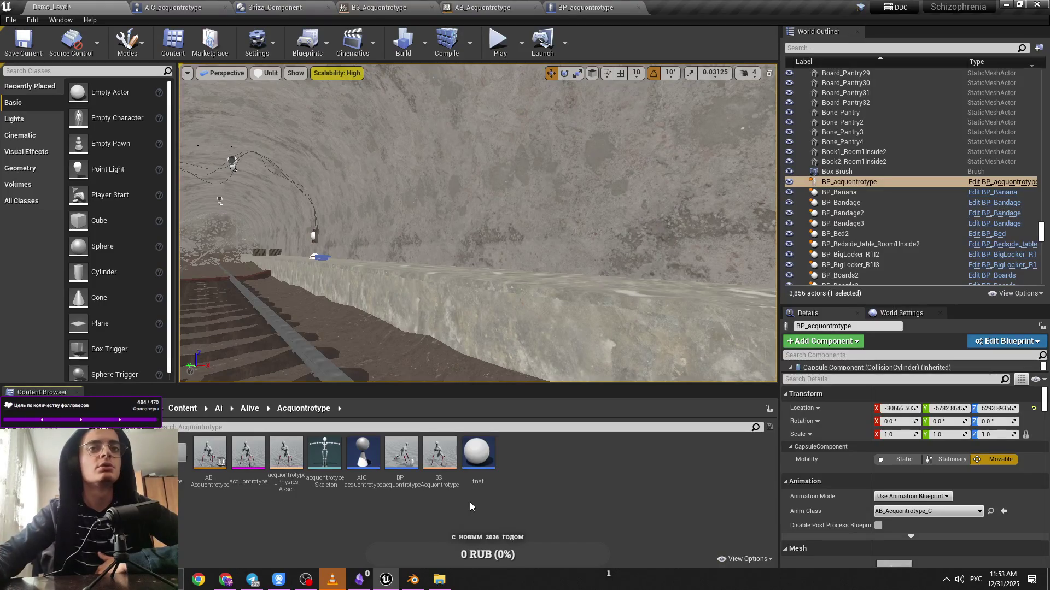
Open the monster's Animations folder and save the Demo_Level map
double_click(174, 452)
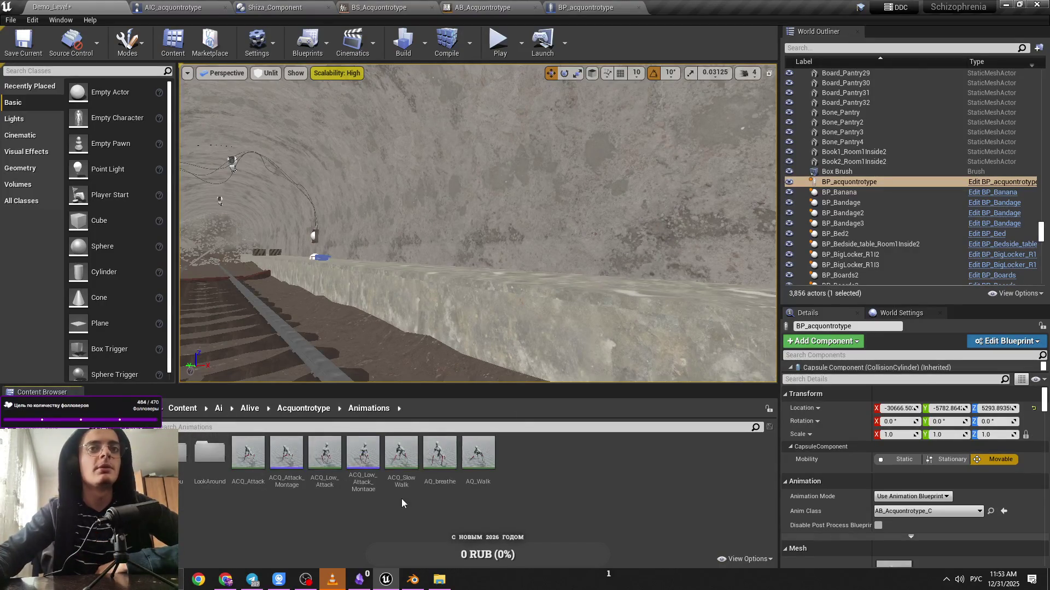
key(ctrl+s)
click(626, 388)
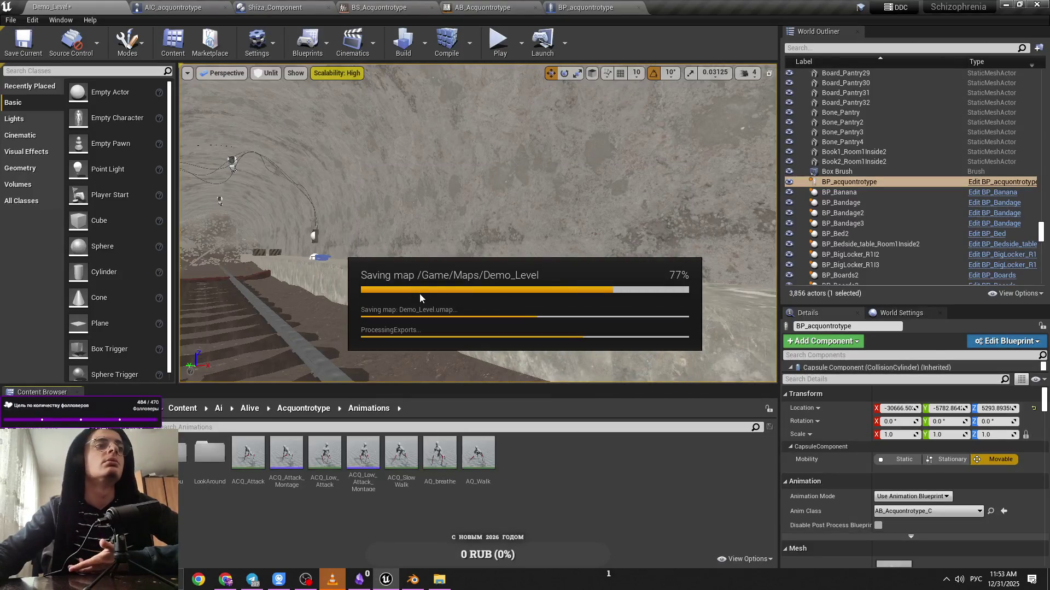
Fly the view down the tunnel to the monster and preview the AQ_Walk animation
mouse_move(419, 293)
mouse_down()
mouse_move(448, 284)
mouse_move(421, 280)
mouse_up()
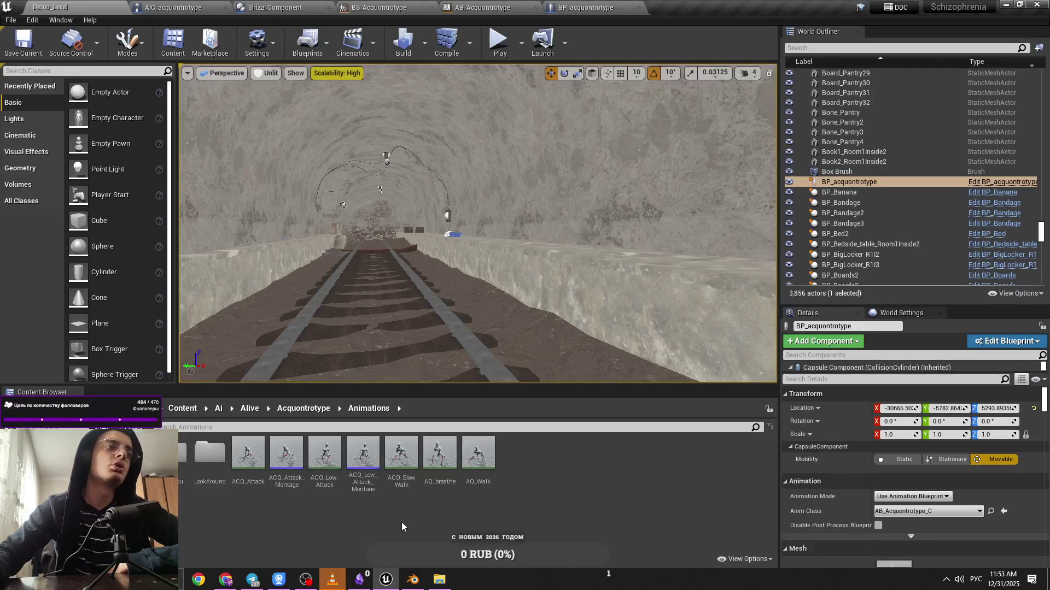
mouse_move(410, 334)
mouse_down()
mouse_move(553, 112)
mouse_move(601, 76)
mouse_up()
drag(414, 321, 383, 321)
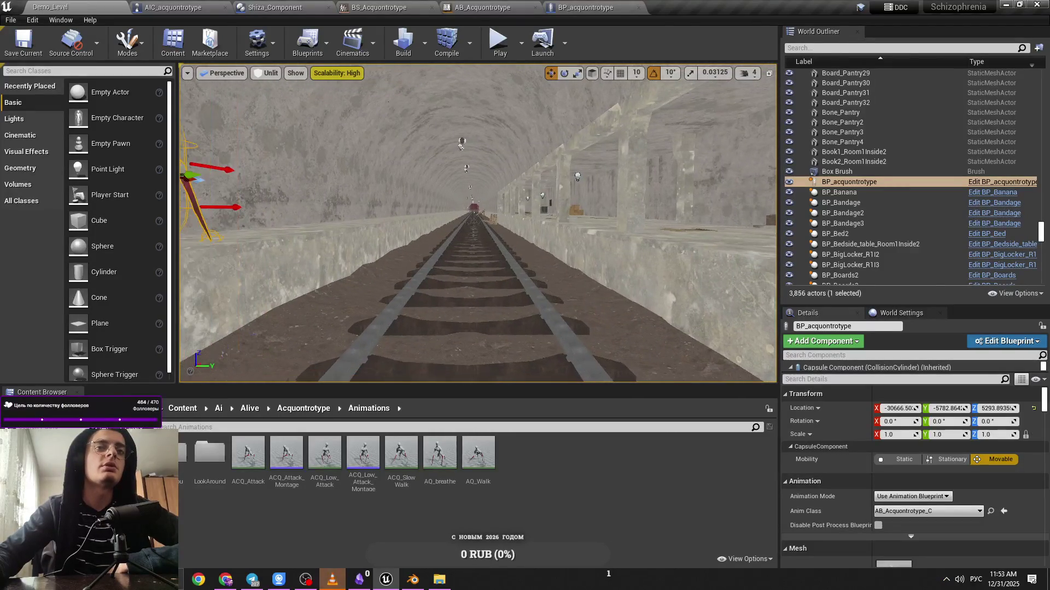
double_click(474, 488)
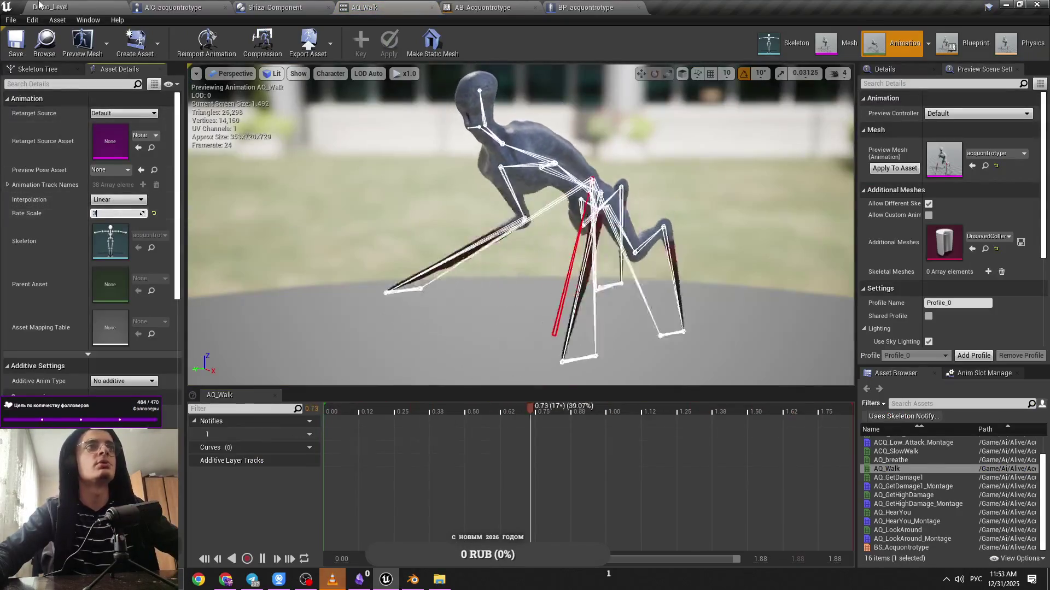
Play-test Demo_Level to watch the creature walk along the tunnel tracks, then stop
click(50, 7)
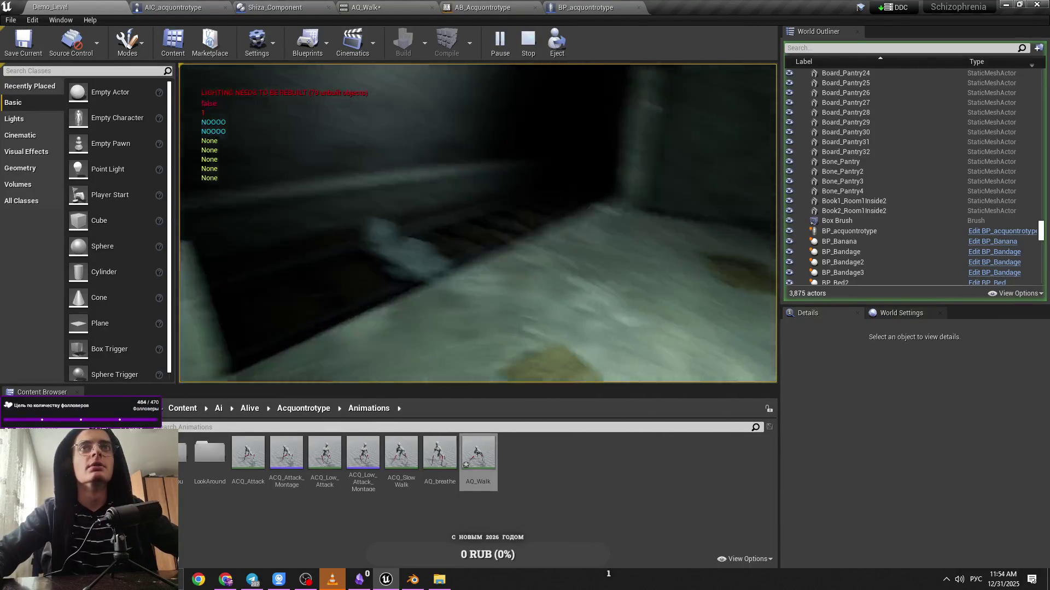
key(Escape)
Browse the Content Browser from the Acquontrotype folder to Content > Ai > Alive
right_click(206, 178)
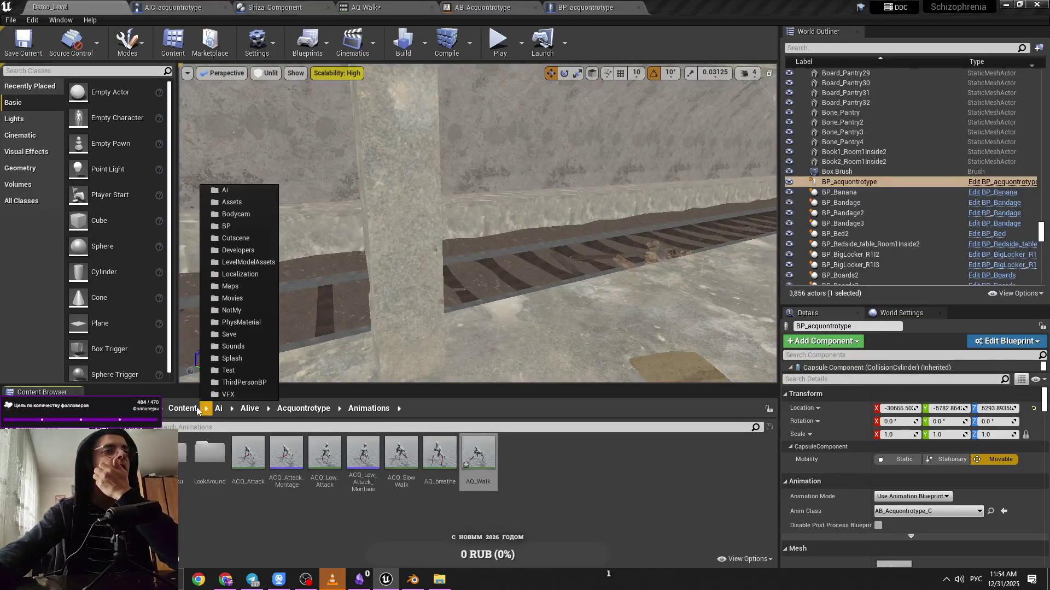
drag(207, 178, 284, 145)
click(303, 408)
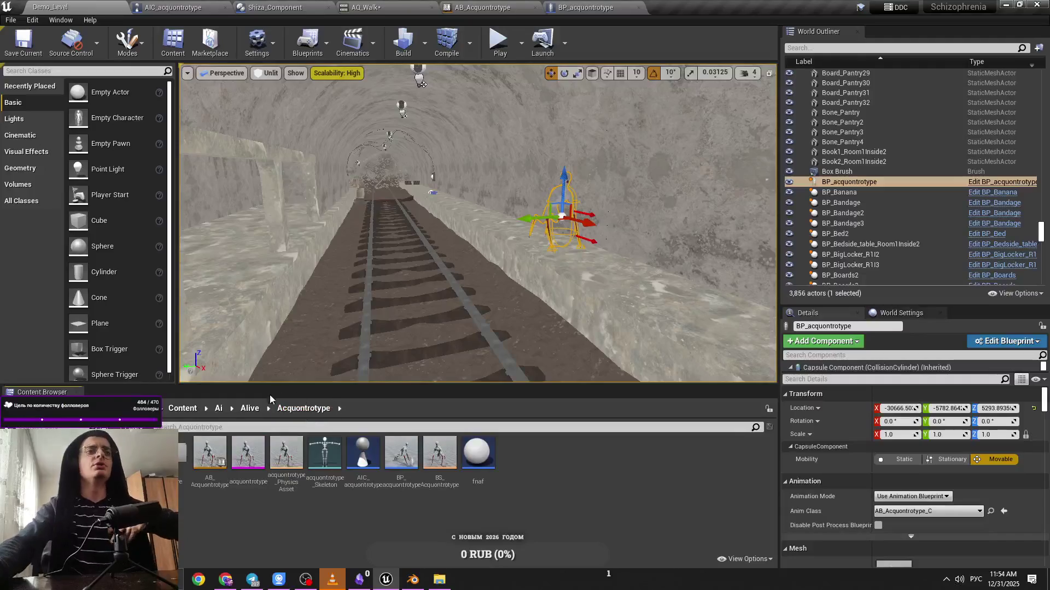
click(182, 408)
double_click(250, 452)
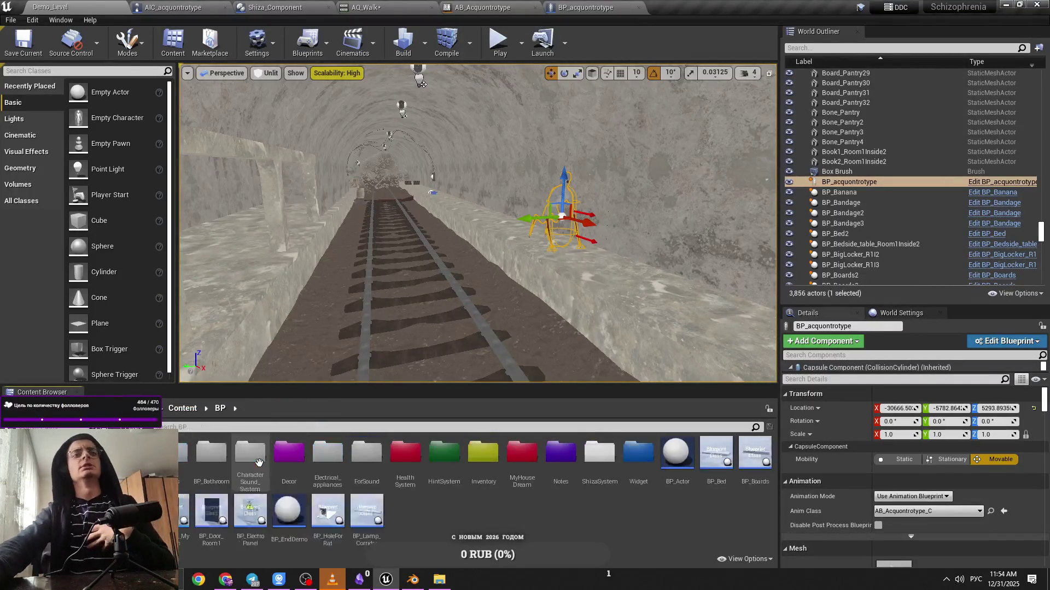
click(182, 408)
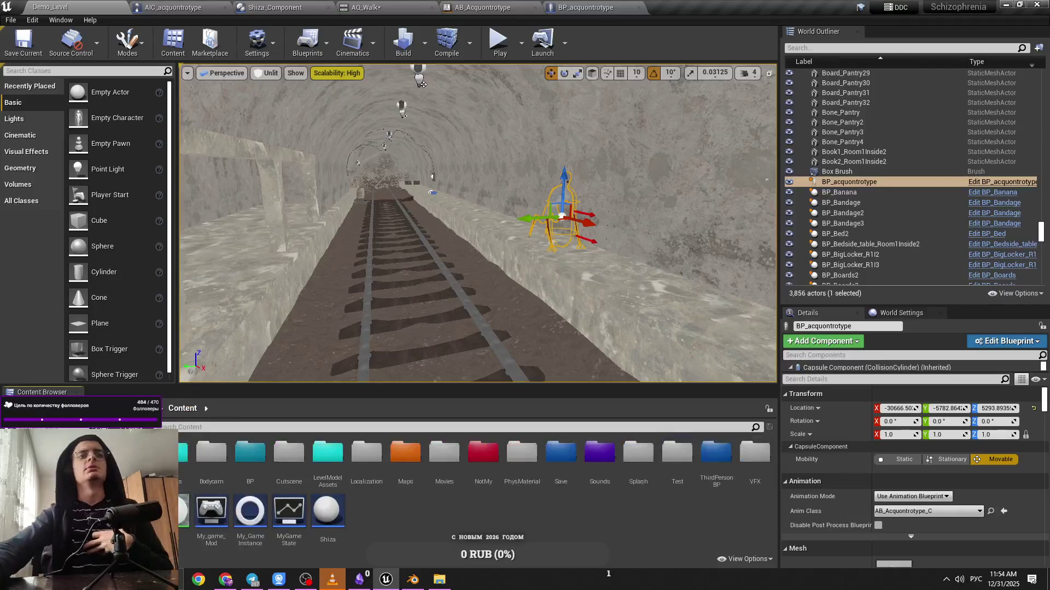
double_click(134, 452)
double_click(94, 453)
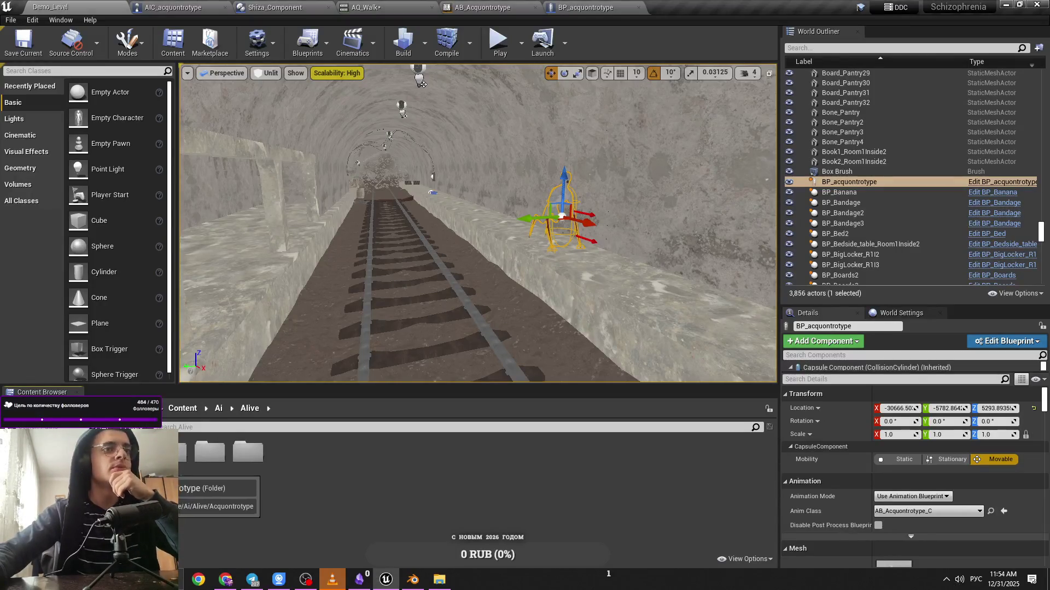
Open the Rat_Mutant character blueprint from its folder and dock it beside the level
double_click(95, 454)
click(251, 409)
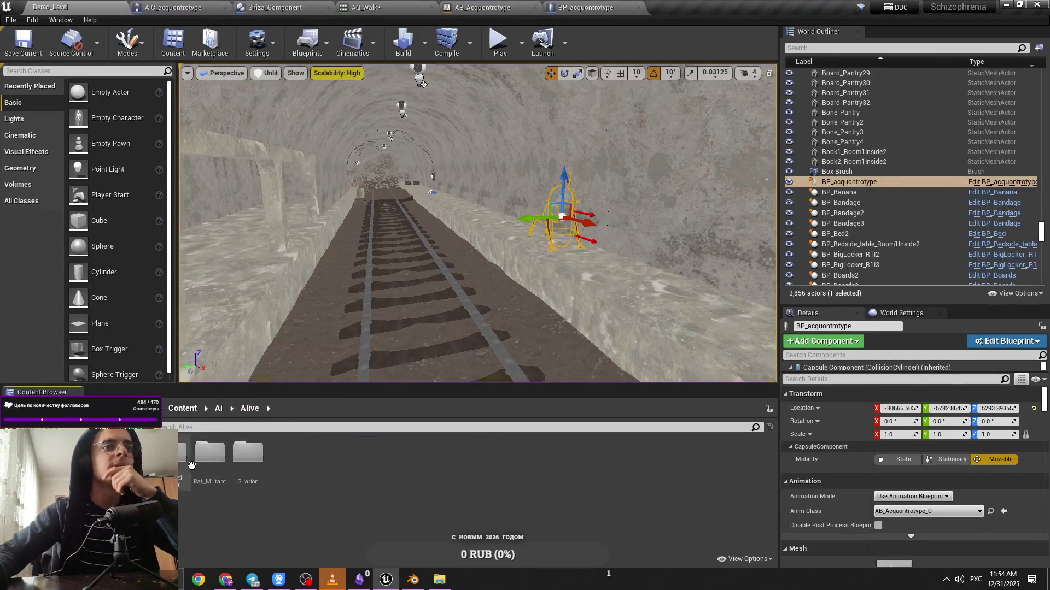
double_click(248, 452)
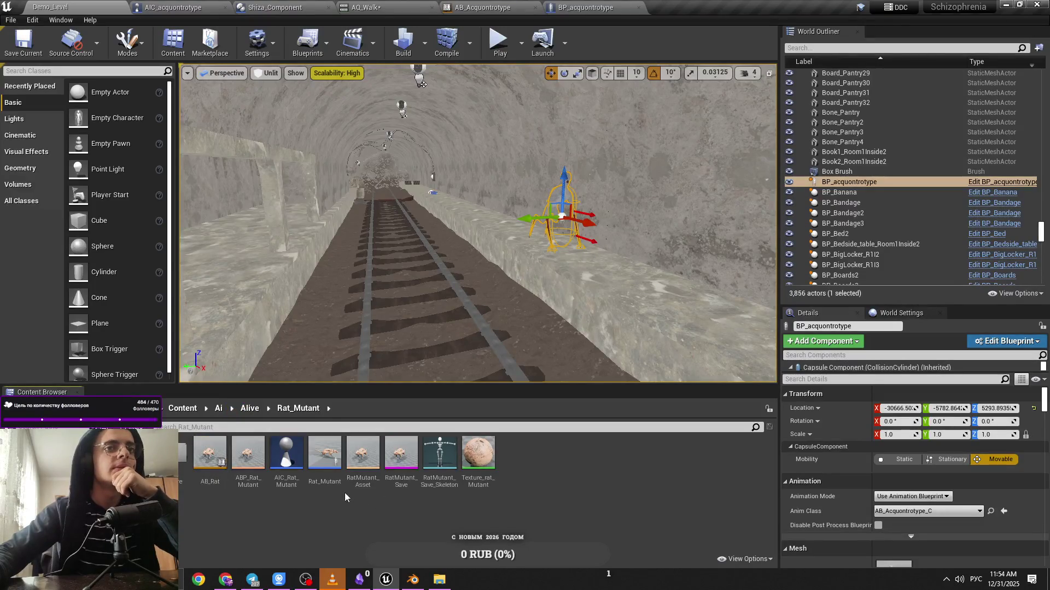
double_click(326, 481)
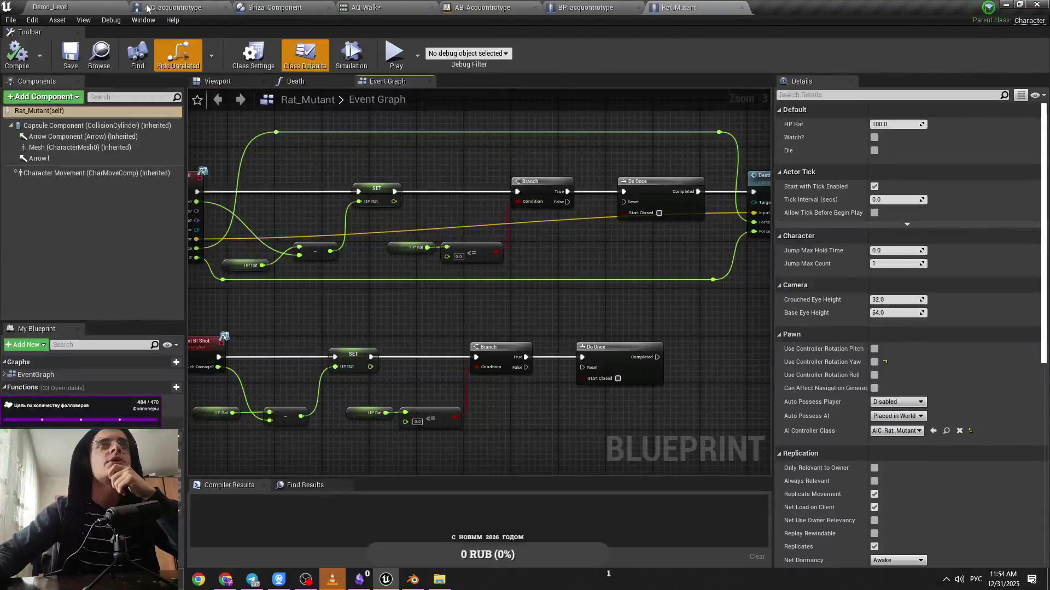
drag(678, 7, 164, 7)
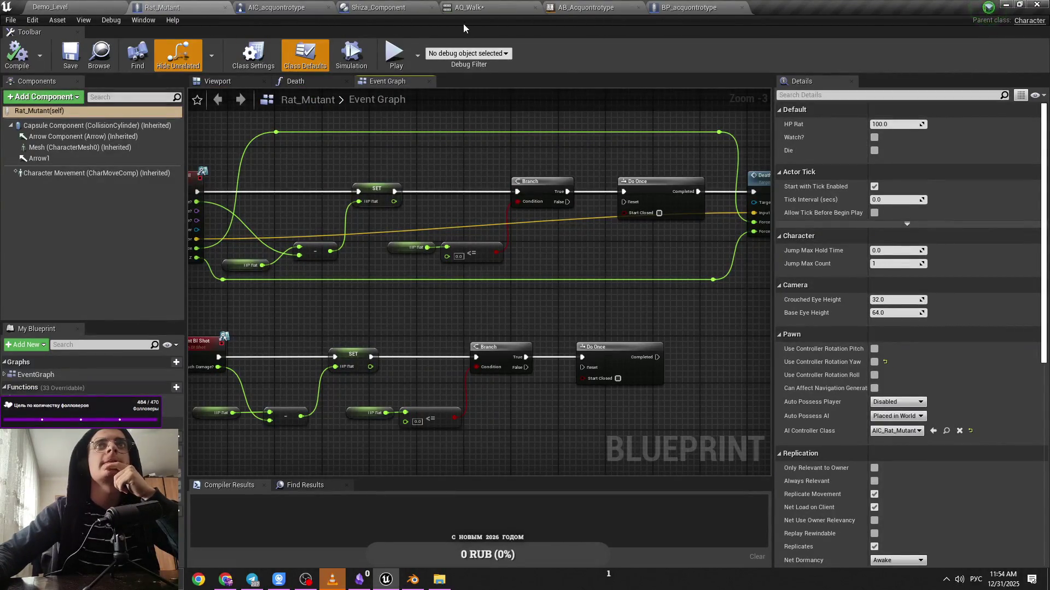
Close Shiza_Component and open the AIC_Rat_Mutant AI controller blueprint
middle_click(386, 7)
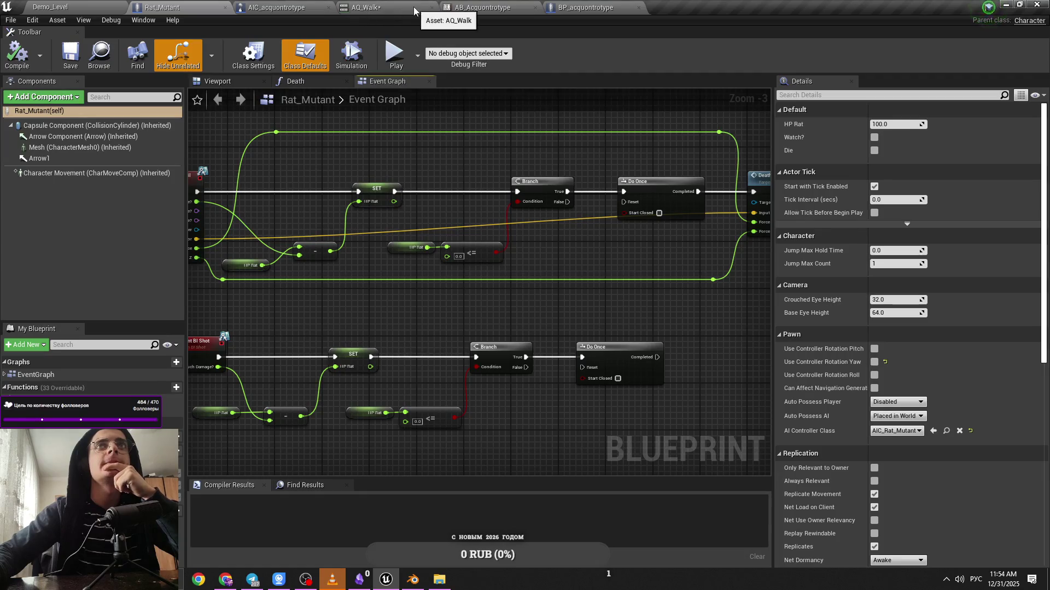
click(57, 4)
click(164, 7)
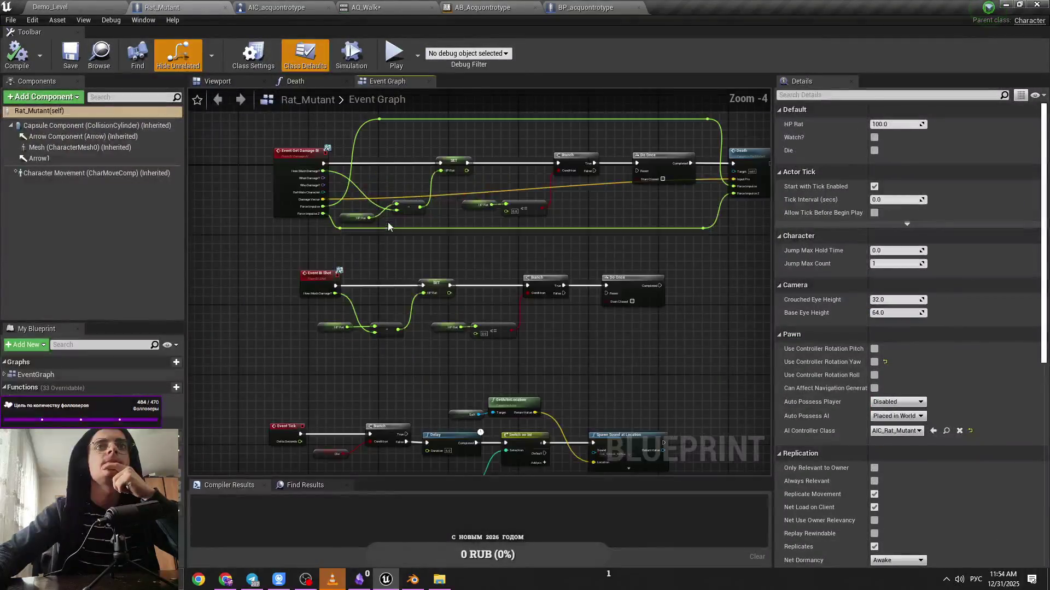
click(103, 9)
double_click(288, 454)
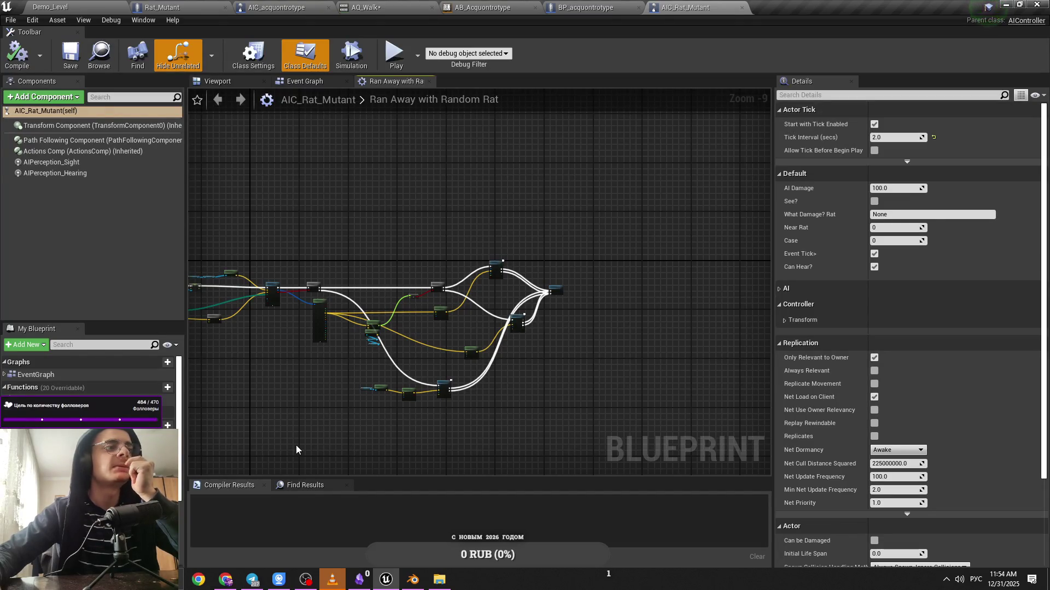
Review AIC_Rat_Mutant's graphs, nudging the lower AI MoveTo node left
scroll(507, 322, up, 5)
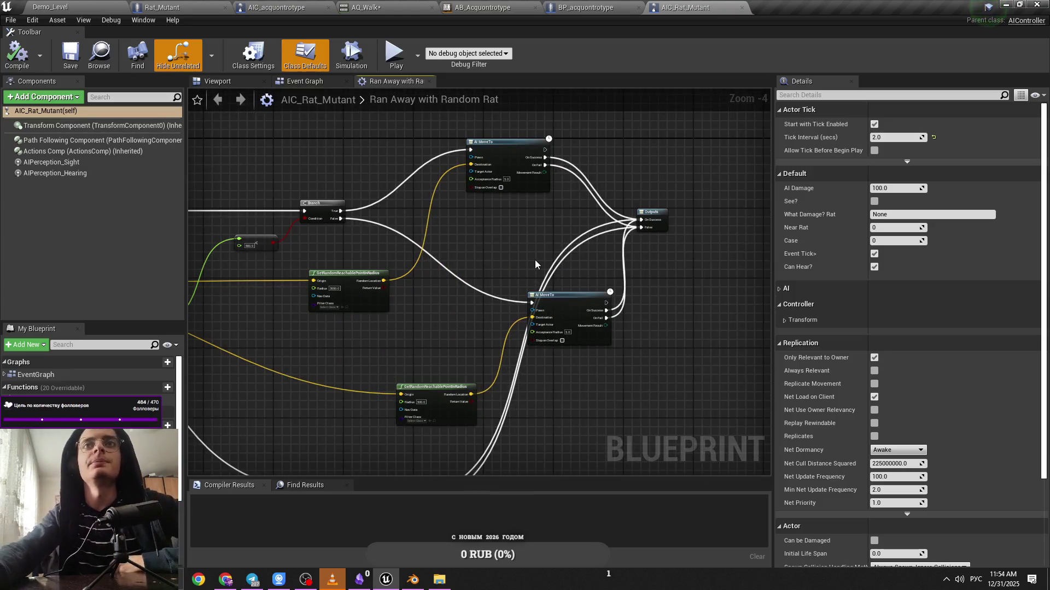
scroll(534, 261, up, 1)
mouse_move(601, 309)
mouse_down()
mouse_move(512, 302)
mouse_move(583, 313)
mouse_up()
scroll(526, 269, down, 3)
scroll(526, 269, up, 2)
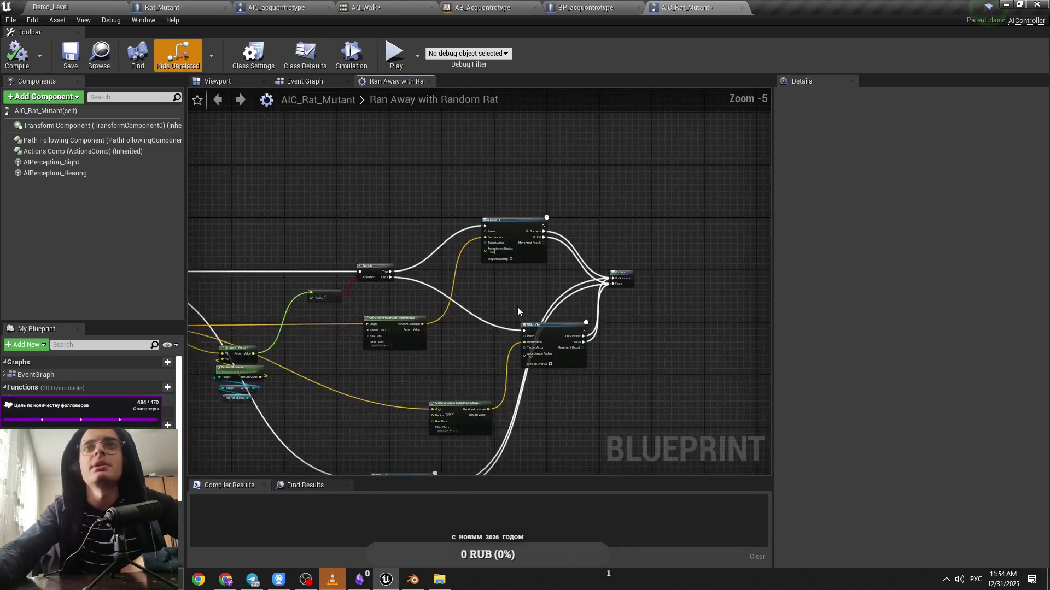
click(321, 80)
scroll(545, 345, down, 4)
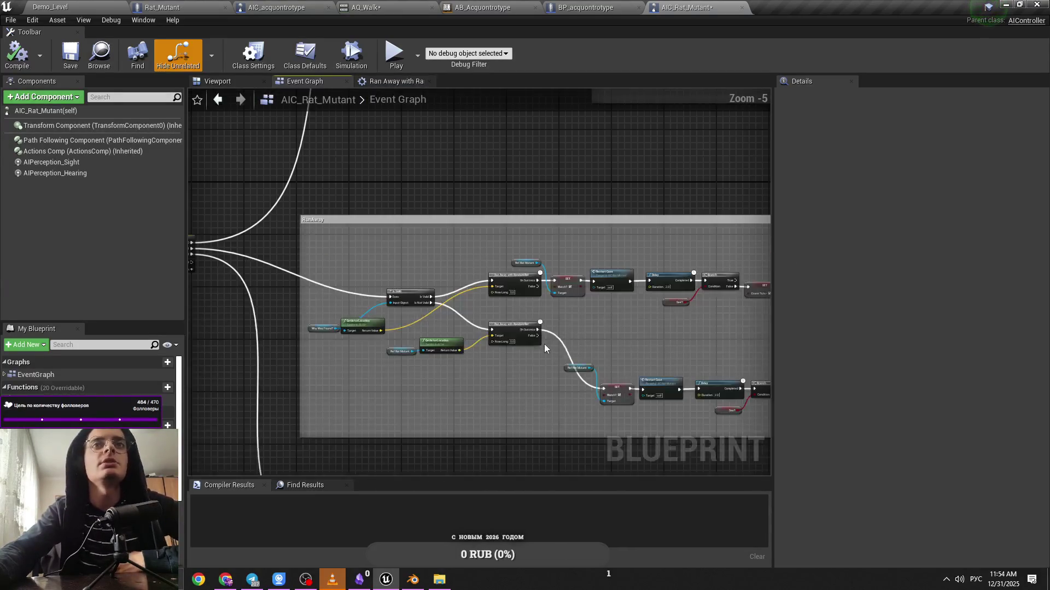
scroll(539, 315, up, 2)
scroll(562, 308, down, 4)
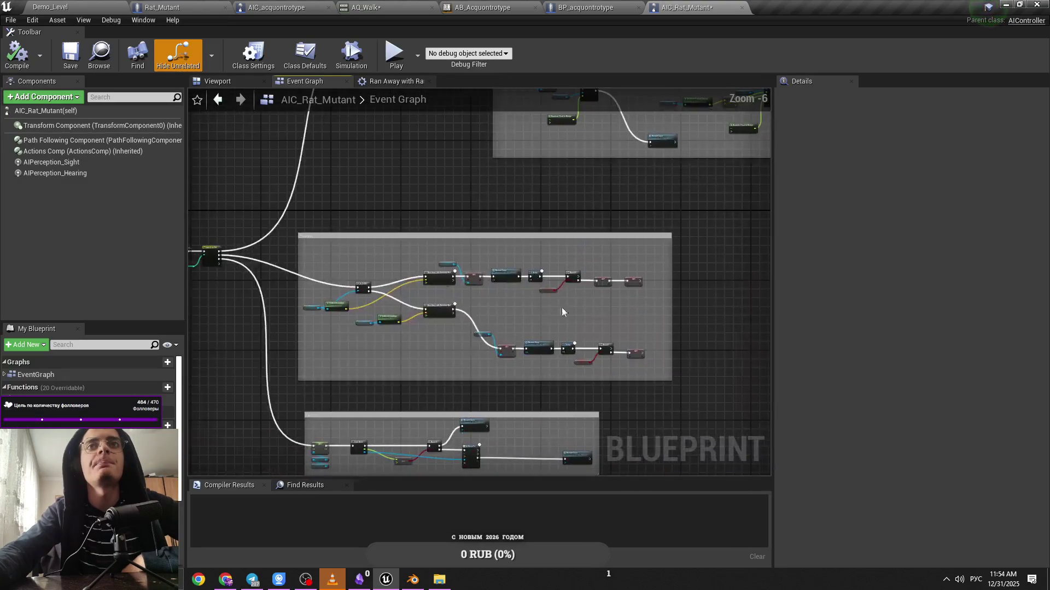
scroll(569, 326, up, 4)
scroll(562, 271, down, 2)
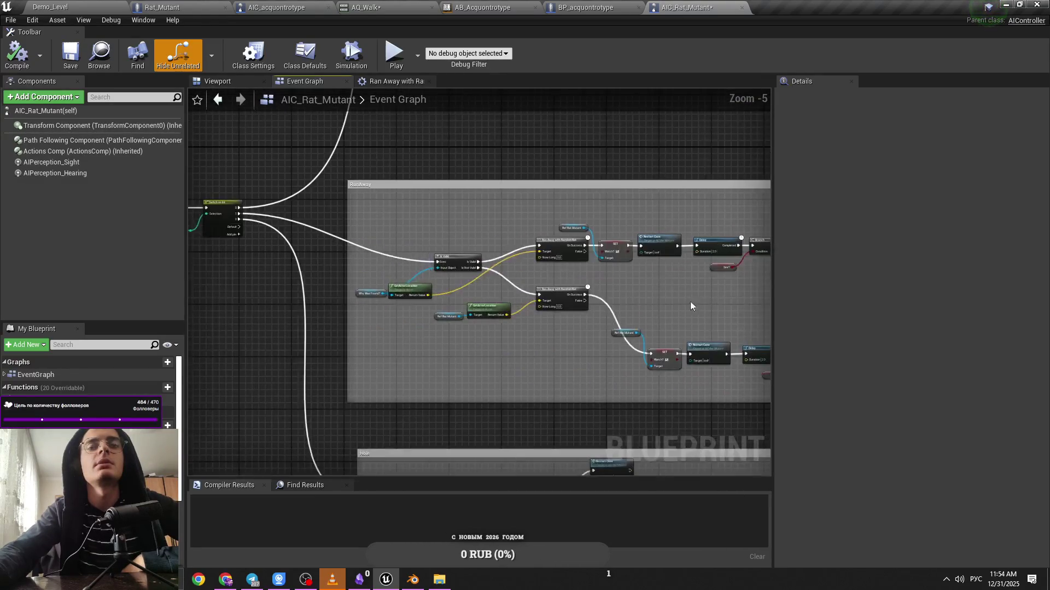
scroll(554, 333, down, 4)
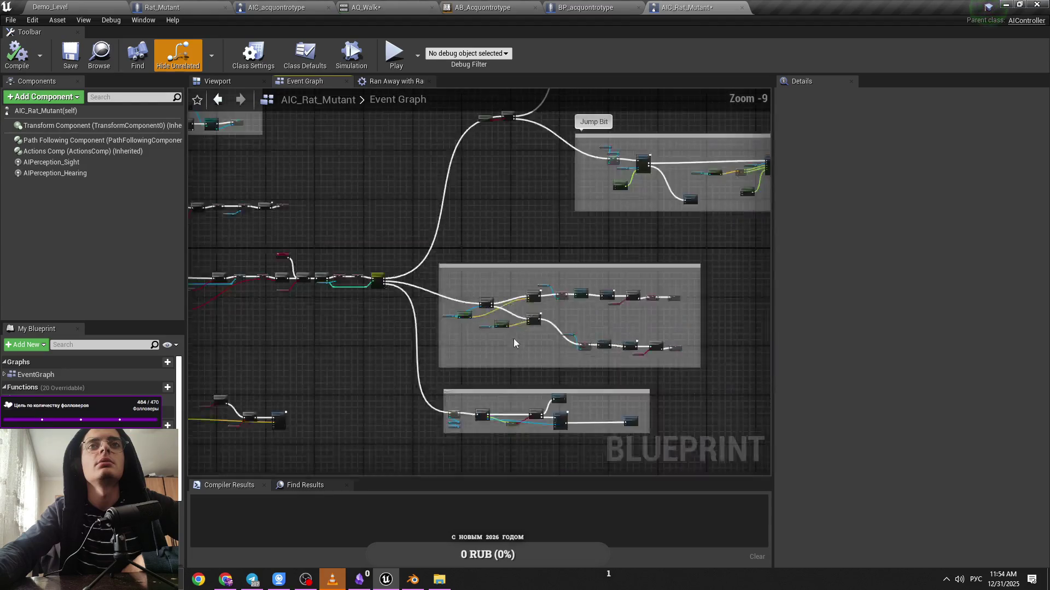
scroll(399, 206, up, 8)
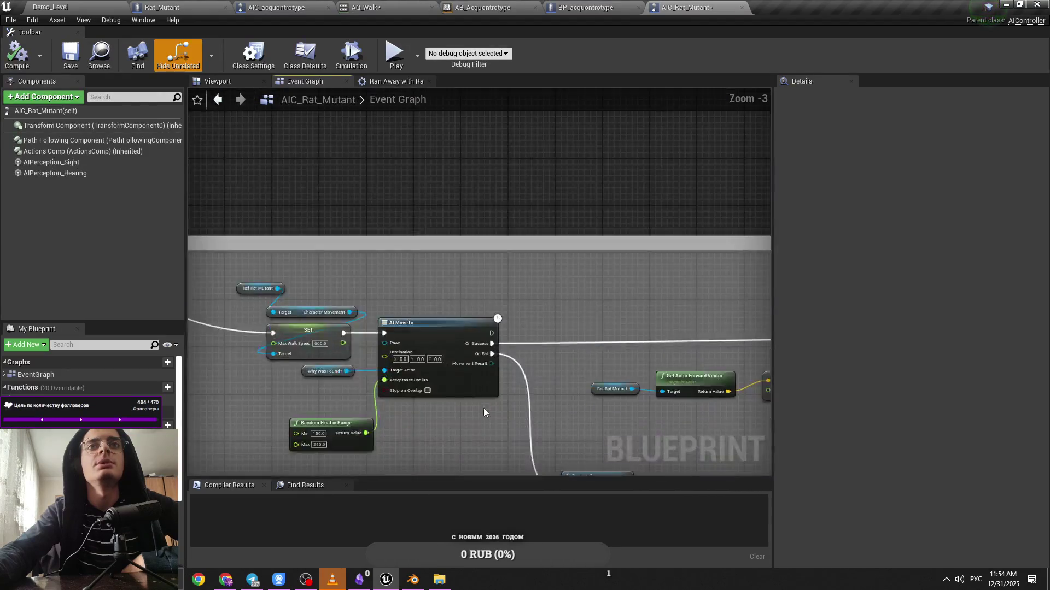
scroll(556, 381, down, 2)
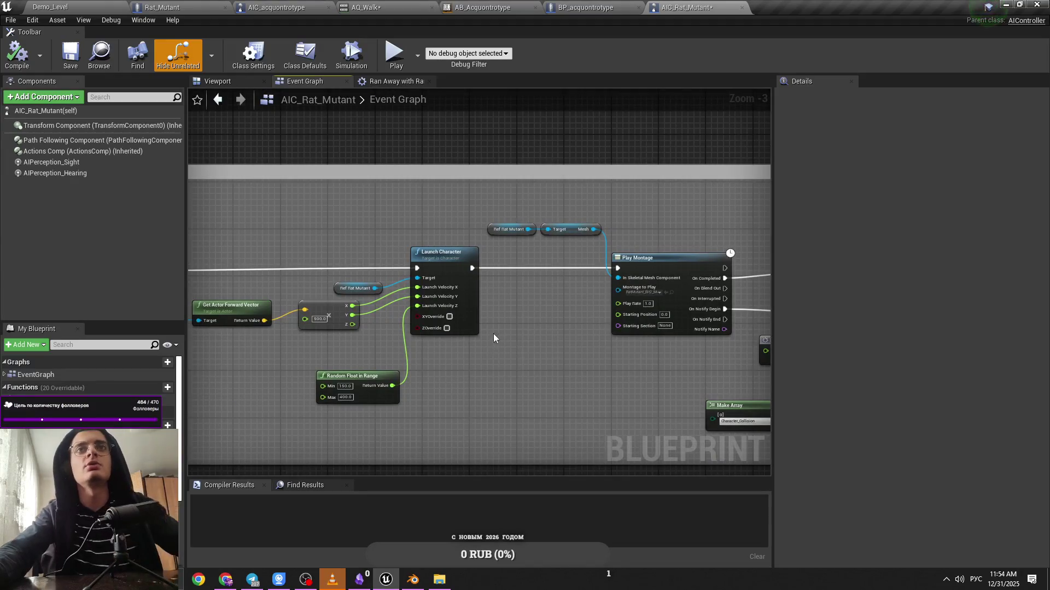
Copy the rat controller's Launch Character jump node group with its rat reference
click(476, 330)
drag(615, 358, 751, 322)
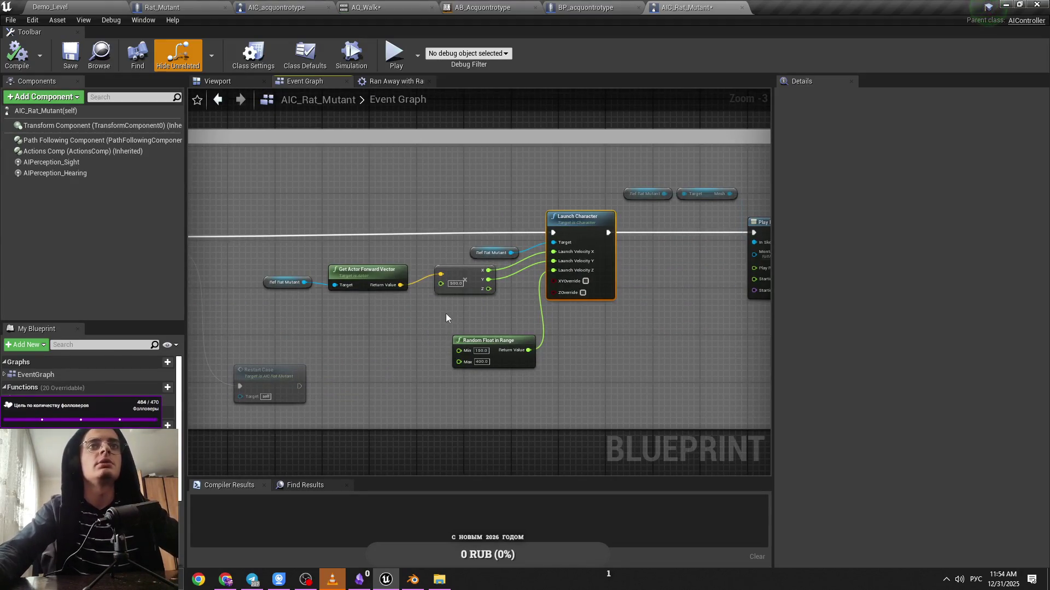
drag(552, 217, 297, 363)
key(ctrl+c)
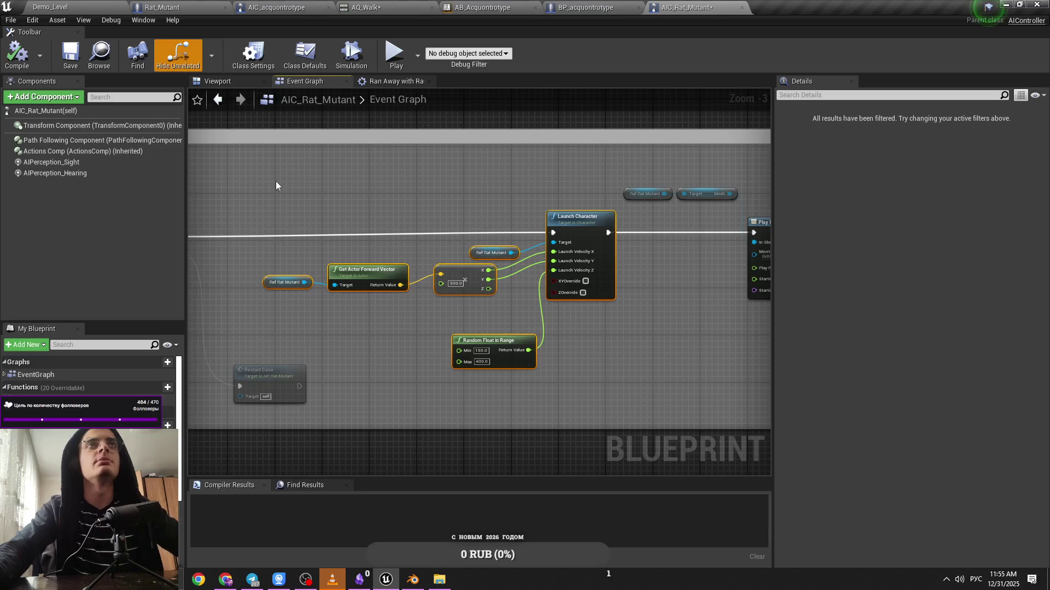
key(ctrl+v)
key(ctrl+z)
shift+click(282, 284)
click(271, 9)
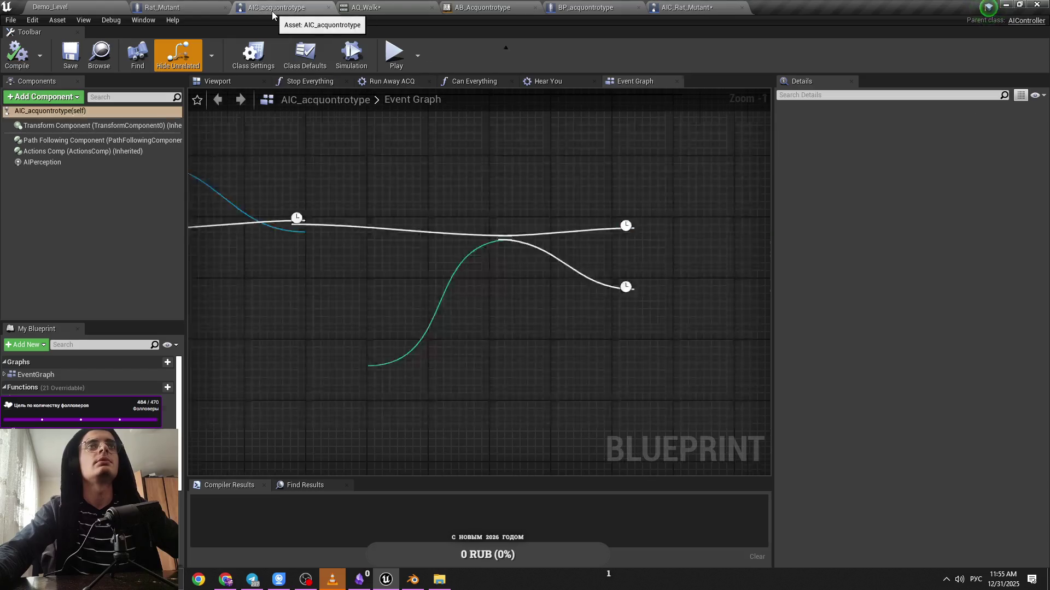
Open the Attack ACQ function and rearrange its trace and Launch Character chains
scroll(554, 293, down, 3)
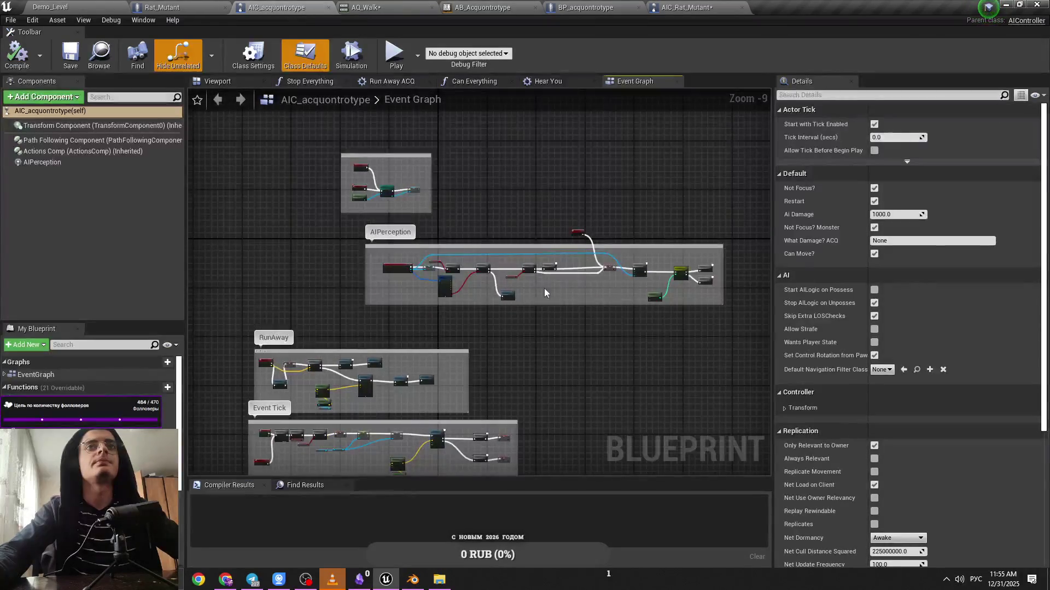
scroll(554, 293, up, 6)
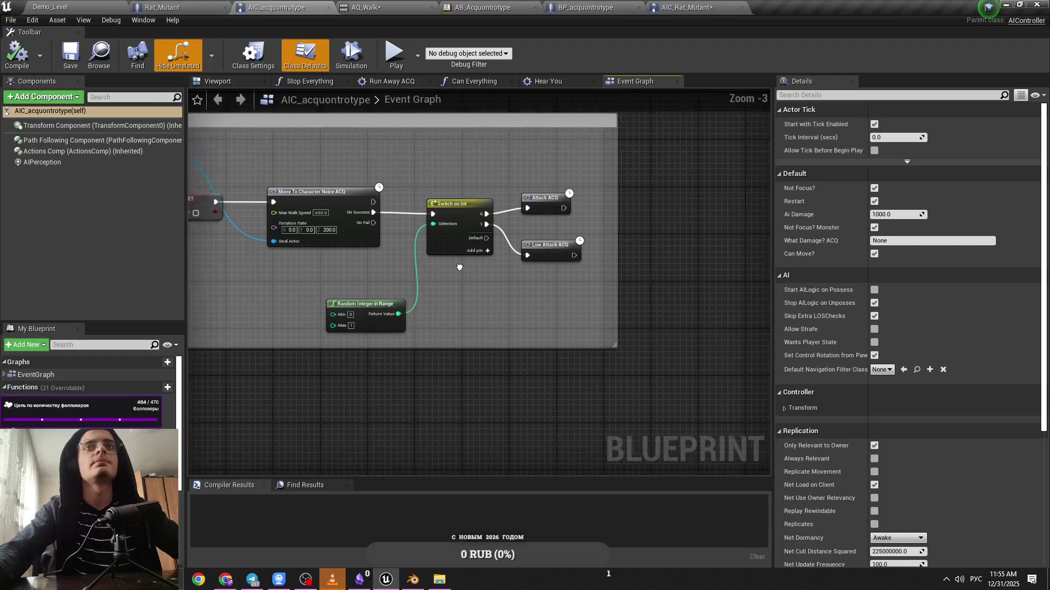
scroll(463, 224, up, 1)
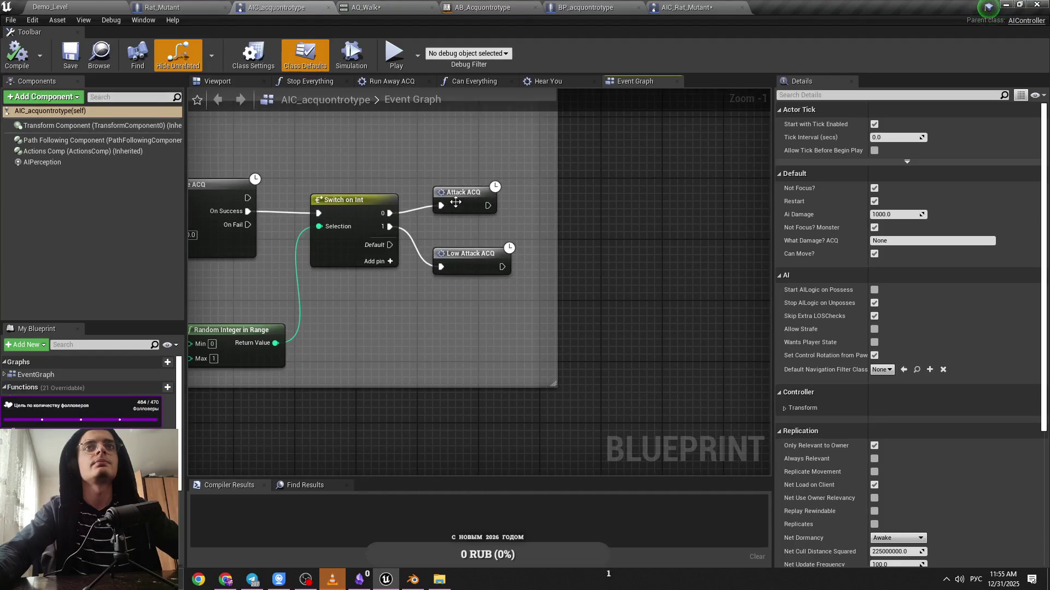
click(463, 206)
double_click(464, 206)
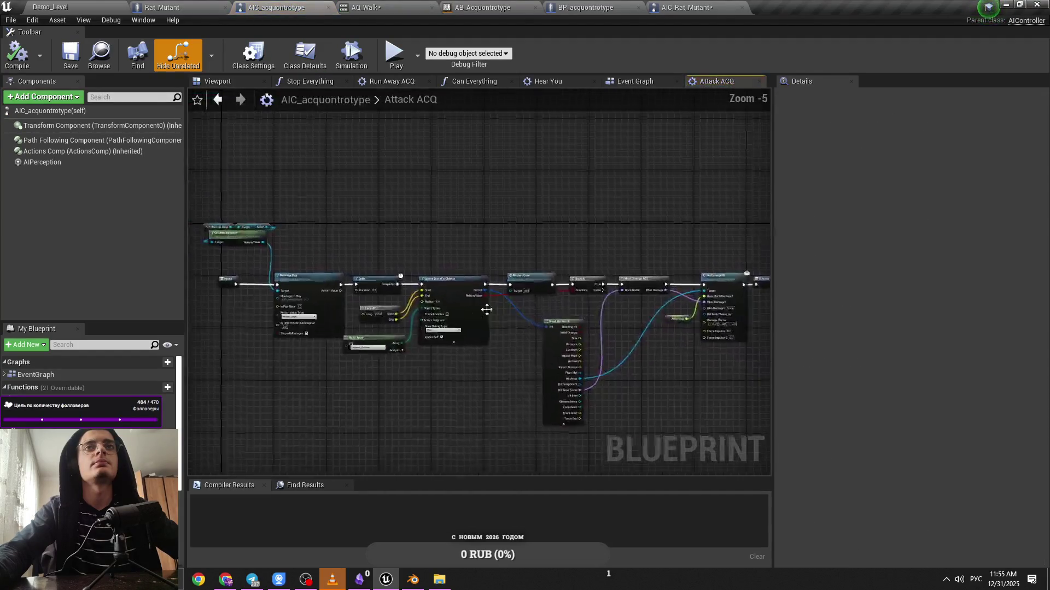
scroll(539, 296, up, 3)
mouse_move(479, 304)
mouse_down()
mouse_move(671, 321)
mouse_move(444, 241)
mouse_up()
scroll(444, 242, down, 3)
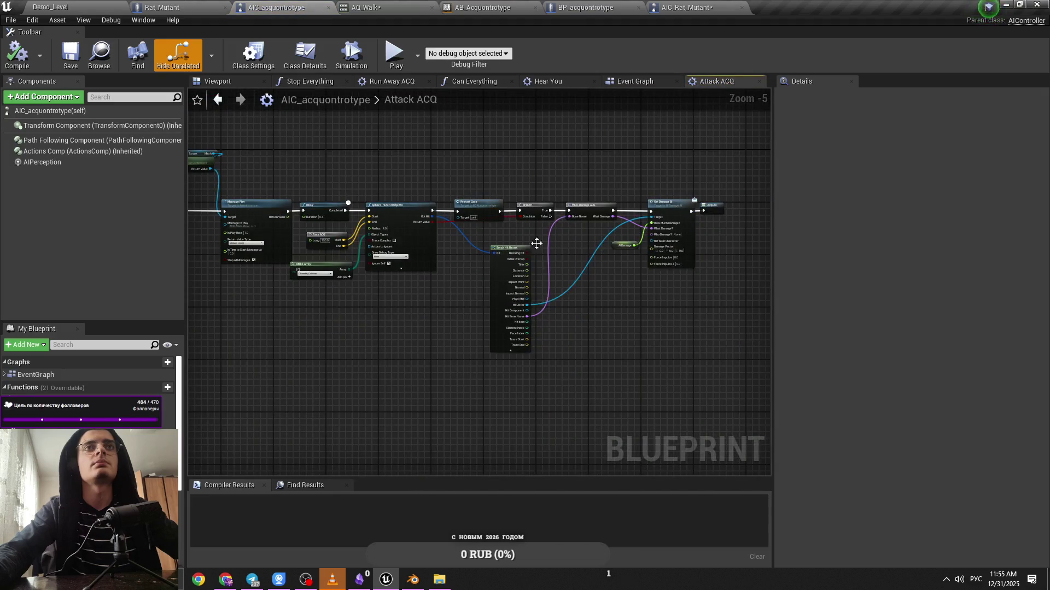
drag(720, 164, 307, 366)
drag(323, 209, 599, 208)
click(294, 265)
mouse_move(330, 273)
mouse_down()
mouse_move(281, 393)
mouse_move(528, 300)
mouse_up()
Retarget Launch Character and Get Actor Forward Vector from Ref Rat Mutant to Ref Monster Hear
key(Delete)
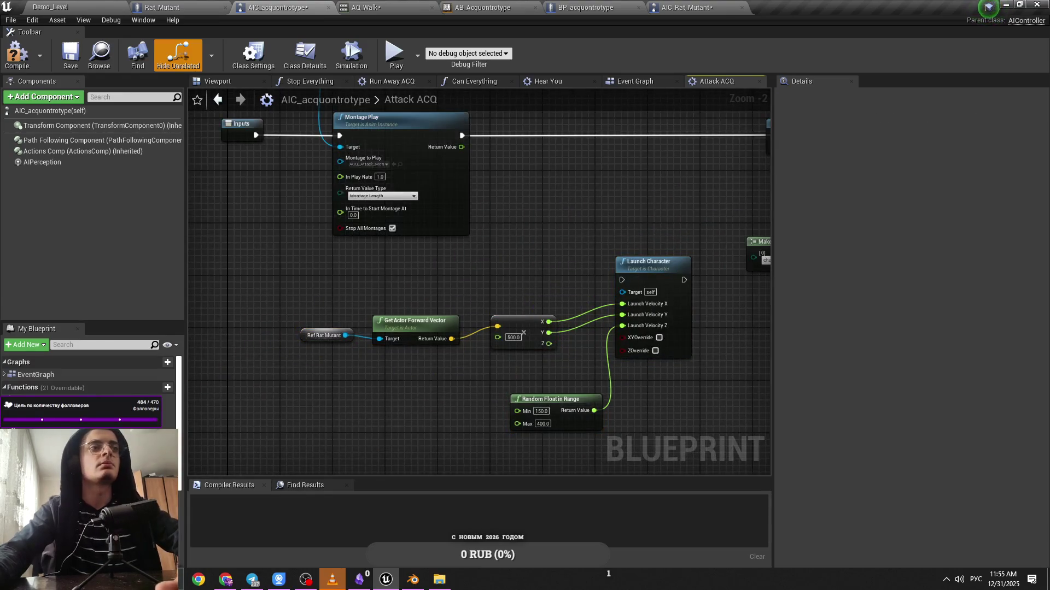
key(ctrl+v)
drag(404, 388, 622, 290)
click(526, 353)
drag(404, 388, 380, 339)
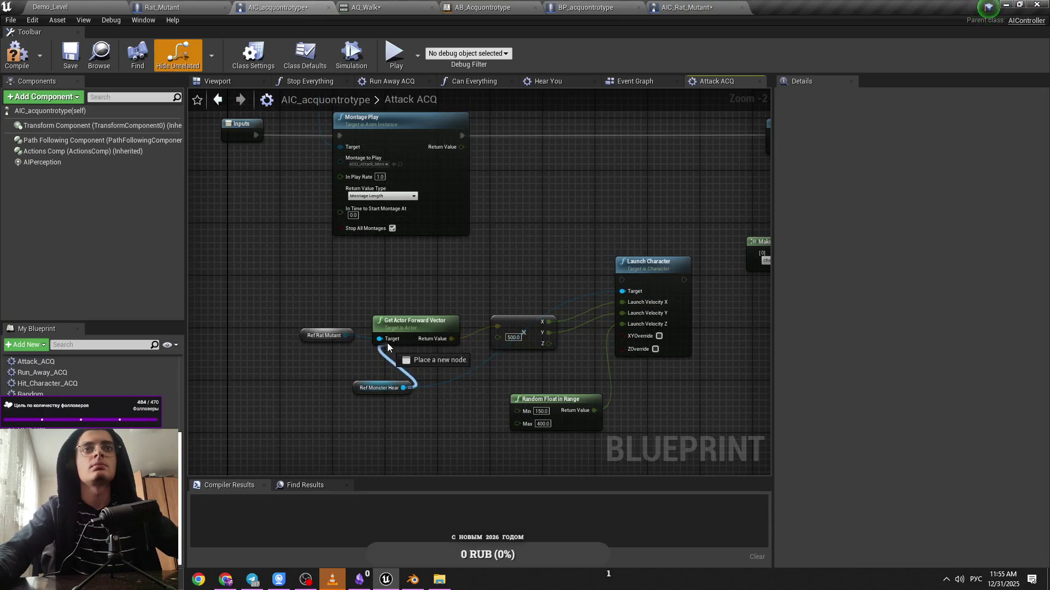
click(324, 337)
key(Delete)
drag(362, 392, 332, 392)
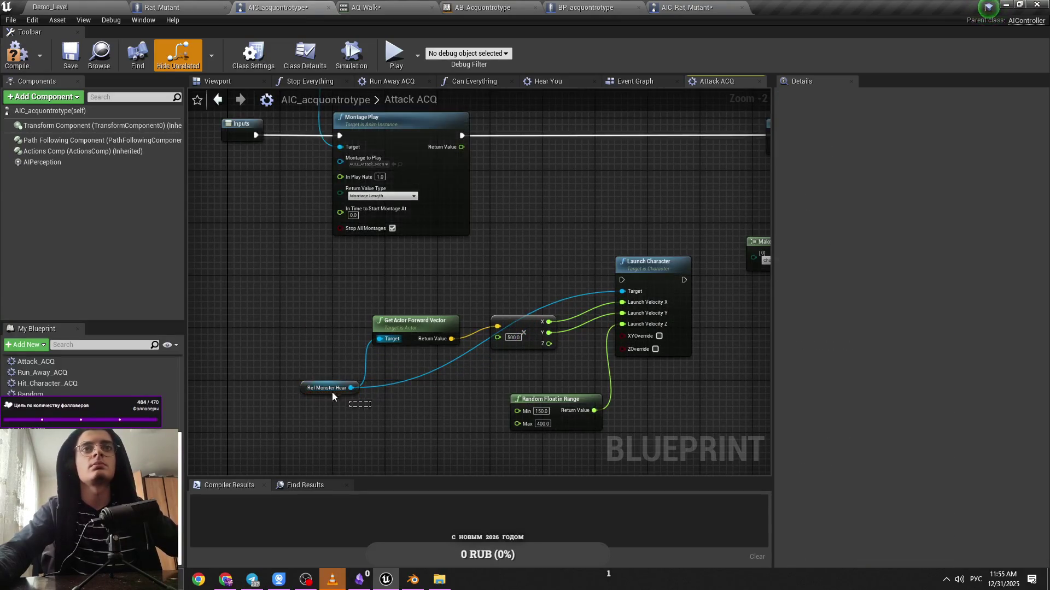
key(ctrl+v)
drag(621, 291, 554, 283)
click(454, 374)
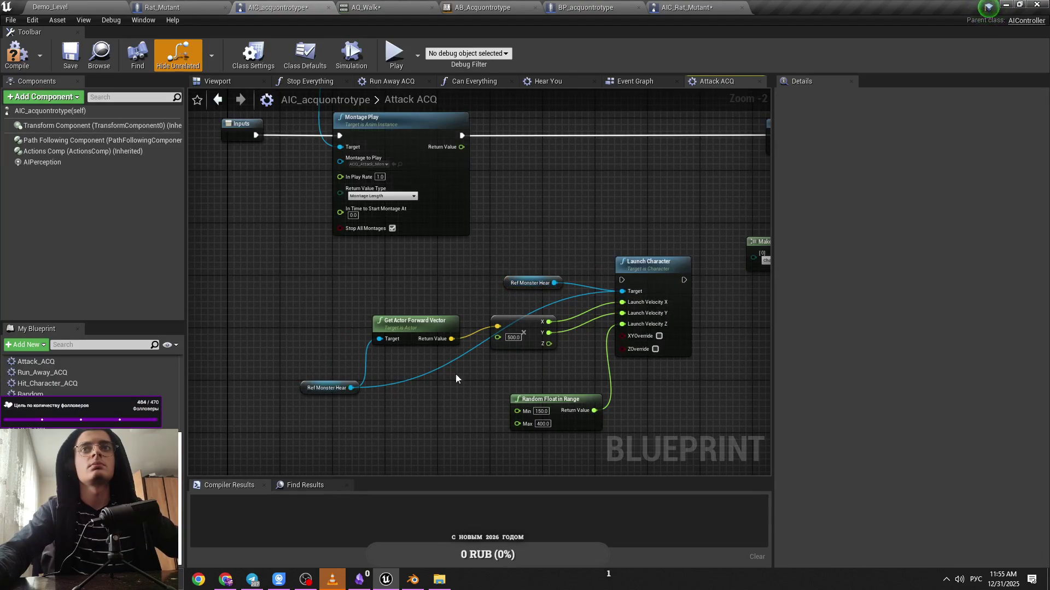
click(349, 389)
key(alt+a)
mouse_move(355, 388)
mouse_down()
mouse_move(387, 347)
mouse_move(380, 339)
mouse_move(331, 370)
mouse_move(333, 335)
mouse_up()
click(426, 387)
Keep Min at 150.0, set Max to 0, and delete Random Float in Range
scroll(416, 378, up, 2)
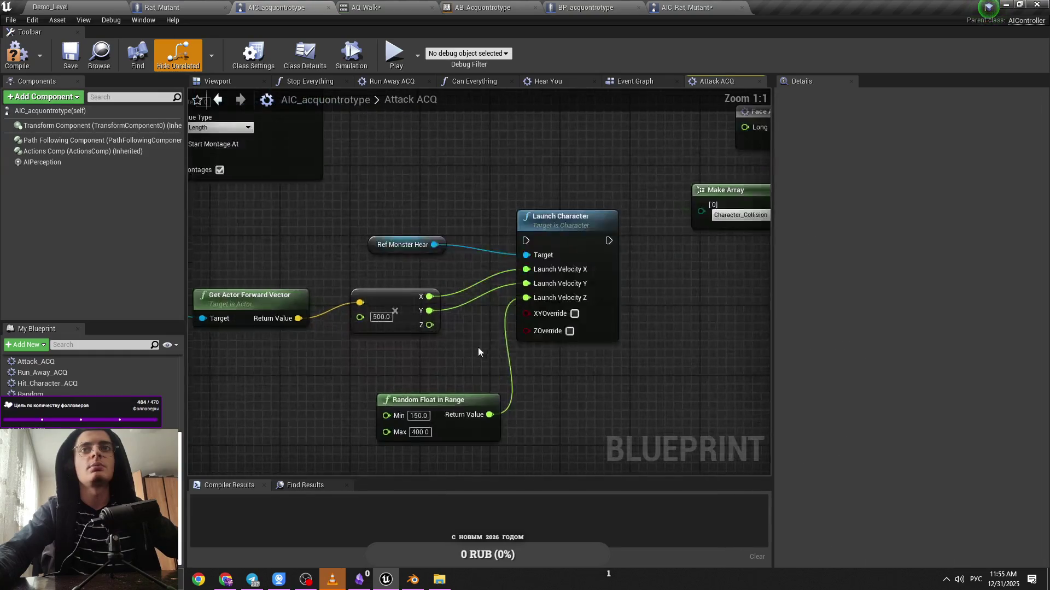
drag(431, 367, 460, 371)
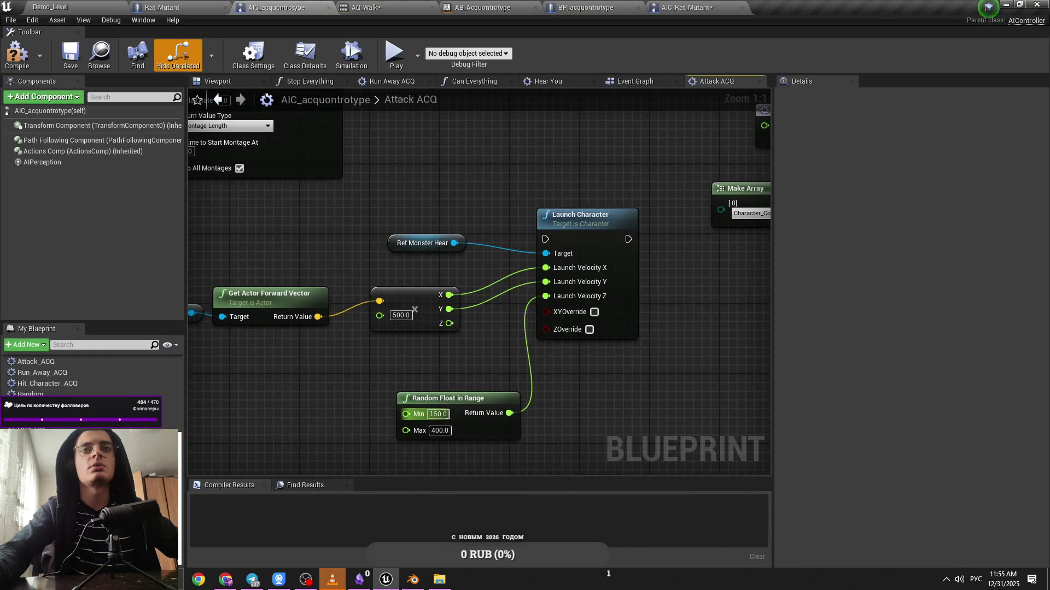
key(Return)
text(0)
key(Return)
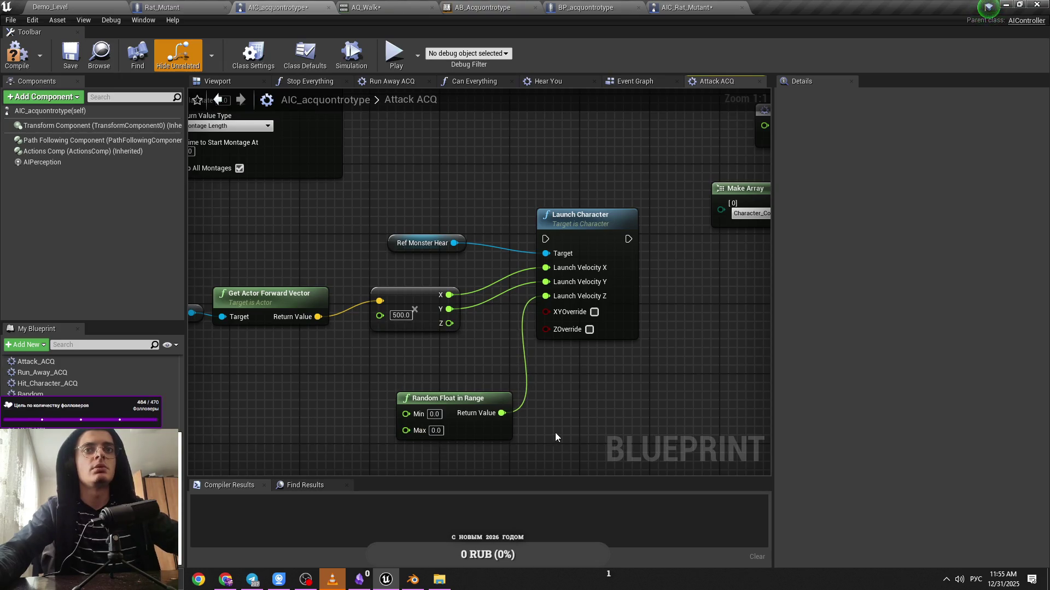
click(452, 417)
key(Delete)
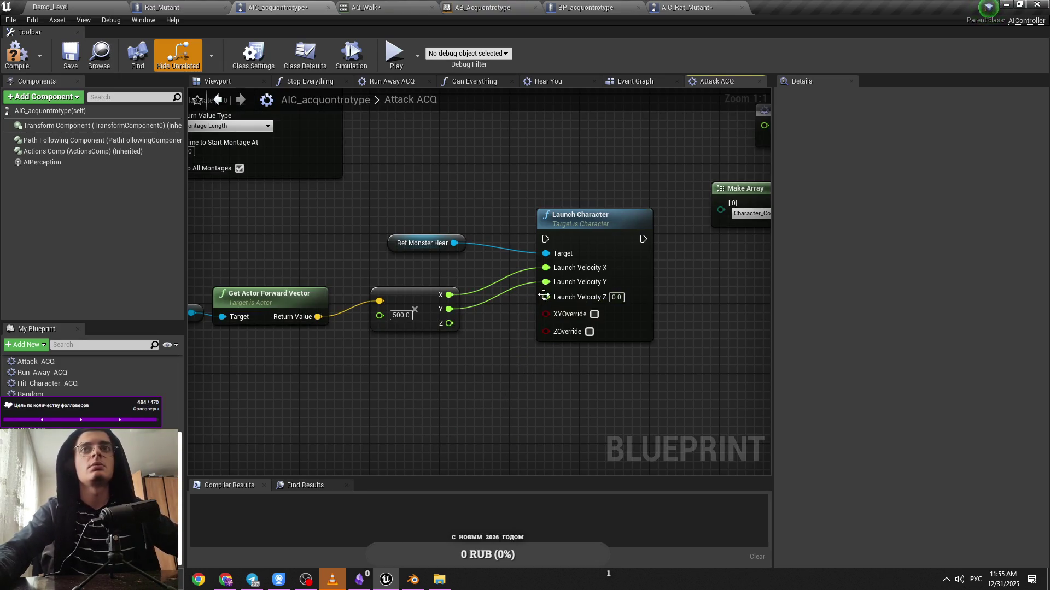
Play-test the Demo_Level tunnel to try the new attack
click(50, 7)
drag(492, 246, 451, 239)
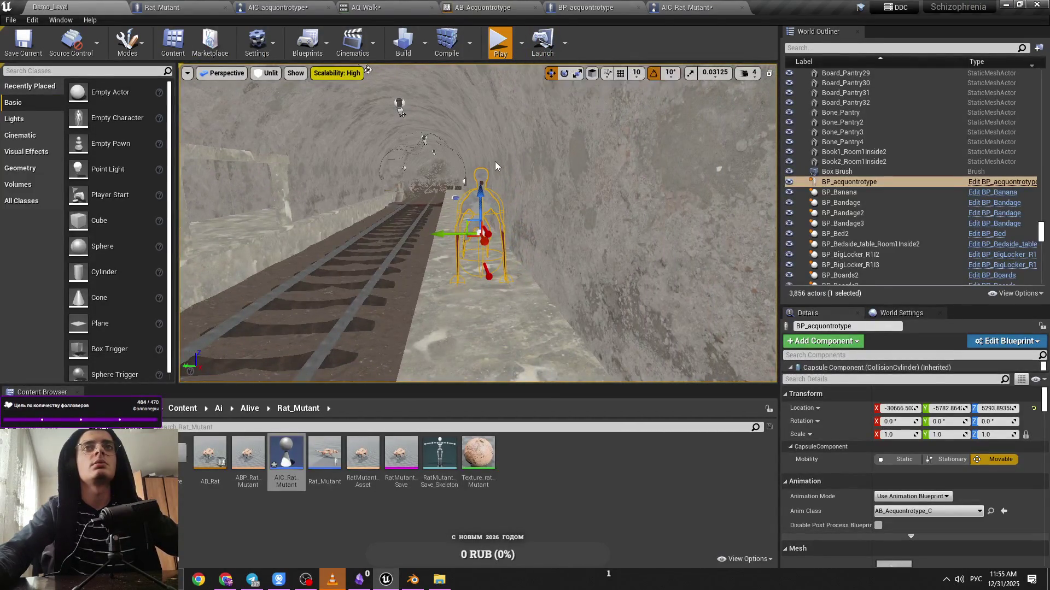
click(500, 41)
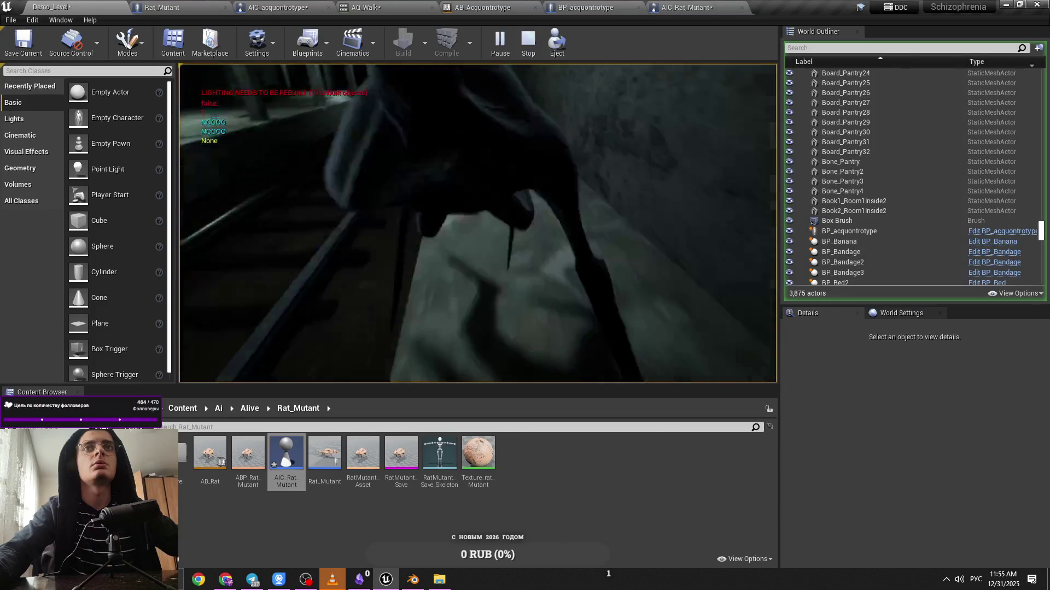
Compare the Rat_Mutant blueprint against the Attack ACQ graph
click(230, 8)
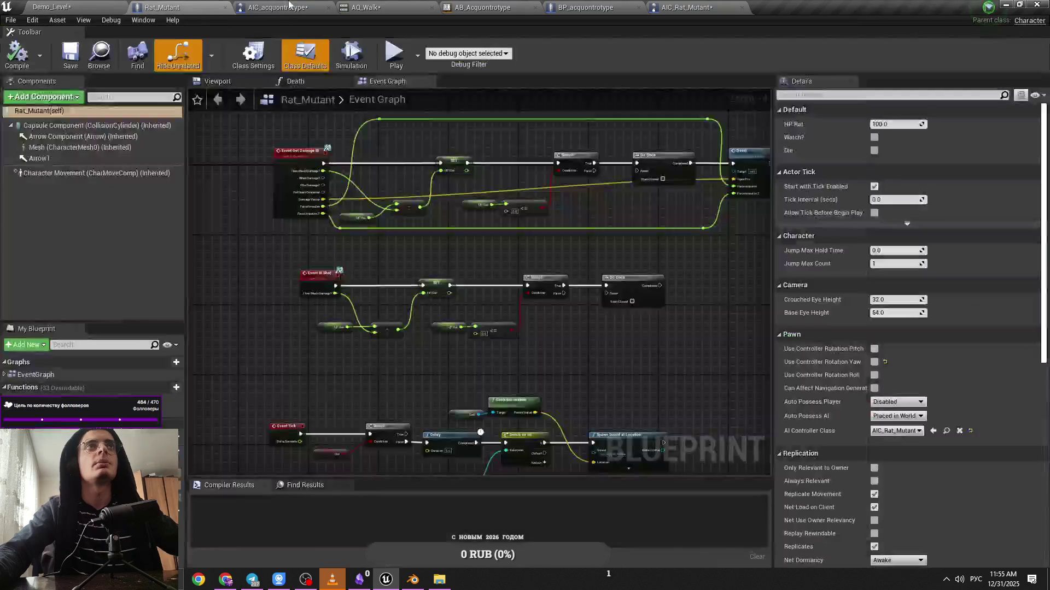
click(284, 8)
click(144, 5)
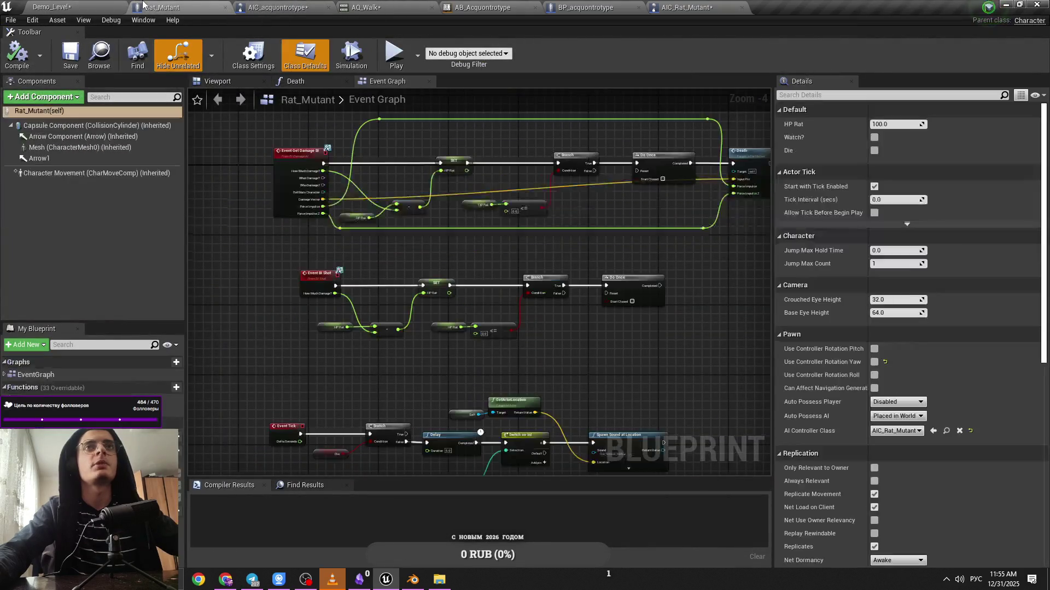
click(273, 7)
scroll(465, 246, down, 1)
Run Launch Character between Montage Play and Delay, placed beside Montage Play
drag(530, 263, 396, 364)
drag(471, 316, 312, 173)
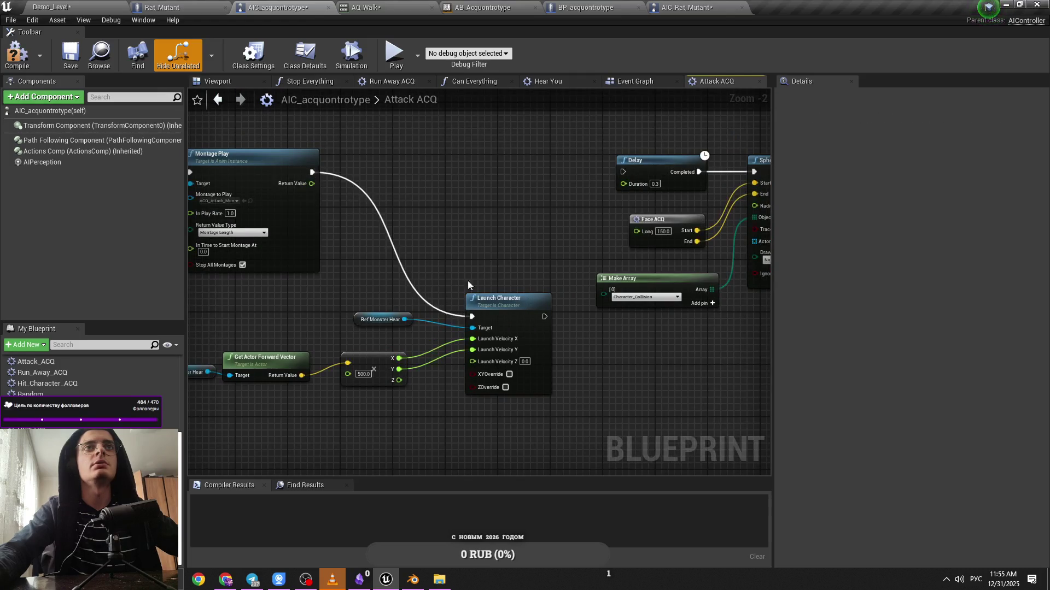
drag(474, 293, 468, 168)
drag(538, 191, 622, 172)
click(582, 215)
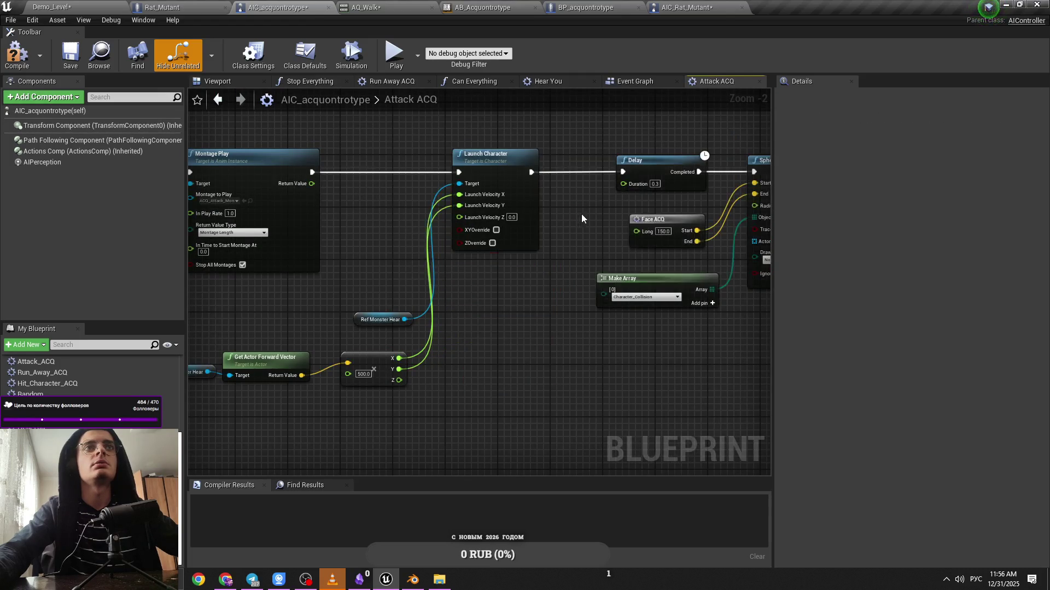
scroll(454, 256, up, 2)
scroll(454, 256, down, 5)
drag(652, 262, 544, 259)
click(629, 82)
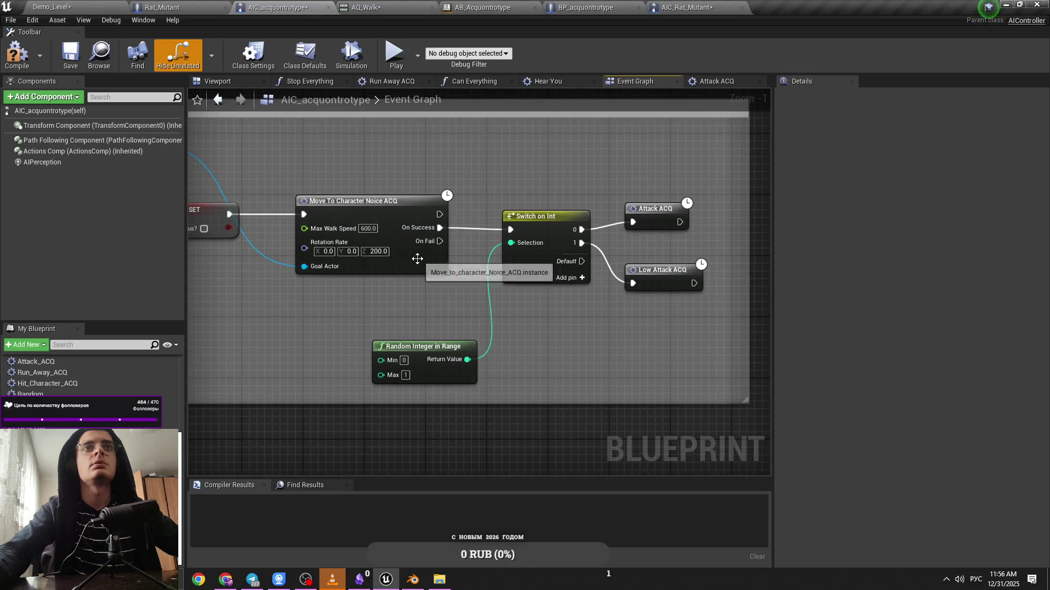
Inspect Move To Character Noice ACQ, then play Demo_Level walking forward until the creature lunges
double_click(417, 258)
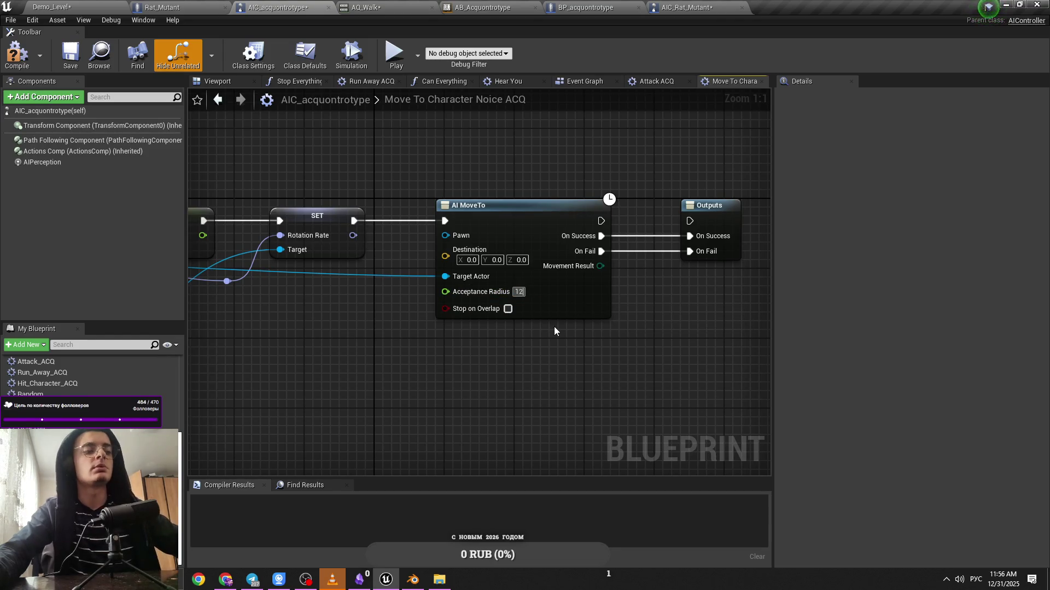
key(ctrl+Tab)
click(499, 41)
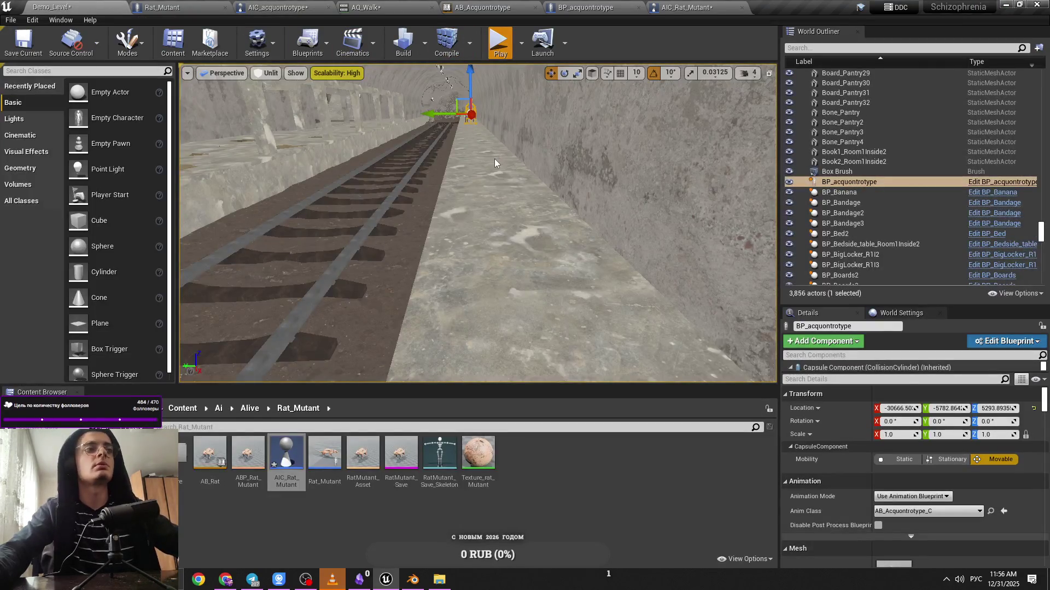
key(w)
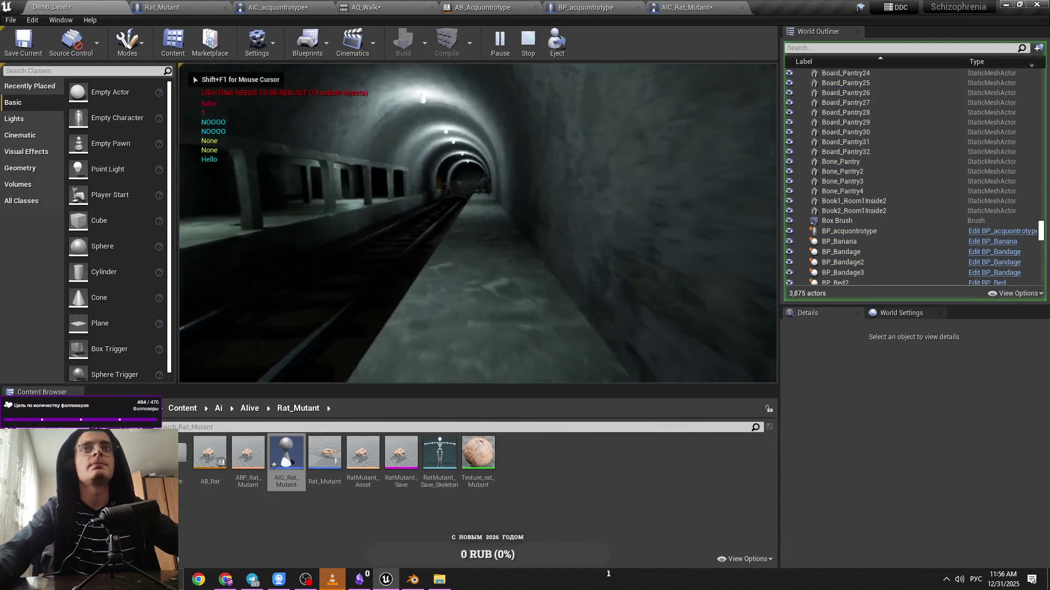
key(w)
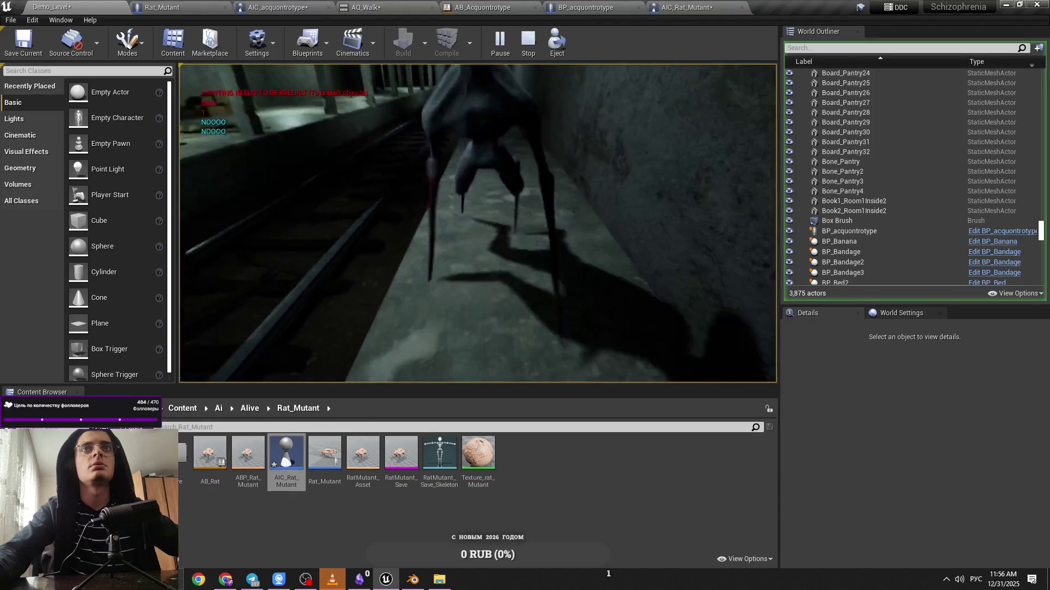
click(528, 42)
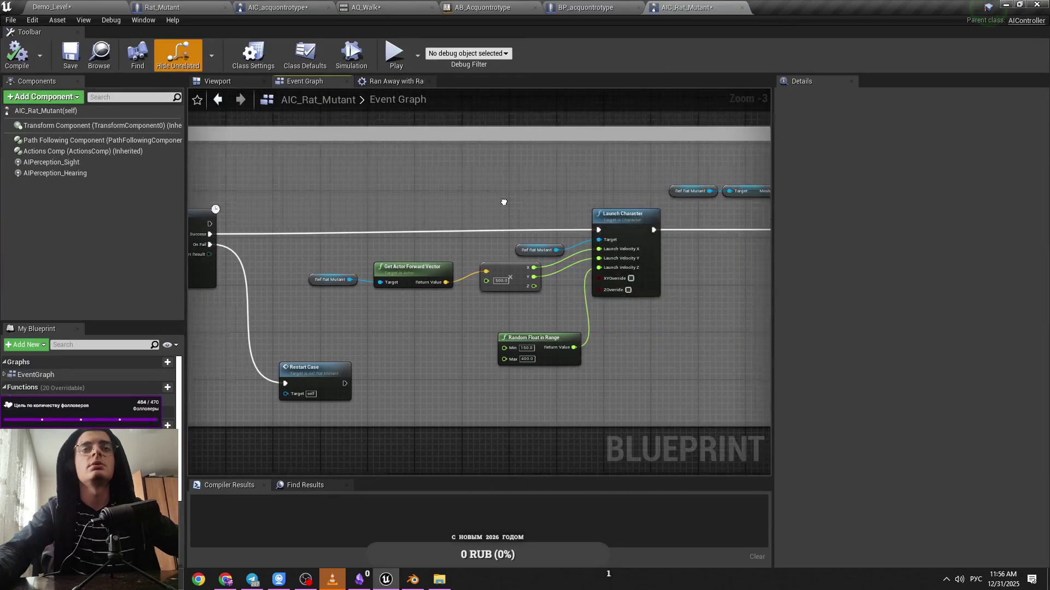
Close AIC_Rat_Mutant and reorder the graph tabs so Attack ACQ follows the move-to graph
middle_click(687, 6)
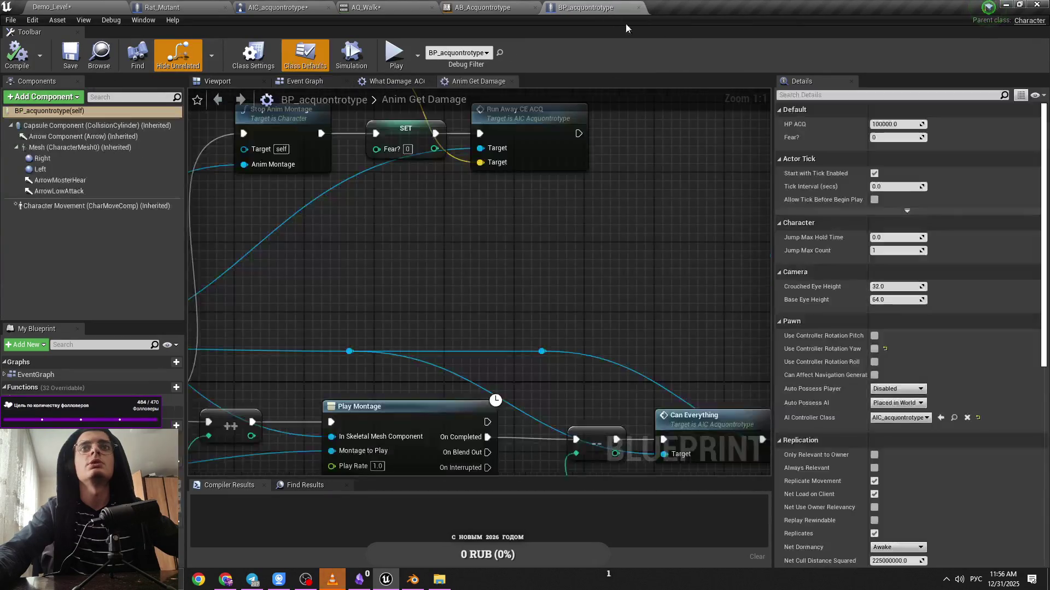
click(306, 7)
click(181, 7)
click(255, 6)
click(164, 7)
click(385, 5)
click(276, 8)
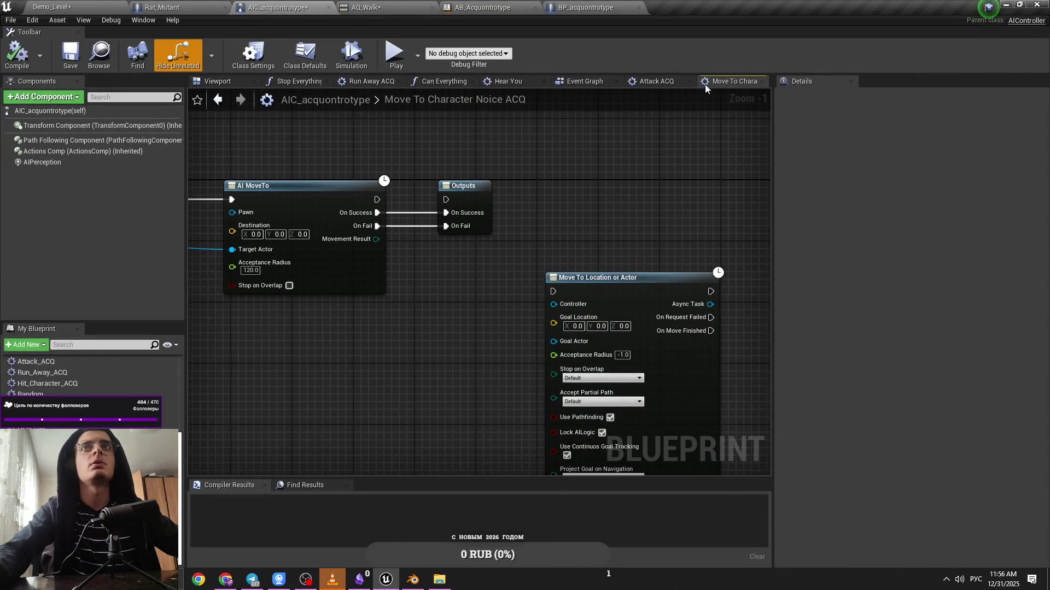
drag(655, 84, 705, 81)
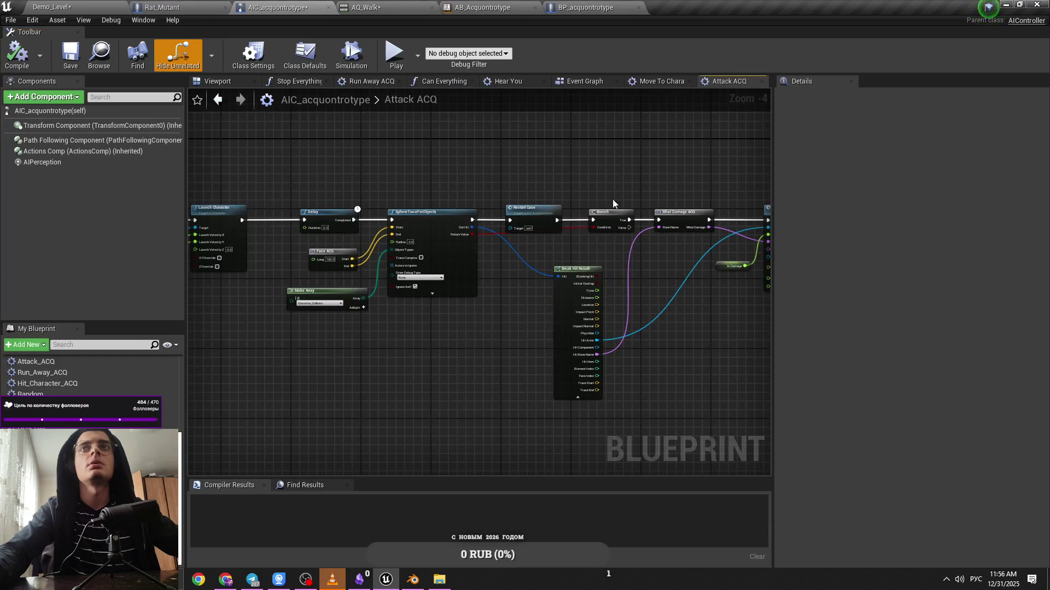
click(500, 81)
scroll(507, 313, up, 6)
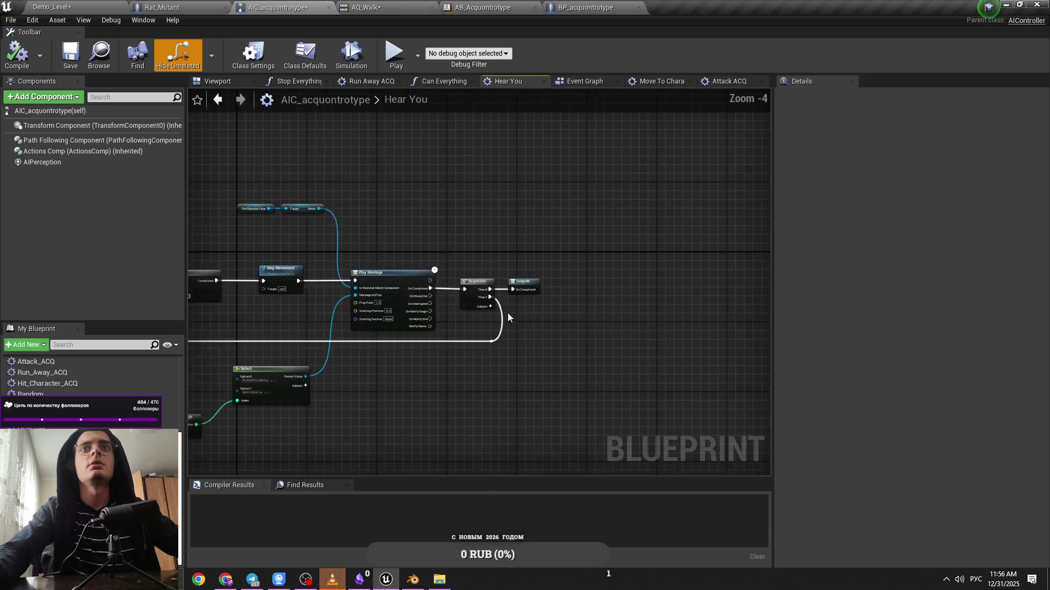
click(577, 83)
scroll(579, 231, up, 1)
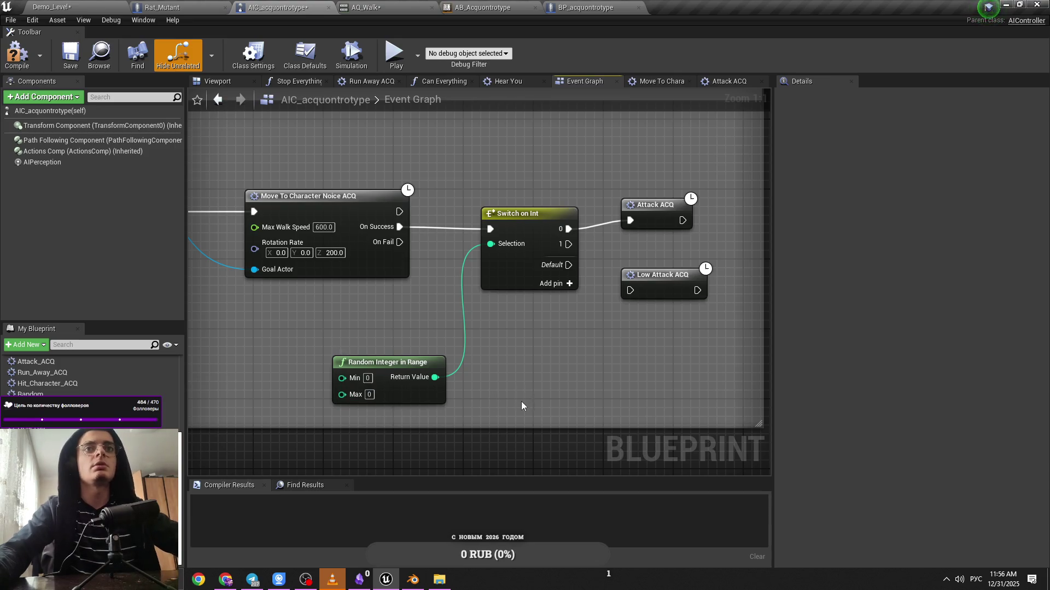
Compile and save the AIC_acquontrotype controller blueprint
click(19, 70)
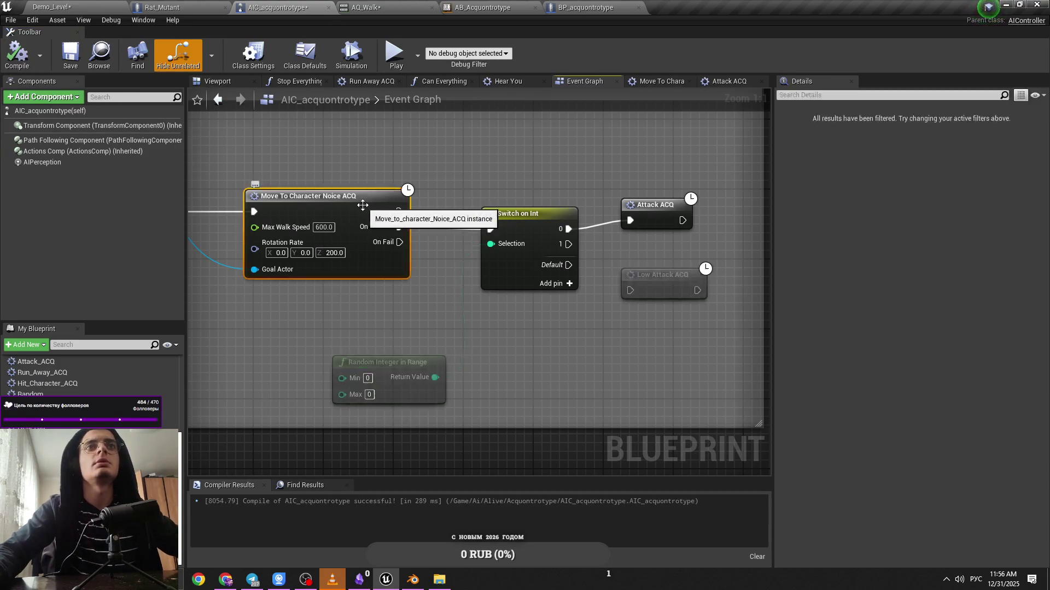
double_click(378, 219)
key(ctrl+s)
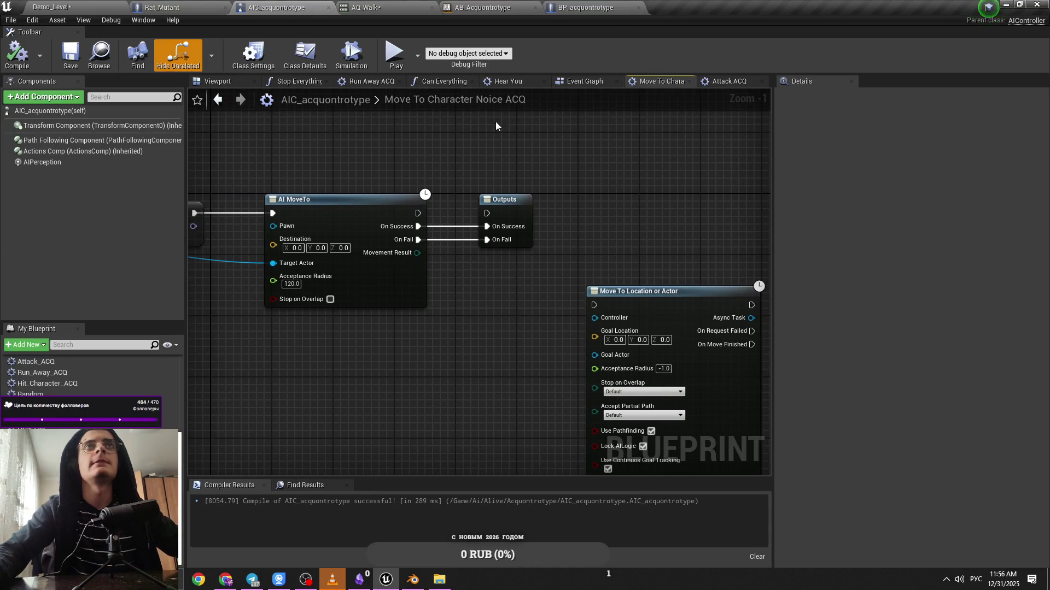
click(584, 82)
Zoom to the random Switch on Int that picks Attack ACQ or Low Attack ACQ
scroll(480, 239, down, 4)
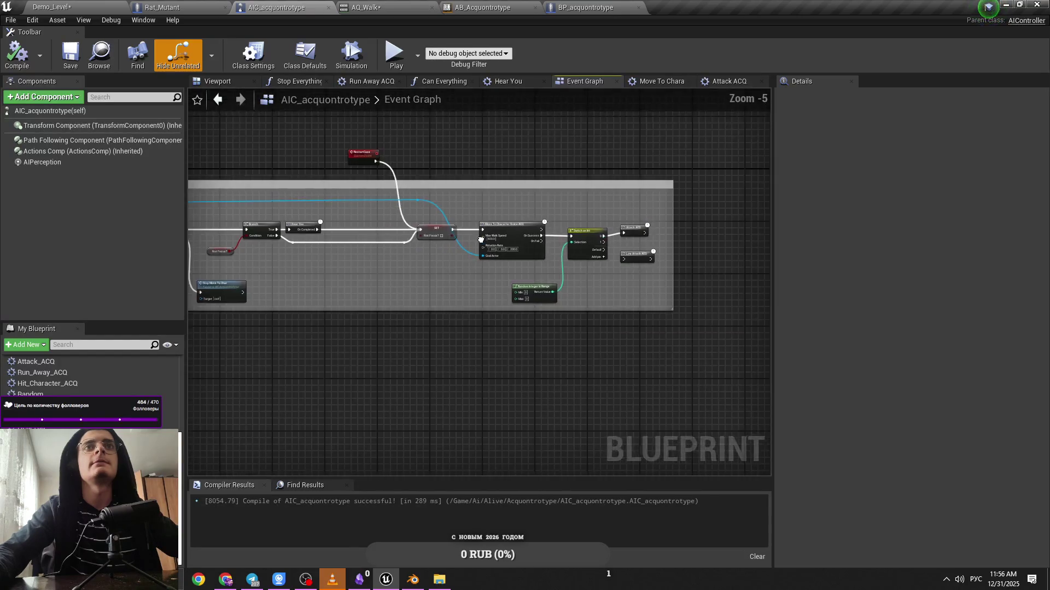
scroll(481, 239, up, 5)
scroll(536, 267, down, 6)
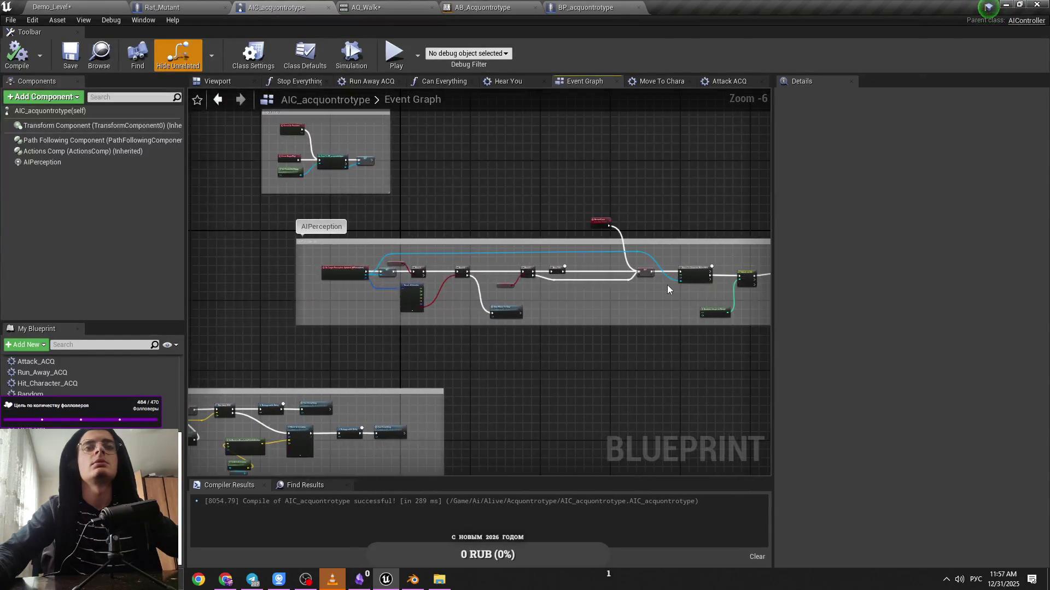
scroll(626, 296, up, 4)
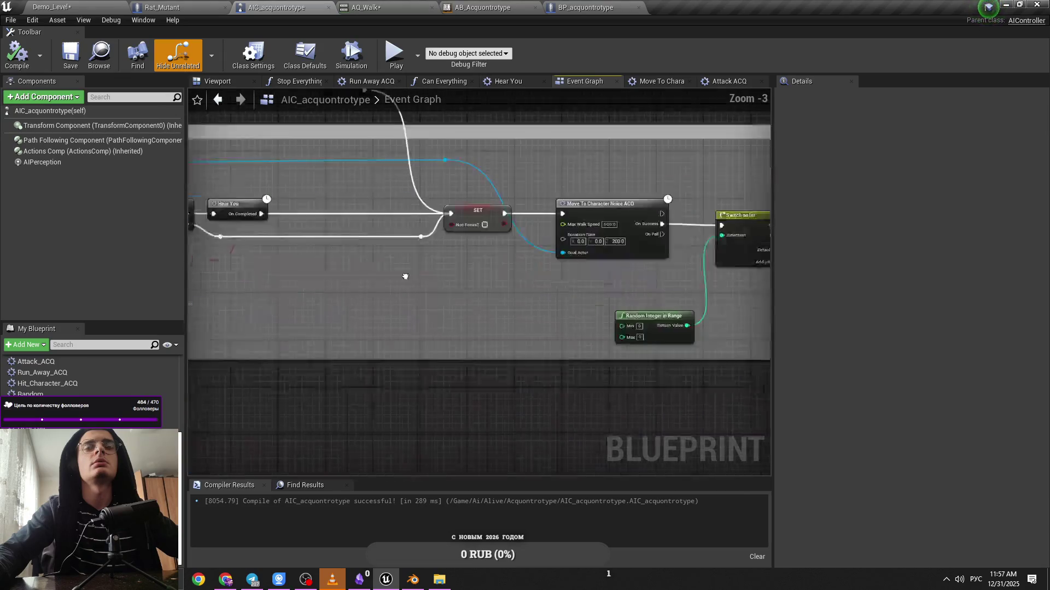
drag(390, 278, 161, 283)
scroll(437, 274, up, 2)
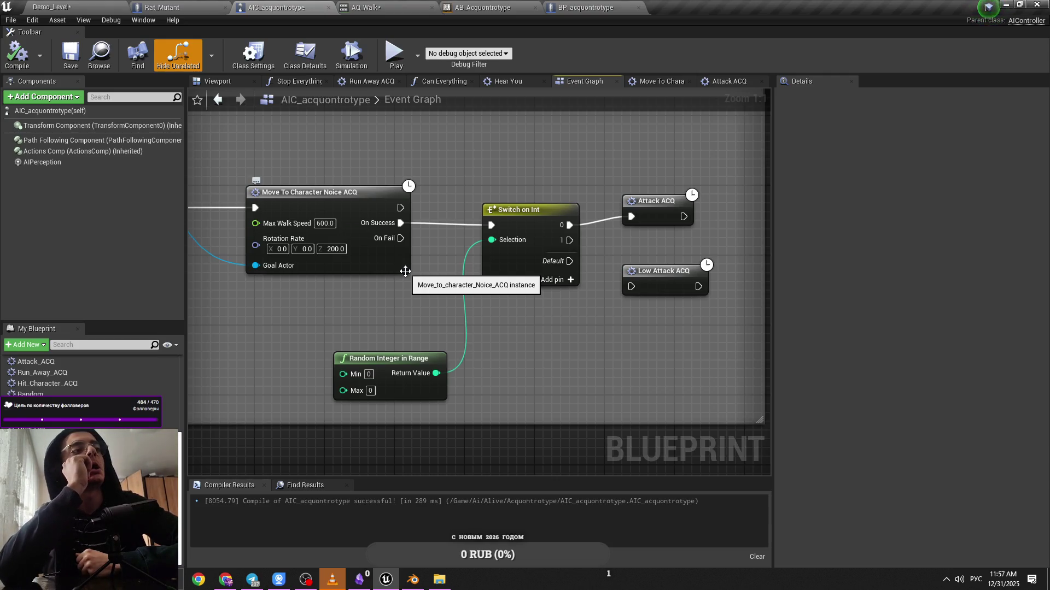
key(alt+Tab)
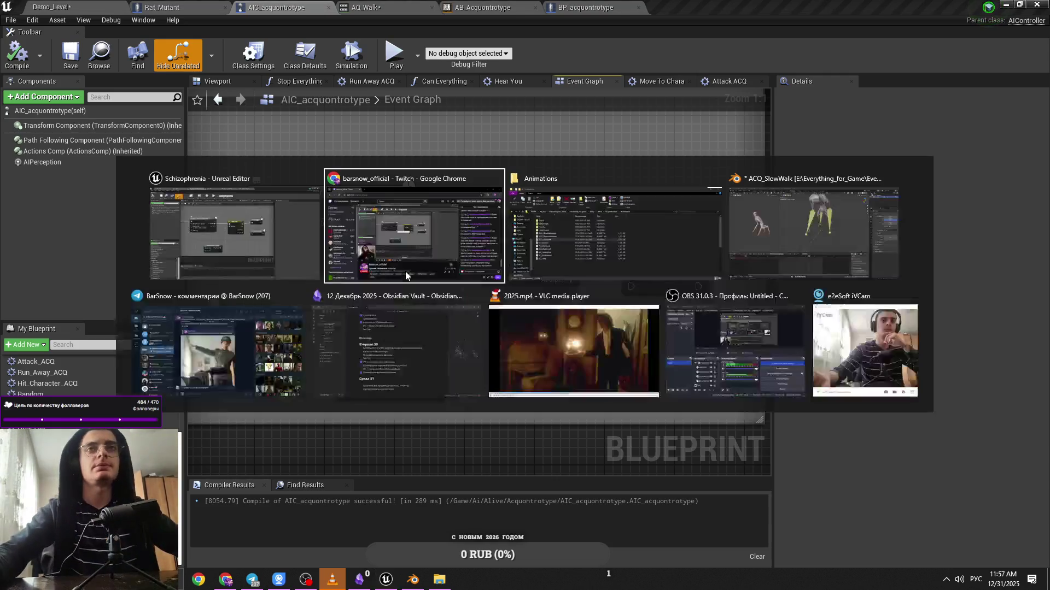
Return to the Demo_Level editor and frame BP_acquontrotype in the viewport
click(251, 336)
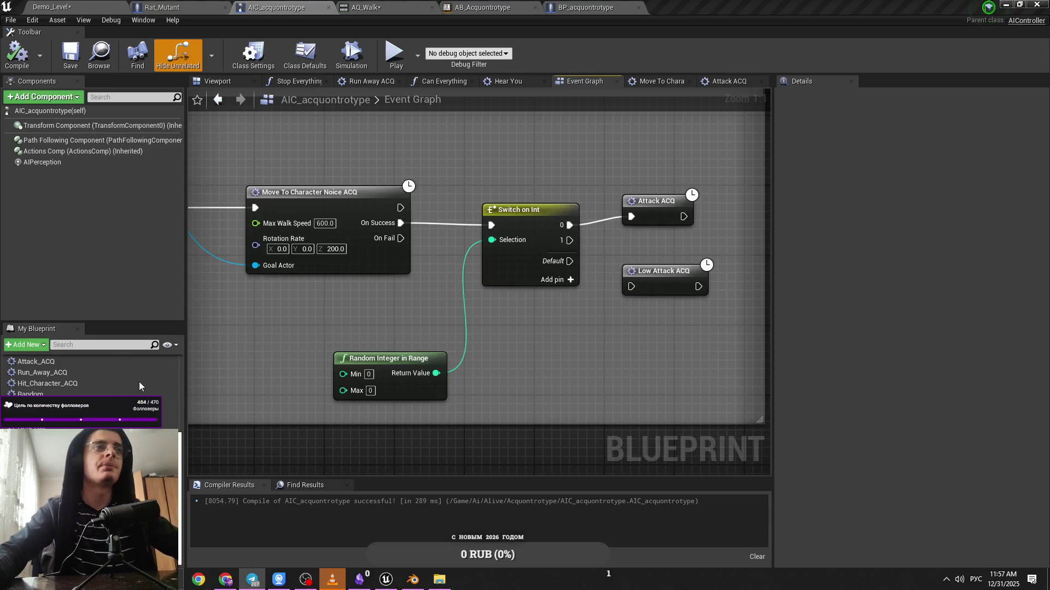
key(alt+Tab)
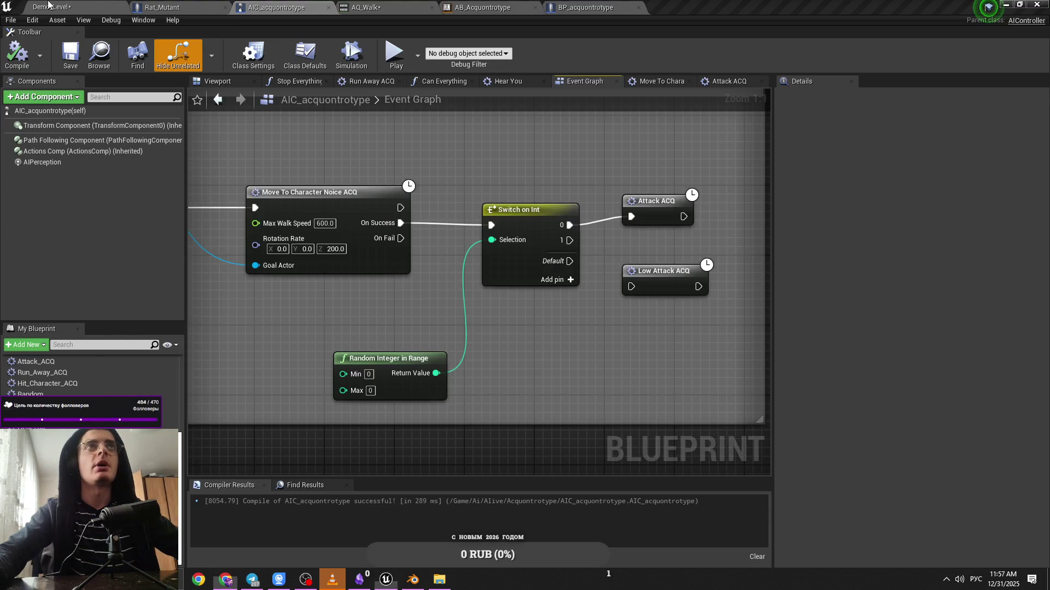
click(48, 6)
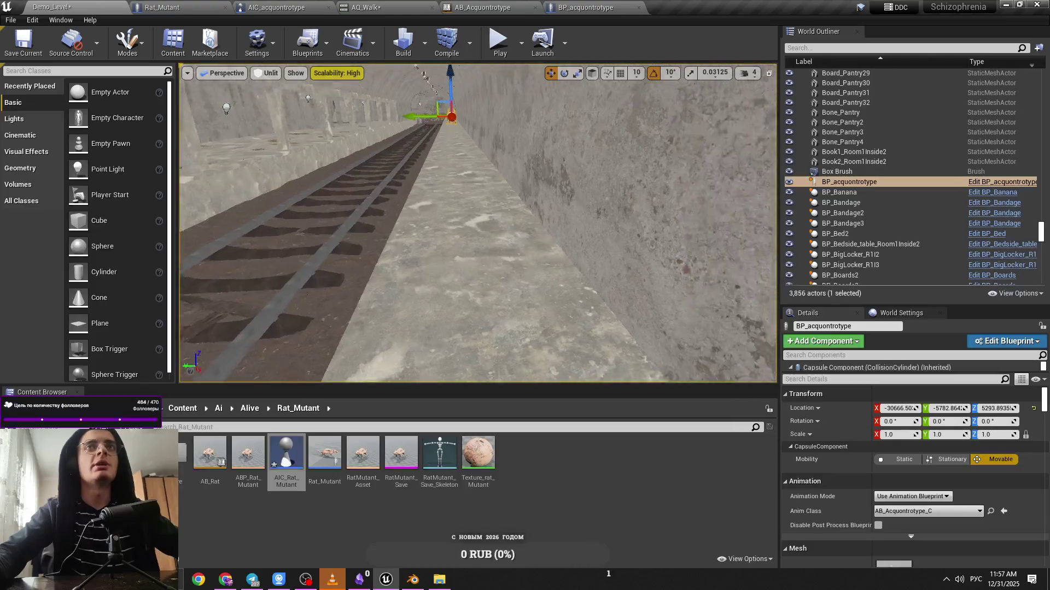
key(f)
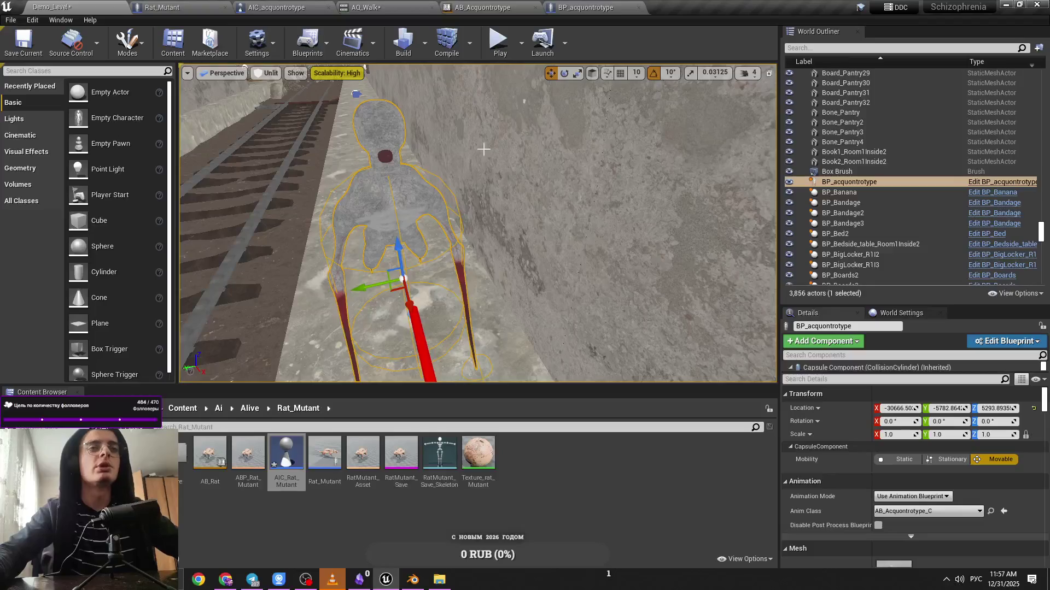
click(747, 73)
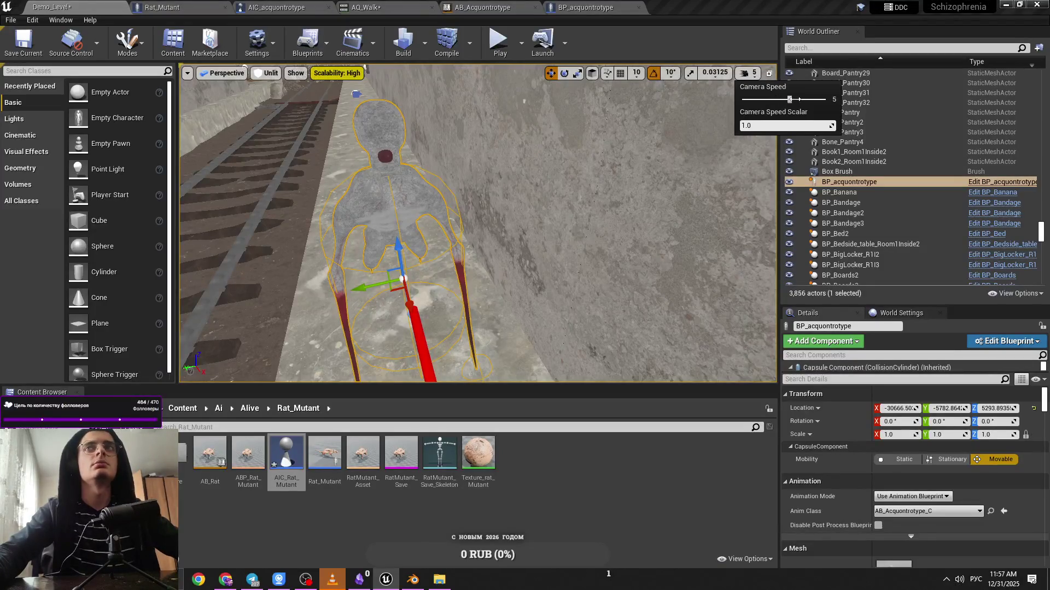
scroll(546, 246, down, 10)
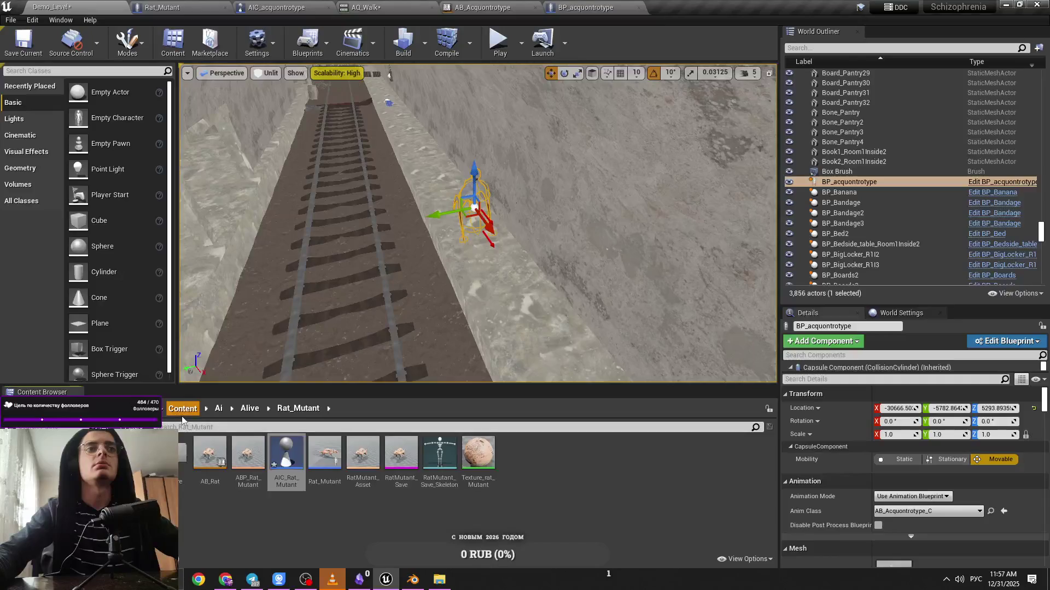
Browse to Alive > Suarion, place a BP_Suarion in the tunnel, delete it, and save Demo_Level
click(182, 408)
double_click(180, 453)
click(250, 408)
double_click(210, 453)
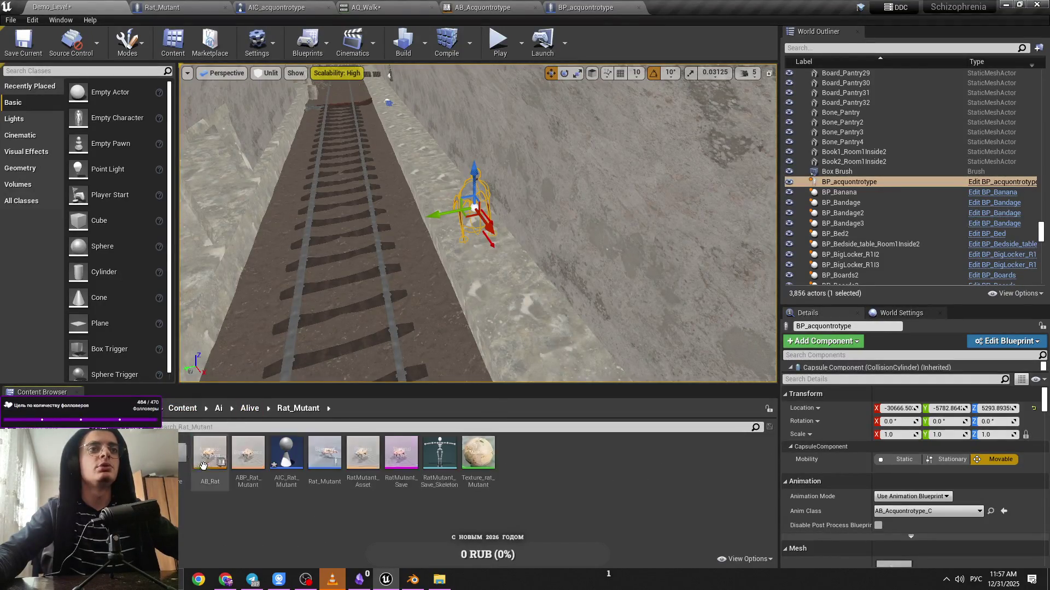
click(261, 411)
double_click(247, 452)
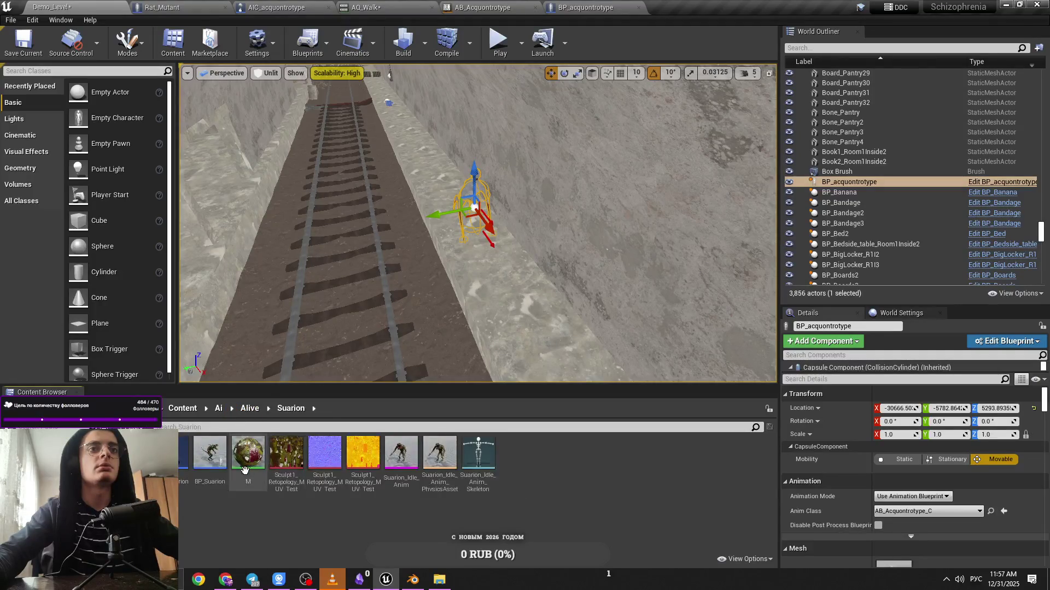
drag(209, 452, 481, 282)
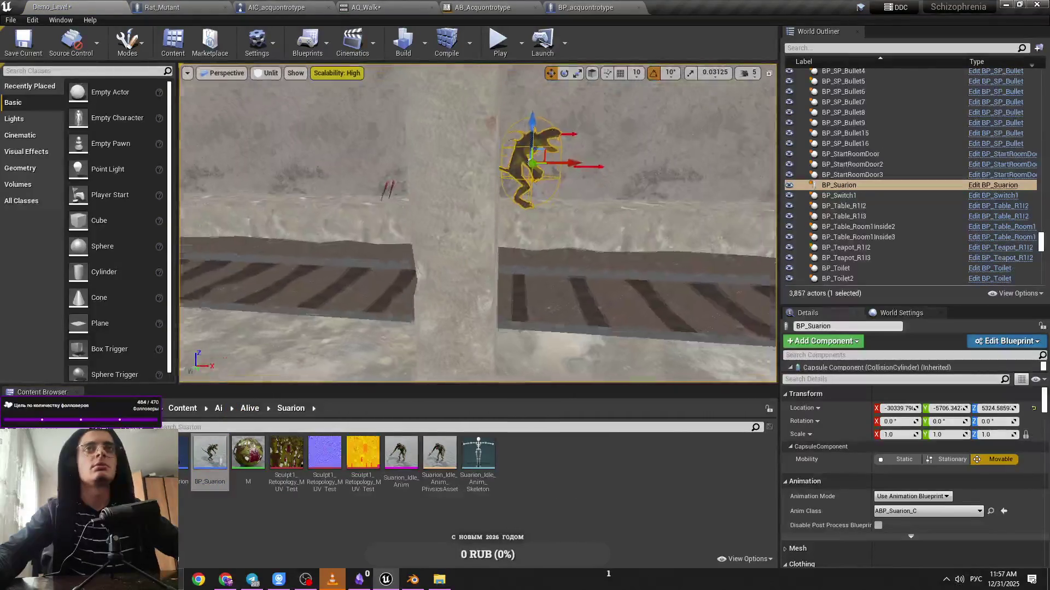
key(Delete)
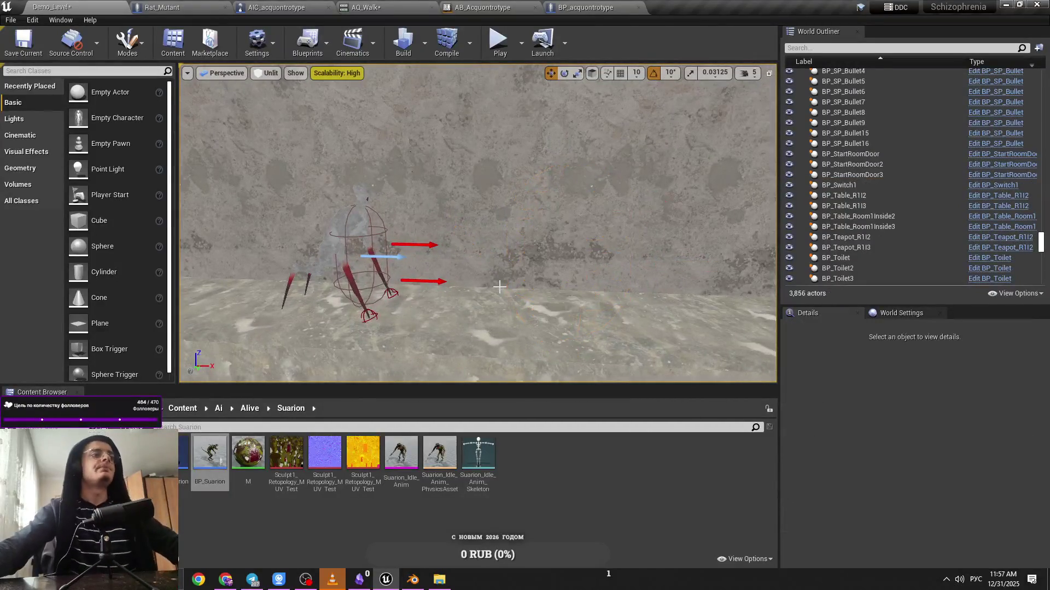
key(ctrl+s)
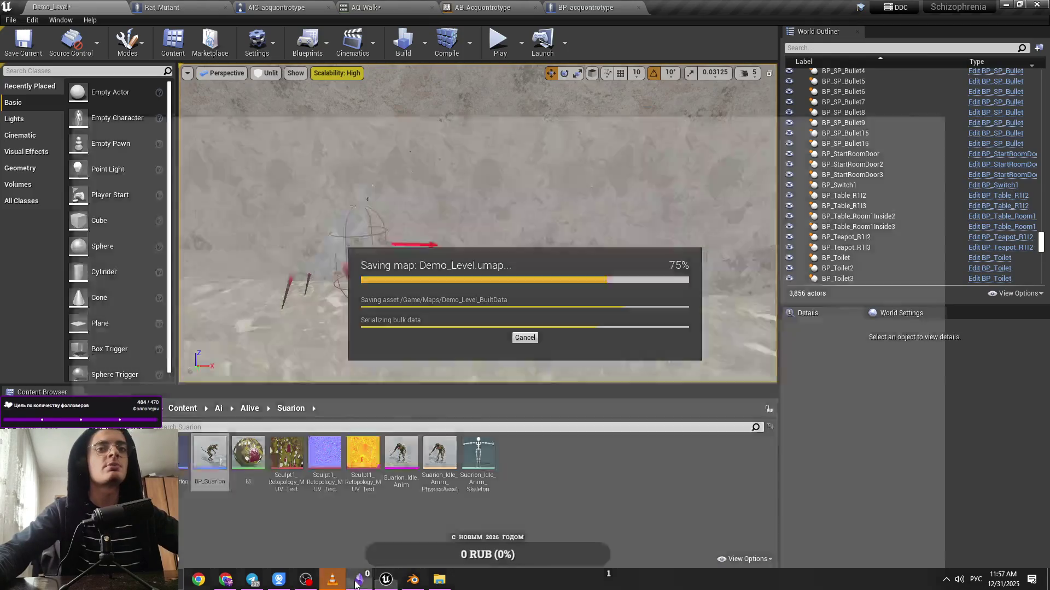
Read the 1 Январь 2026 plan note in Obsidian, then minimize Obsidian back to Unreal
click(359, 580)
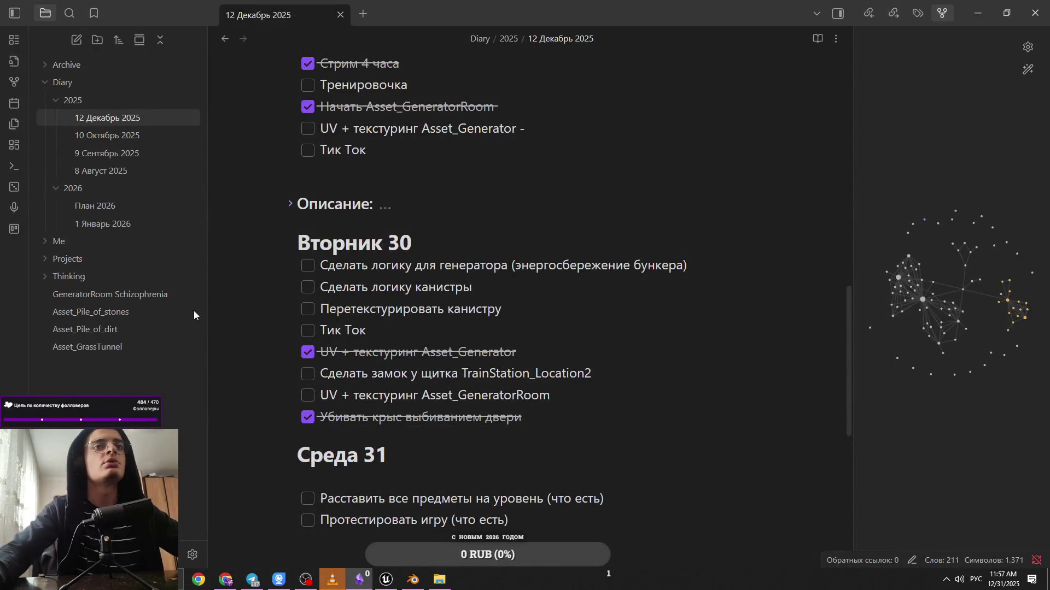
click(118, 206)
click(115, 224)
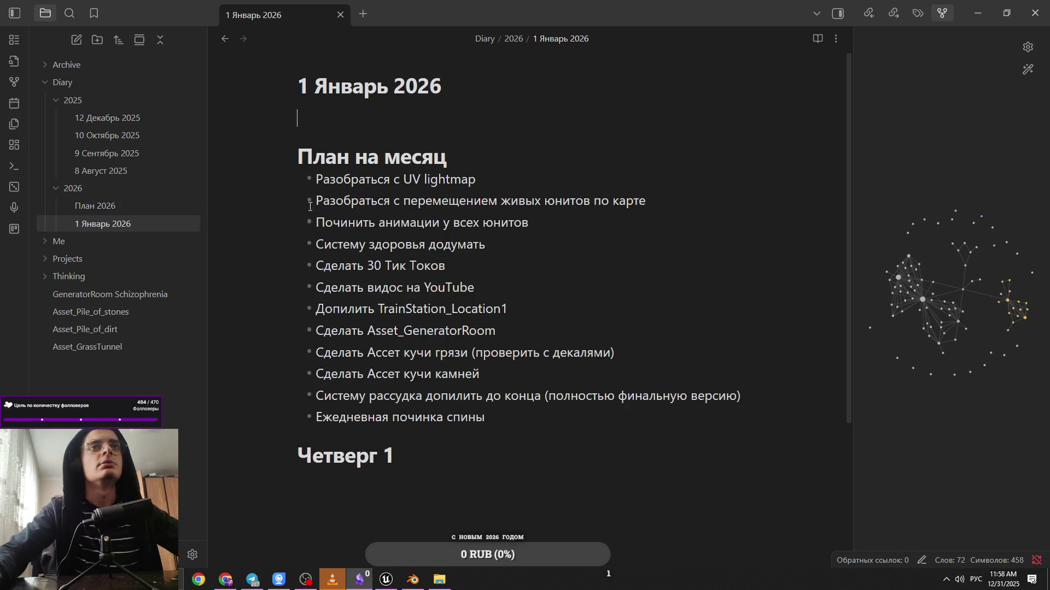
drag(364, 200, 738, 201)
click(738, 201)
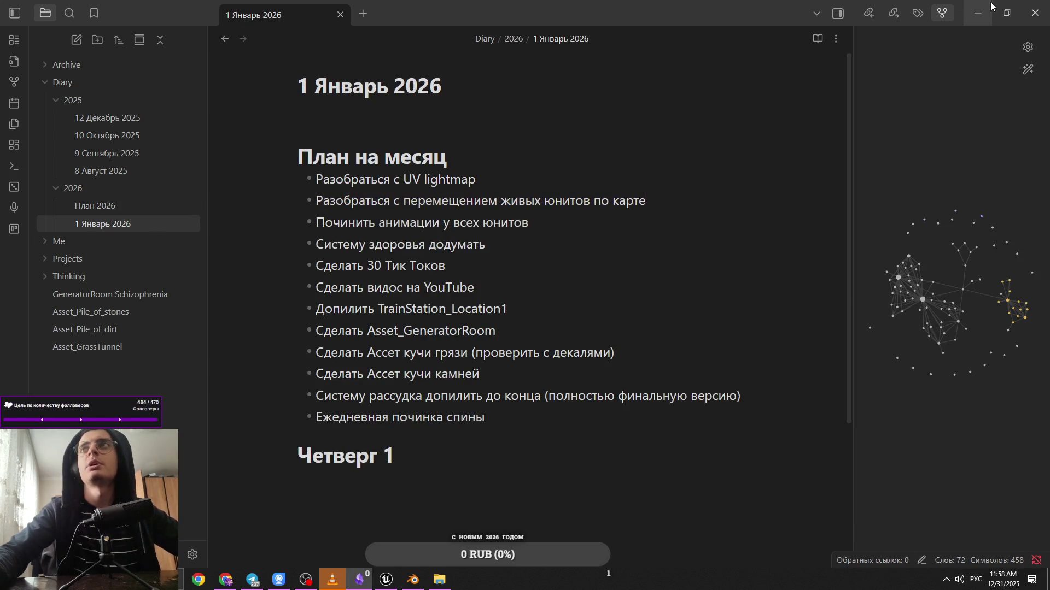
click(990, 7)
click(747, 73)
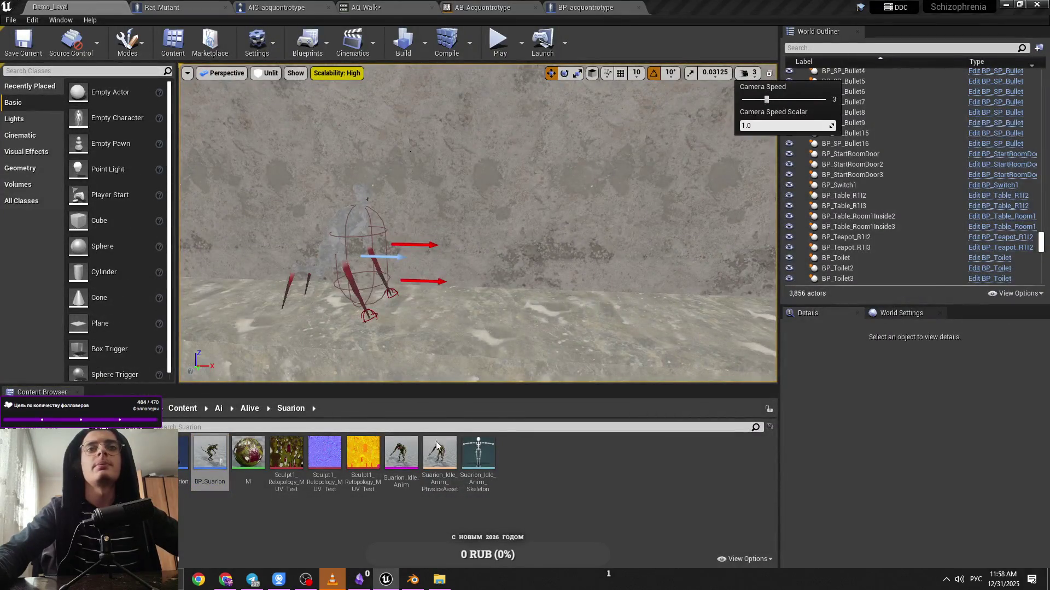
Open the Content > Ai folder and raise the camera speed from 3 to 5 while flying into the tunnel
click(333, 580)
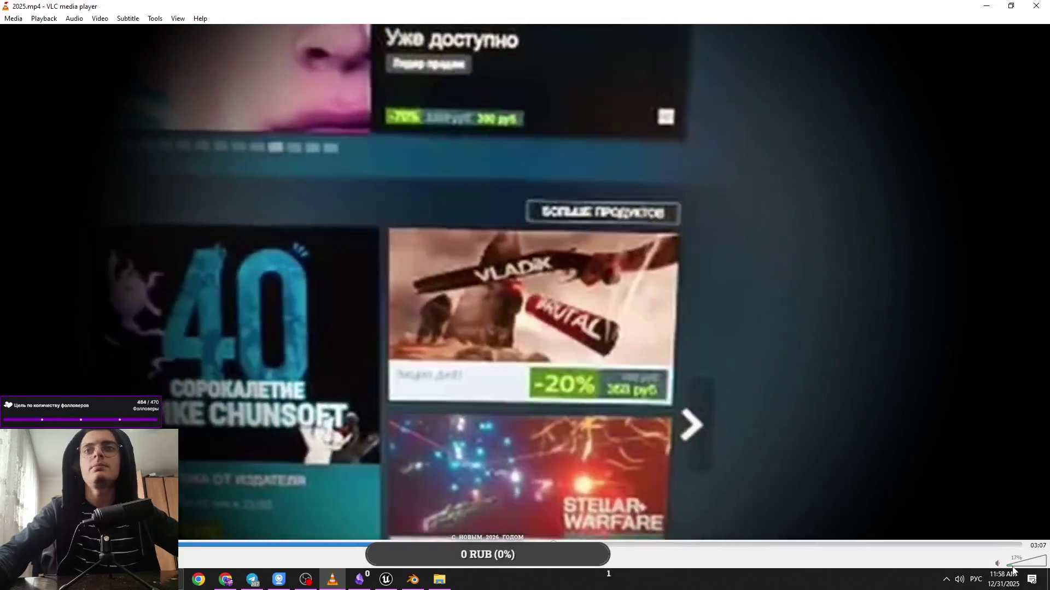
key(alt+Tab)
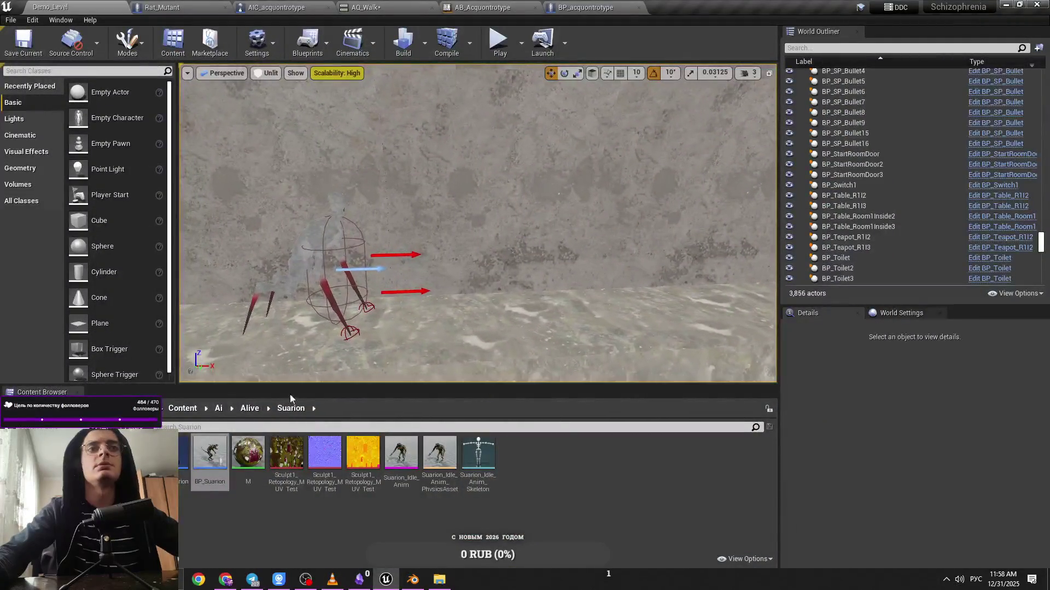
click(181, 416)
double_click(158, 454)
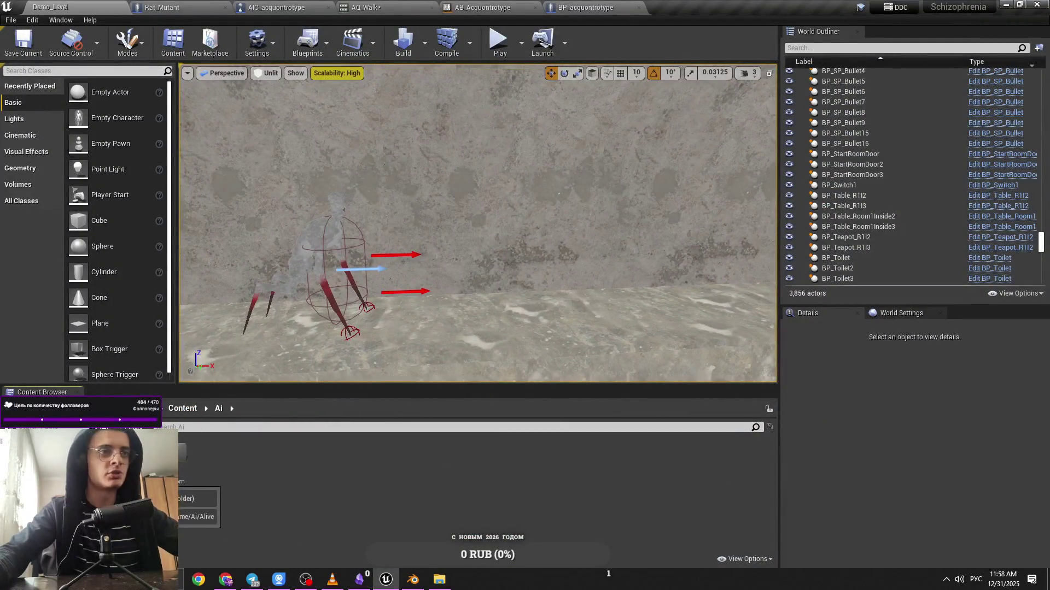
click(747, 73)
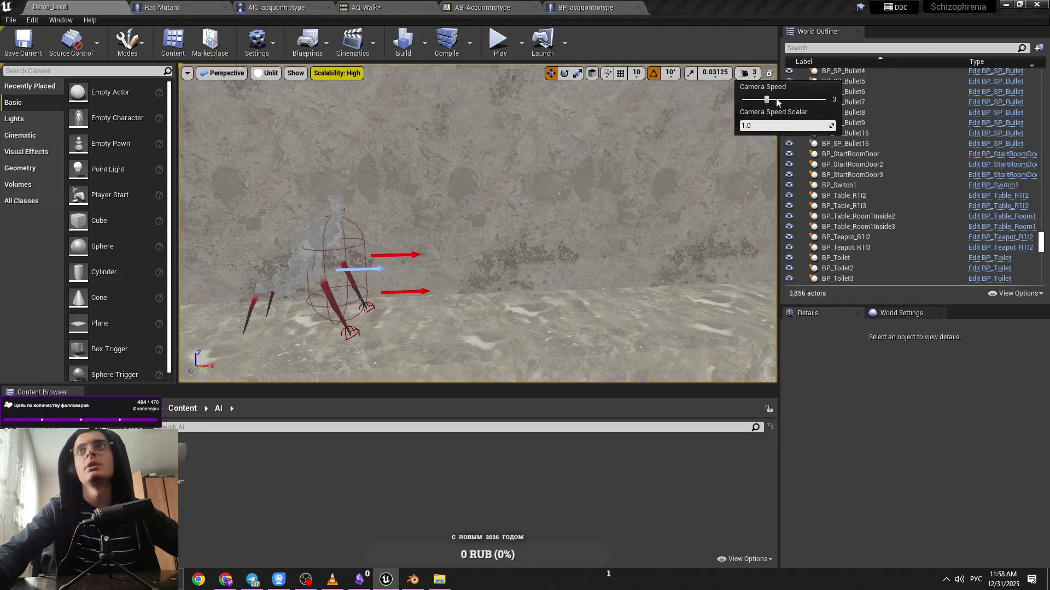
click(777, 99)
drag(576, 124, 575, 125)
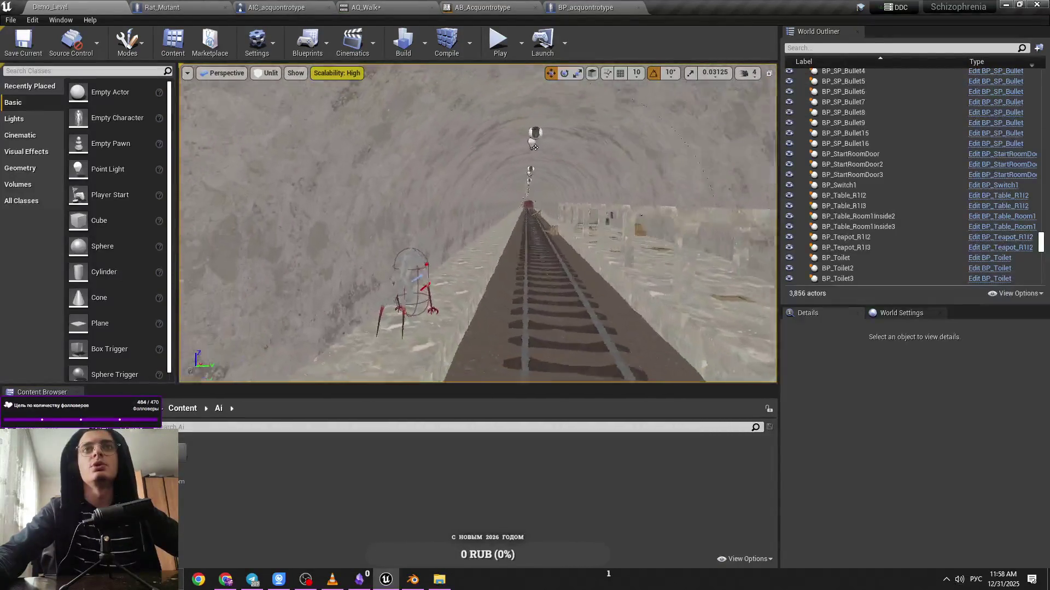
click(745, 73)
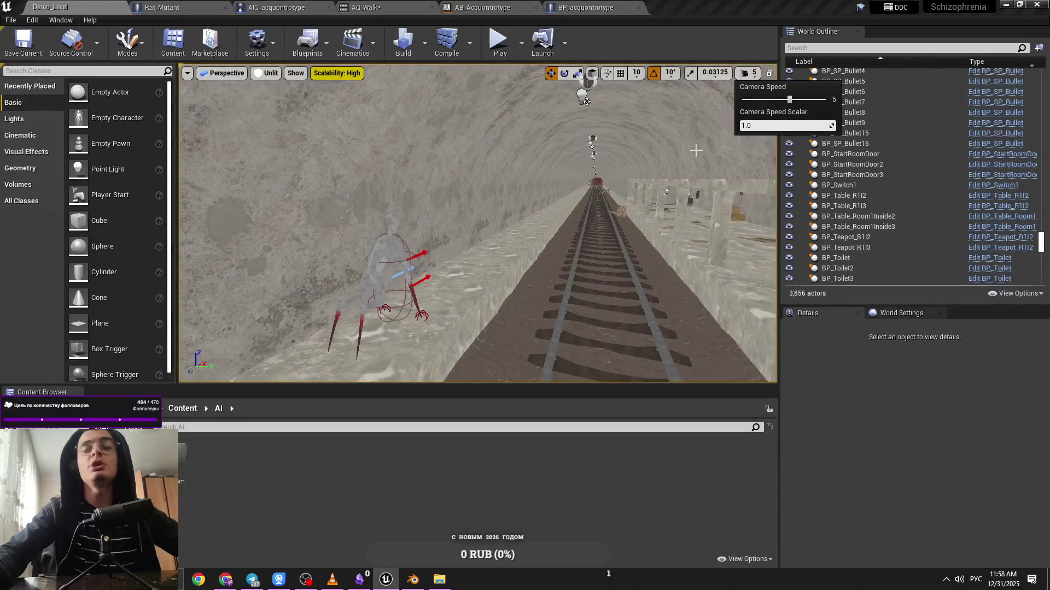
drag(583, 100, 443, 118)
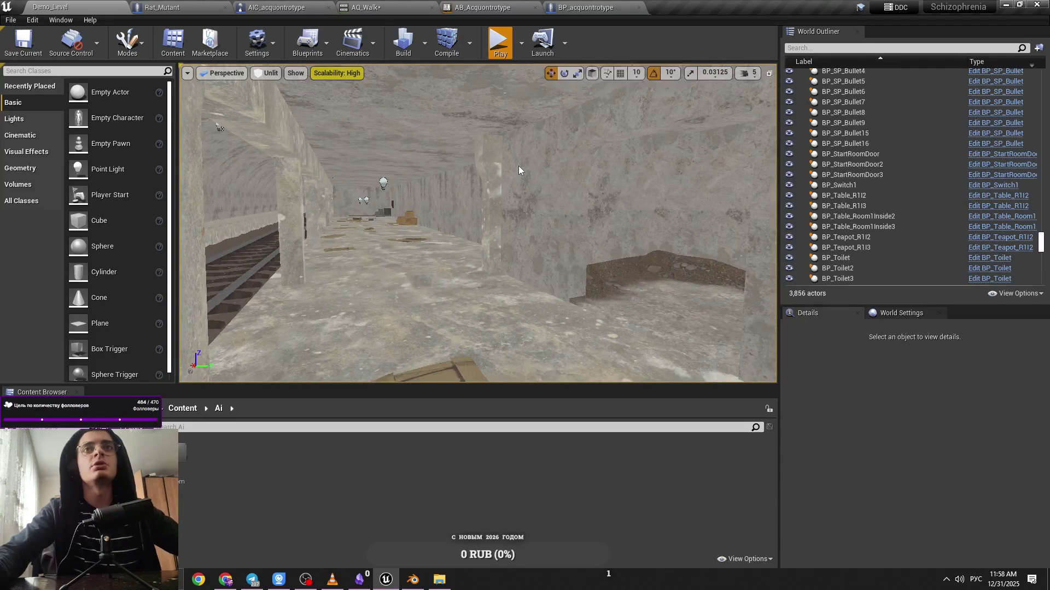
key(alt+p)
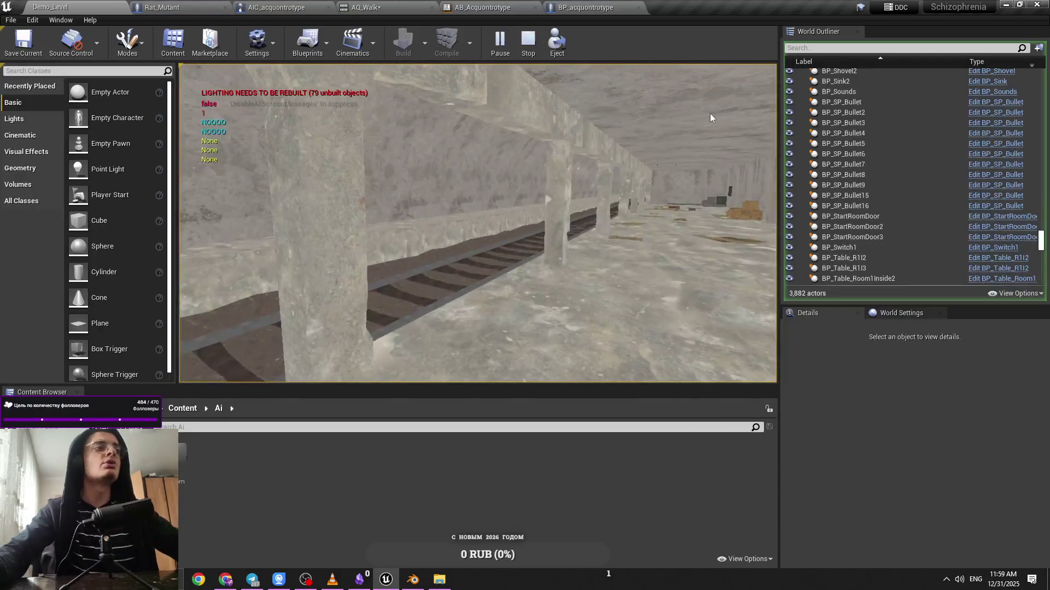
key(Escape)
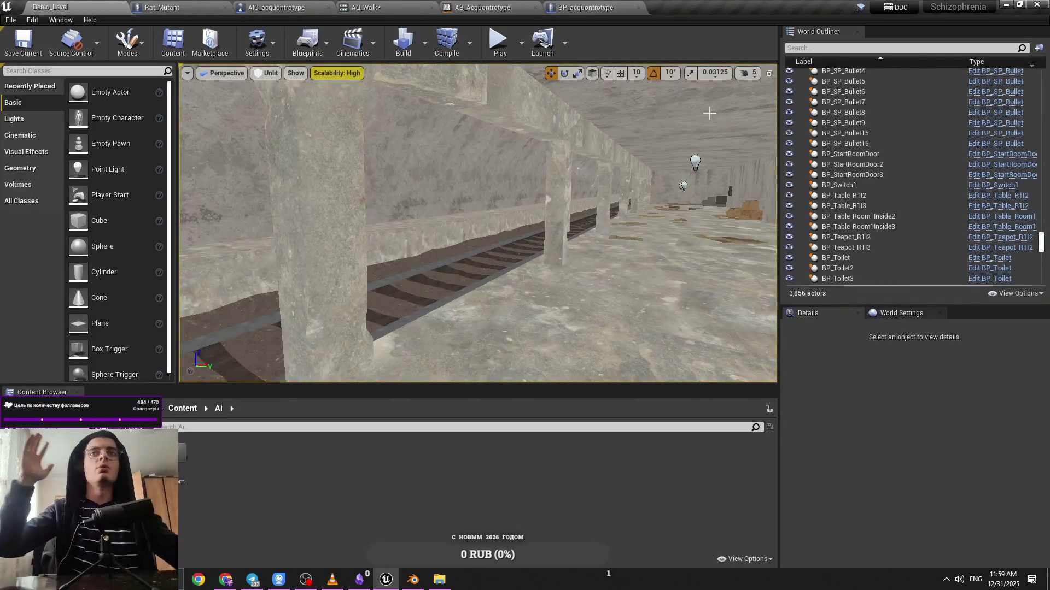
Select BP_acquontrotype, raise the camera speed to 5, and frame the monster in the view
mouse_move(709, 113)
mouse_down()
mouse_move(695, 155)
mouse_move(460, 43)
mouse_up()
click(418, 103)
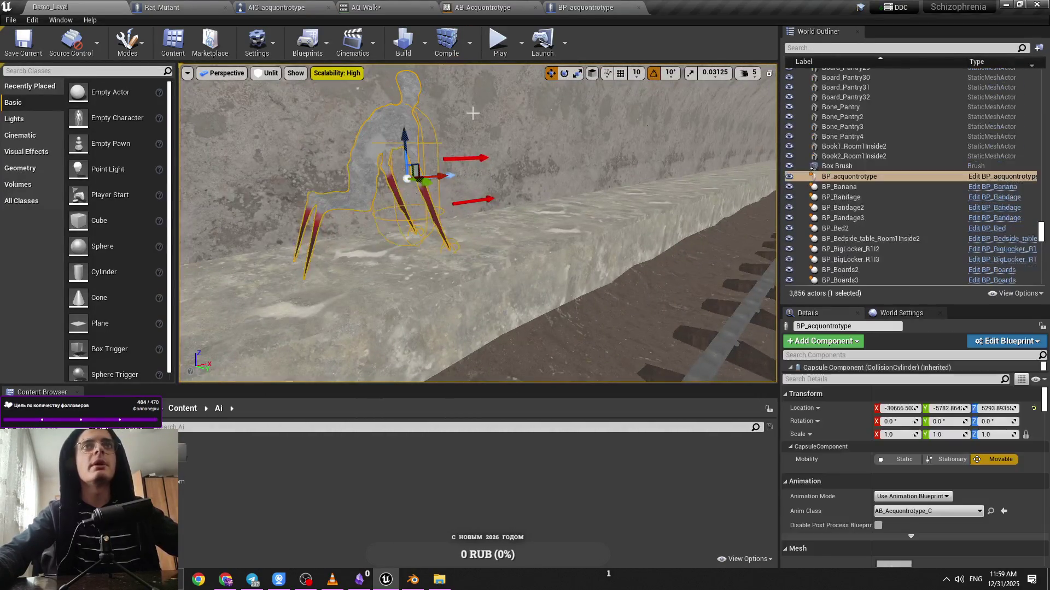
click(749, 72)
drag(777, 99, 793, 99)
mouse_move(478, 126)
mouse_down()
mouse_move(470, 132)
mouse_move(479, 127)
mouse_up()
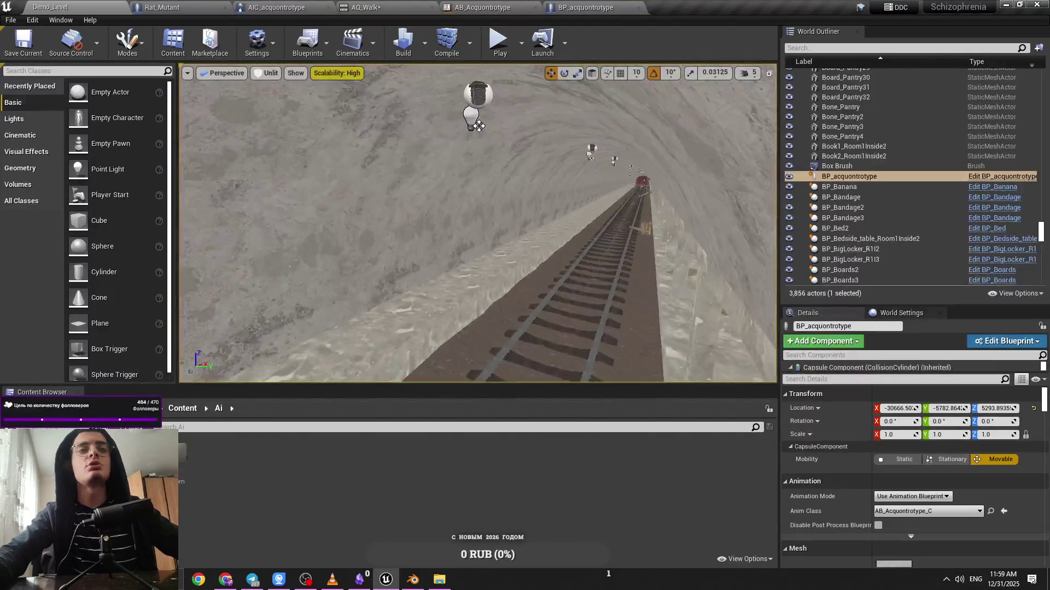
key(f)
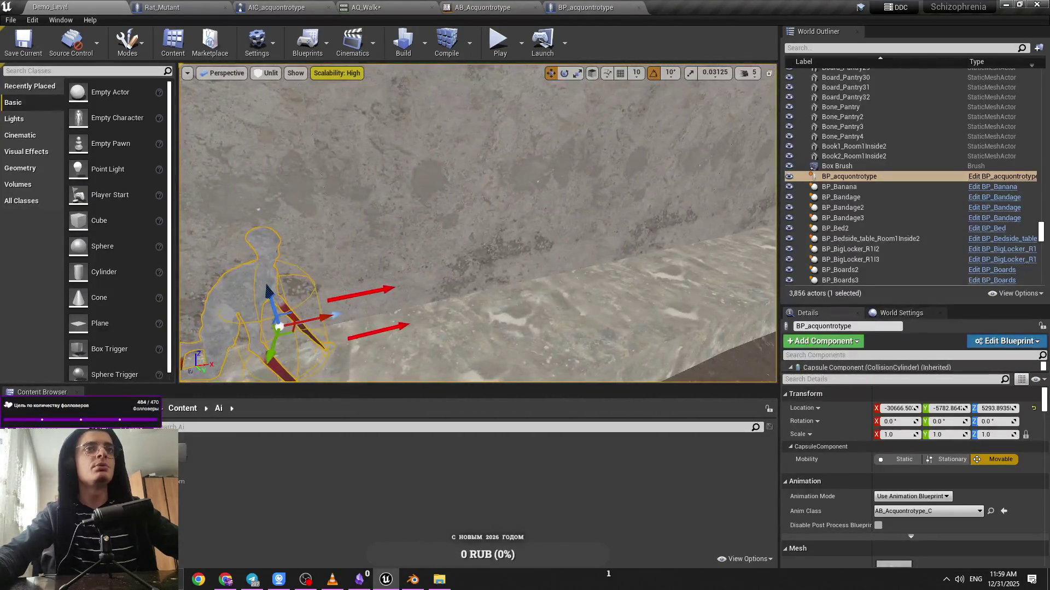
Slide the monster along the ledge, undo its rotation back to 0, and save Demo_Level
mouse_move(339, 316)
mouse_down()
mouse_move(471, 310)
mouse_move(382, 310)
mouse_up()
key(e)
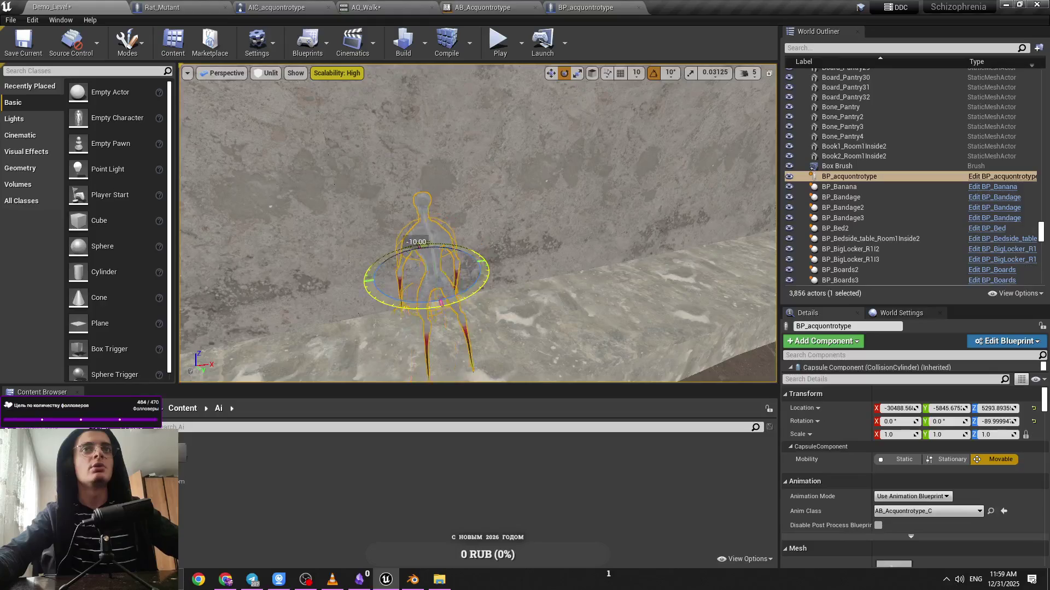
key(ctrl+z)
key(ctrl+z)
drag(473, 295, 459, 297)
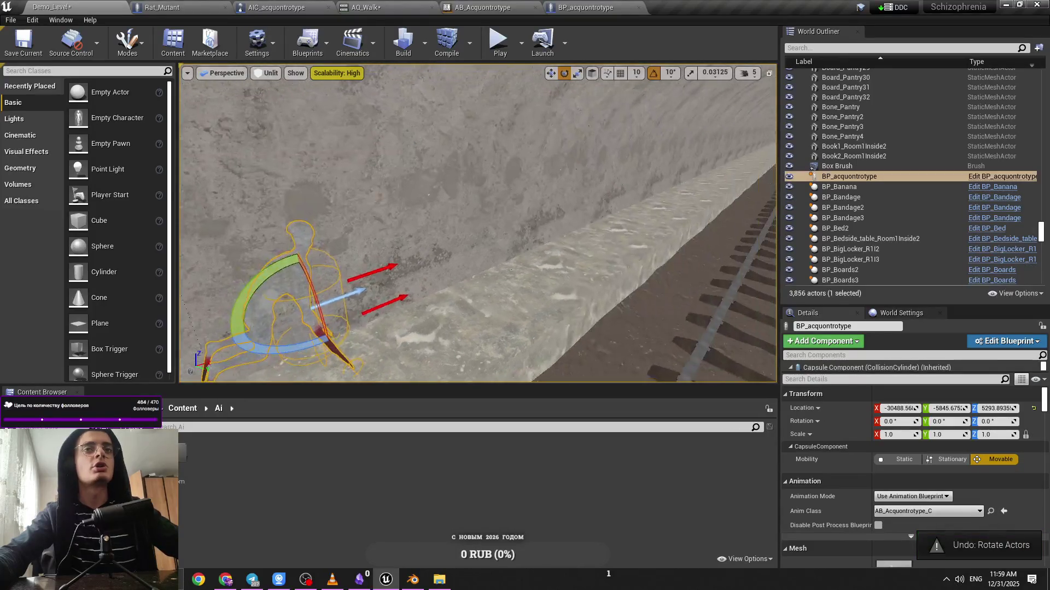
key(ctrl+s)
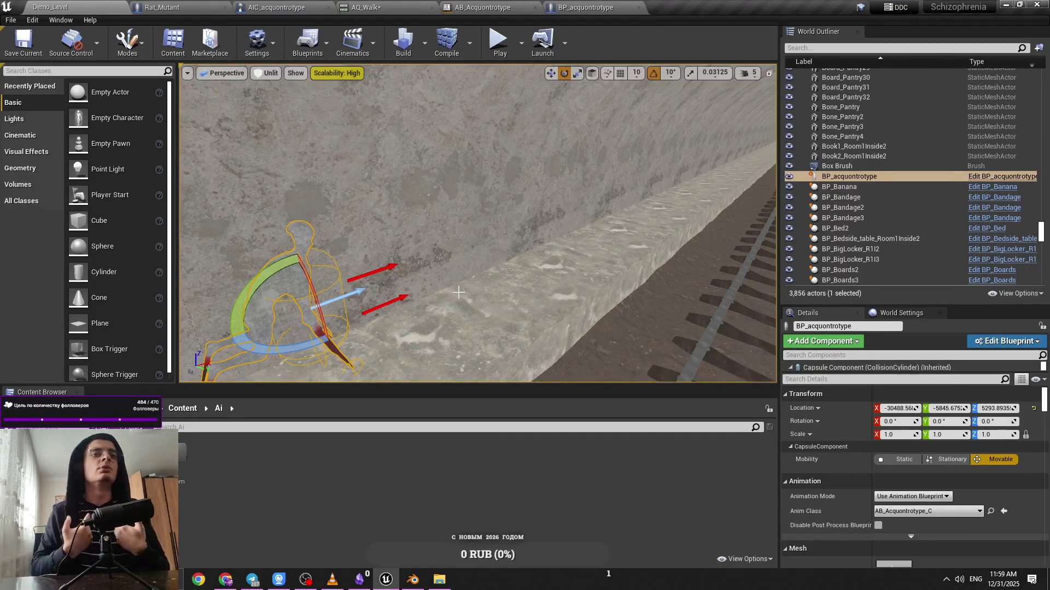
scroll(459, 293, down, 10)
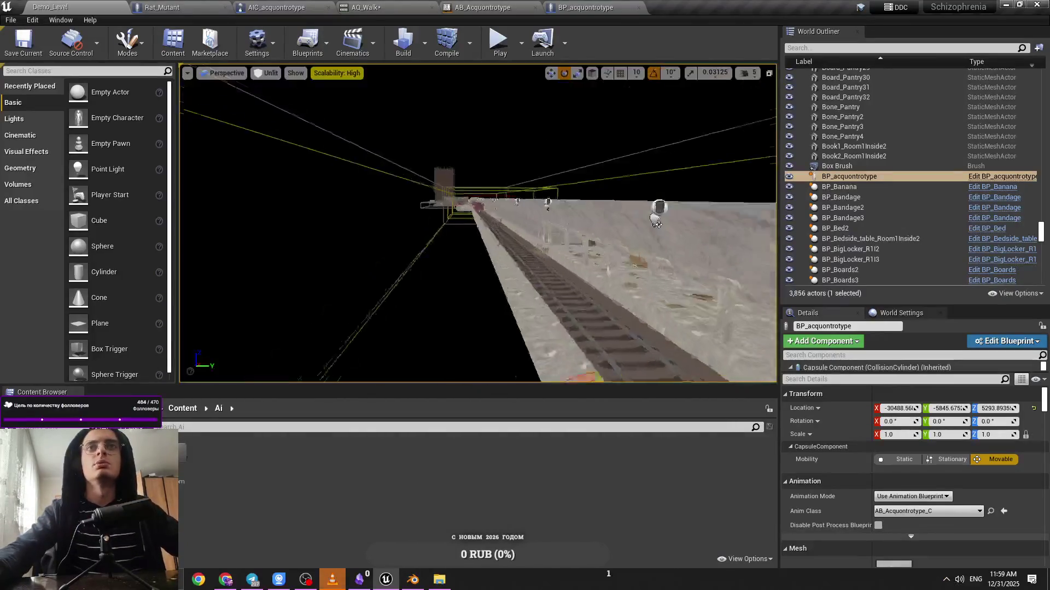
click(458, 306)
drag(458, 306, 472, 252)
mouse_move(428, 76)
mouse_down()
mouse_move(477, 125)
mouse_move(493, 173)
mouse_move(665, 134)
mouse_move(566, 172)
mouse_up()
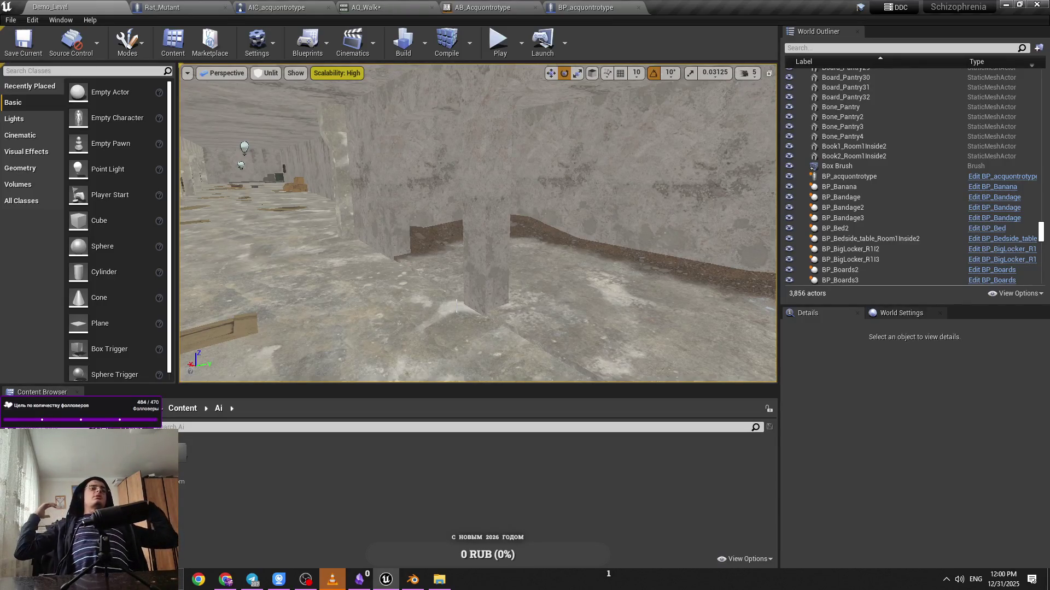
key(w)
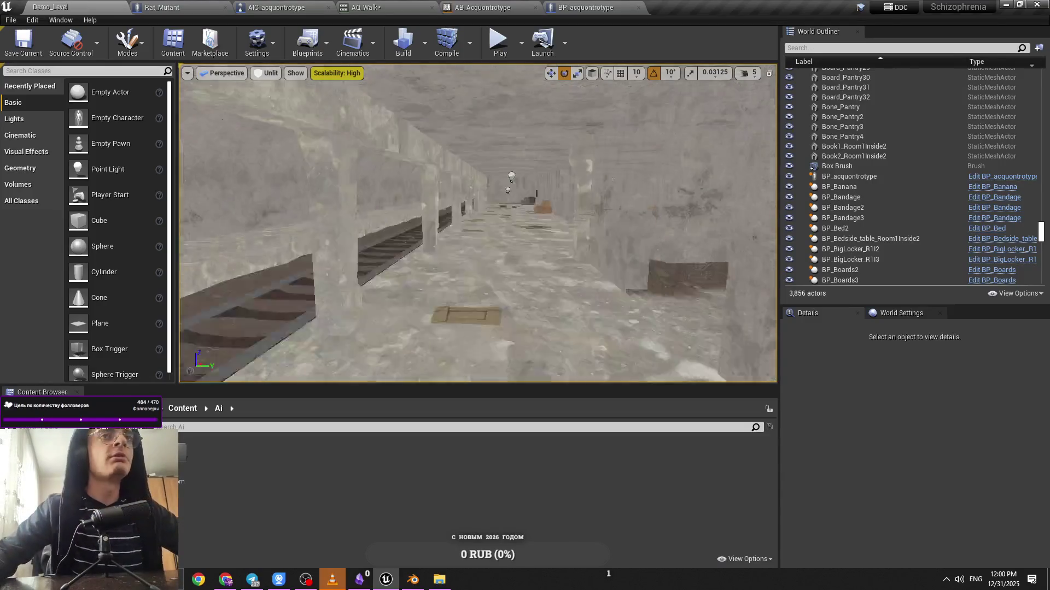
Move BP_acquontrotype slightly sideways across the tunnel floor with the translate gizmo
key(w)
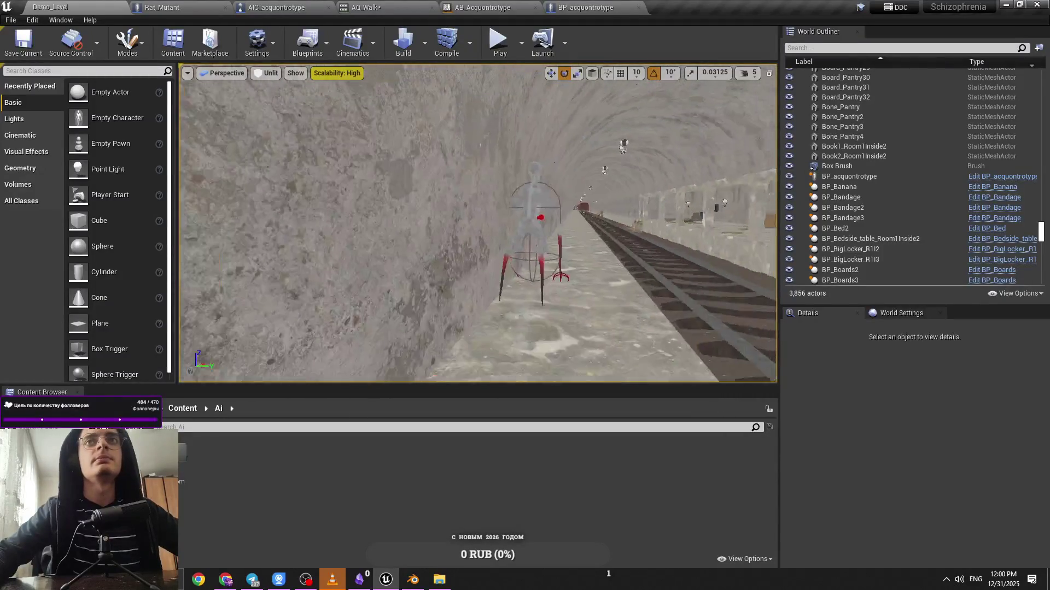
click(540, 233)
key(w)
drag(541, 236, 559, 232)
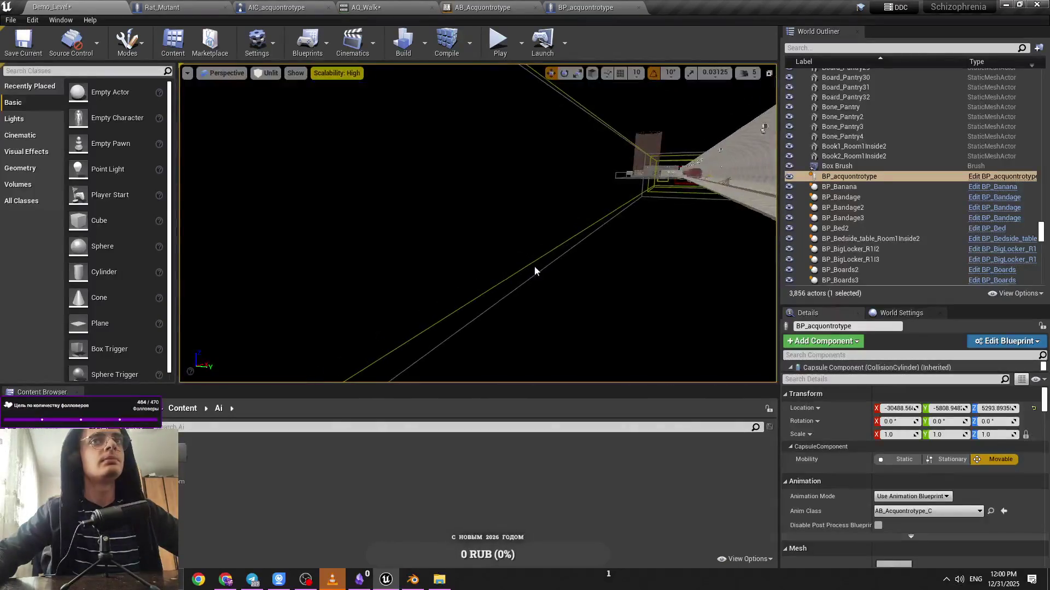
click(535, 269)
drag(534, 270, 552, 268)
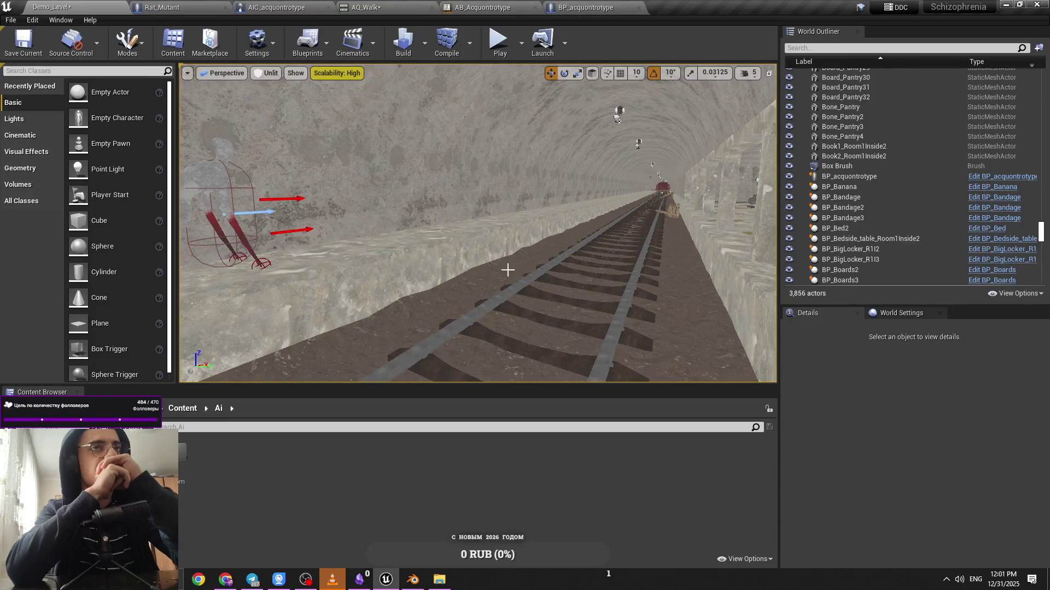
Frame the tunnel wall section, lower the camera speed to 4, and start a play test
mouse_move(508, 270)
mouse_down()
mouse_move(481, 246)
mouse_move(492, 240)
mouse_move(476, 240)
mouse_up()
click(507, 269)
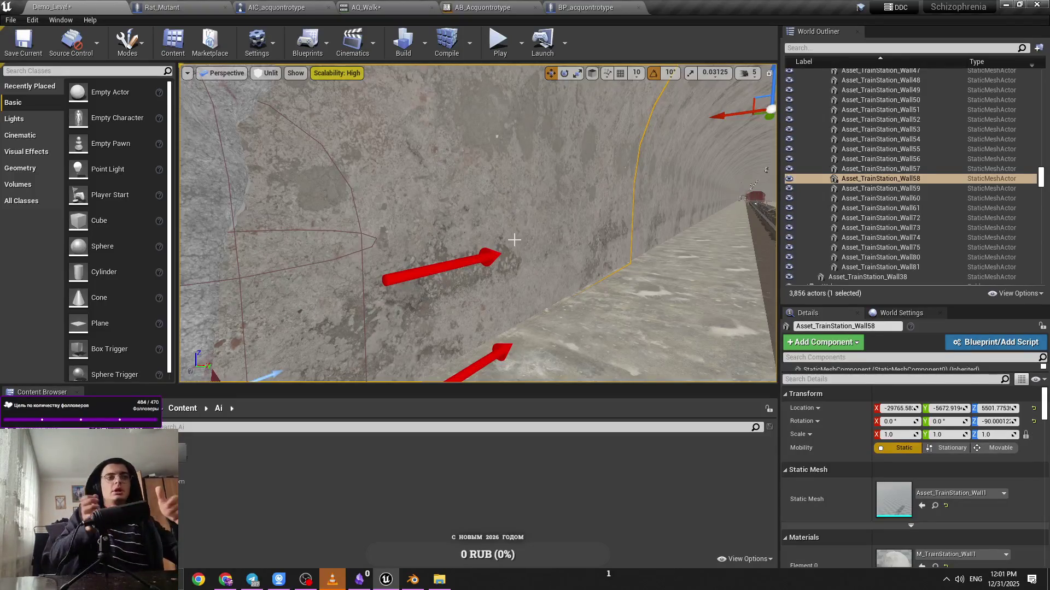
key(f)
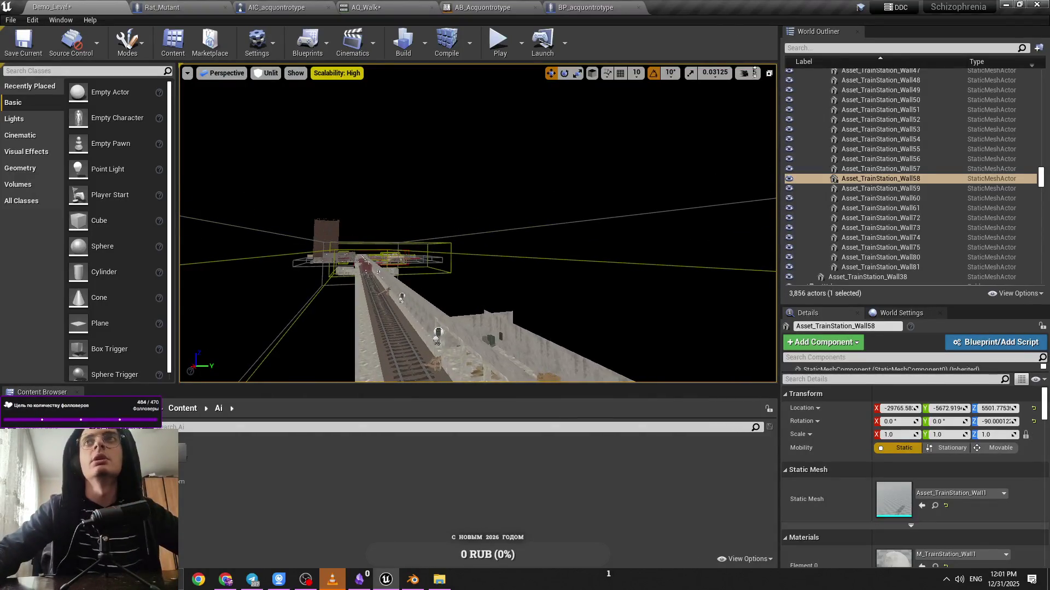
click(747, 73)
mouse_move(719, 120)
mouse_down()
mouse_move(656, 124)
mouse_move(746, 79)
mouse_up()
key(f)
click(746, 74)
click(779, 99)
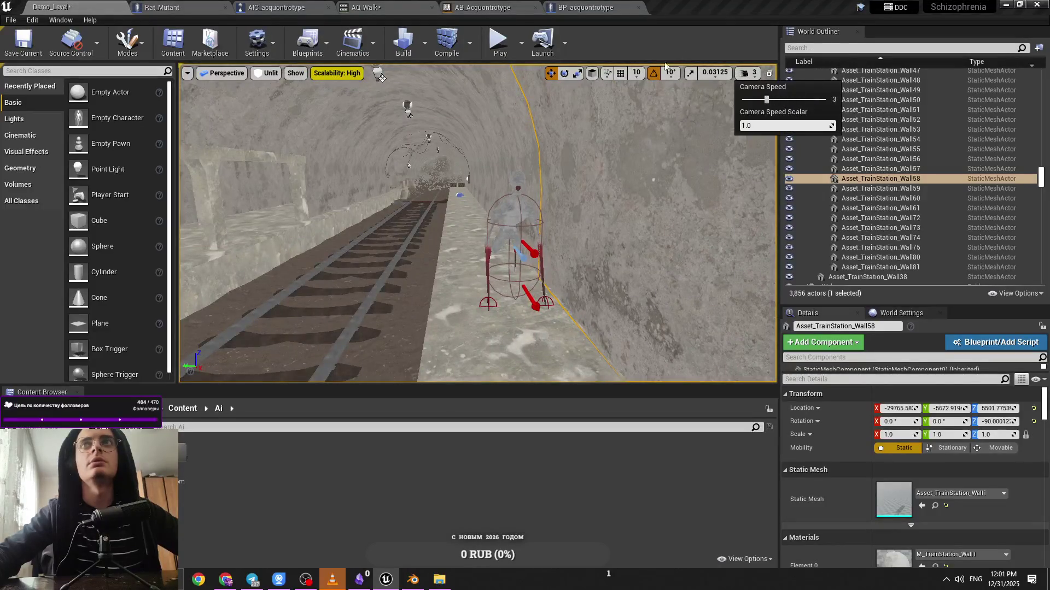
key(alt+p)
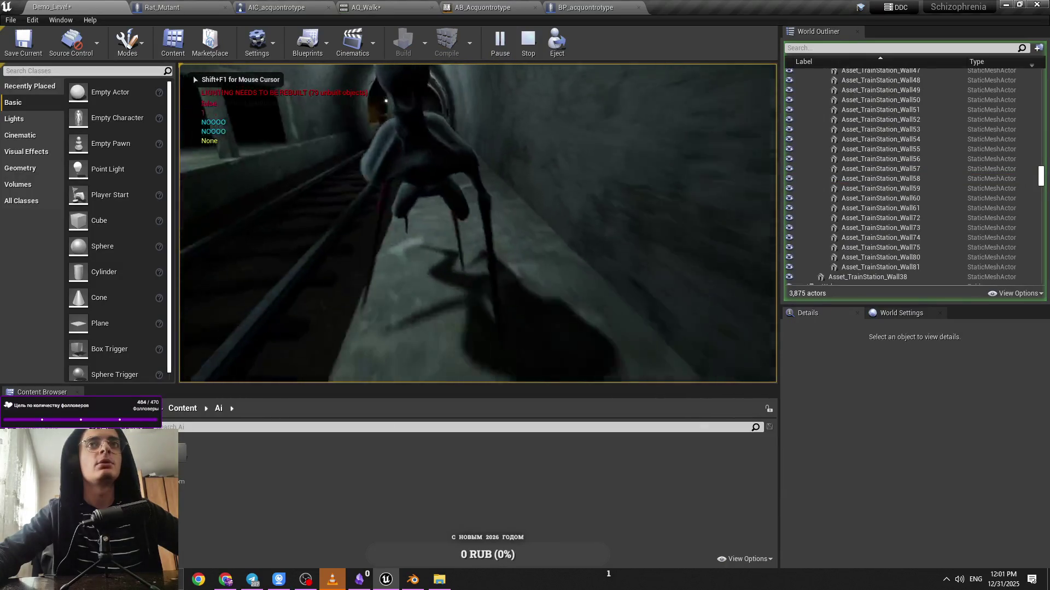
Stop the play test and open the Move To Character Noice ACQ function in AIC_acquontrotype
key(F2)
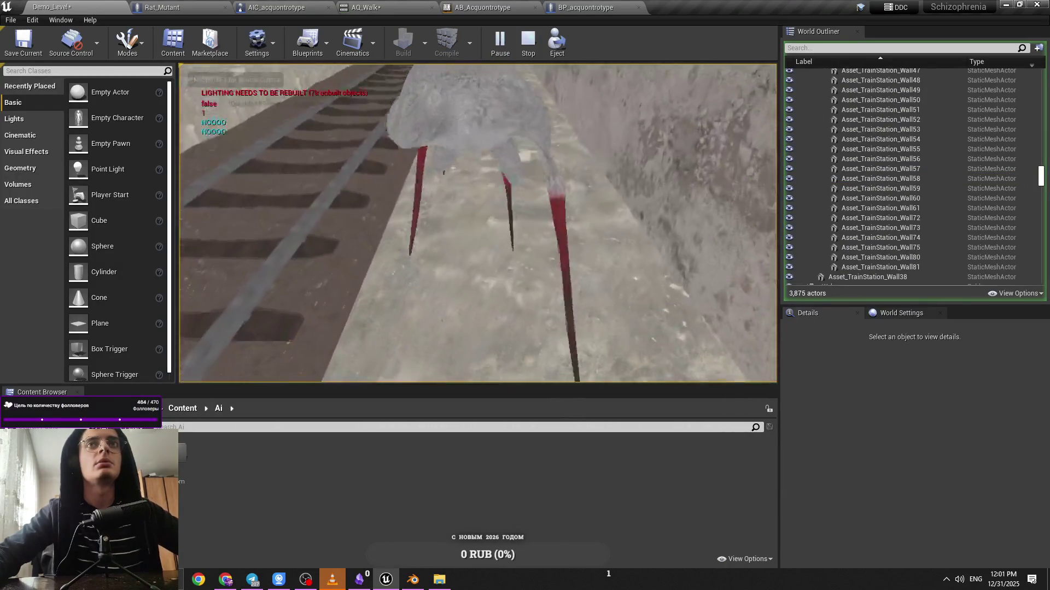
key(Escape)
click(482, 7)
click(366, 7)
click(482, 7)
click(622, 5)
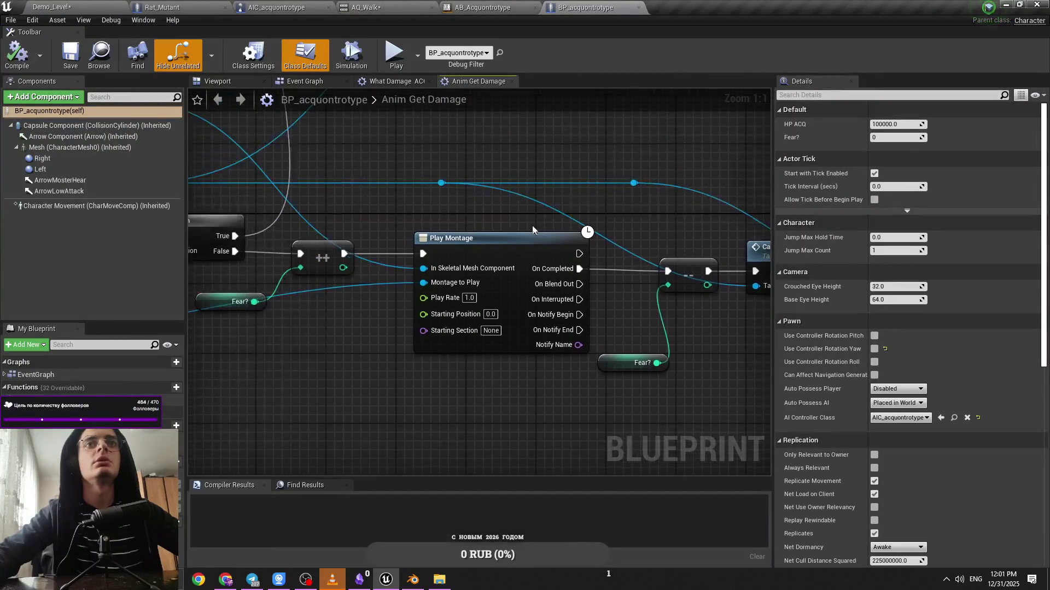
click(389, 88)
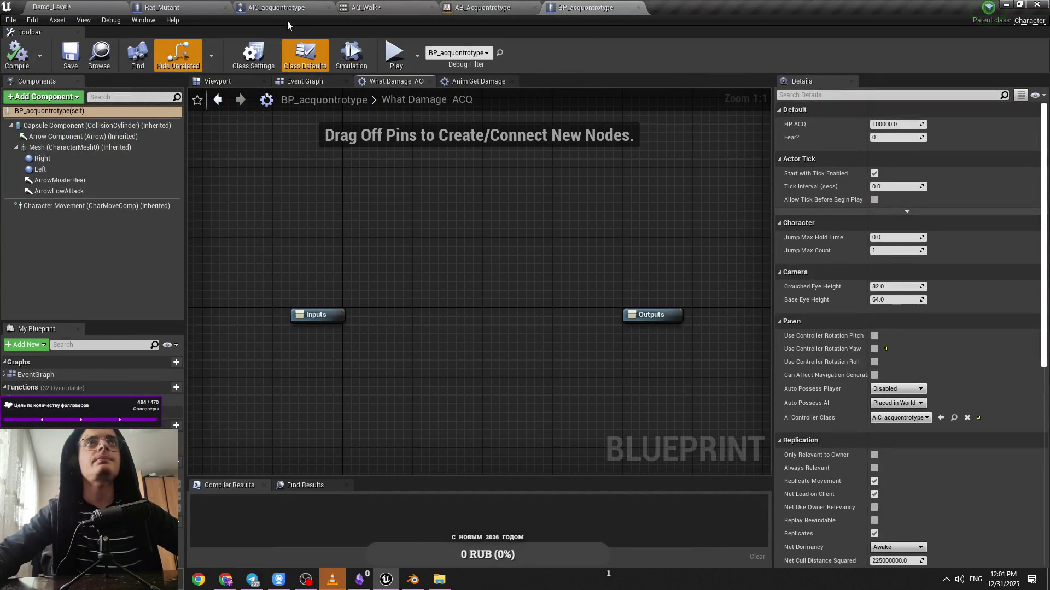
click(279, 7)
click(522, 257)
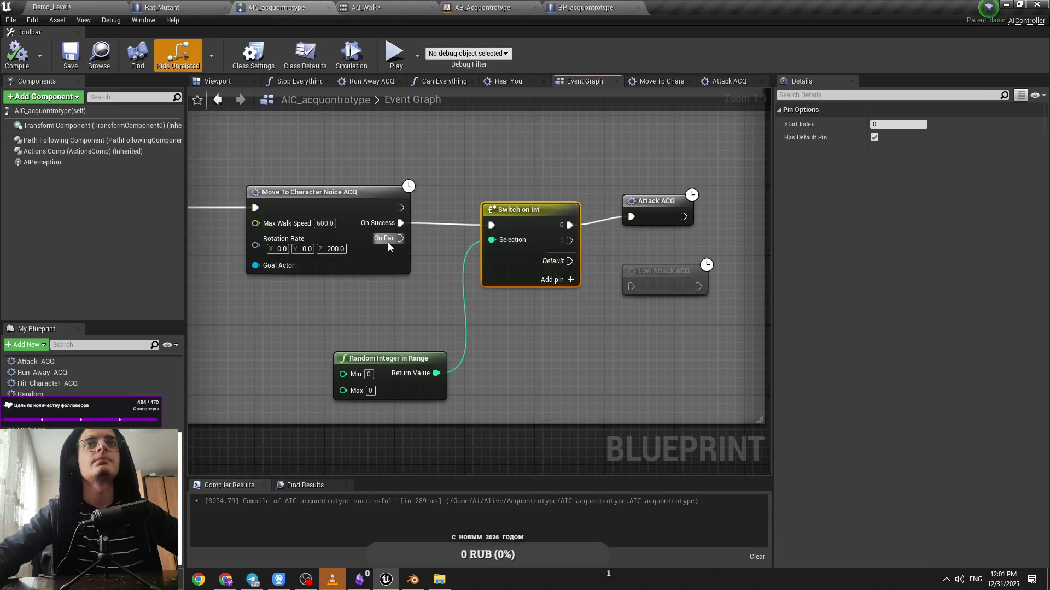
double_click(386, 244)
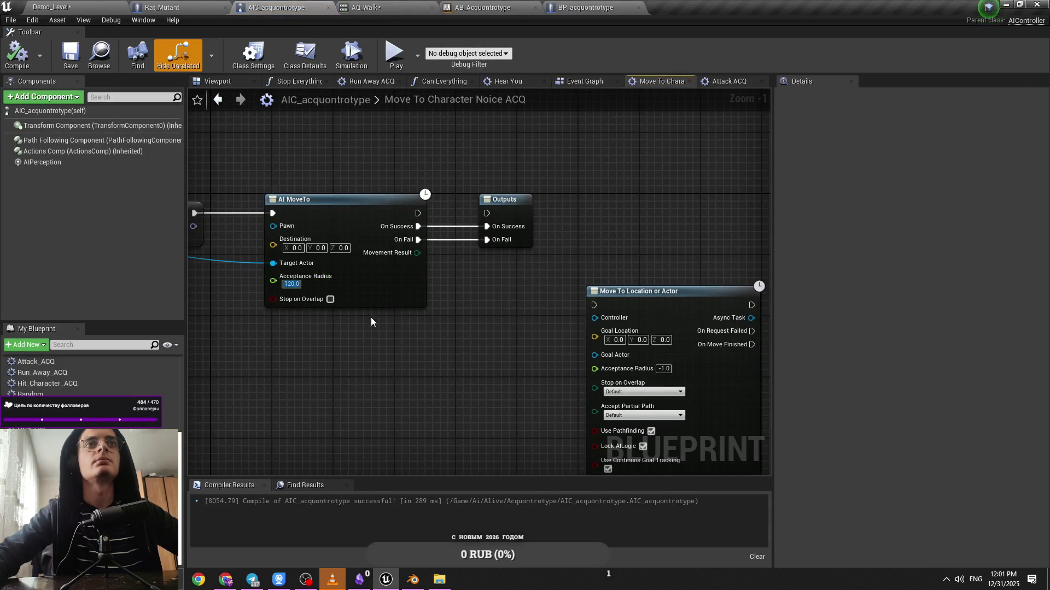
Play-test Demo_Level again, then open AIC_acquontrotype's Attack ACQ graph
click(52, 6)
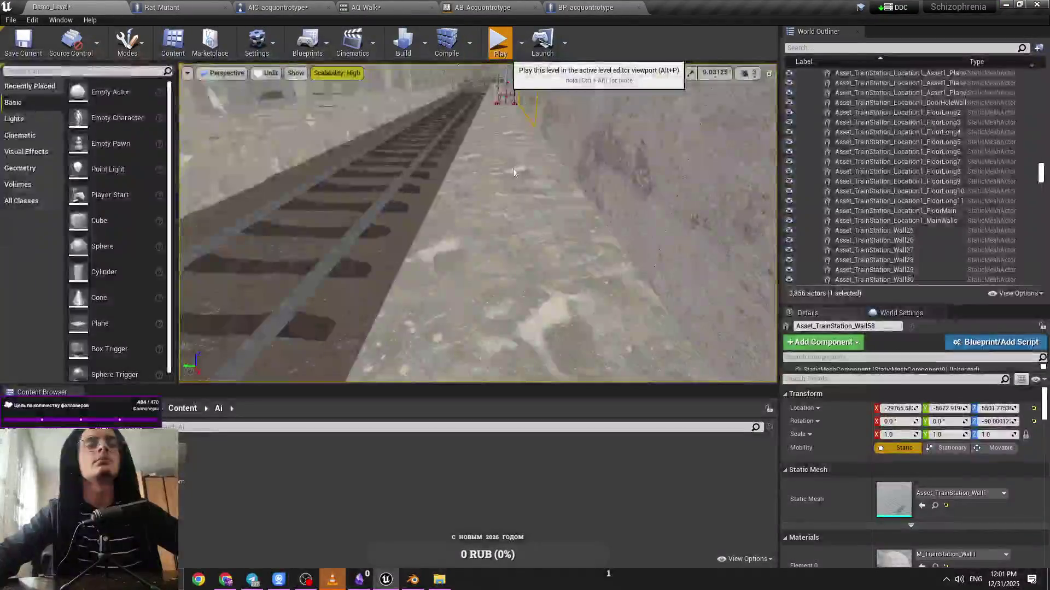
key(alt+p)
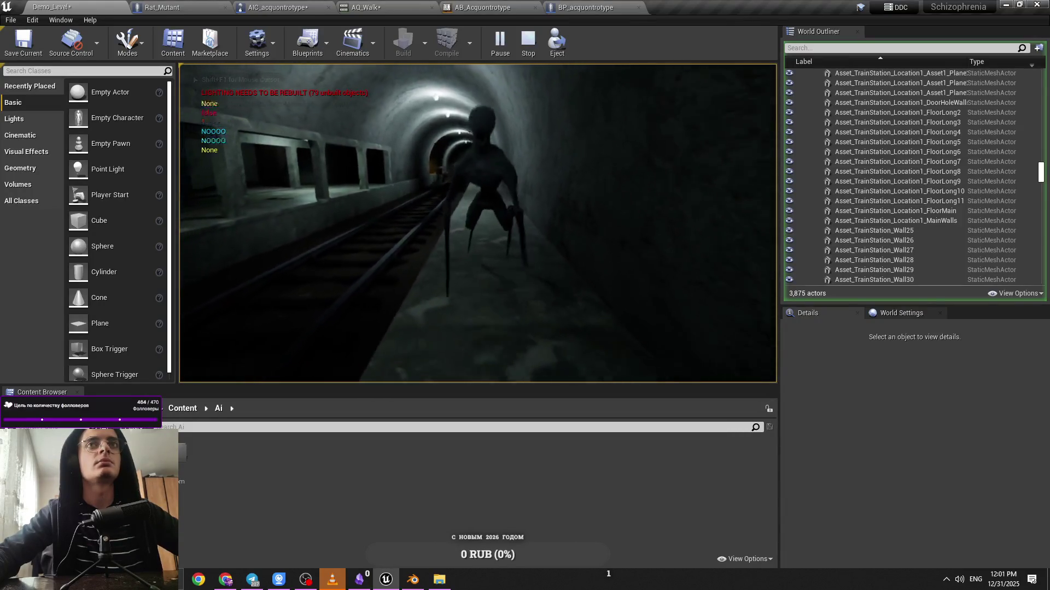
click(279, 7)
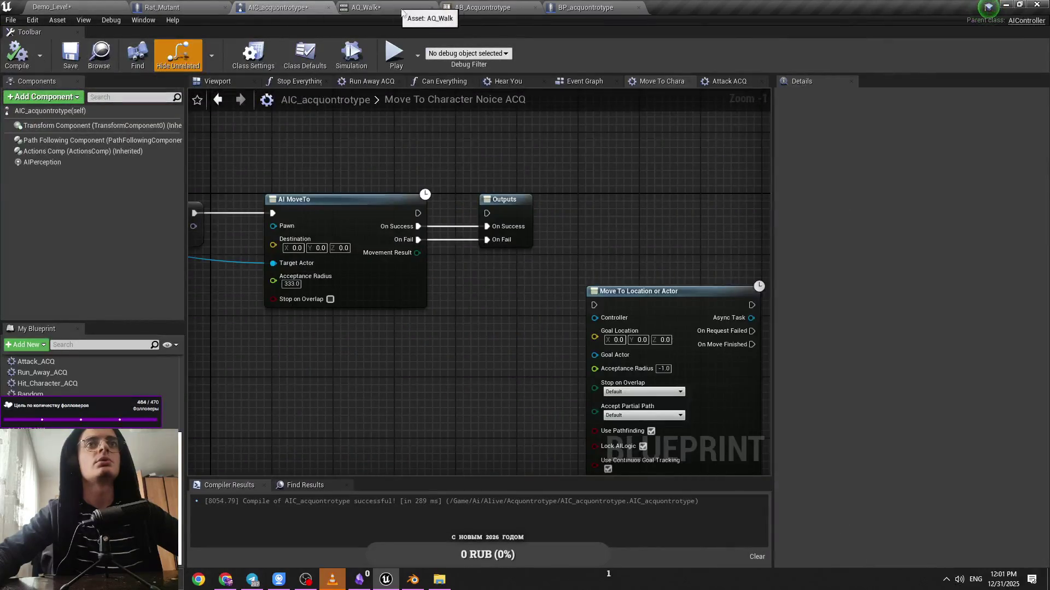
click(365, 8)
click(483, 7)
click(585, 7)
click(482, 8)
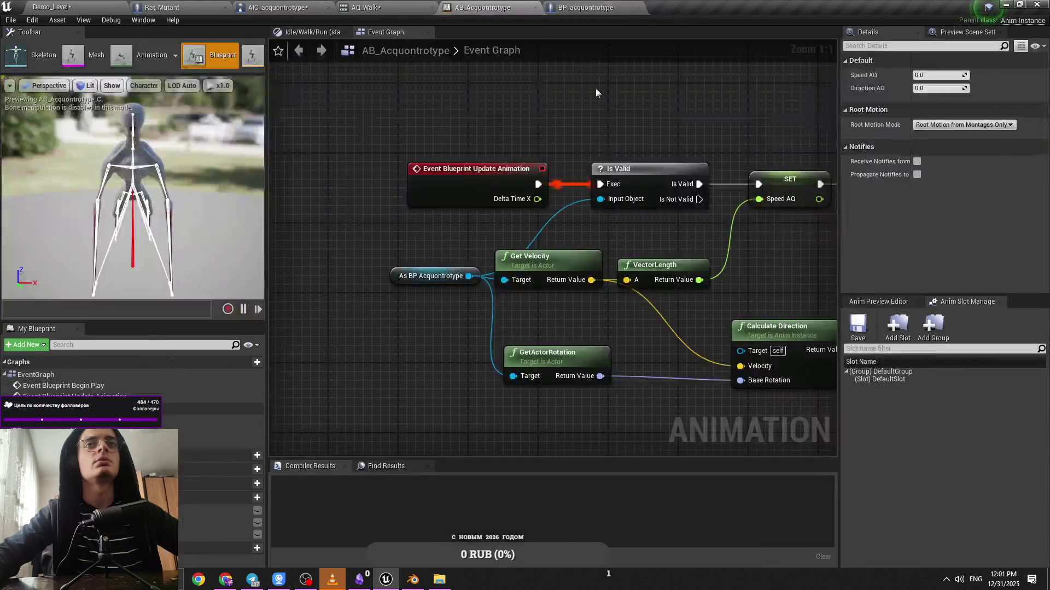
click(278, 13)
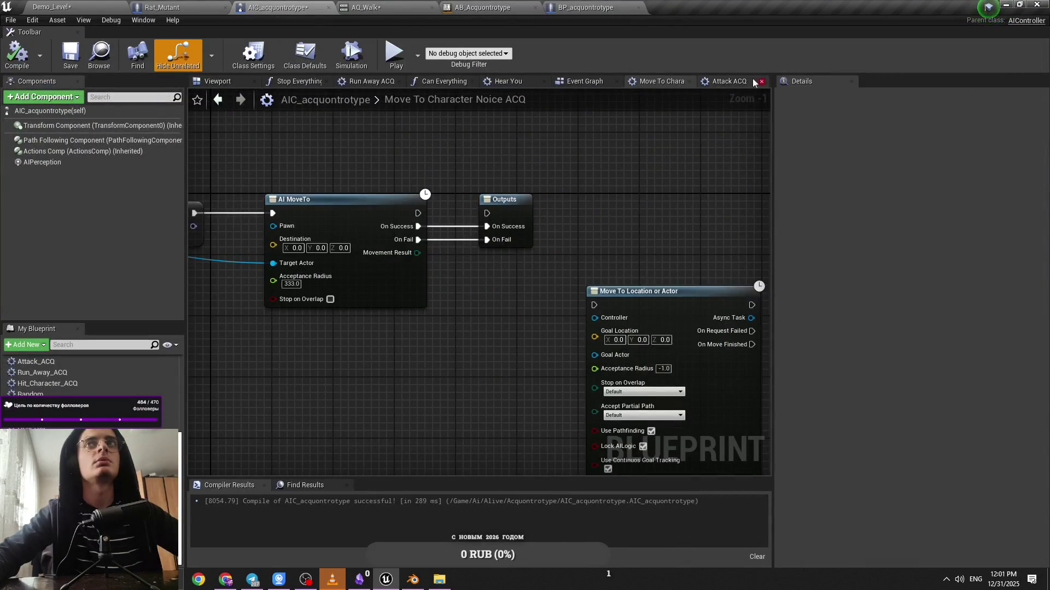
click(725, 80)
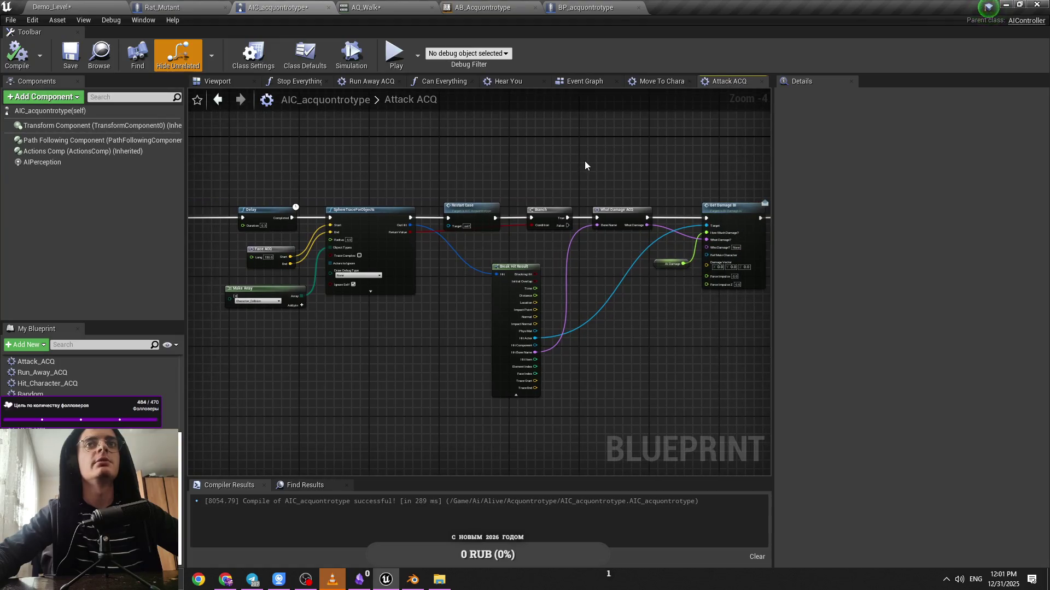
Pan Attack ACQ through the Delay, SphereTraceForObjects and Launch Character nodes, then return to Demo_Level
drag(585, 165, 523, 173)
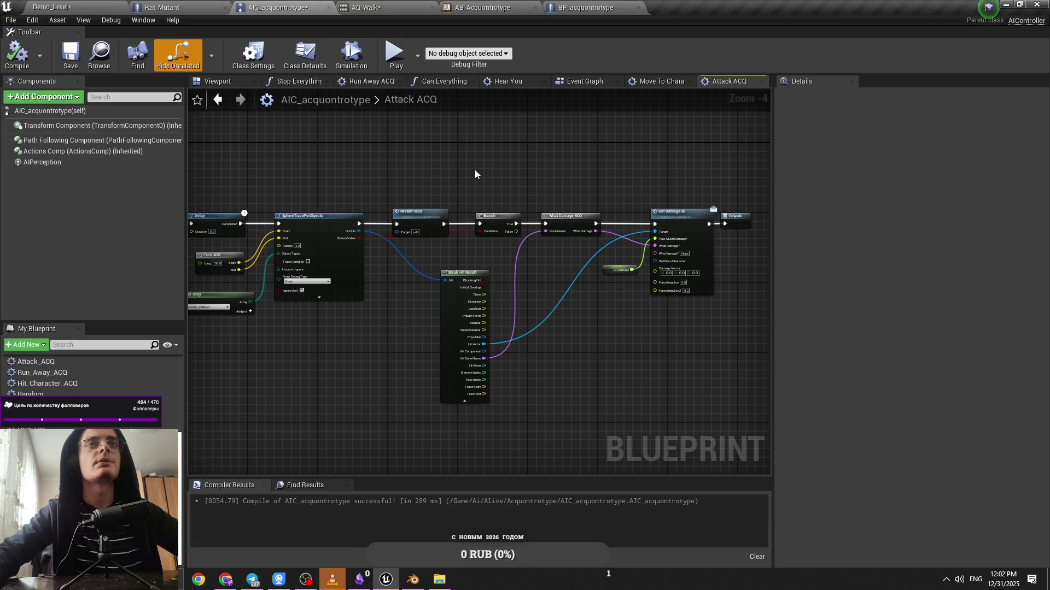
drag(517, 171, 471, 169)
scroll(496, 201, up, 1)
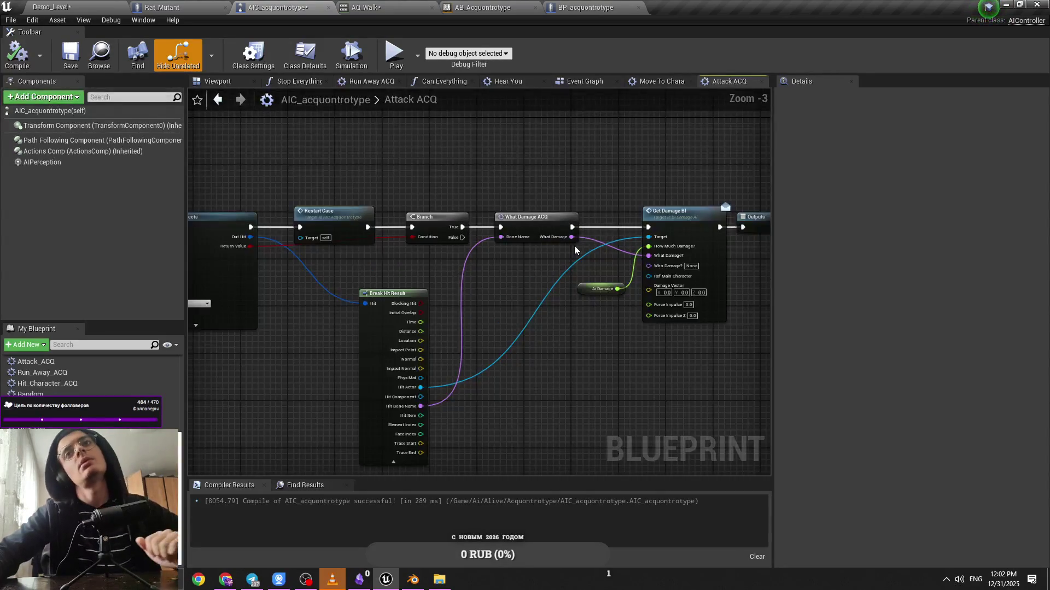
mouse_move(549, 262)
mouse_down()
mouse_move(537, 261)
mouse_move(691, 258)
mouse_up()
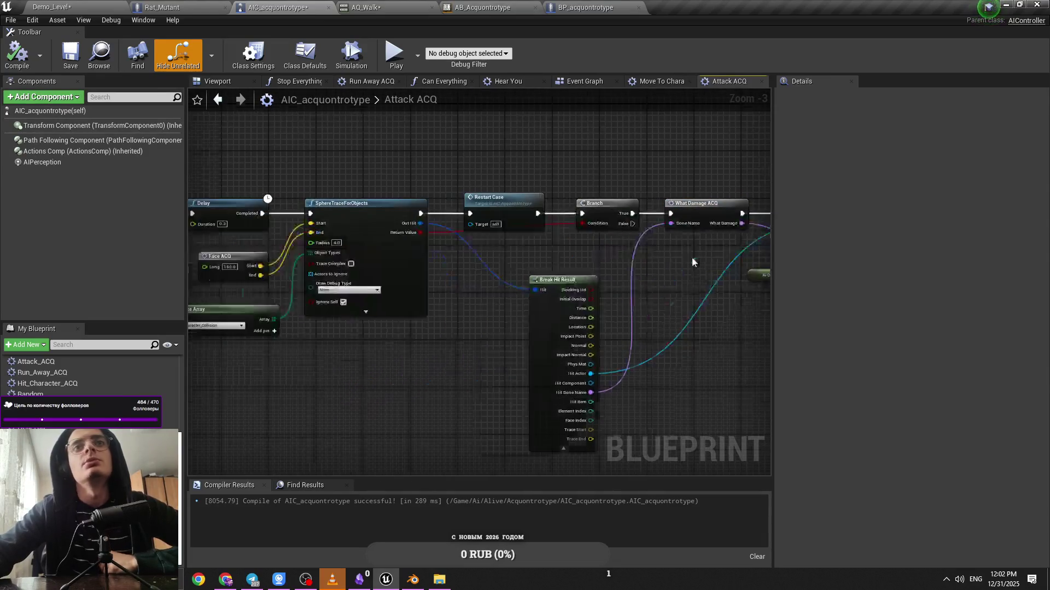
mouse_move(546, 247)
mouse_down()
mouse_move(797, 242)
mouse_move(436, 246)
mouse_move(572, 278)
mouse_up()
scroll(573, 278, up, 2)
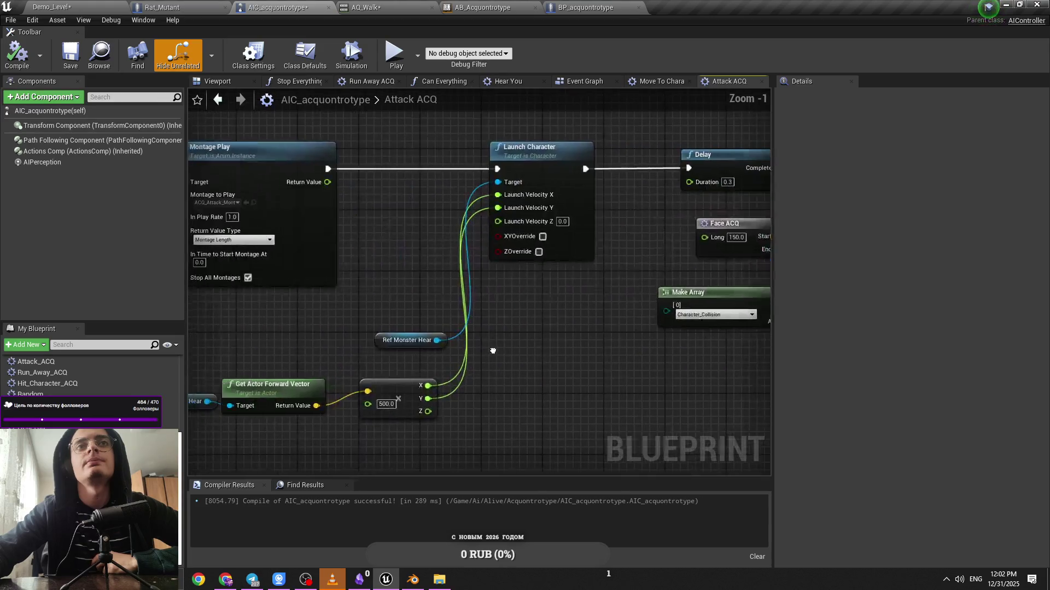
mouse_move(390, 408)
mouse_down()
mouse_move(601, 412)
mouse_move(478, 358)
mouse_up()
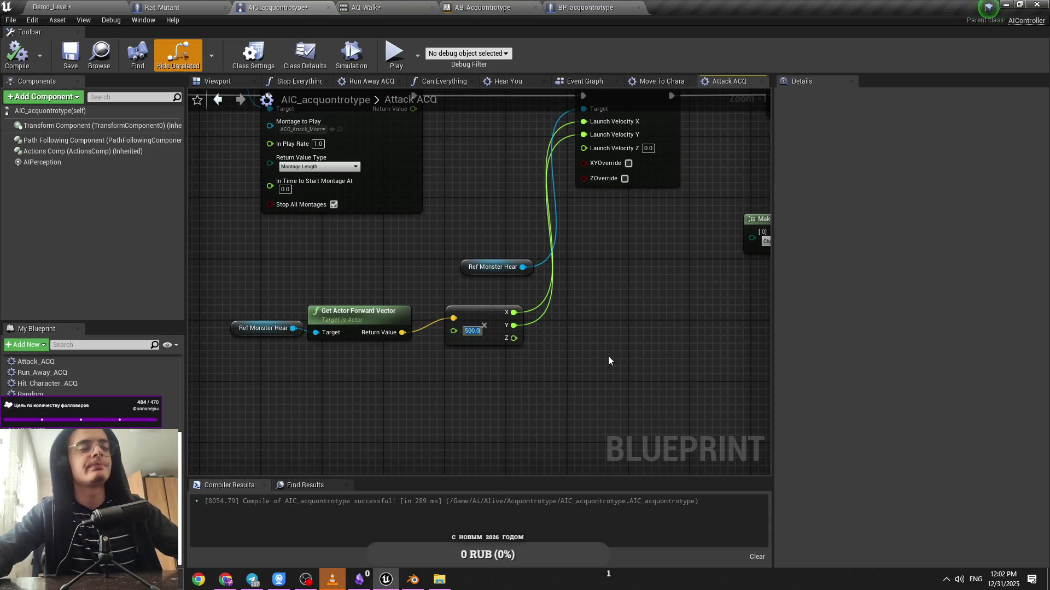
click(59, 6)
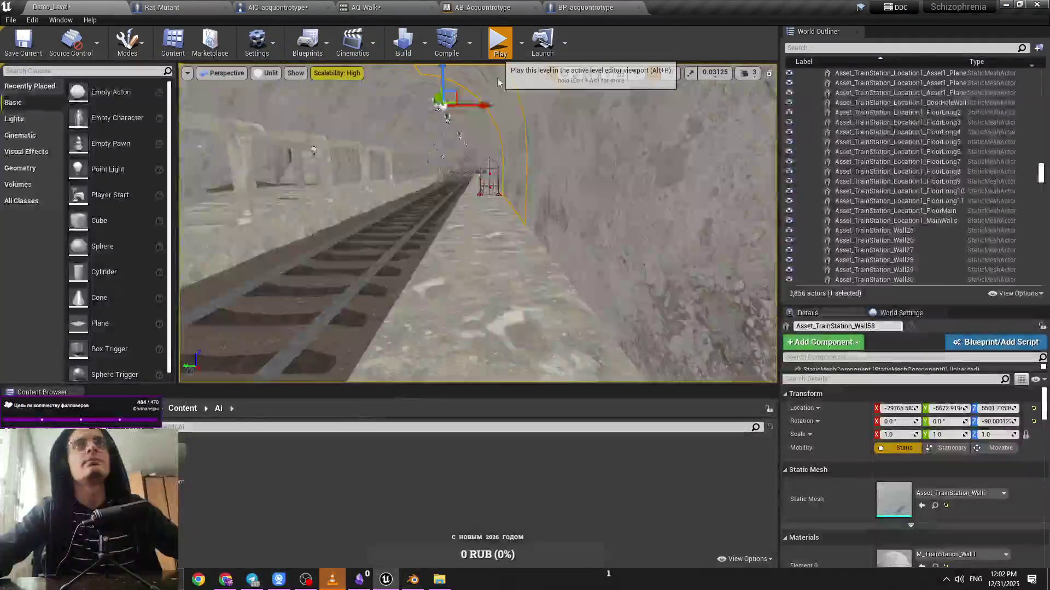
Play-test the monster's lunge twice in Demo_Level
key(alt+p)
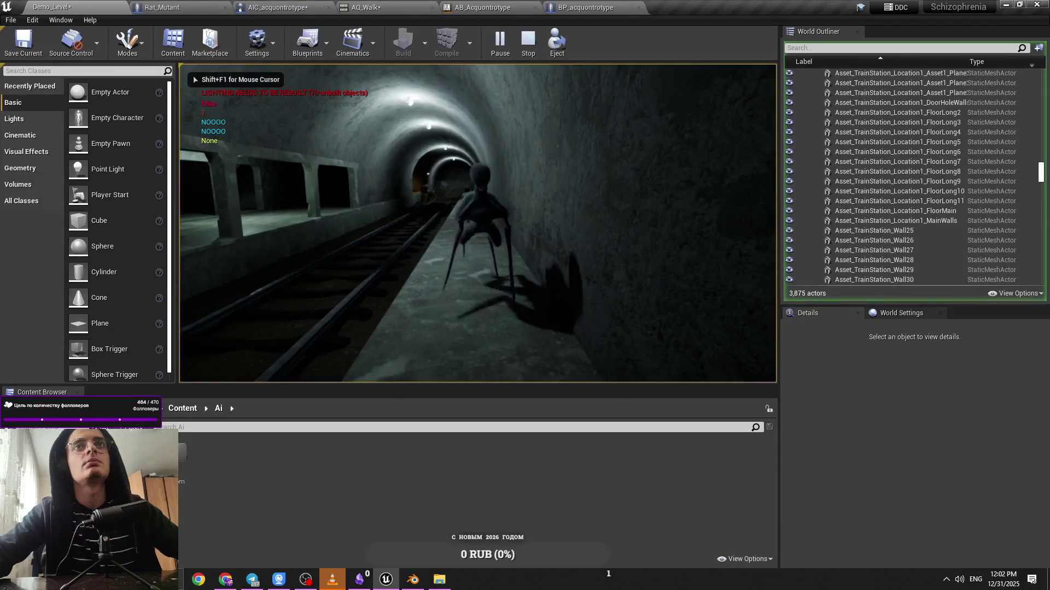
key(Escape)
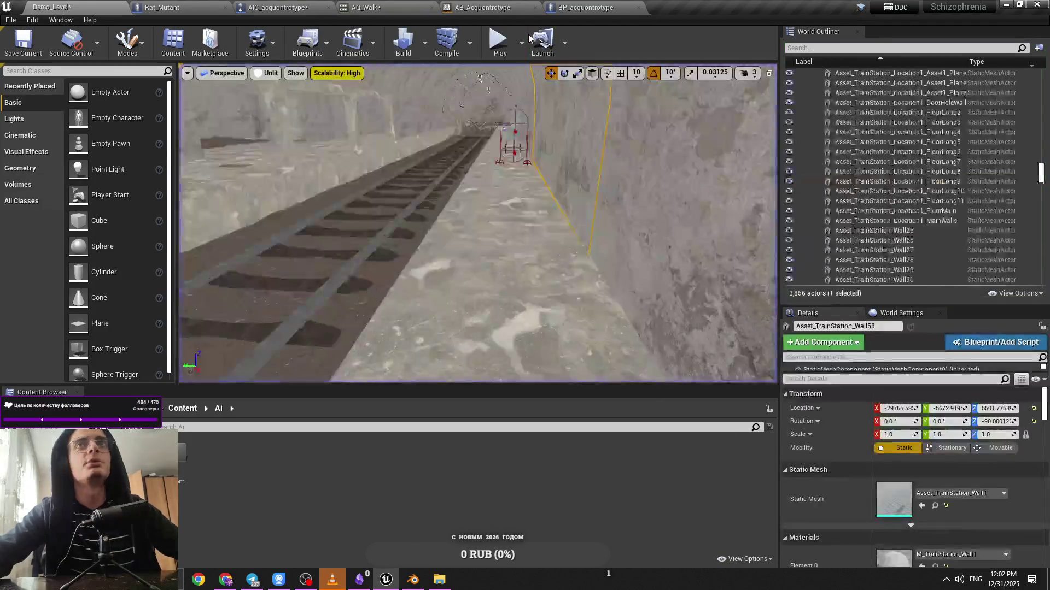
key(alt+p)
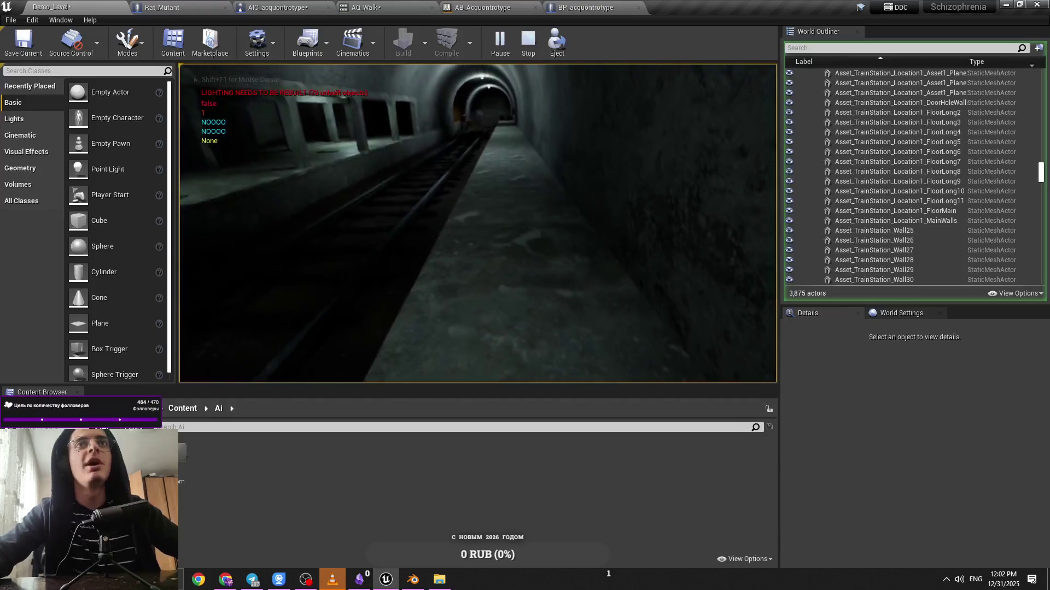
key(Escape)
Set the Attack ACQ launch multiplier to 333333 and play-test the much stronger lunge
click(244, 10)
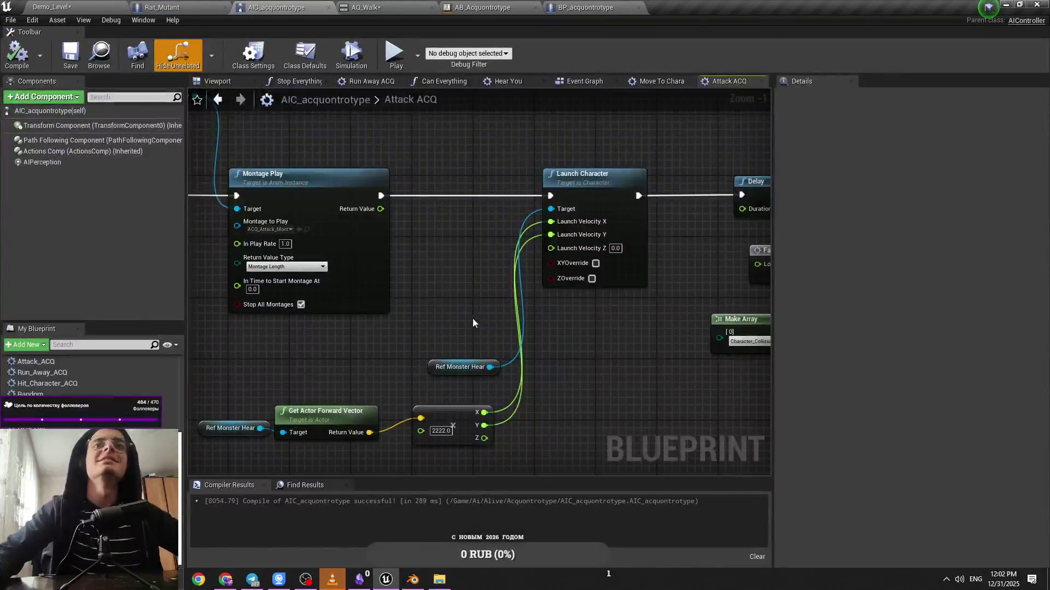
click(474, 383)
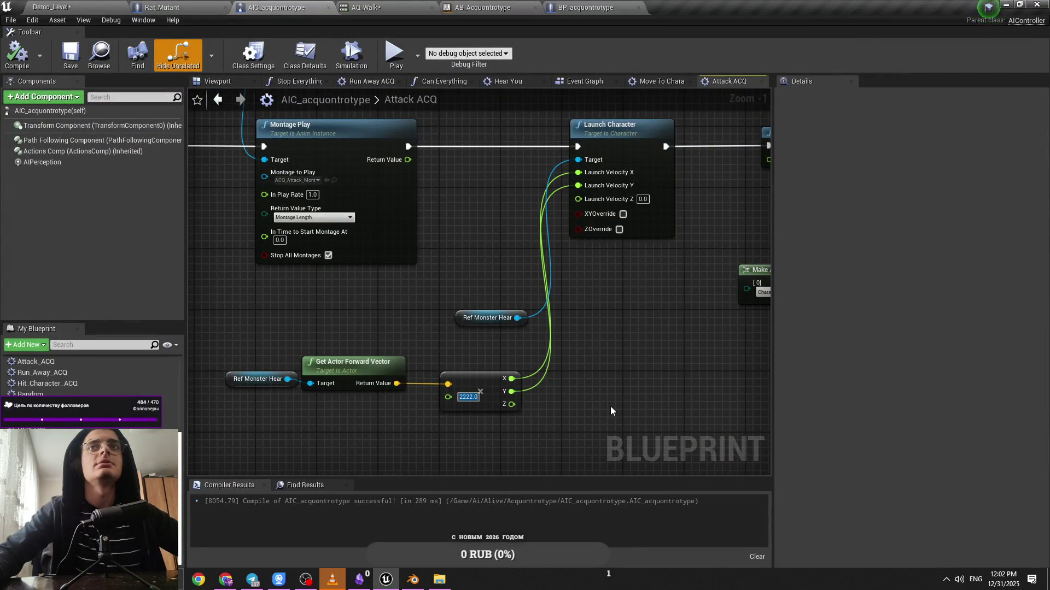
text(333333)
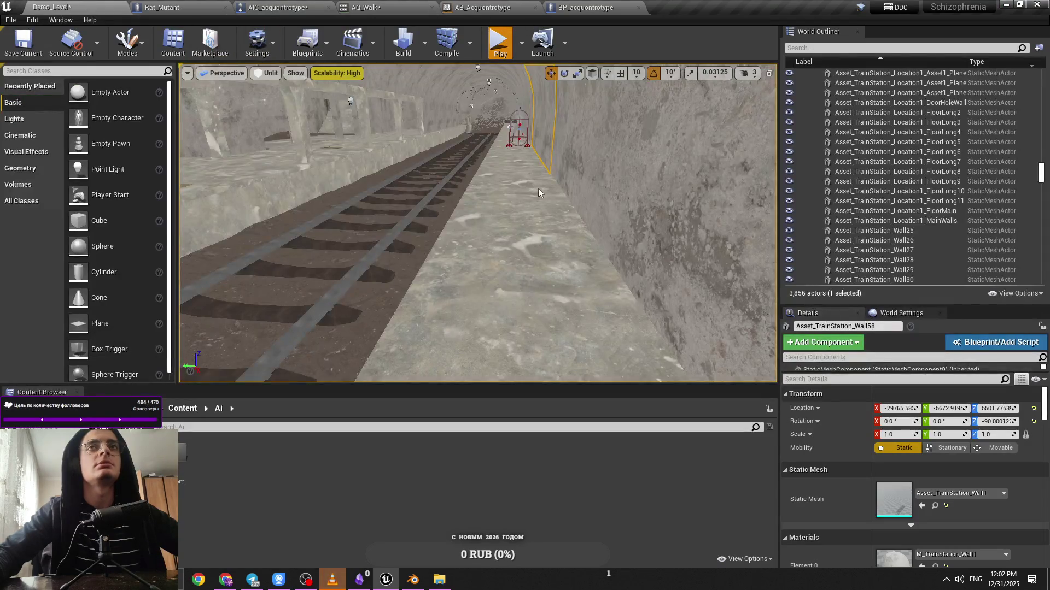
key(alt+p)
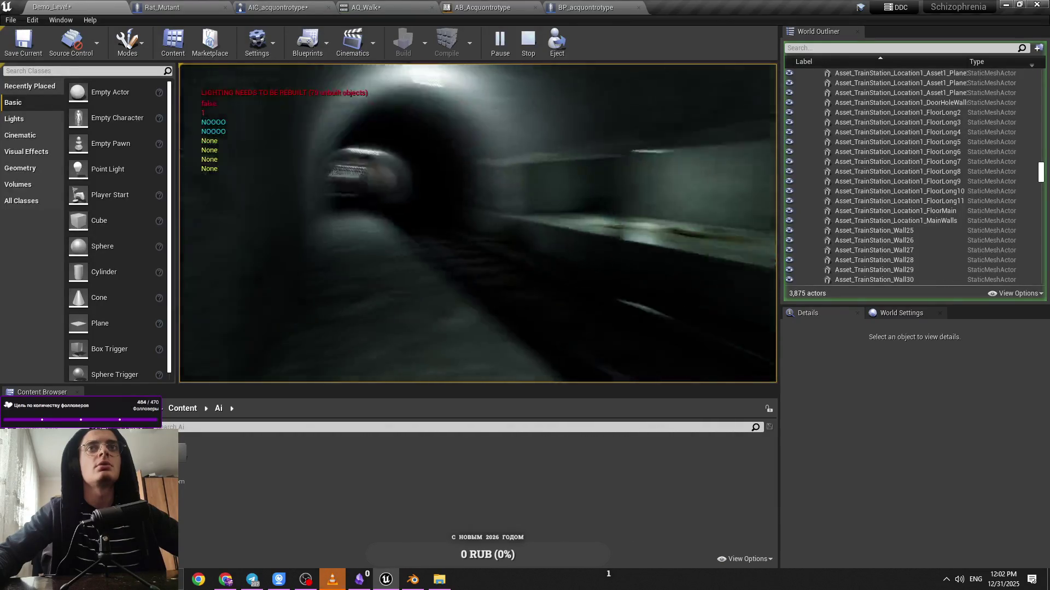
key(F1)
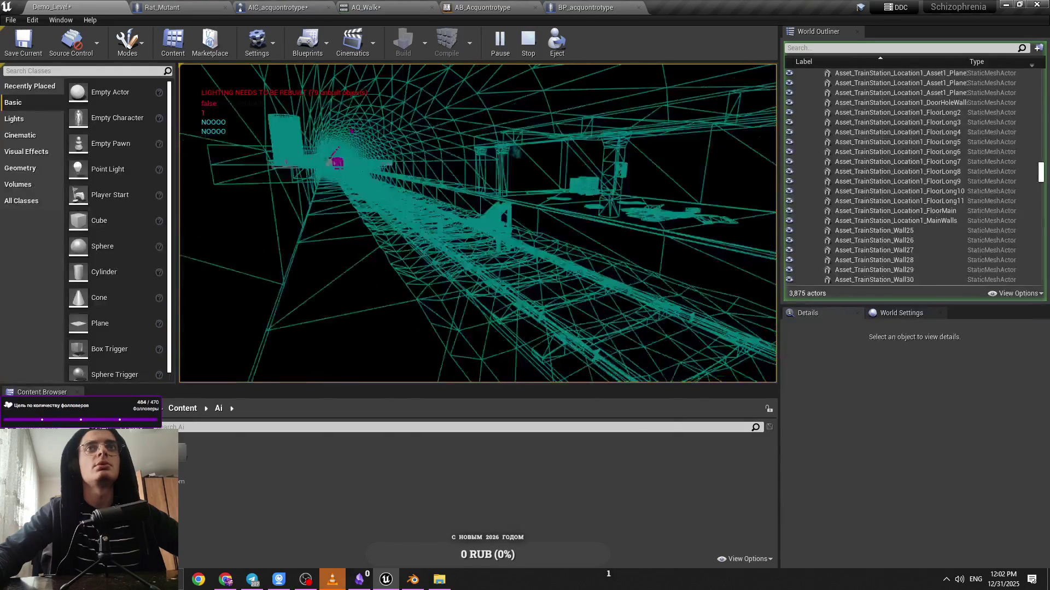
key(shift+F1)
Change the launch multiplier to 600.0 and play-test the lunge again
click(324, 5)
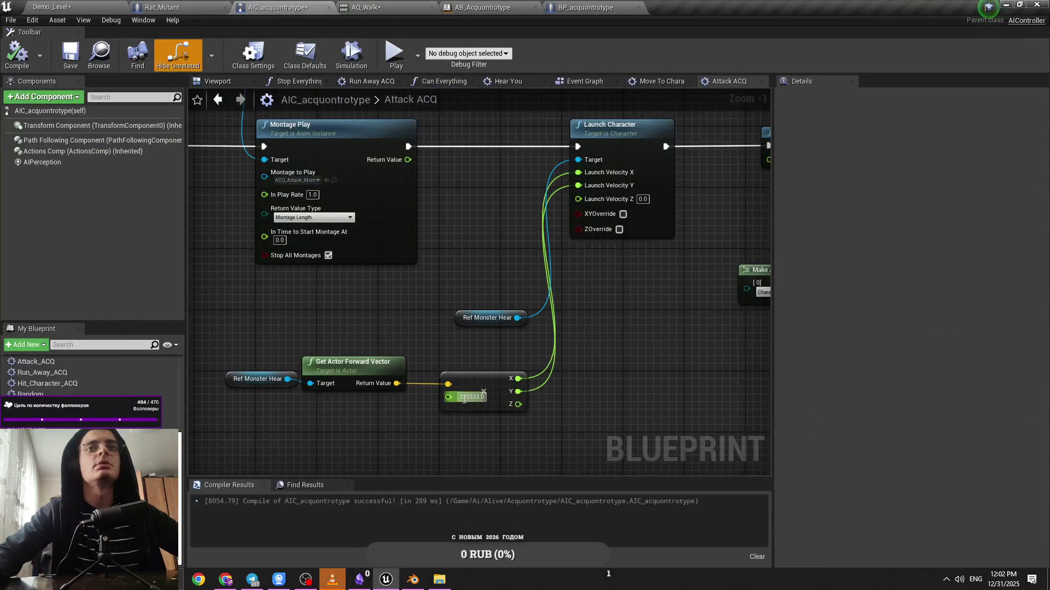
key(BackSpace)
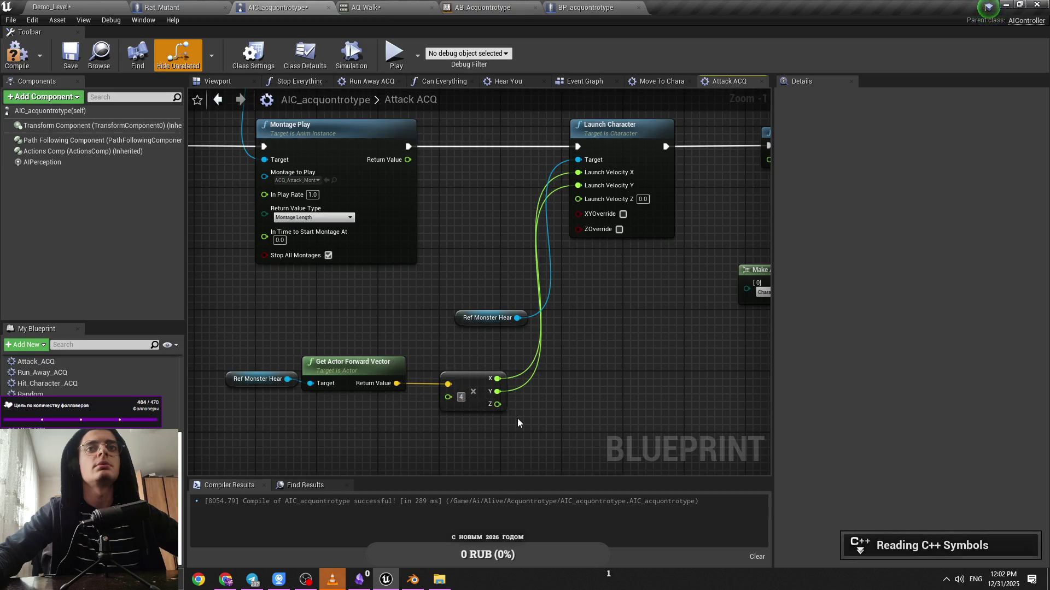
key(Return)
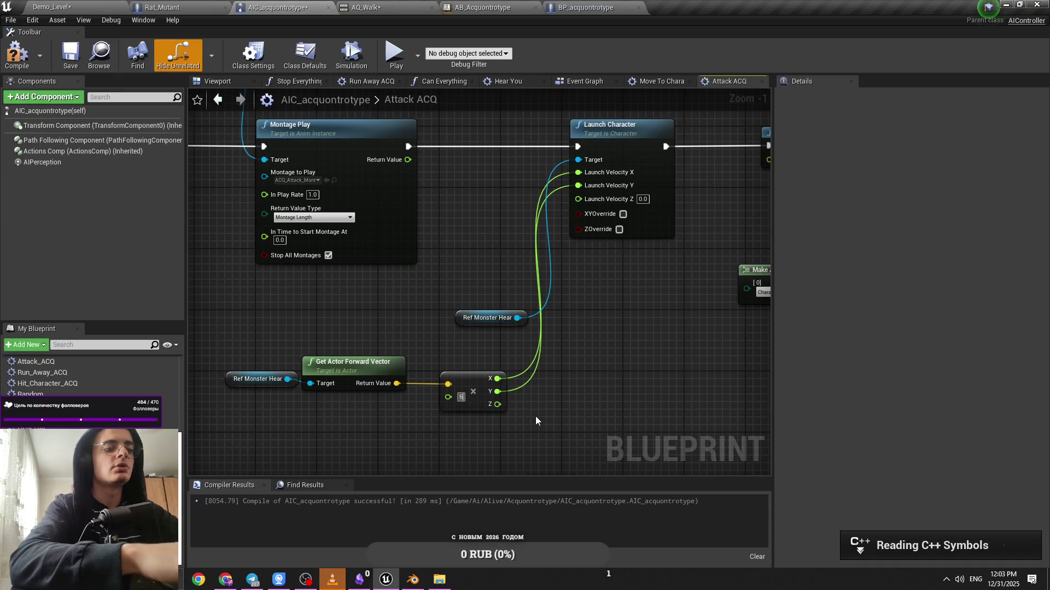
scroll(536, 417, up, 1)
click(144, 6)
click(52, 7)
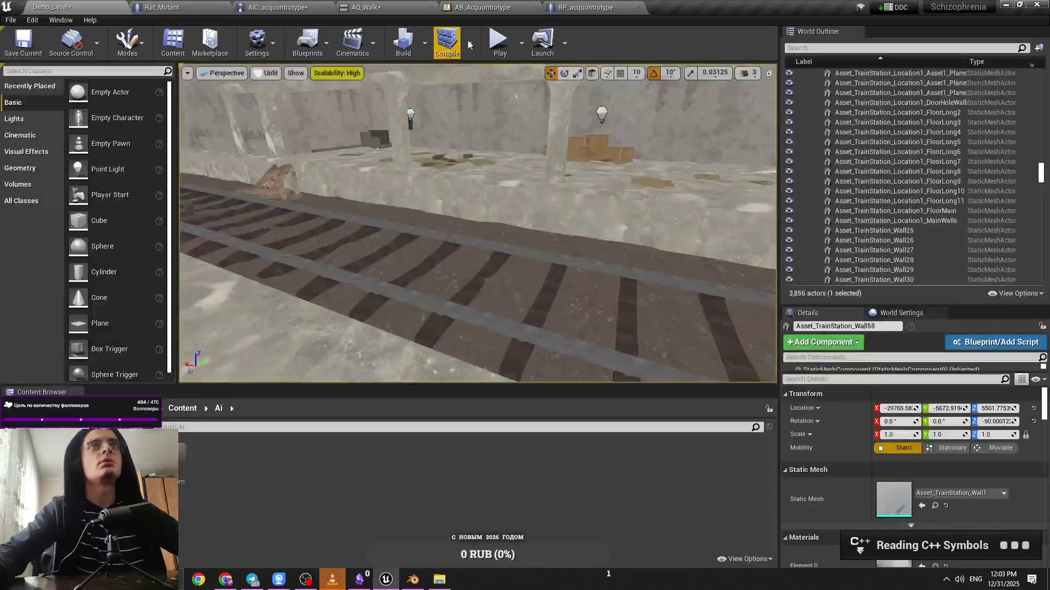
key(alt+p)
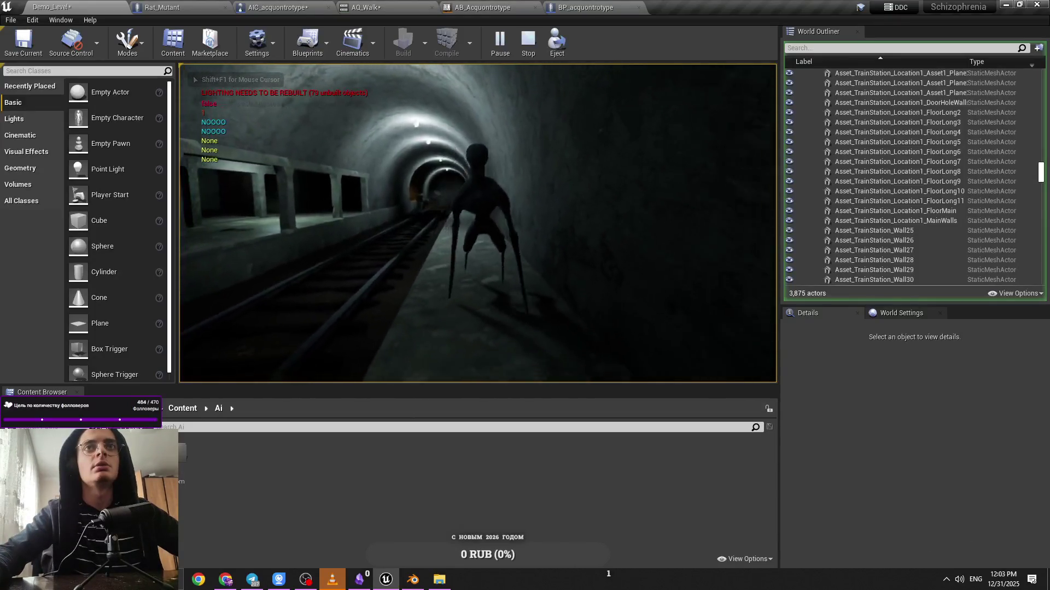
key(Escape)
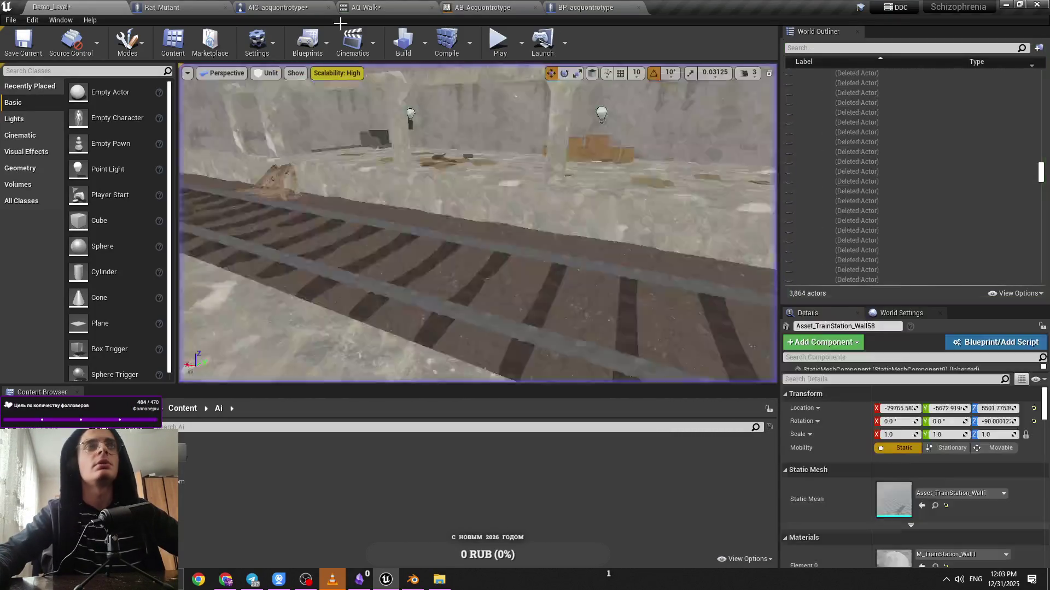
click(207, 7)
click(257, 8)
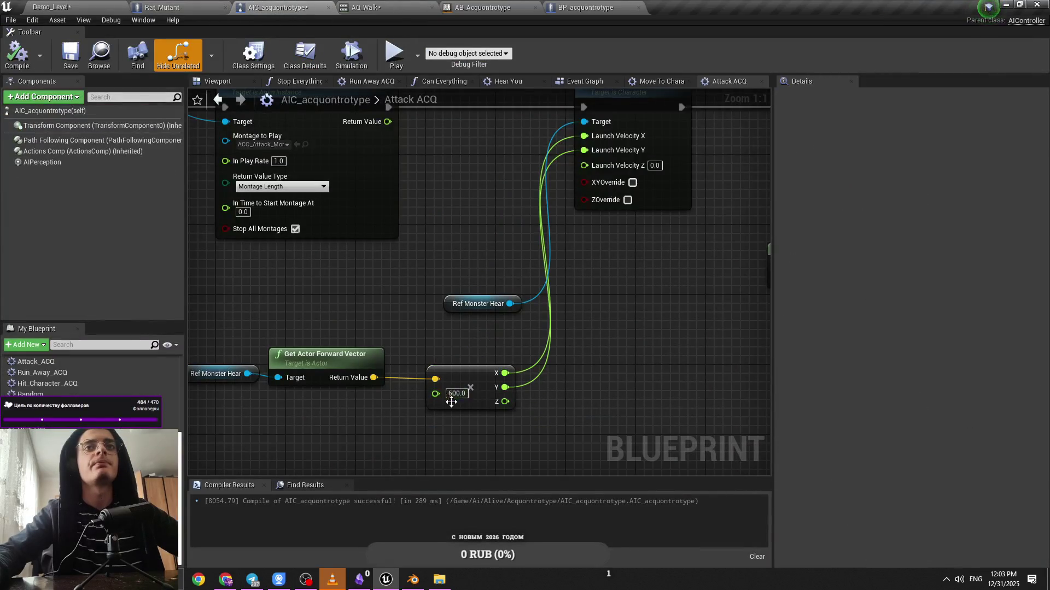
Set the Attack ACQ launch multiplier to 800 and play-test it in Demo_Level
text(800)
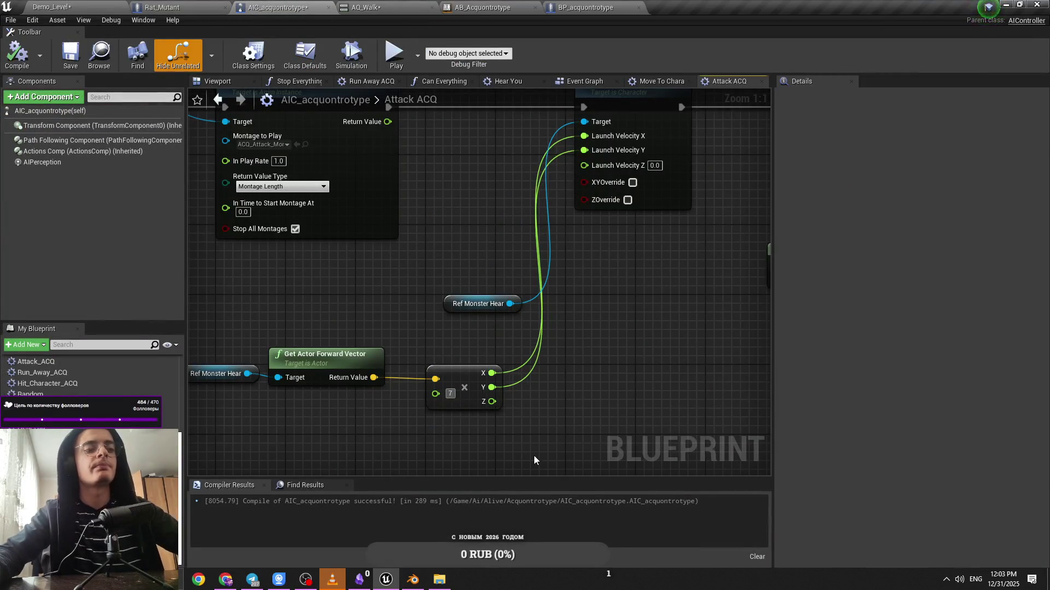
key(Return)
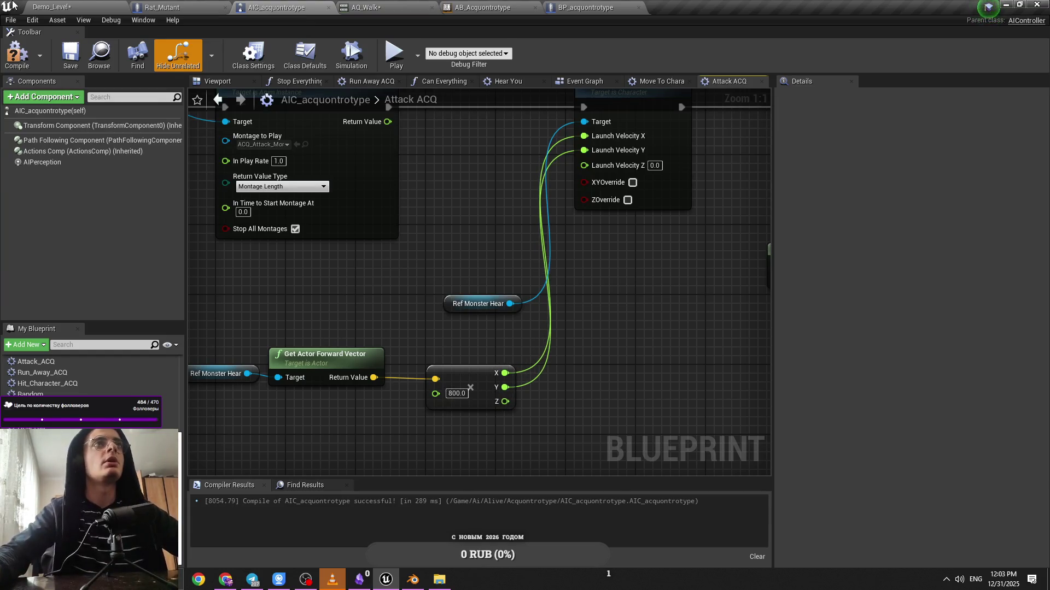
click(52, 7)
key(alt+p)
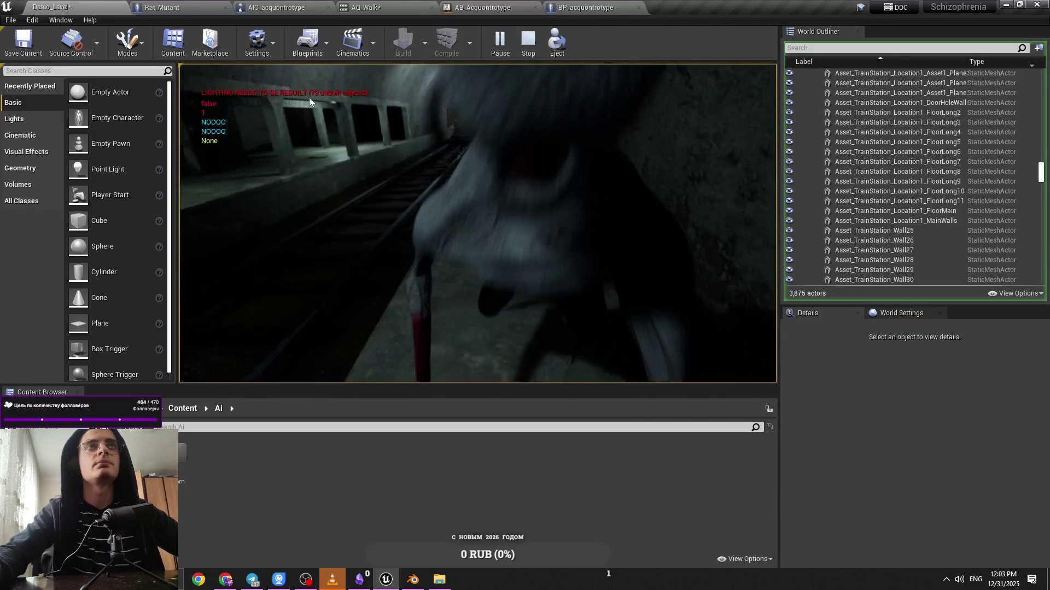
key(Escape)
click(255, 6)
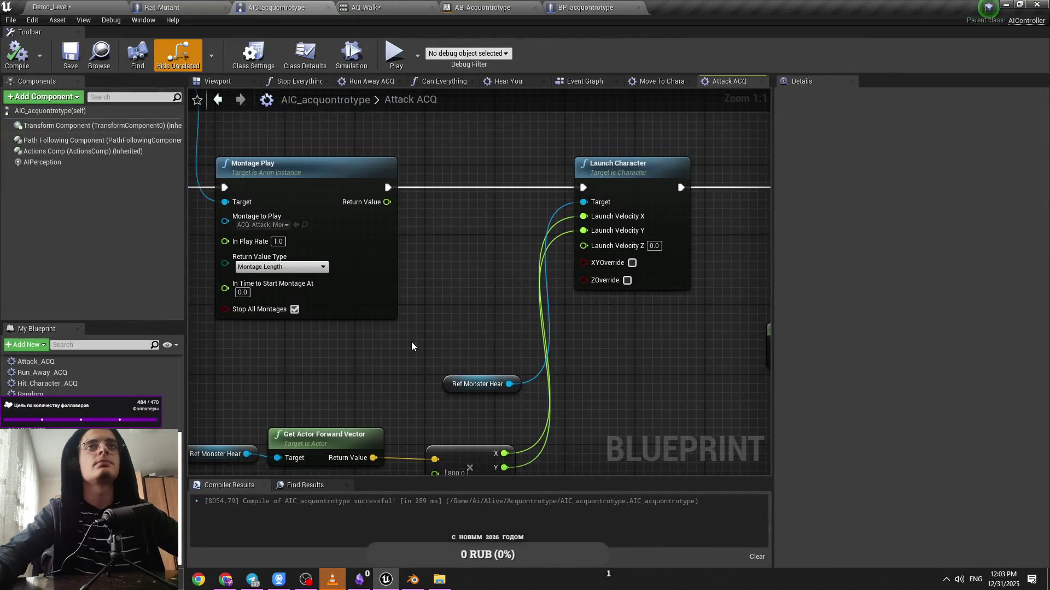
Check that AI MoveTo in Move To Character Noice ACQ keeps its 333.0 acceptance radius
click(361, 6)
click(276, 7)
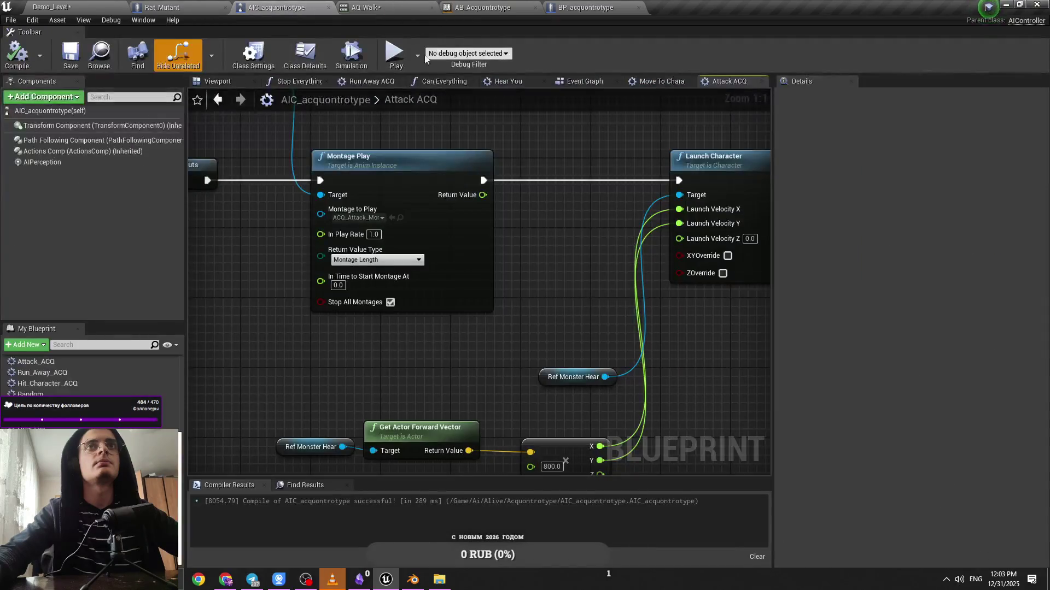
scroll(566, 220, down, 2)
click(656, 85)
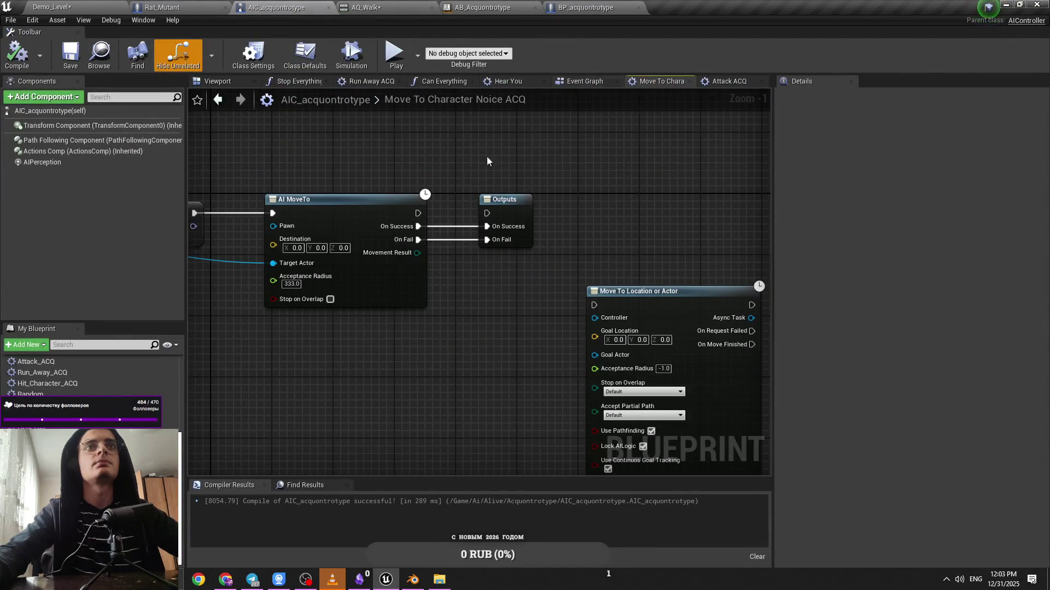
click(365, 211)
click(395, 337)
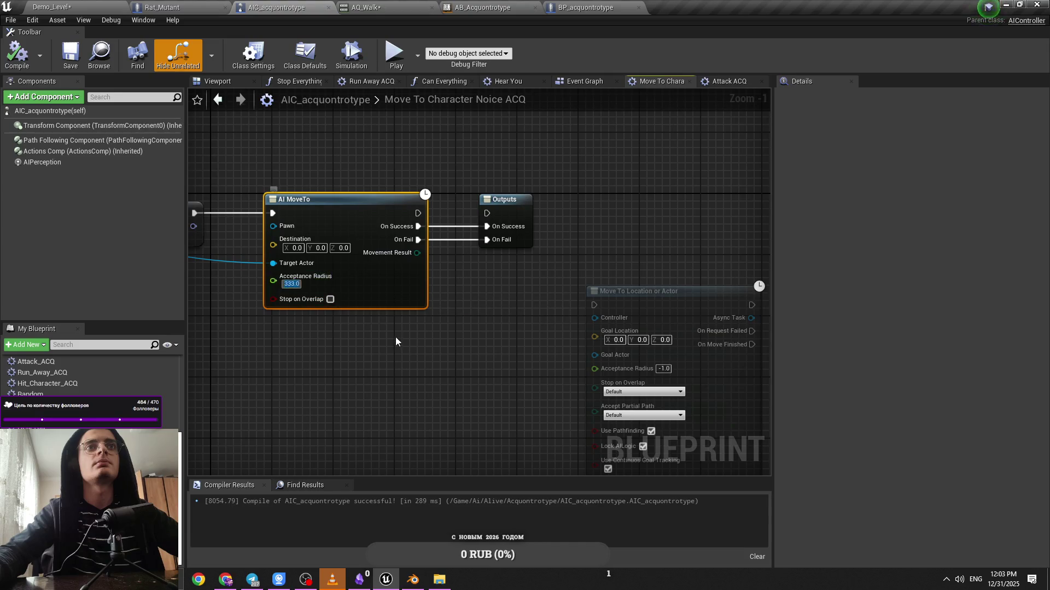
click(584, 83)
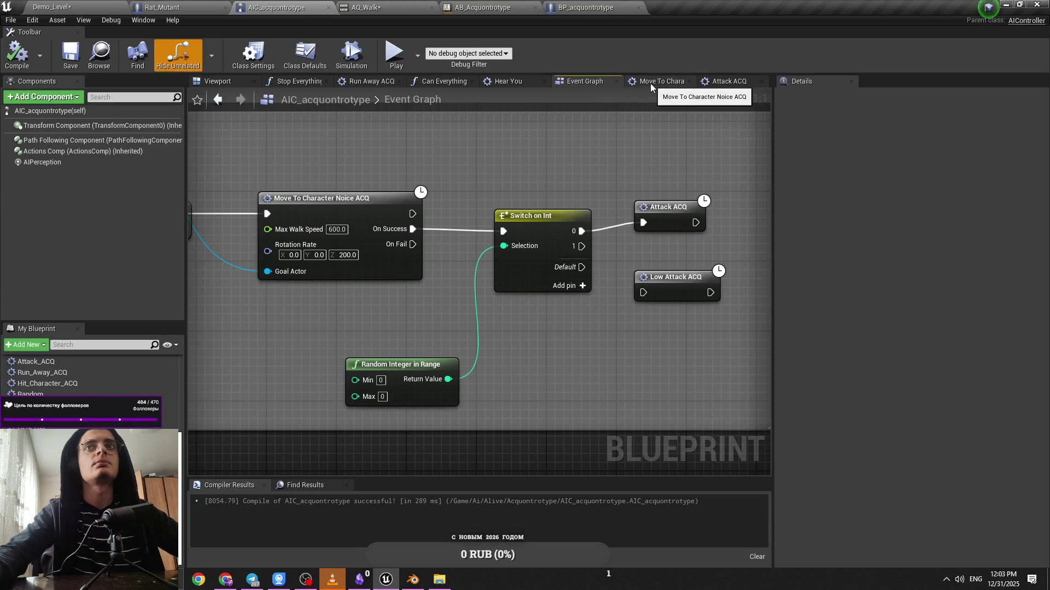
Nudge the Attack ACQ node slightly down to line up after Switch on Int
mouse_move(378, 185)
mouse_down()
mouse_move(533, 252)
mouse_move(520, 251)
mouse_up()
scroll(533, 252, down, 2)
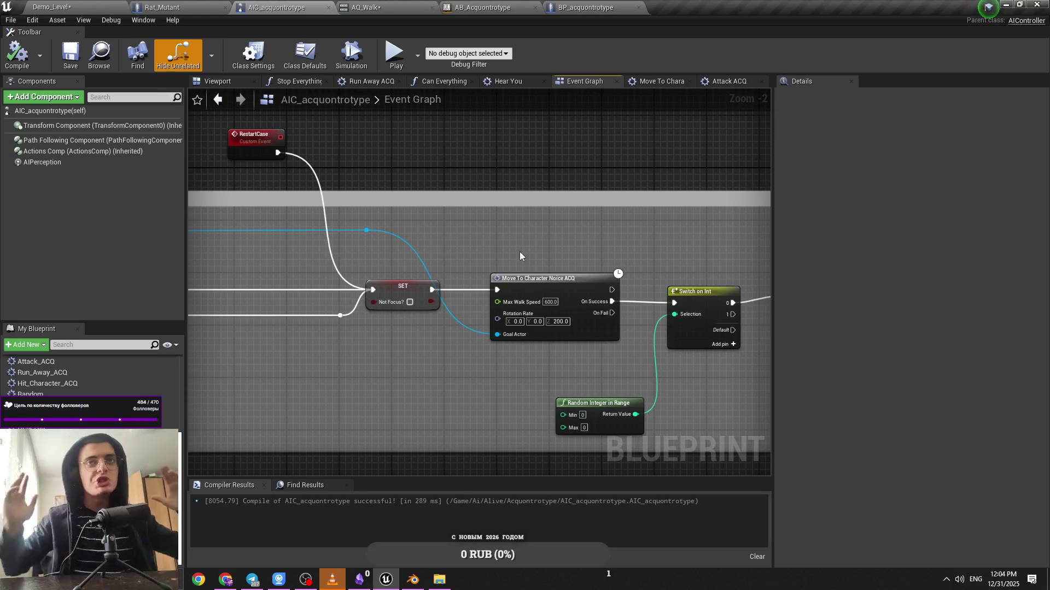
drag(520, 251, 366, 260)
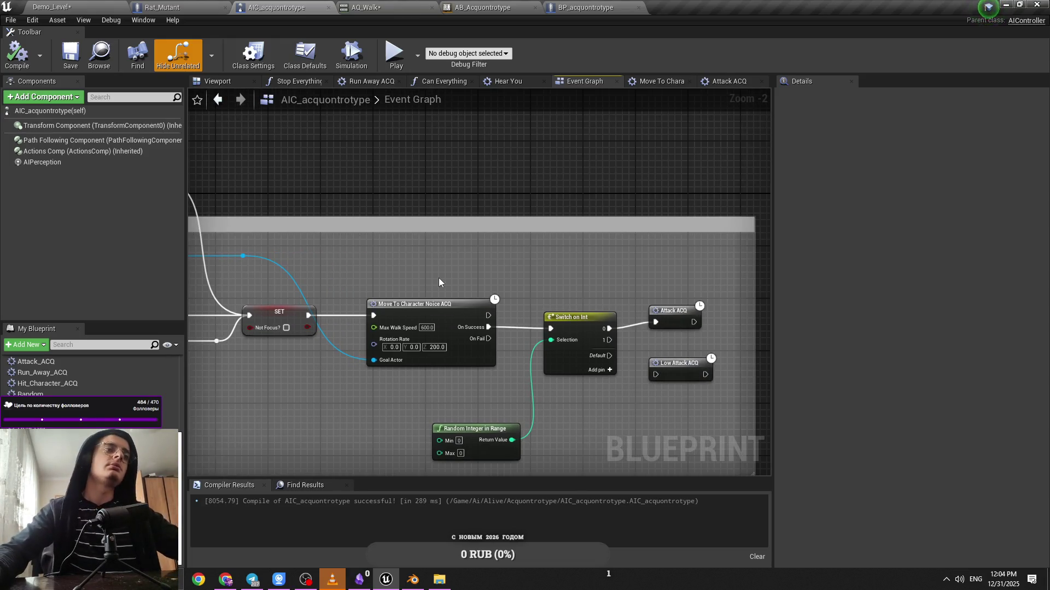
drag(439, 279, 409, 284)
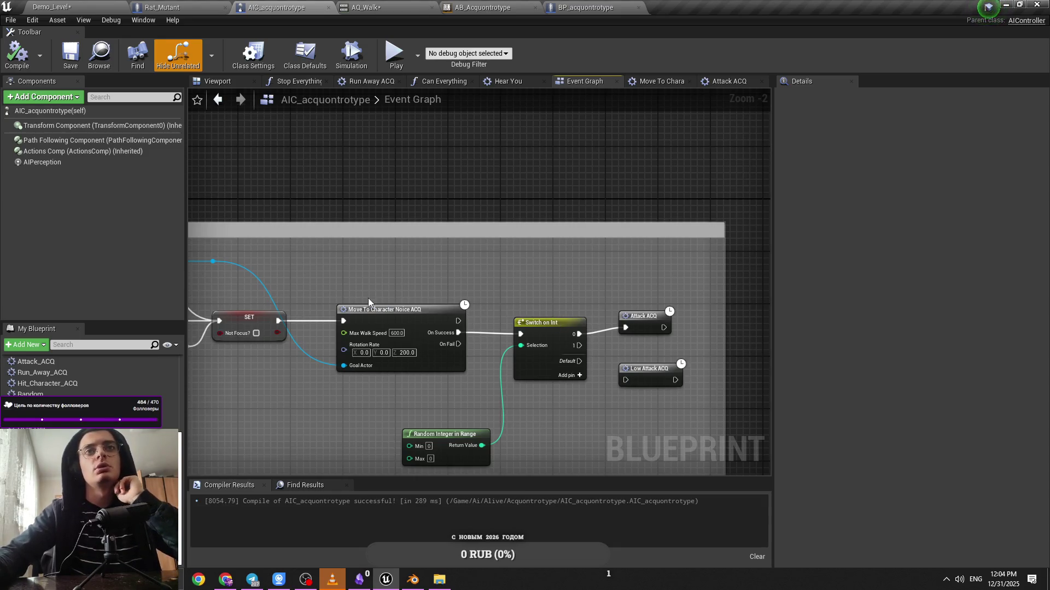
drag(641, 331, 639, 322)
click(628, 312)
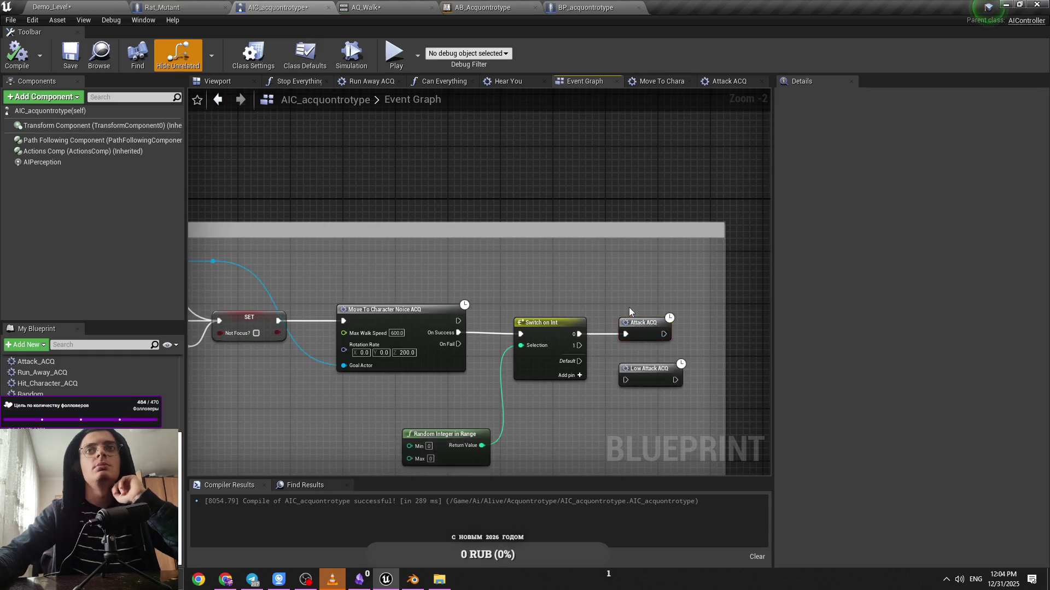
click(421, 313)
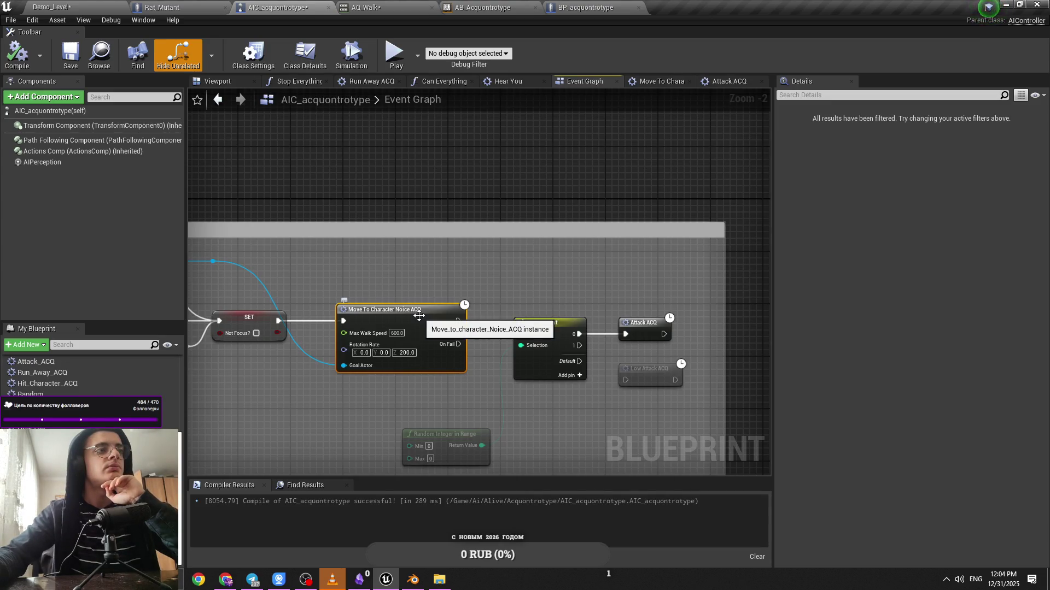
double_click(419, 316)
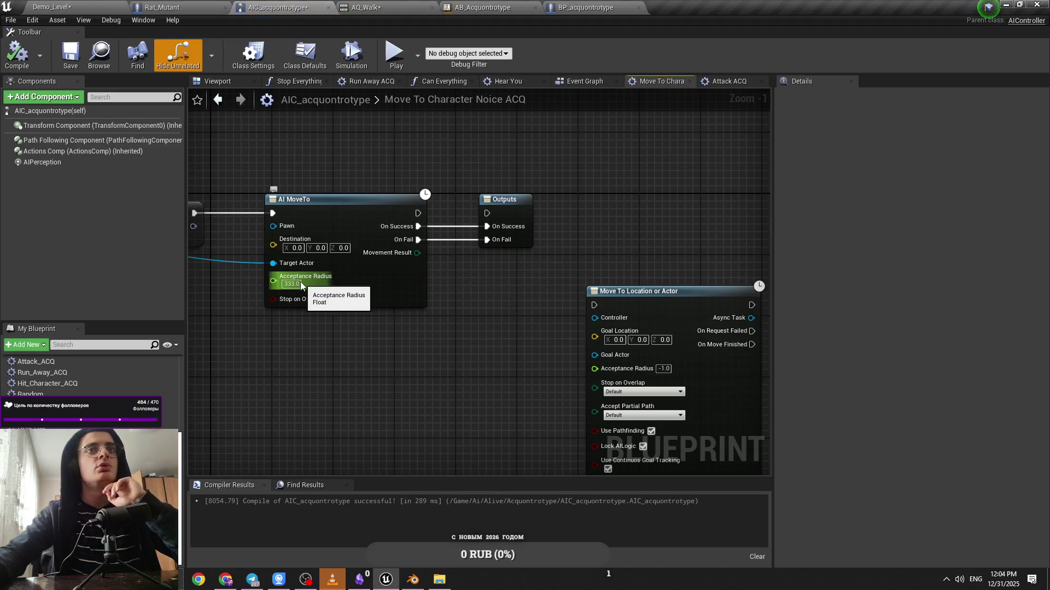
Lower the AI MoveTo acceptance radius to 200 and play-test the Demo_Level
click(292, 283)
key(Return)
text(2000)
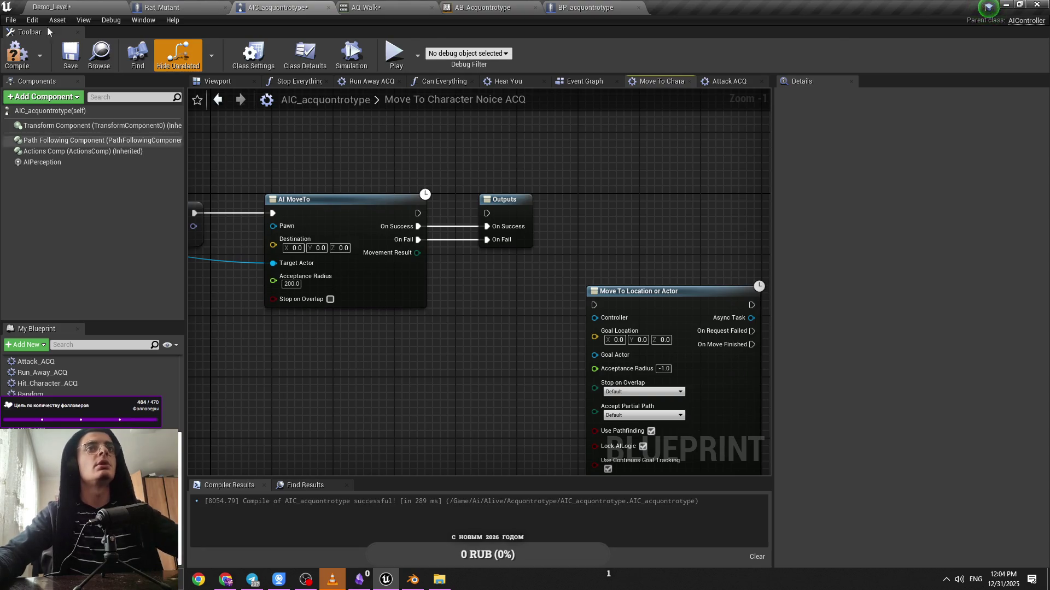
click(52, 7)
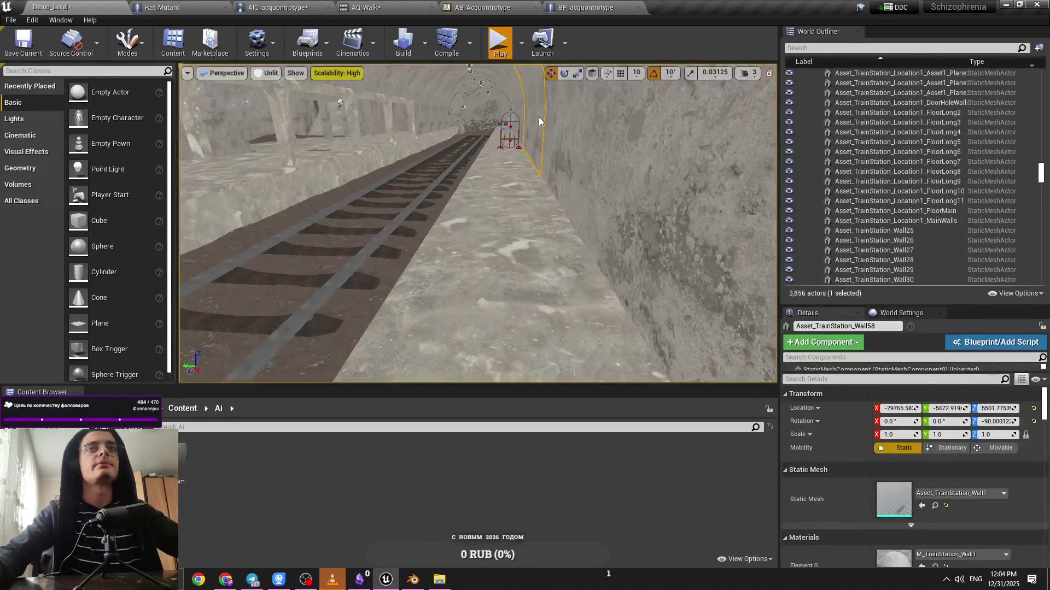
key(alt+p)
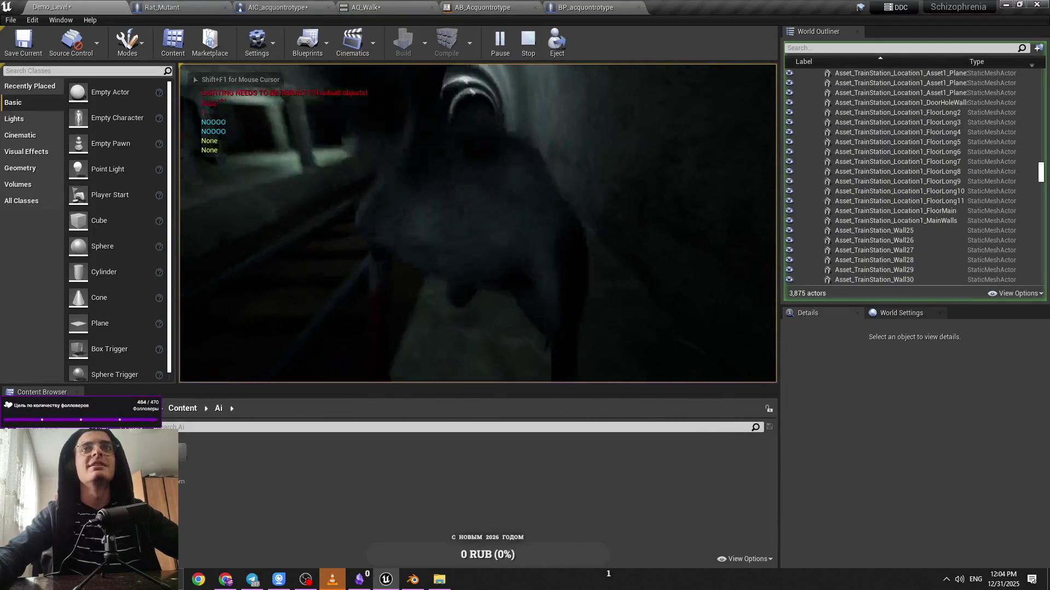
Set the acceptance radius to 300 and save the controller blueprint
click(292, 5)
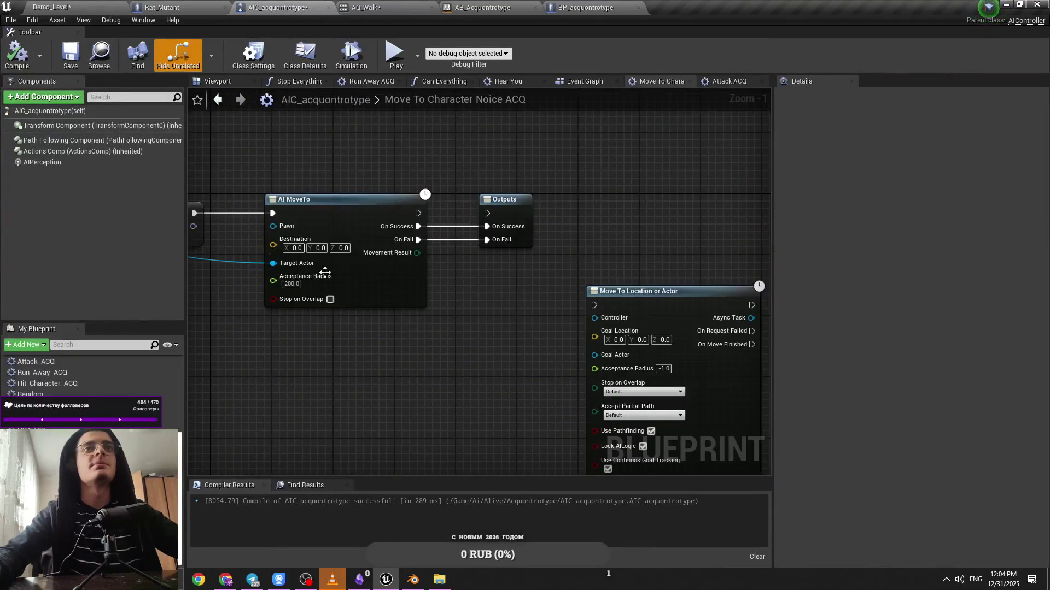
text(300)
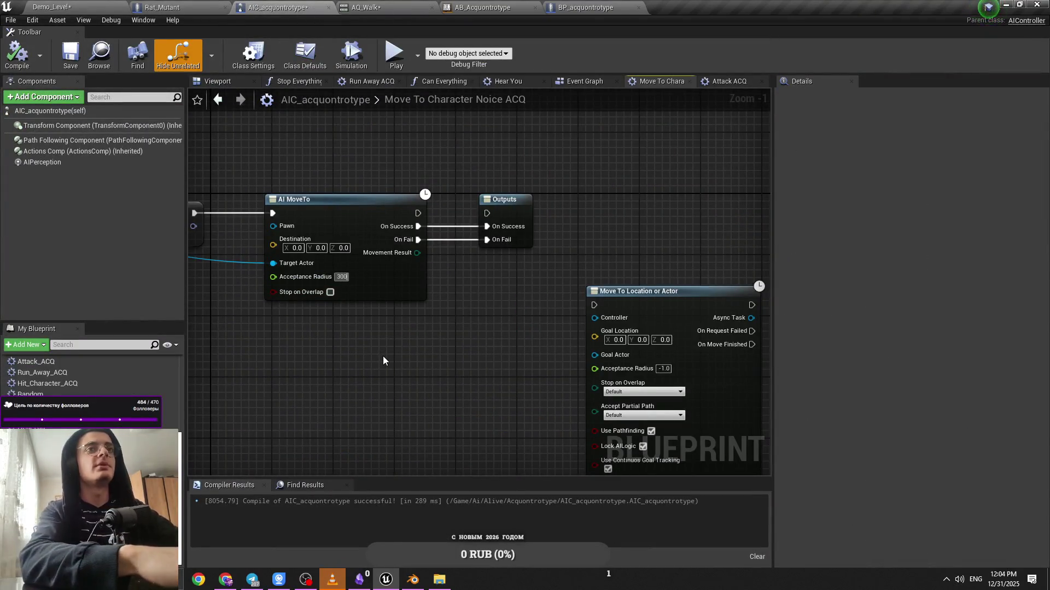
key(Return)
key(ctrl+s)
click(724, 82)
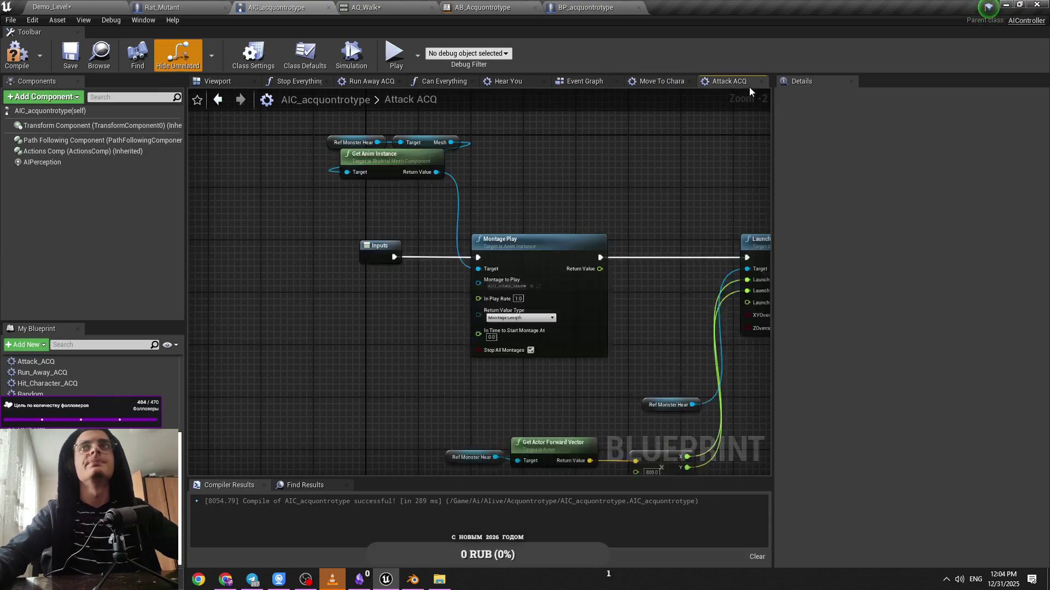
Change the Attack ACQ launch force multiplier from 800 to 1000
click(651, 82)
click(581, 83)
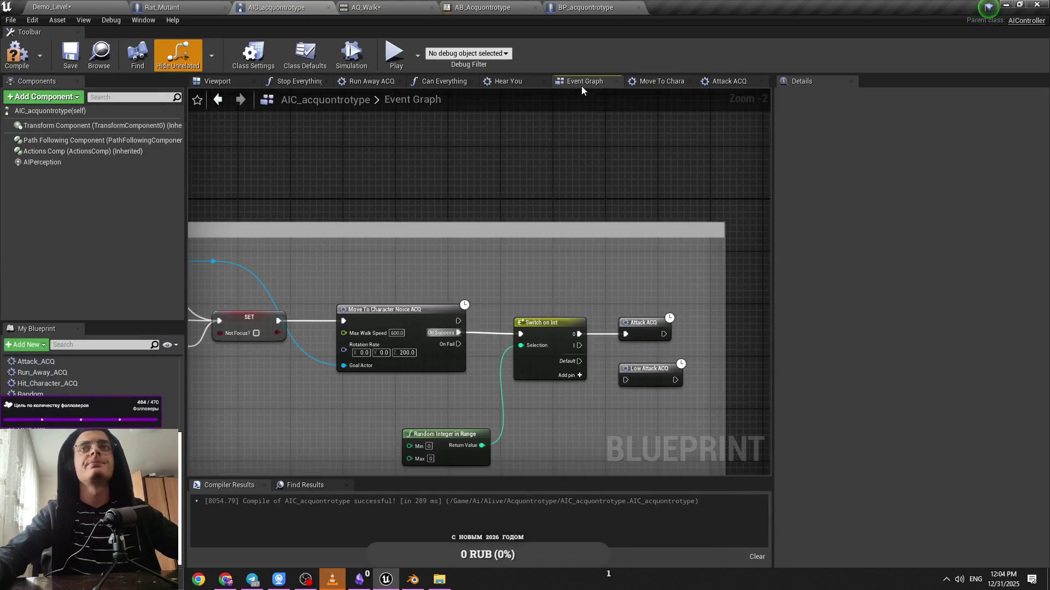
click(599, 285)
scroll(597, 276, up, 2)
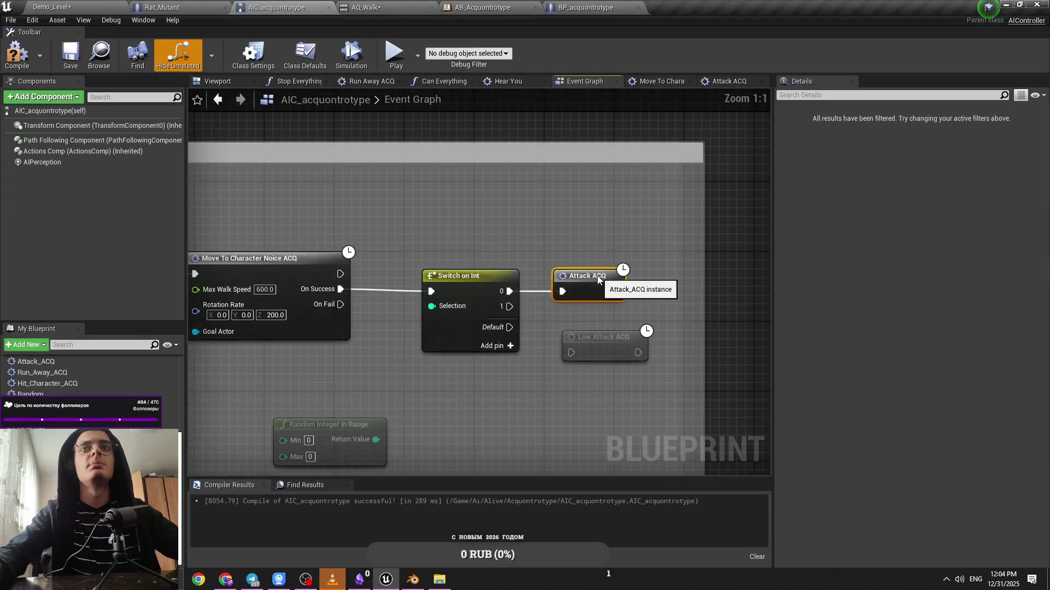
click(579, 307)
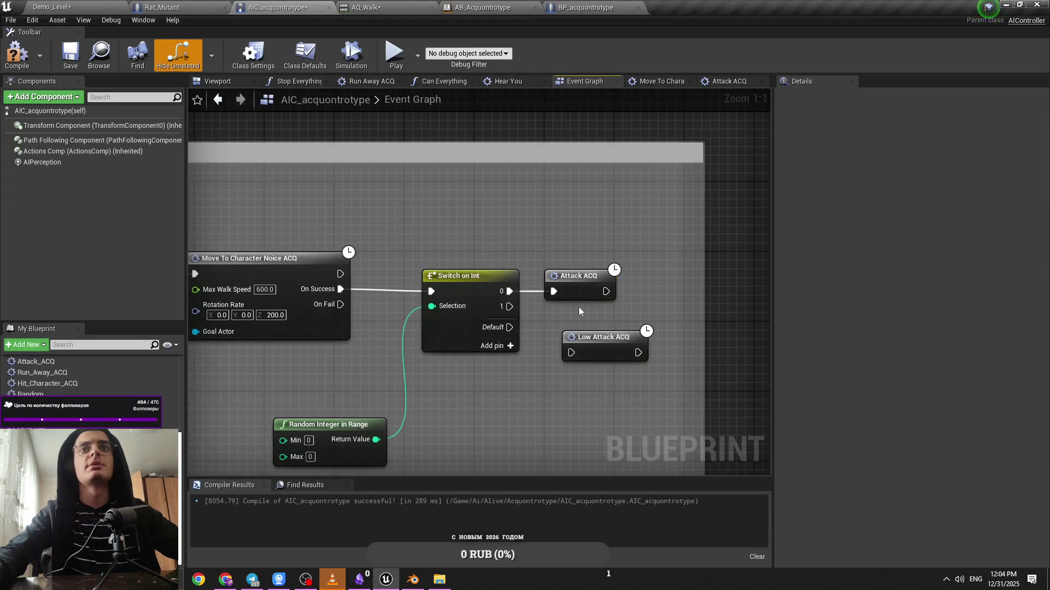
double_click(575, 277)
scroll(333, 418, up, 2)
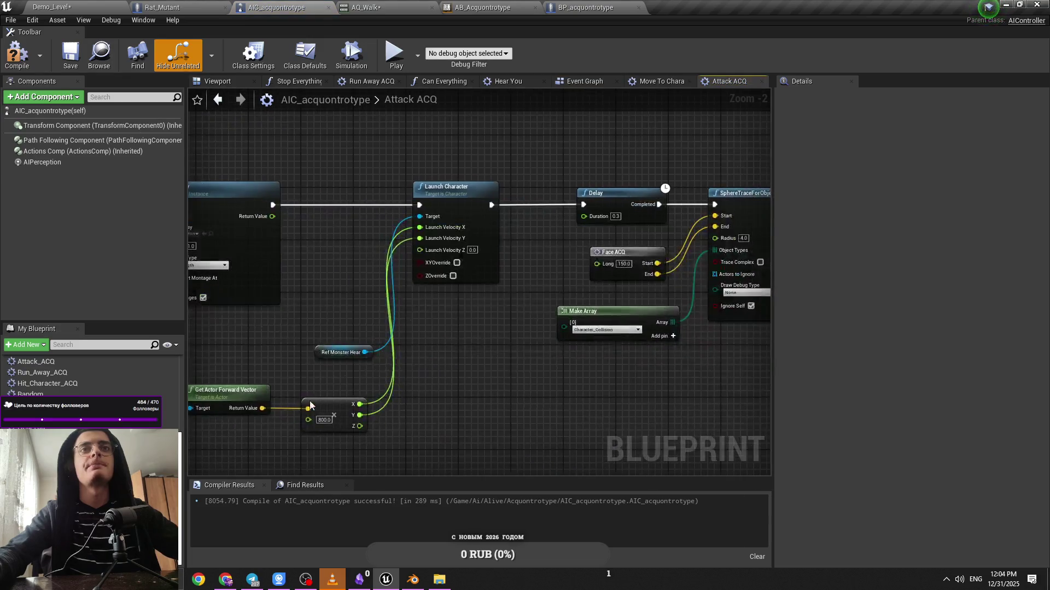
click(328, 414)
text(1000)
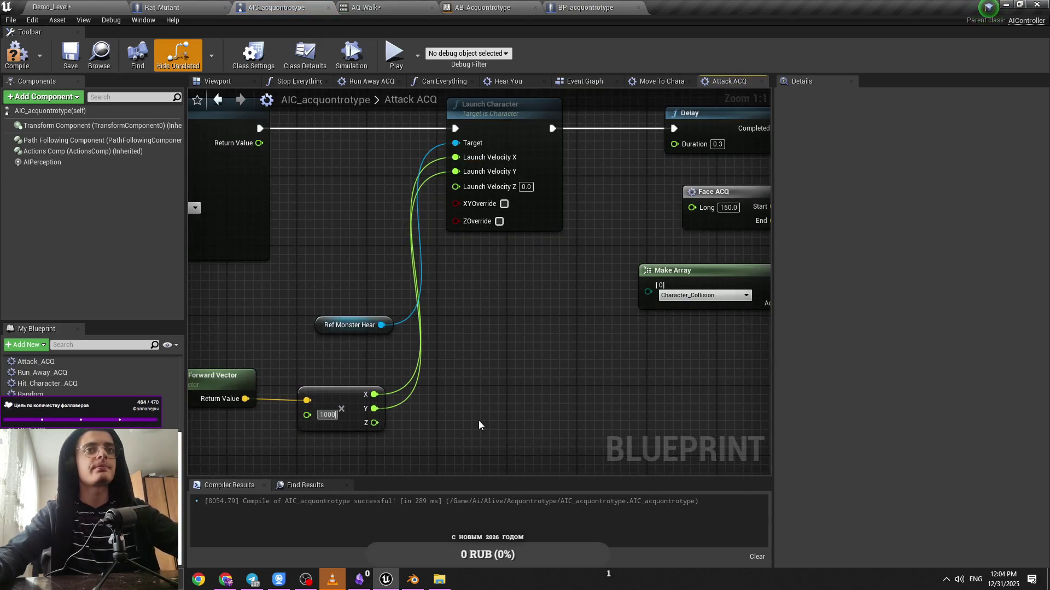
Play-test the creature's lunge in the Demo_Level tunnel
click(77, 6)
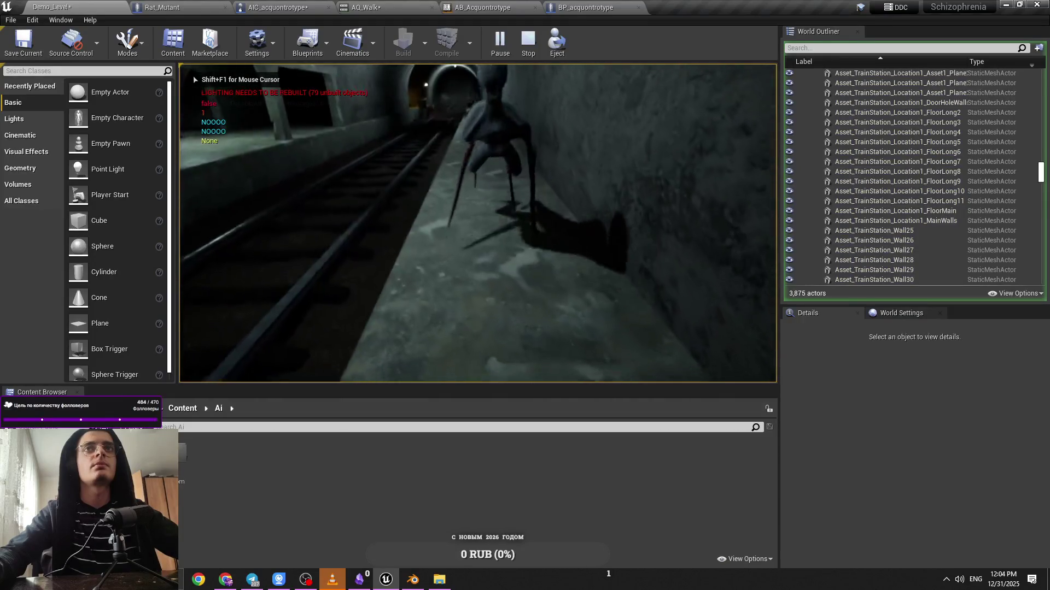
key(shift+F1)
click(296, 7)
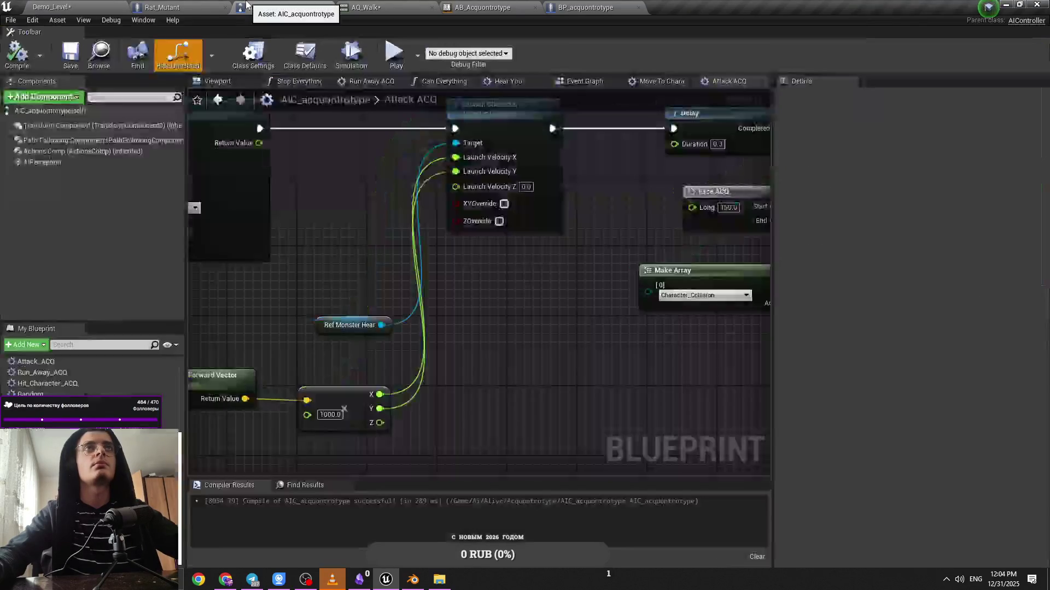
Save, then review the Attack ACQ chain through the Delay, What Damage ACQ and Get Damage BI nodes
key(ctrl+s)
scroll(510, 261, down, 1)
mouse_move(510, 261)
mouse_down()
mouse_move(497, 232)
mouse_move(601, 256)
mouse_up()
click(316, 234)
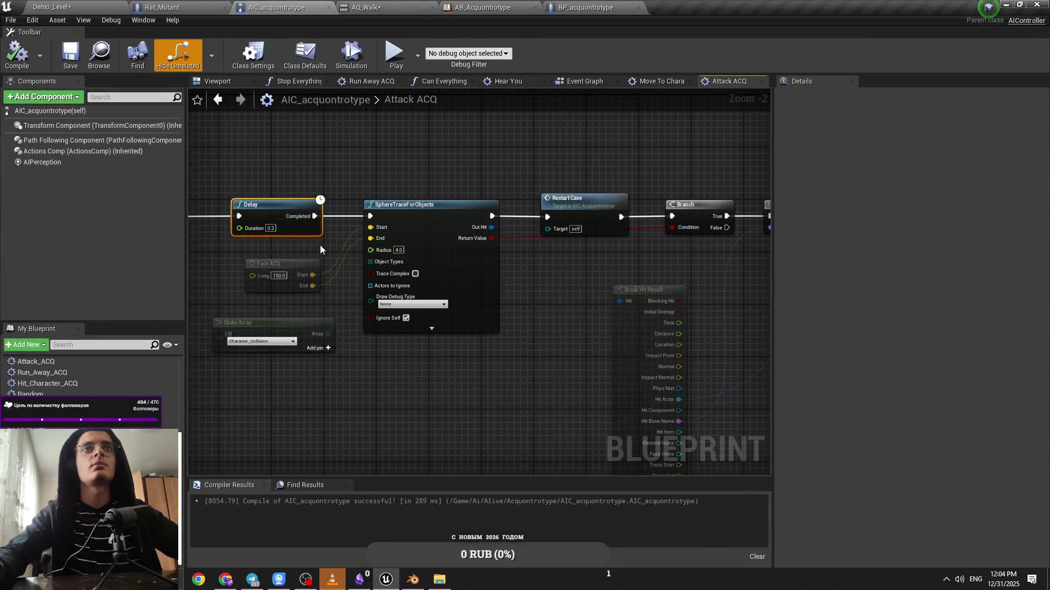
scroll(319, 249, down, 1)
drag(428, 248, 176, 248)
click(474, 251)
drag(483, 249, 397, 249)
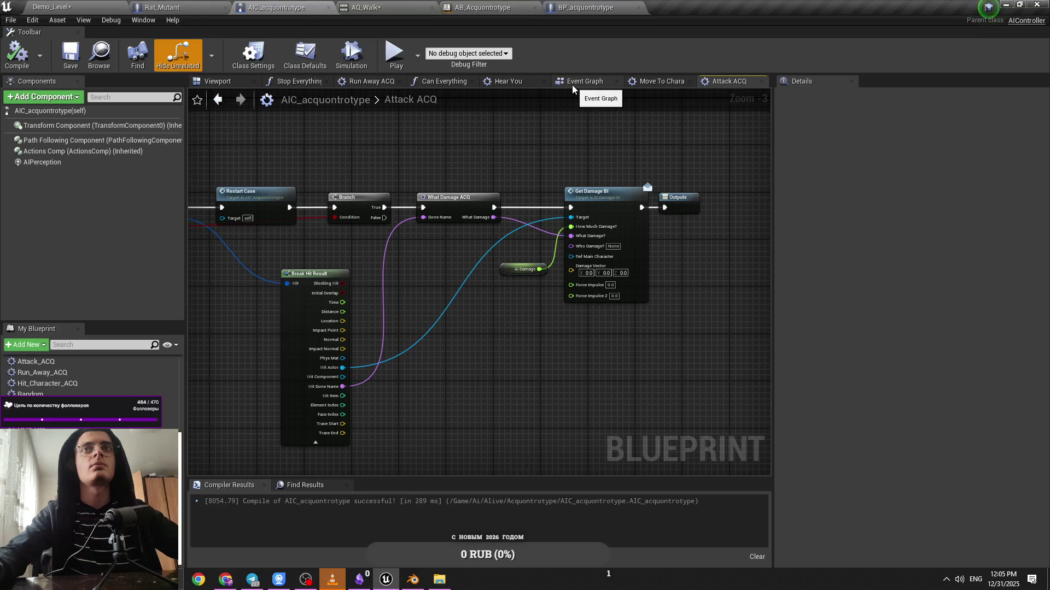
Jump to the RestartCase event, review the Event Graph and function graphs, then save again
double_click(294, 200)
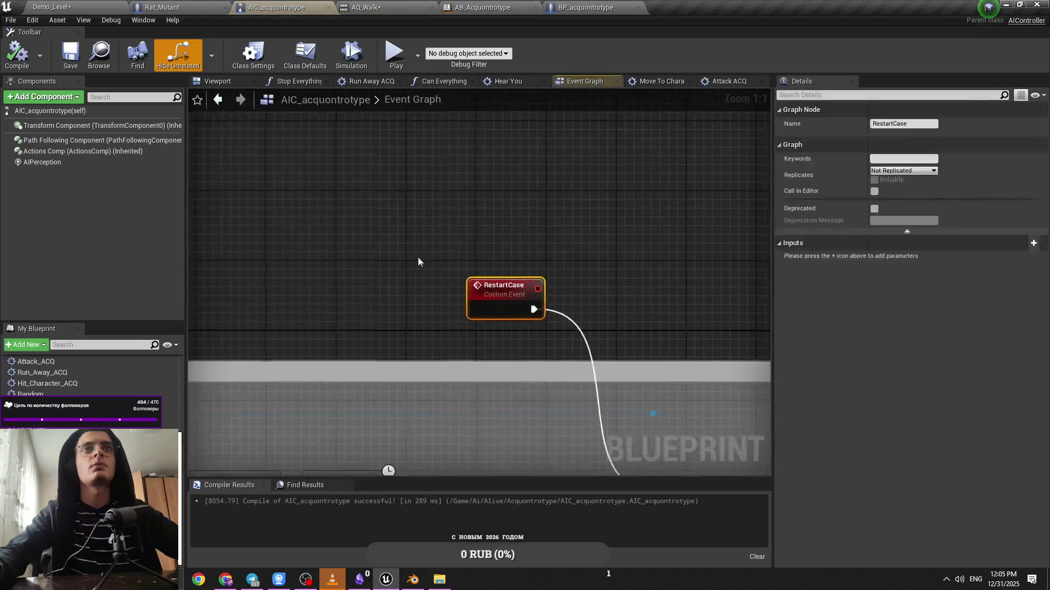
mouse_move(450, 192)
mouse_down()
mouse_move(527, 193)
mouse_move(442, 176)
mouse_move(671, 185)
mouse_up()
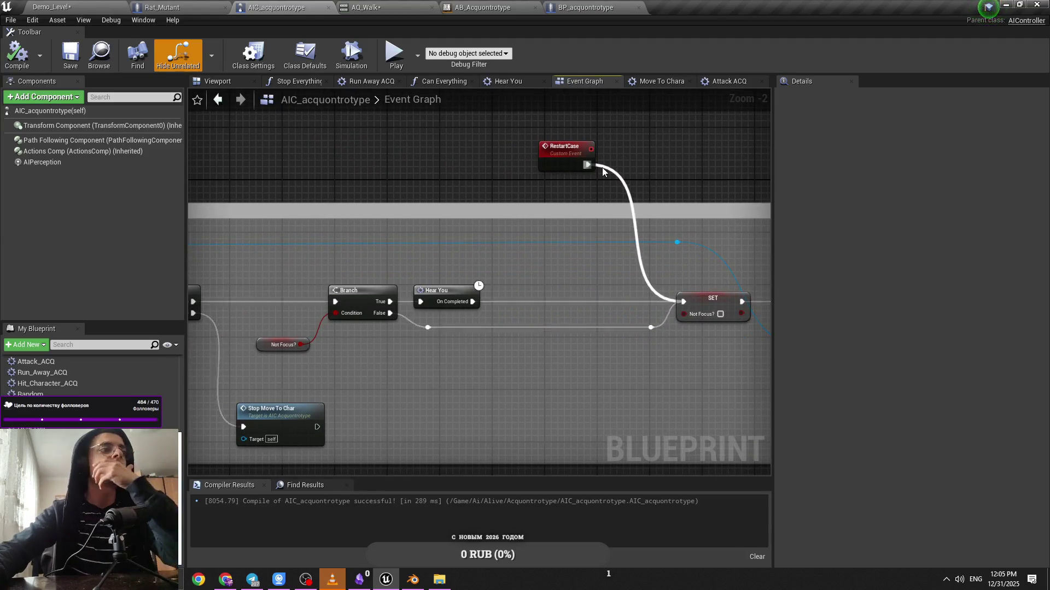
mouse_move(636, 232)
mouse_down()
mouse_move(499, 248)
mouse_move(423, 288)
mouse_up()
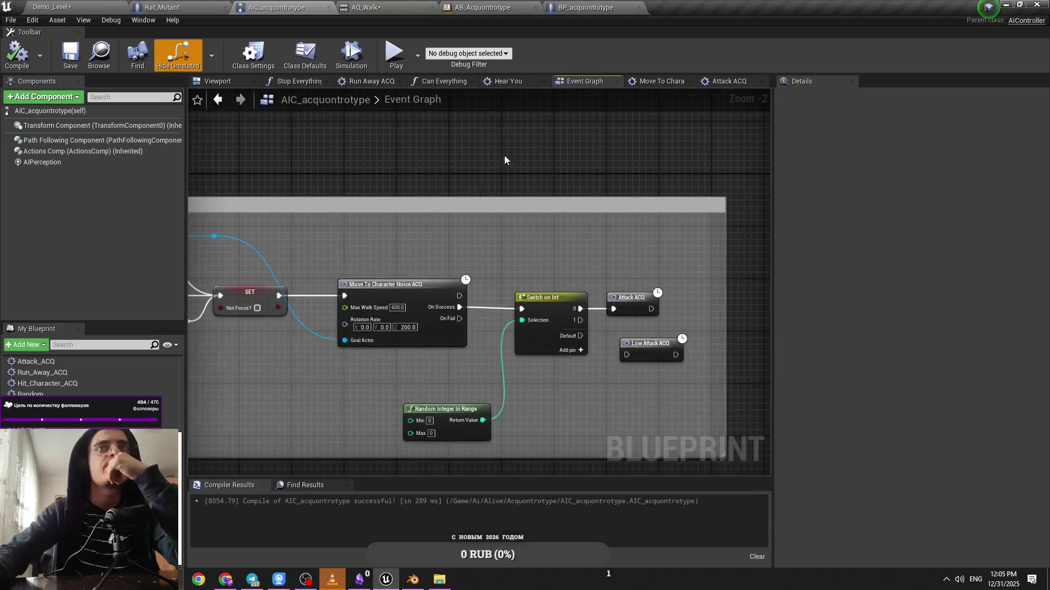
click(654, 84)
click(573, 85)
click(629, 85)
click(715, 82)
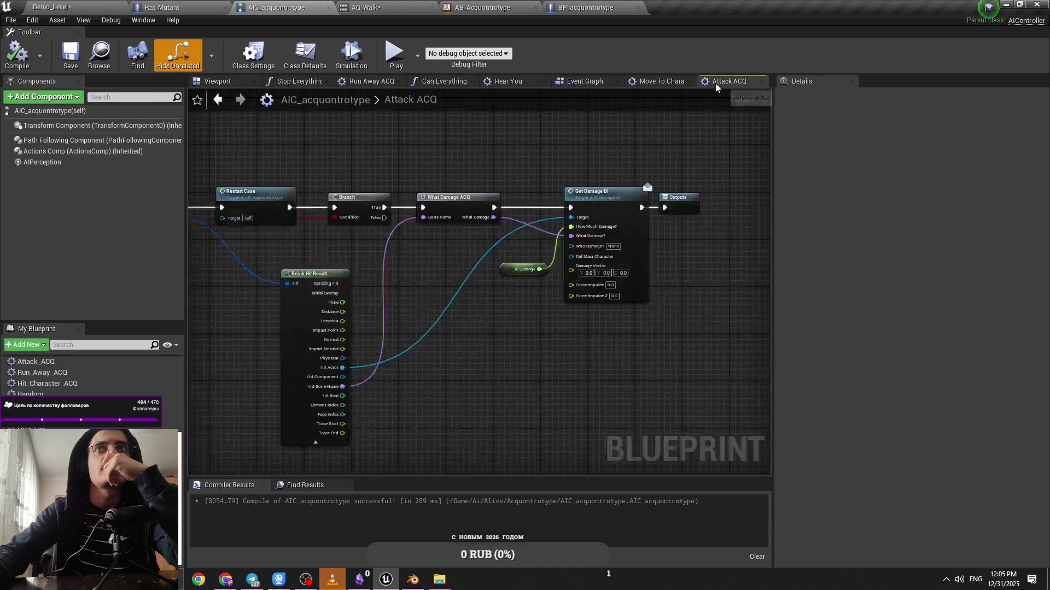
click(667, 80)
click(732, 81)
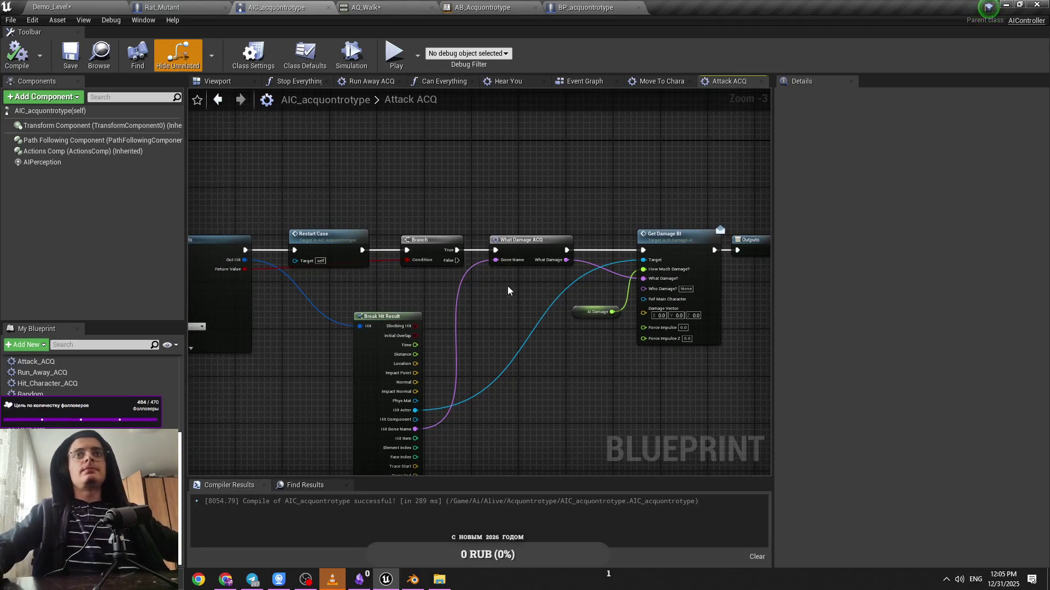
key(ctrl+s)
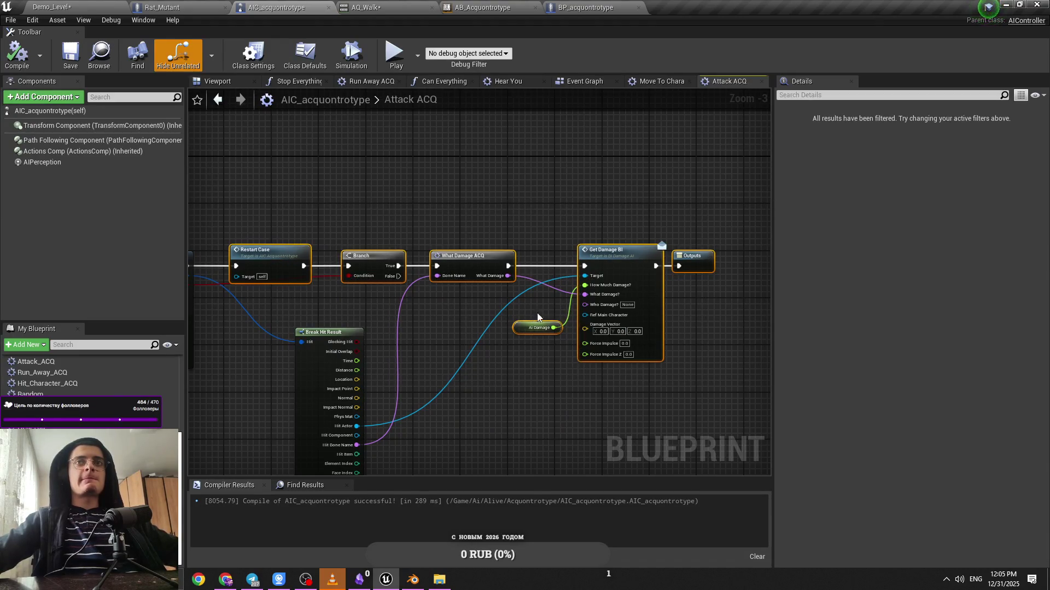
Place Delay and Restart Case below the Branch and wire Branch False → Delay → Restart Case
click(409, 234)
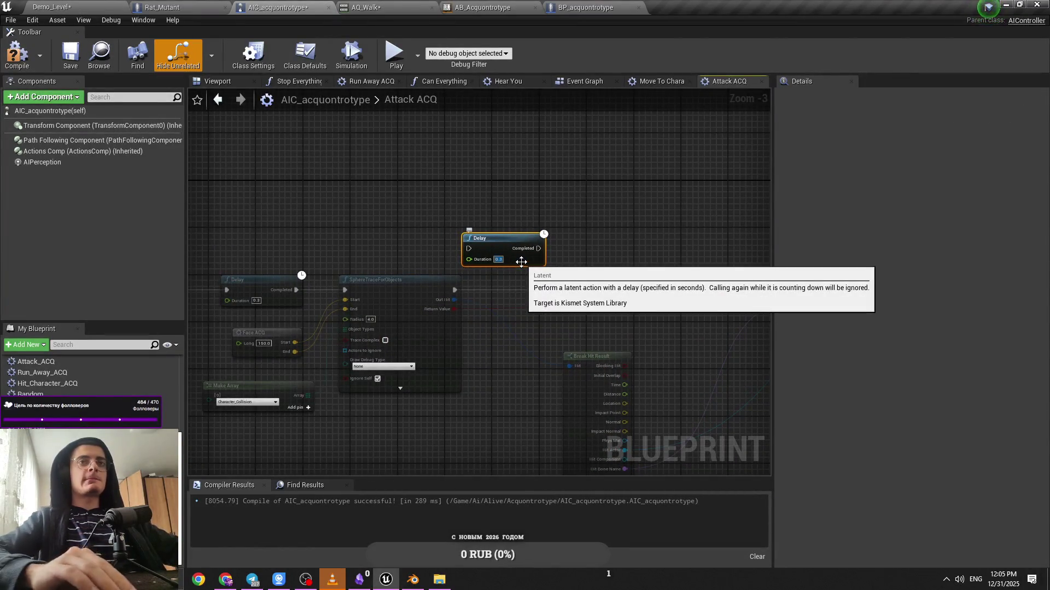
click(692, 226)
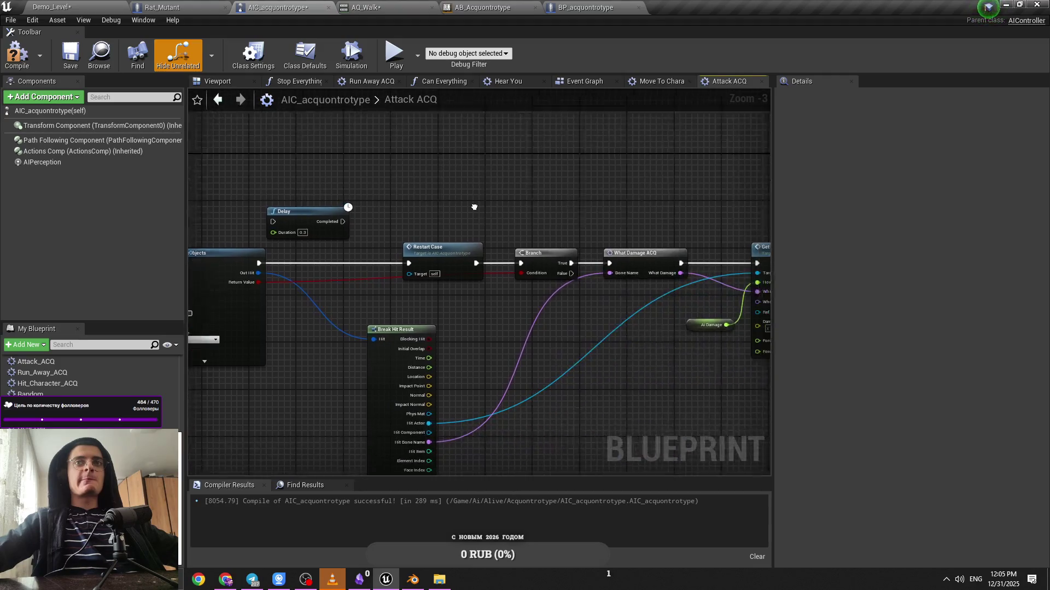
drag(410, 254, 493, 195)
mouse_move(325, 220)
mouse_down()
mouse_move(393, 202)
mouse_move(377, 186)
mouse_up()
key(Escape)
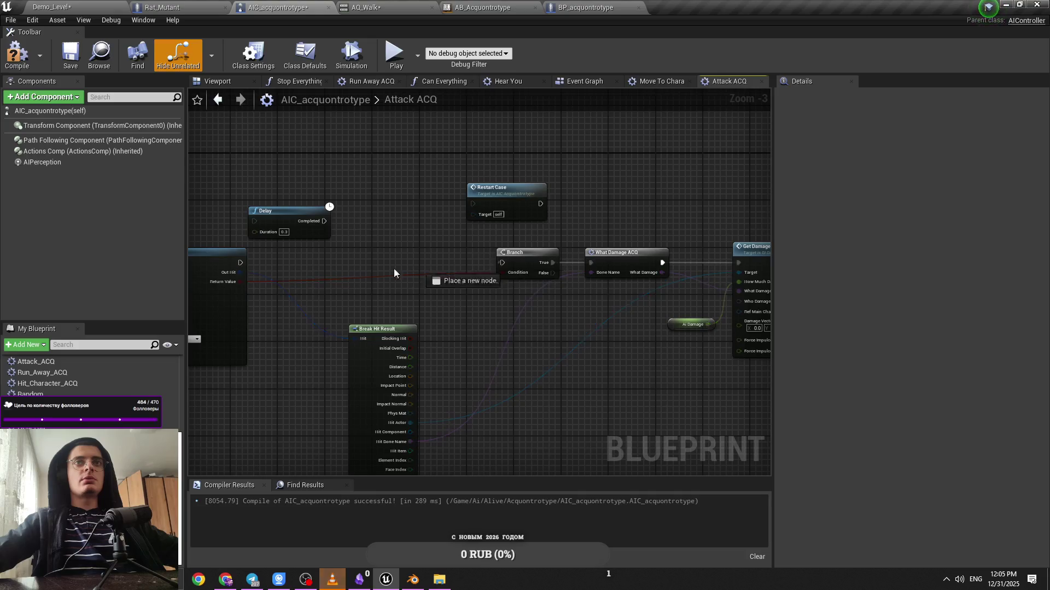
click(412, 212)
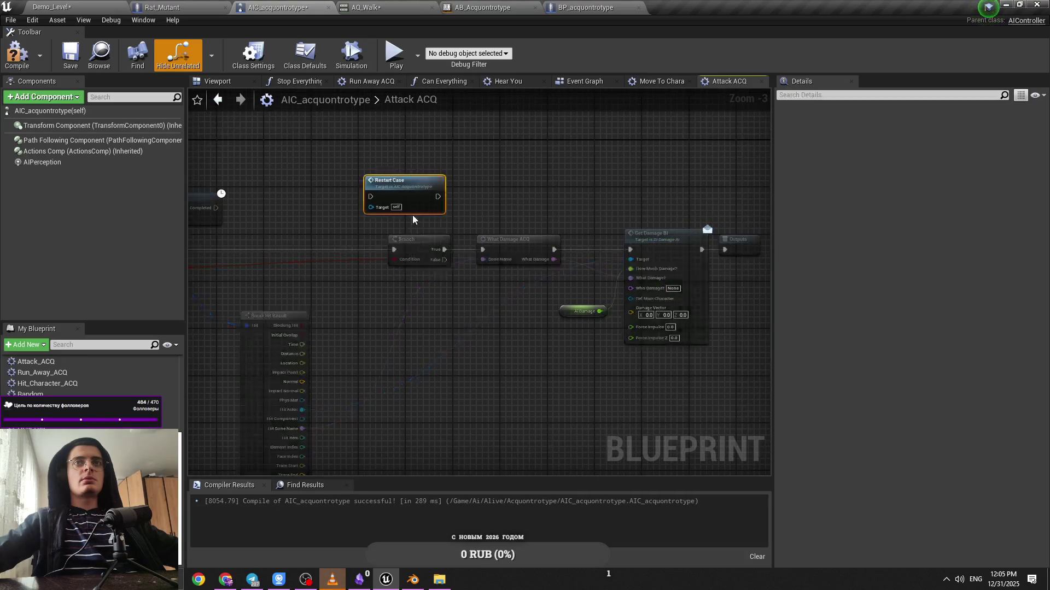
click(361, 239)
click(411, 203)
mouse_move(204, 216)
mouse_down()
mouse_move(375, 204)
mouse_move(507, 458)
mouse_up()
drag(548, 395, 583, 441)
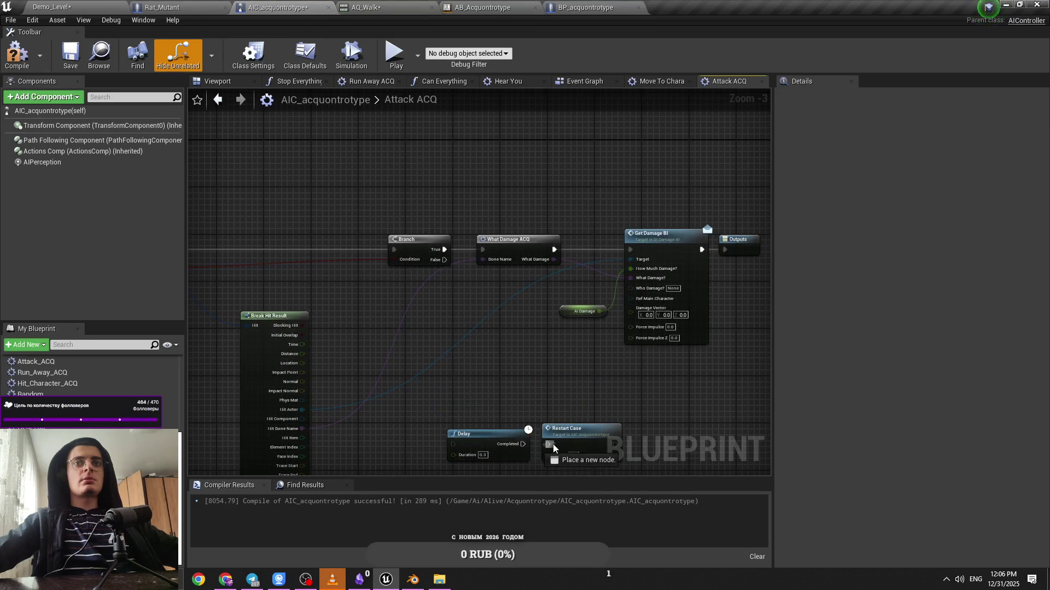
drag(440, 266, 387, 213)
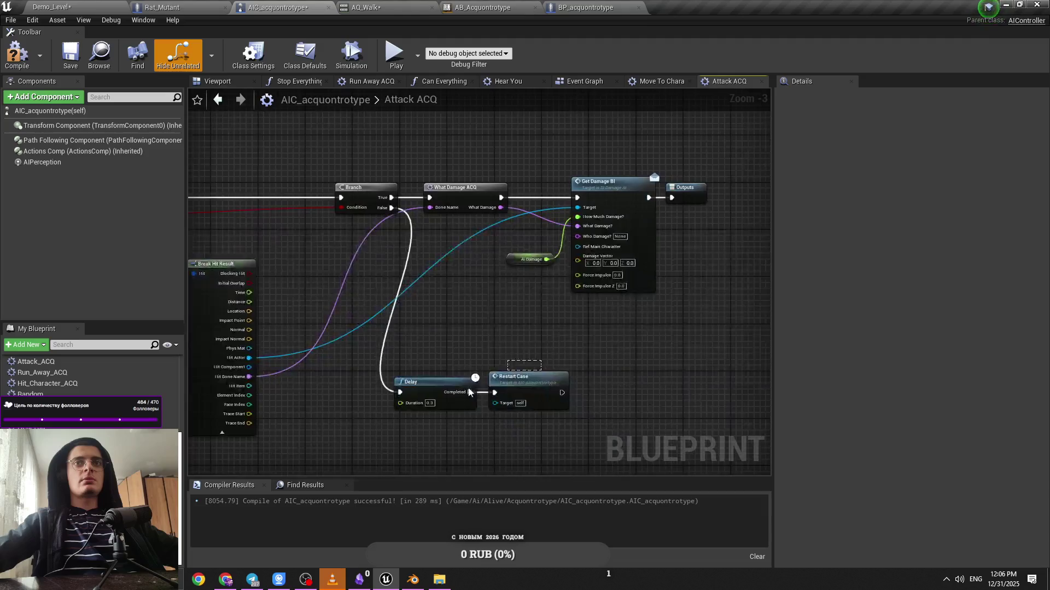
drag(436, 397, 488, 391)
drag(507, 346, 414, 365)
Duplicate the Restart Case node and position the copy above the Branch
click(475, 402)
click(618, 334)
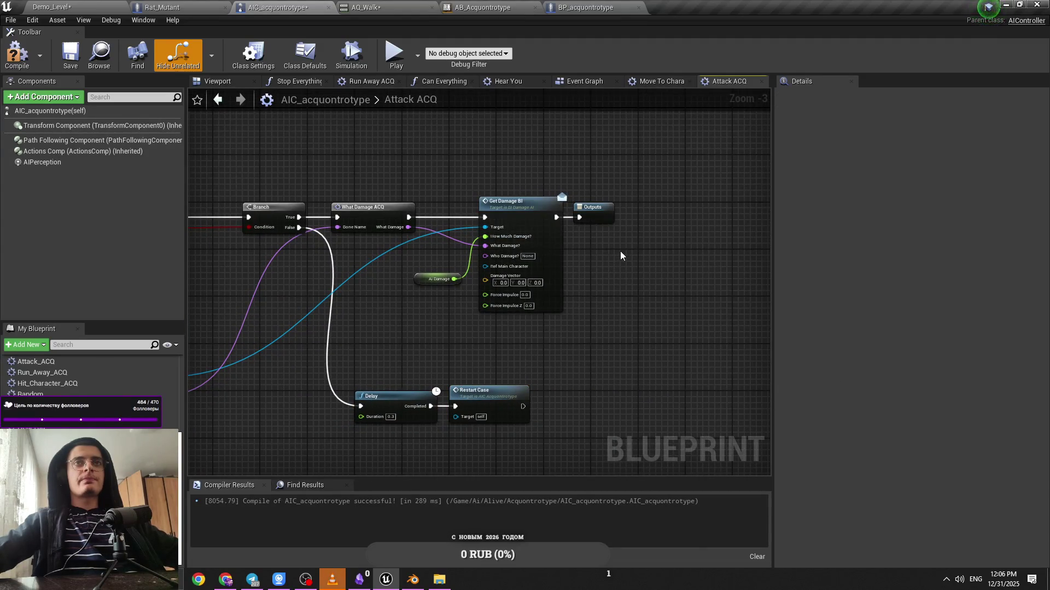
key(ctrl+v)
drag(600, 216, 625, 214)
click(633, 228)
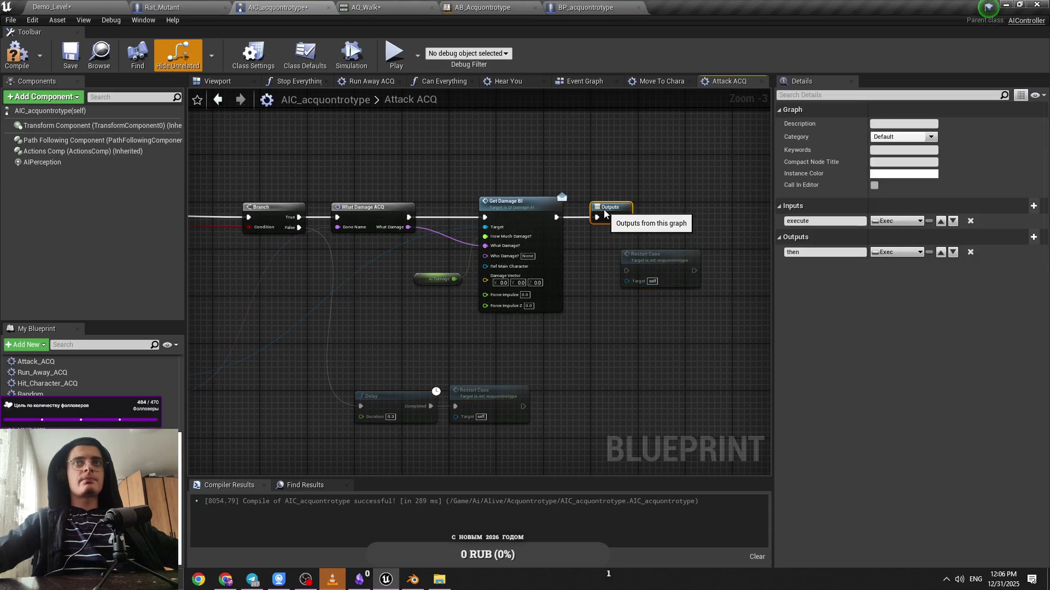
drag(664, 262, 386, 144)
click(315, 159)
click(436, 430)
drag(476, 231, 529, 232)
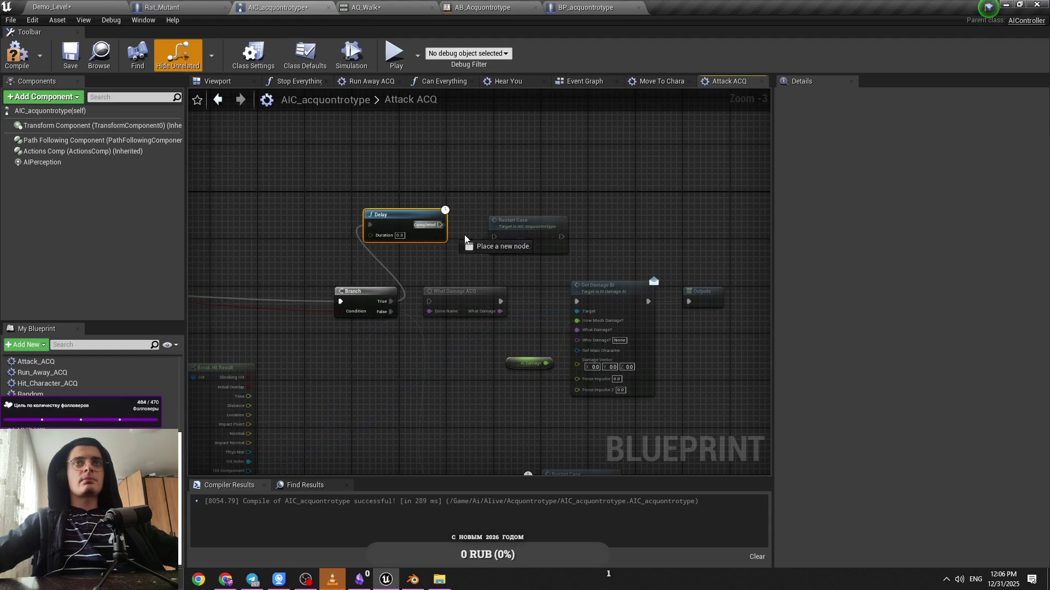
click(451, 279)
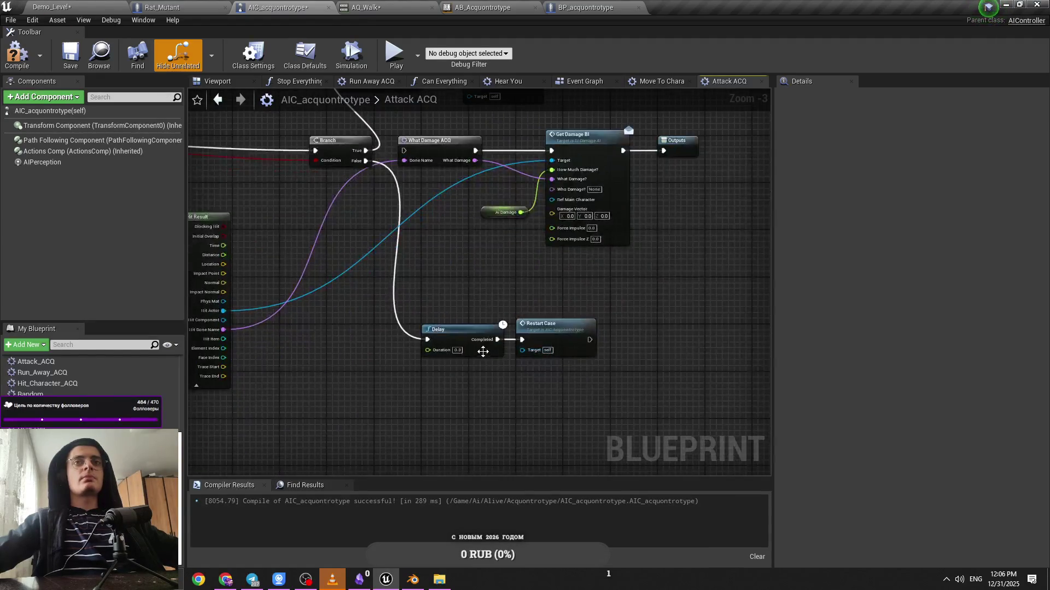
click(52, 7)
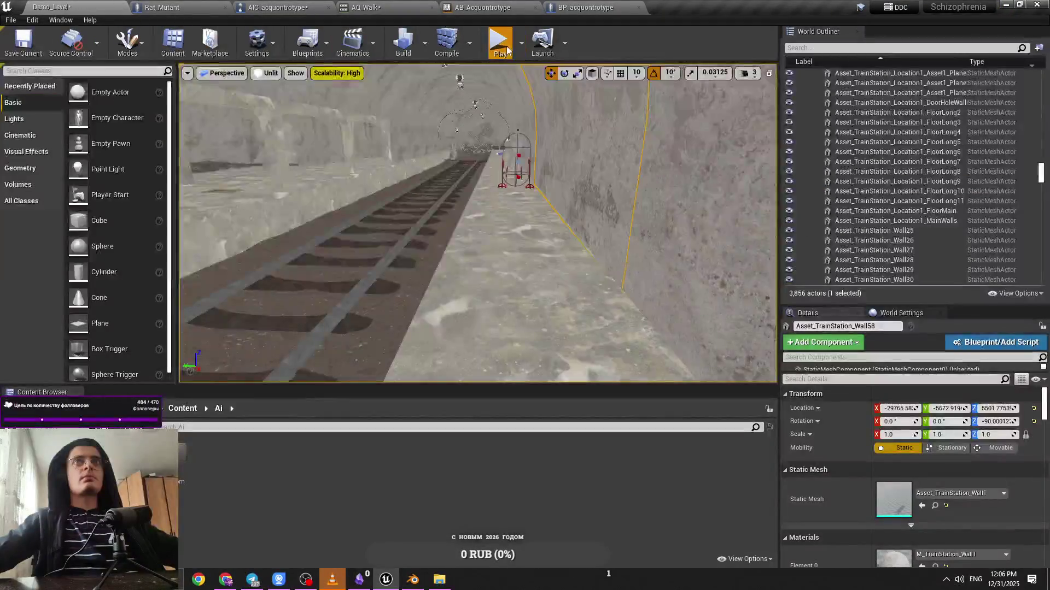
Play-test the level, then review the sphere trace, Branch, damage and Restart Case nodes
key(alt+p)
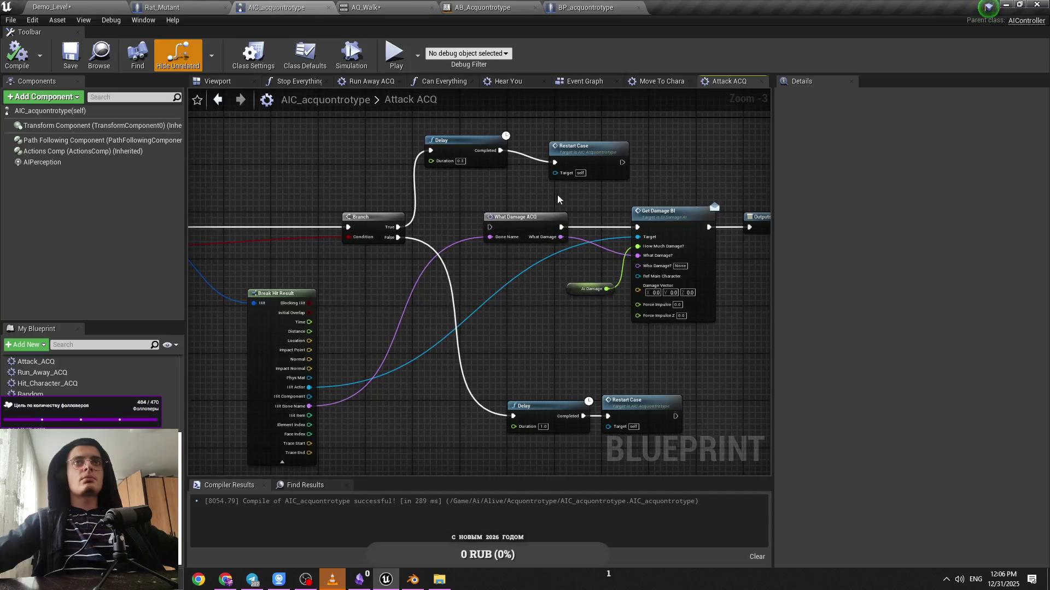
drag(307, 231, 545, 229)
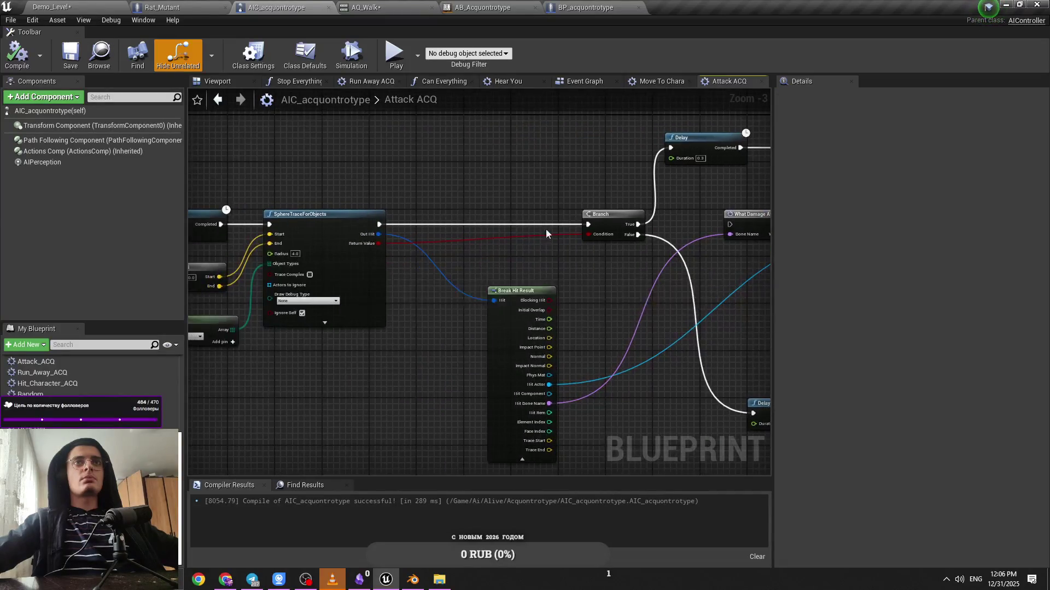
drag(389, 287, 137, 298)
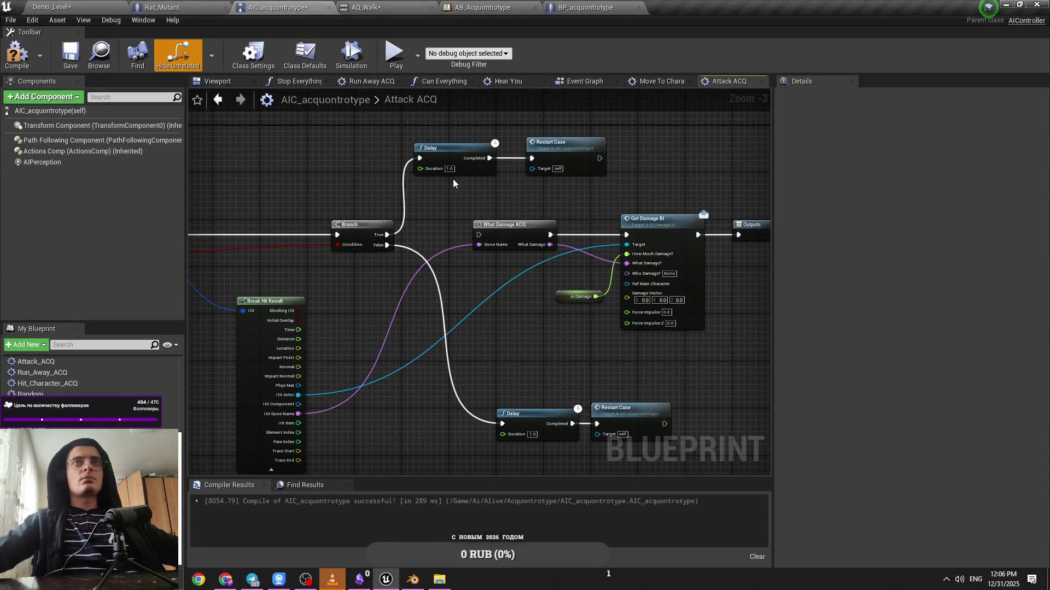
click(124, 5)
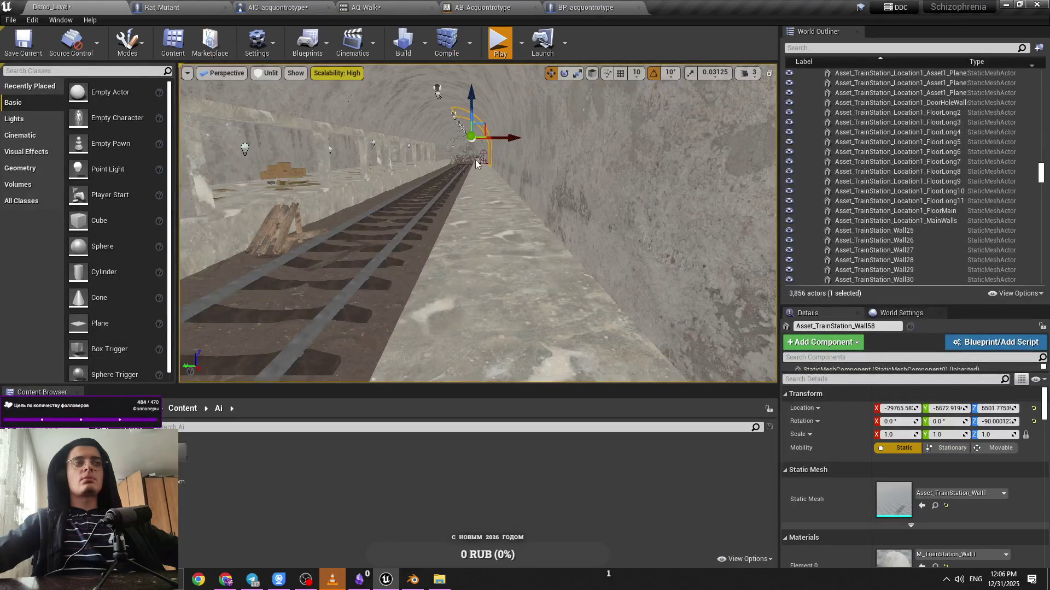
Play the tunnel level as the creature charges, stop, and switch to the Rat_Mutant blueprint
key(alt+p)
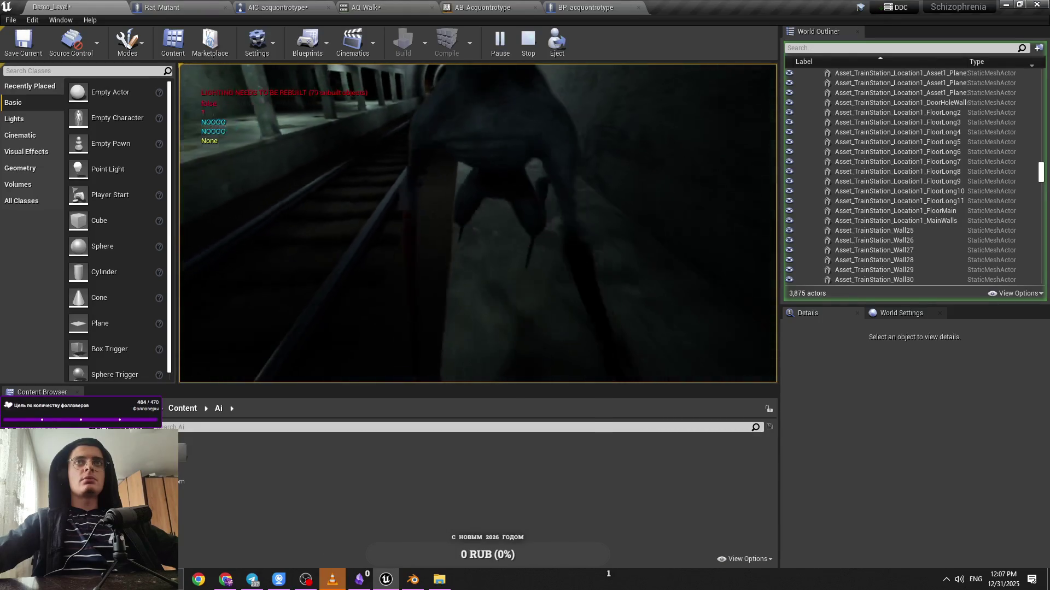
key(Escape)
click(162, 7)
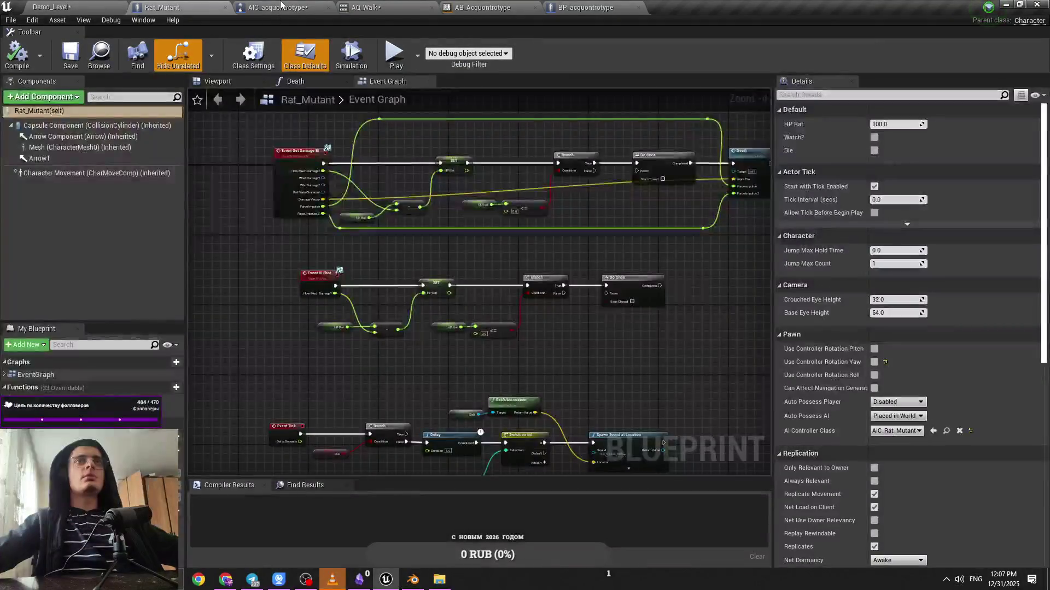
Save the AIC_acquontrotype controller blueprint
click(281, 7)
key(ctrl+s)
mouse_move(474, 185)
mouse_down()
mouse_move(614, 185)
mouse_move(619, 215)
mouse_move(666, 110)
mouse_up()
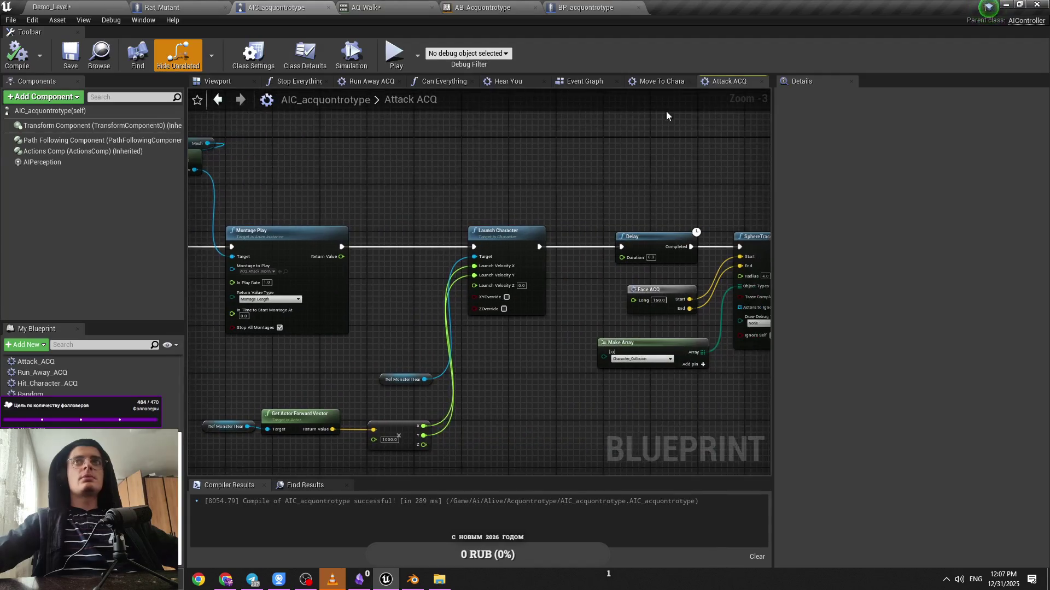
Review the Event Graph's Move To Character and RestartCase nodes, then start a Demo_Level play session
click(584, 82)
scroll(678, 215, down, 2)
scroll(443, 256, up, 2)
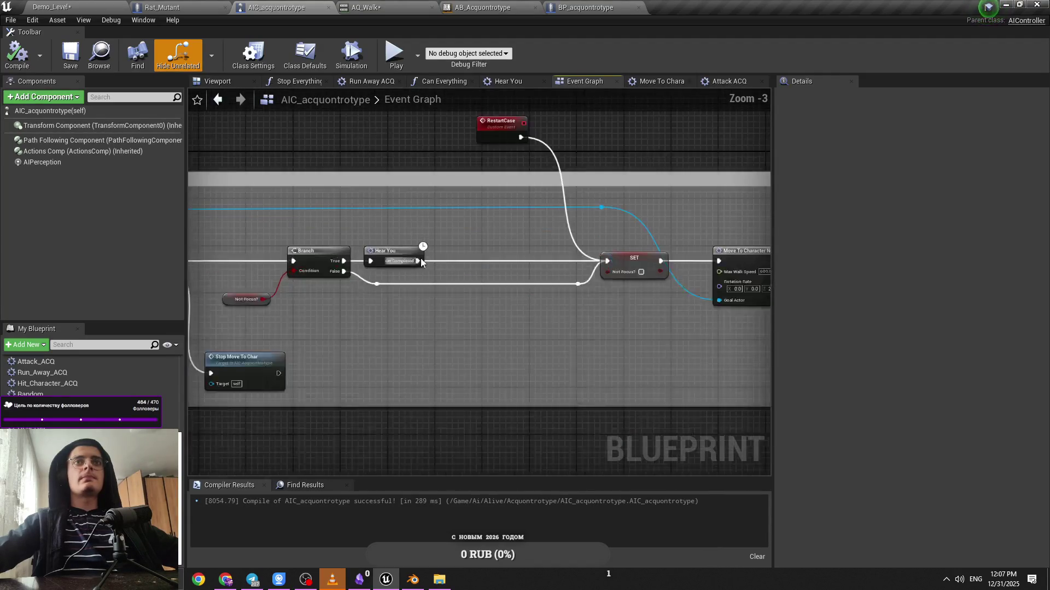
mouse_move(443, 256)
mouse_down()
mouse_move(612, 248)
mouse_move(396, 202)
mouse_move(517, 216)
mouse_move(581, 247)
mouse_up()
scroll(487, 233, down, 1)
click(432, 156)
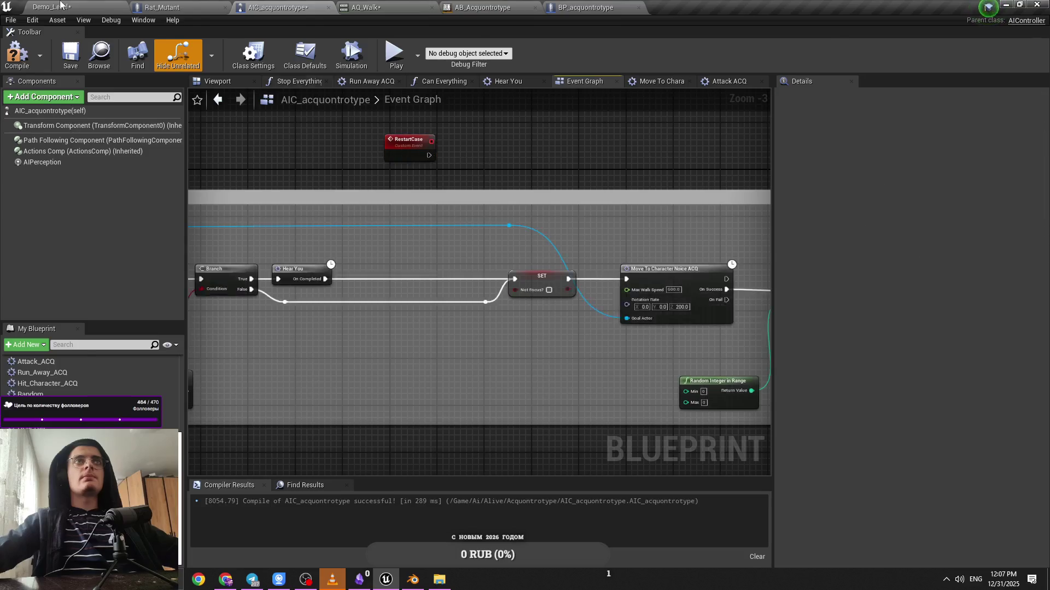
click(52, 7)
key(alt+p)
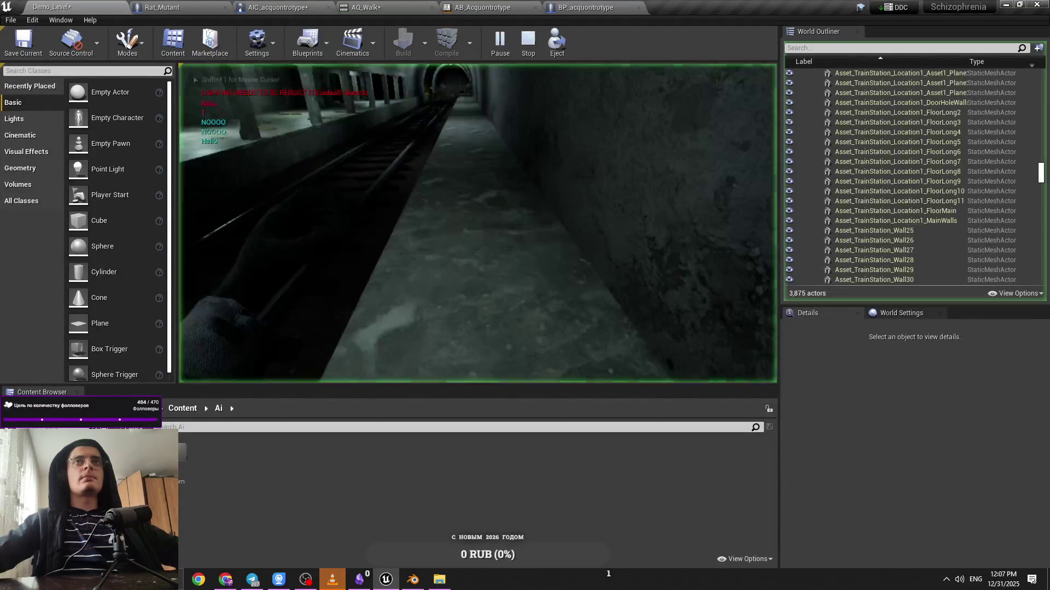
Walk forward down the tunnel toward the creature, then return to the controller's Event Graph
key(w)
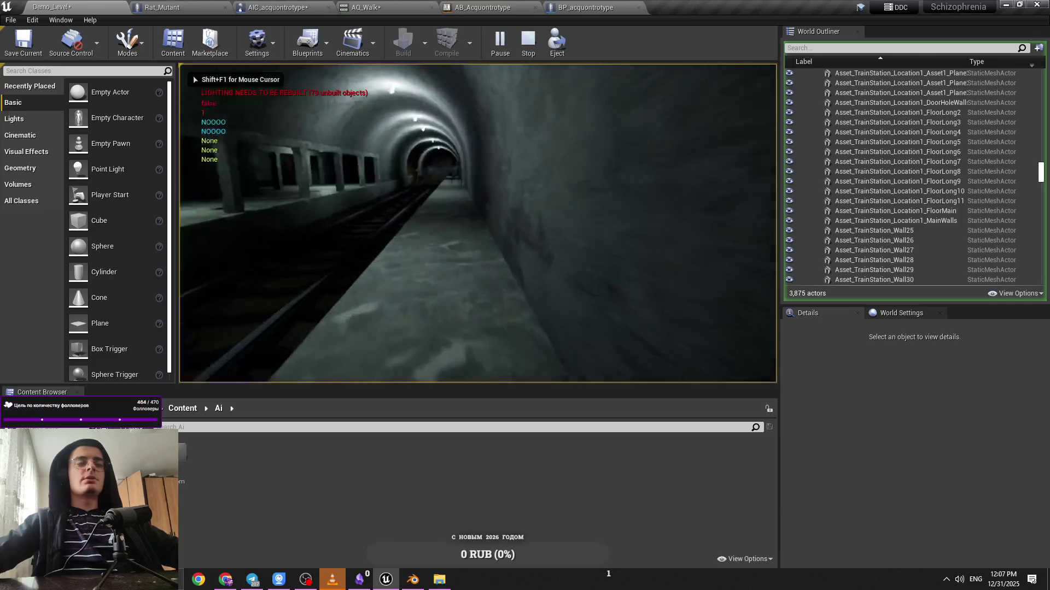
key(w)
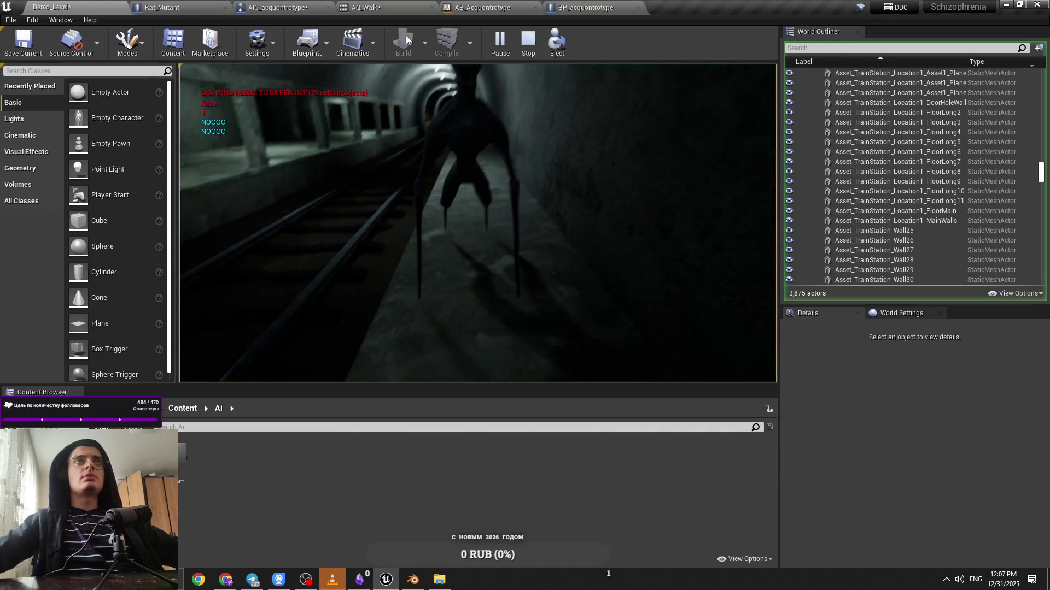
click(251, 5)
mouse_move(383, 153)
mouse_down()
mouse_move(463, 157)
mouse_move(603, 264)
mouse_up()
drag(549, 168, 395, 143)
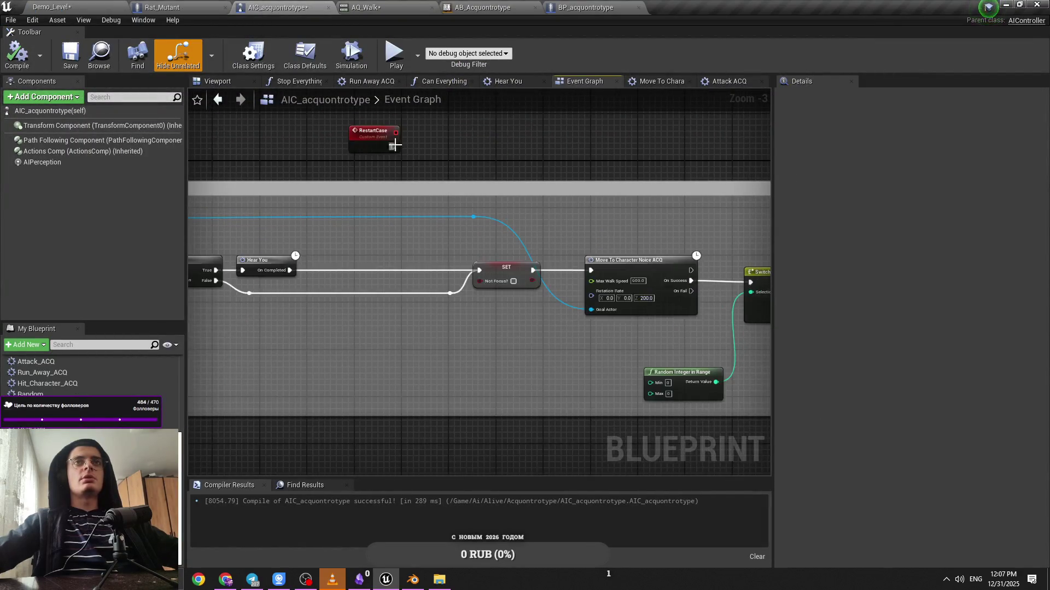
Connect RestartCase to the SET node's execution input, save, and inspect the Not Focus? variable
drag(523, 255, 418, 306)
key(ctrl+s)
drag(339, 341, 375, 343)
click(412, 337)
click(325, 311)
click(612, 325)
Survey the Move To Character, Switch on Int and attack nodes plus the Attack ACQ graph
drag(381, 316, 113, 300)
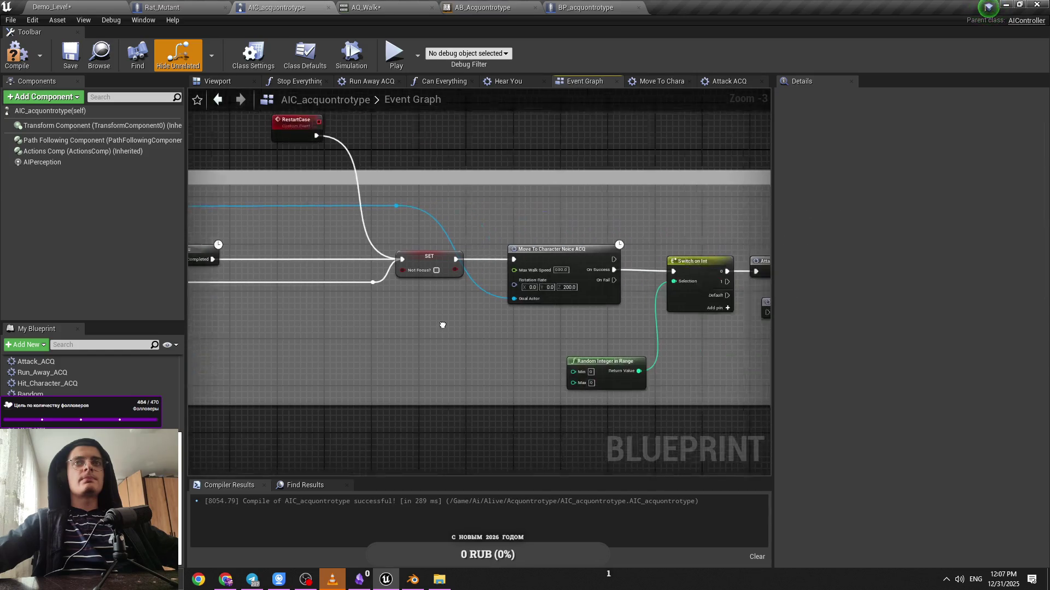
drag(419, 268, 377, 266)
drag(429, 300, 353, 254)
double_click(353, 253)
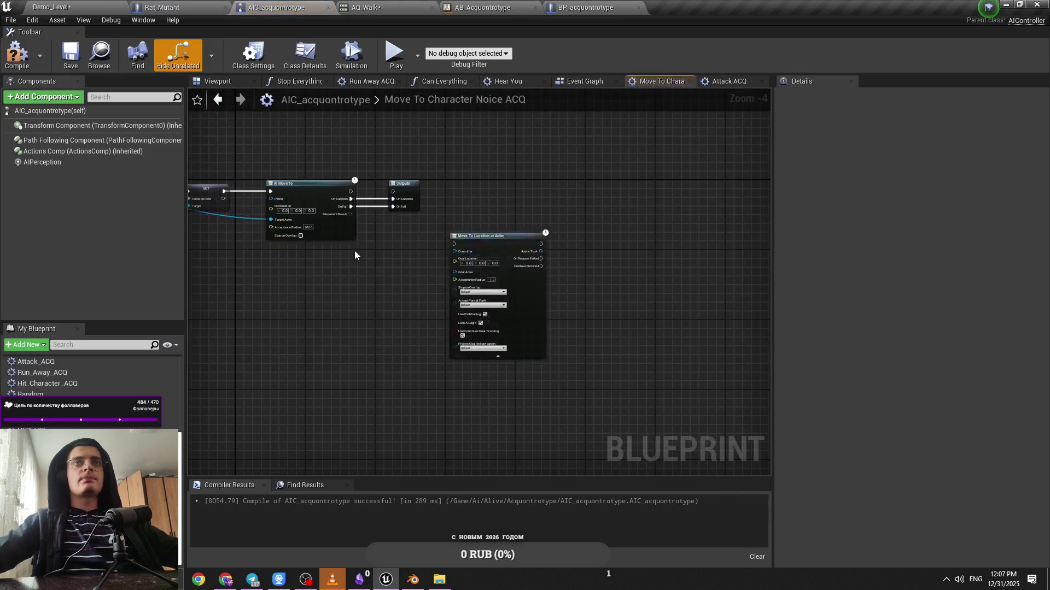
click(725, 82)
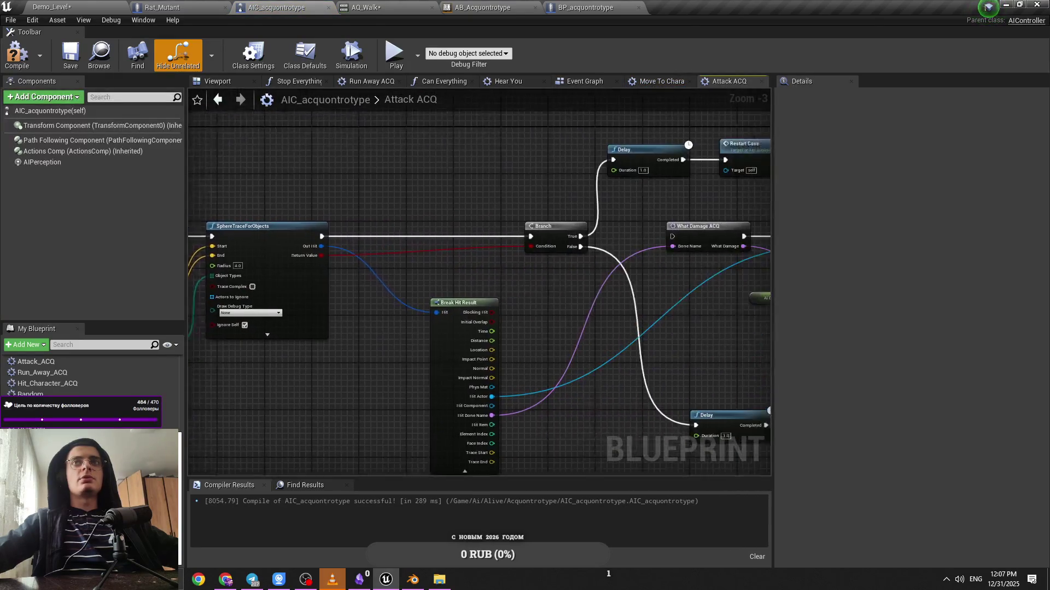
scroll(651, 268, down, 2)
drag(651, 269, 443, 117)
click(576, 81)
Check the Not Focus? variable's properties and frame the Branch chain leading to Hear You
scroll(500, 228, up, 2)
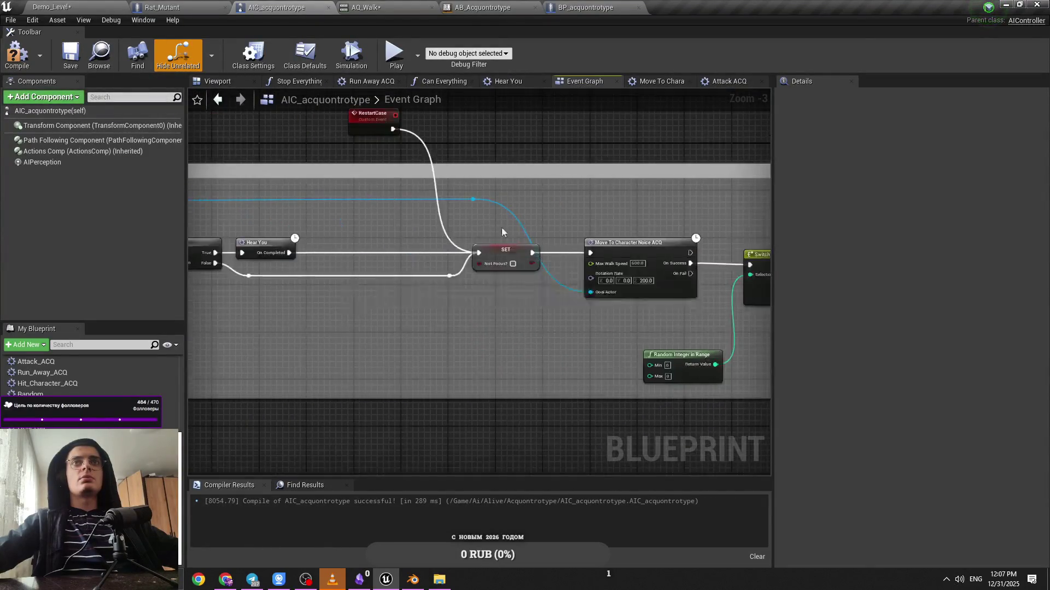
click(398, 311)
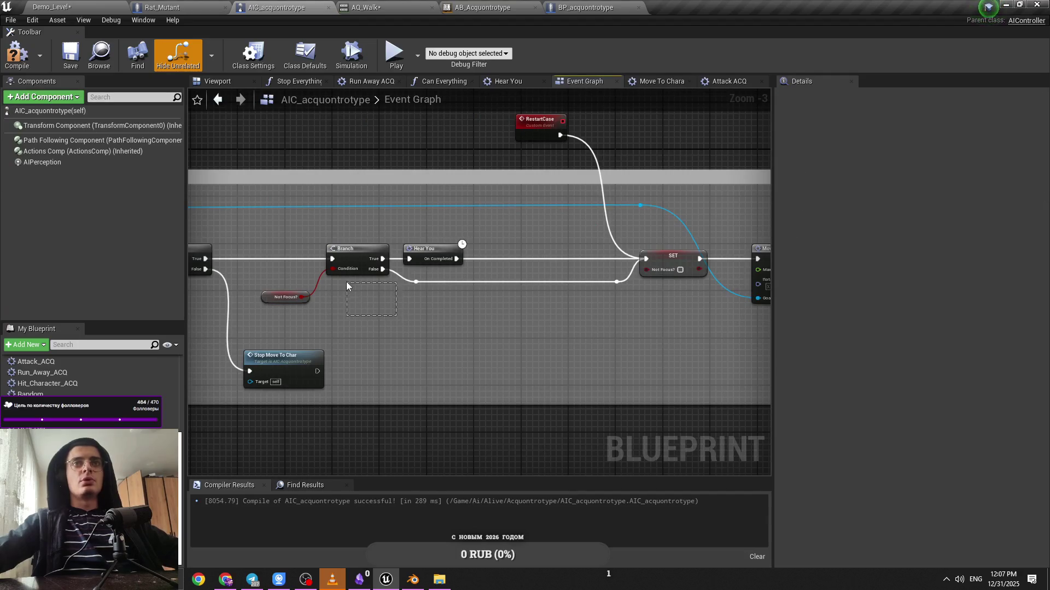
click(306, 298)
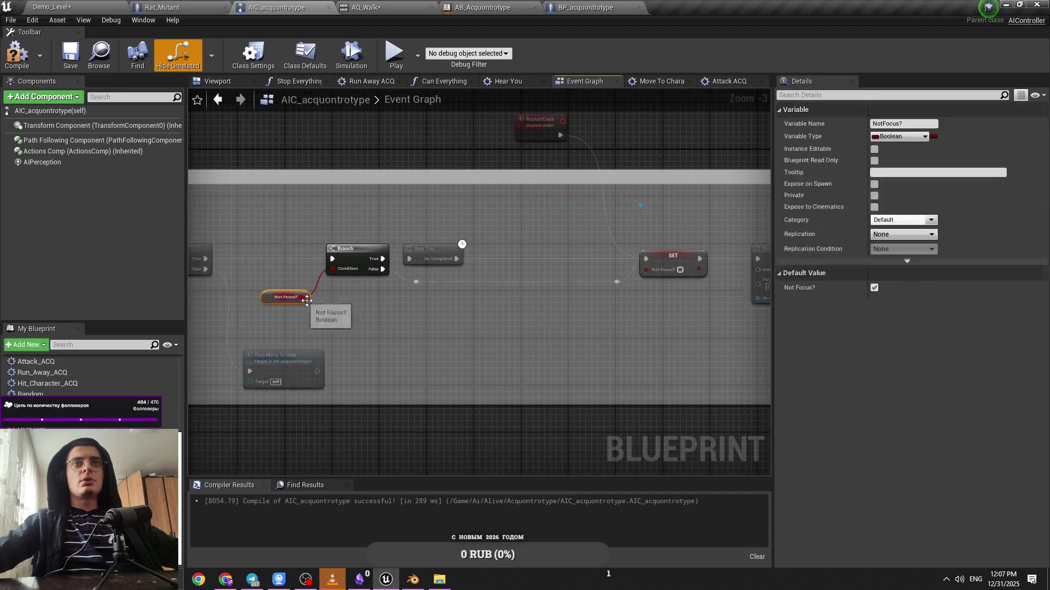
click(433, 299)
click(295, 297)
drag(320, 309, 586, 307)
scroll(586, 307, down, 1)
scroll(644, 264, down, 2)
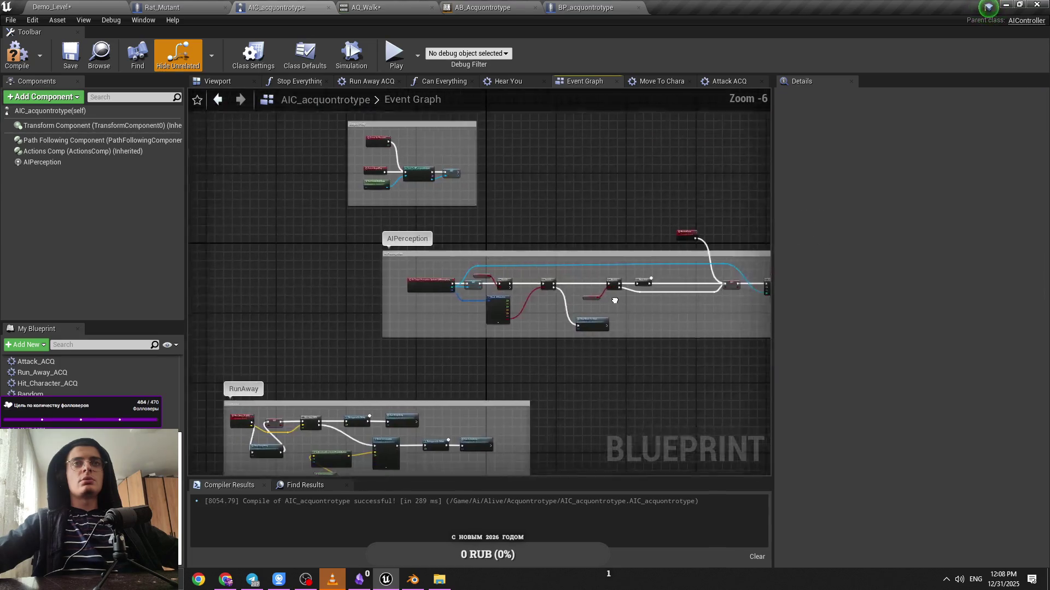
scroll(652, 297, up, 4)
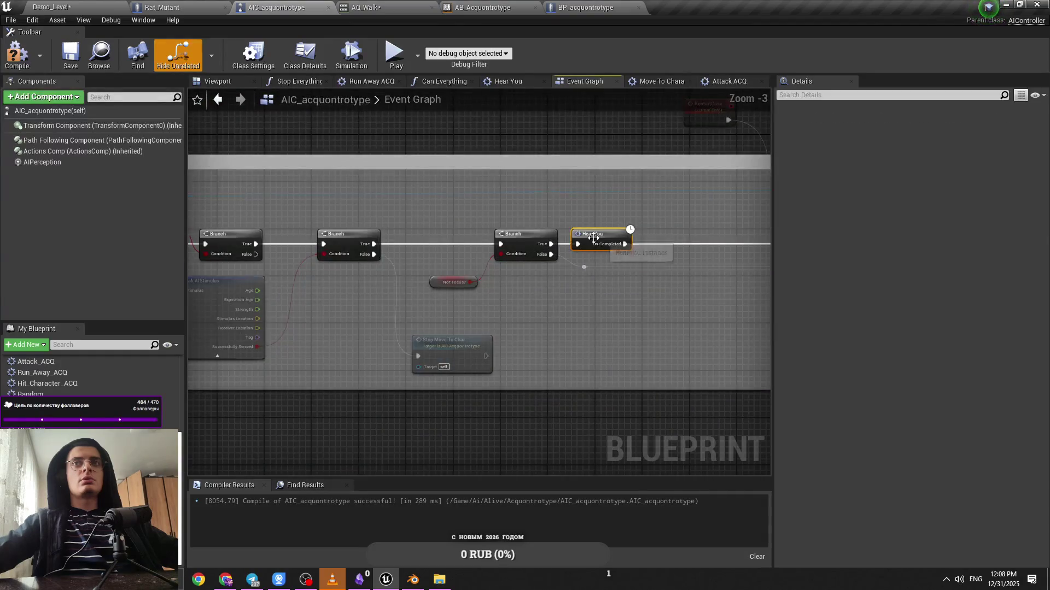
Open the Hear You function graph, save, and reveal its Sequence and Outputs nodes
double_click(595, 238)
key(ctrl+s)
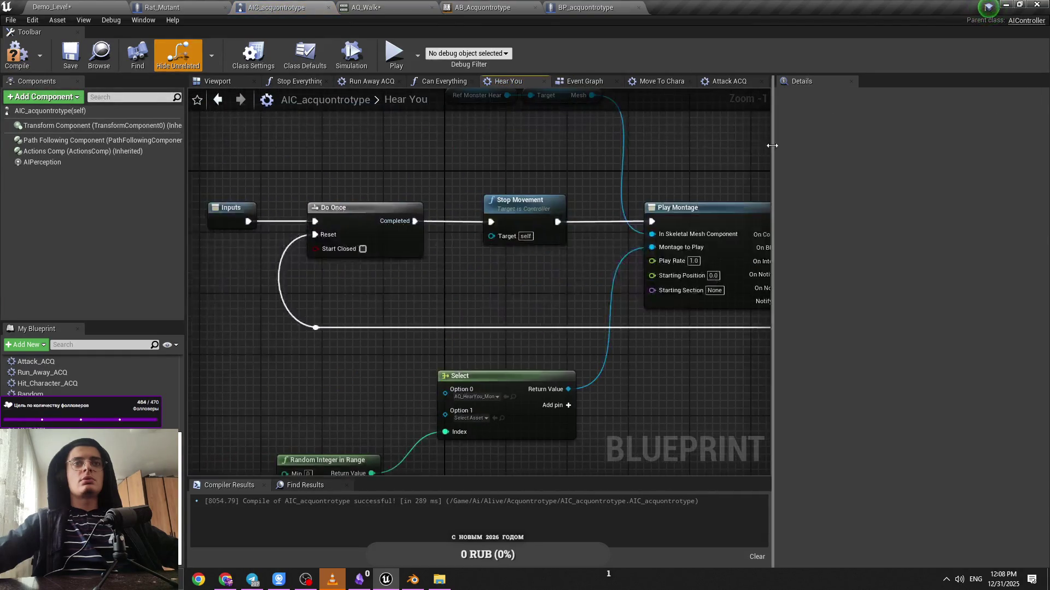
drag(723, 162, 617, 164)
scroll(607, 181, down, 2)
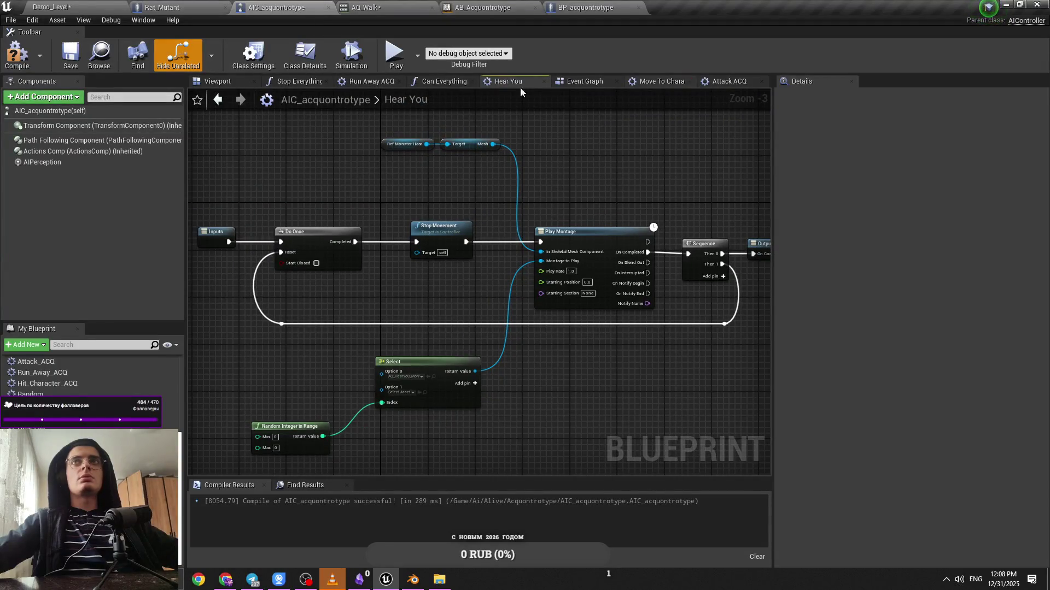
Review the Run Away ACQ graph and Event Graph layout, then reopen Hear You
click(227, 83)
click(346, 81)
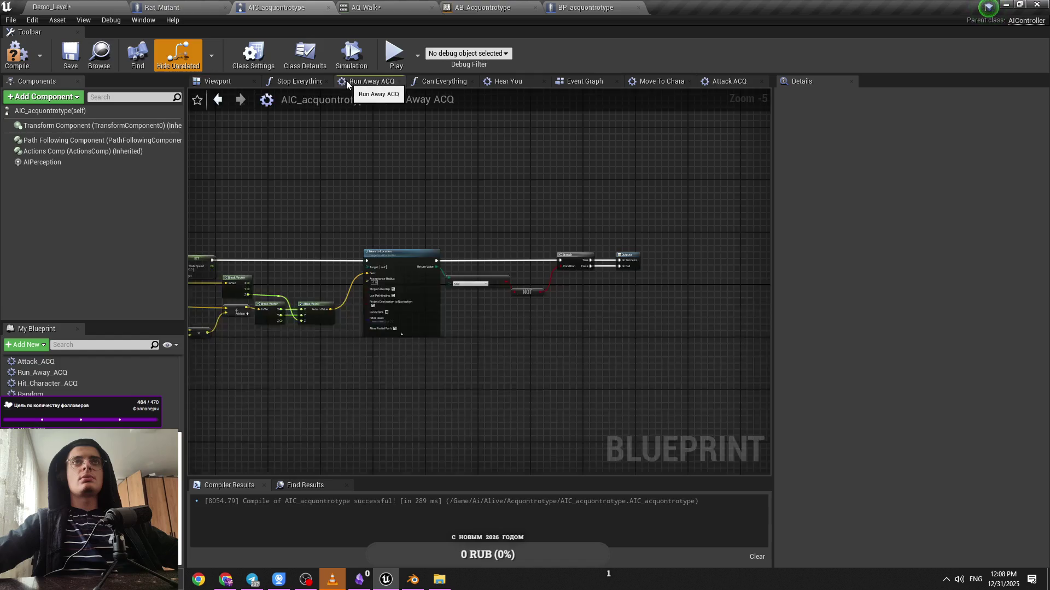
click(579, 82)
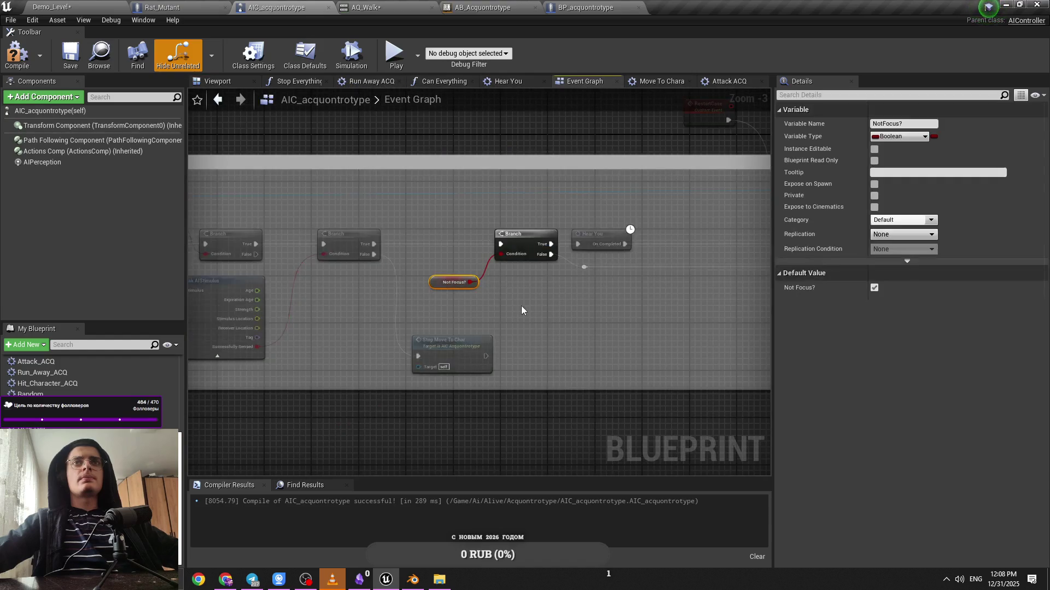
scroll(601, 298, down, 2)
drag(553, 275, 422, 263)
scroll(421, 262, down, 3)
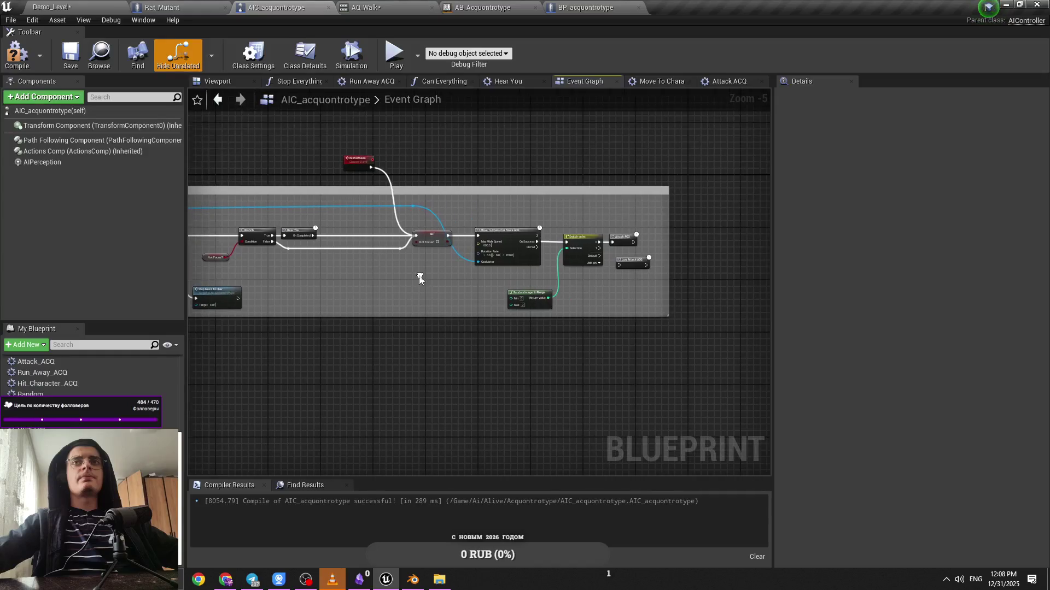
scroll(400, 350, up, 5)
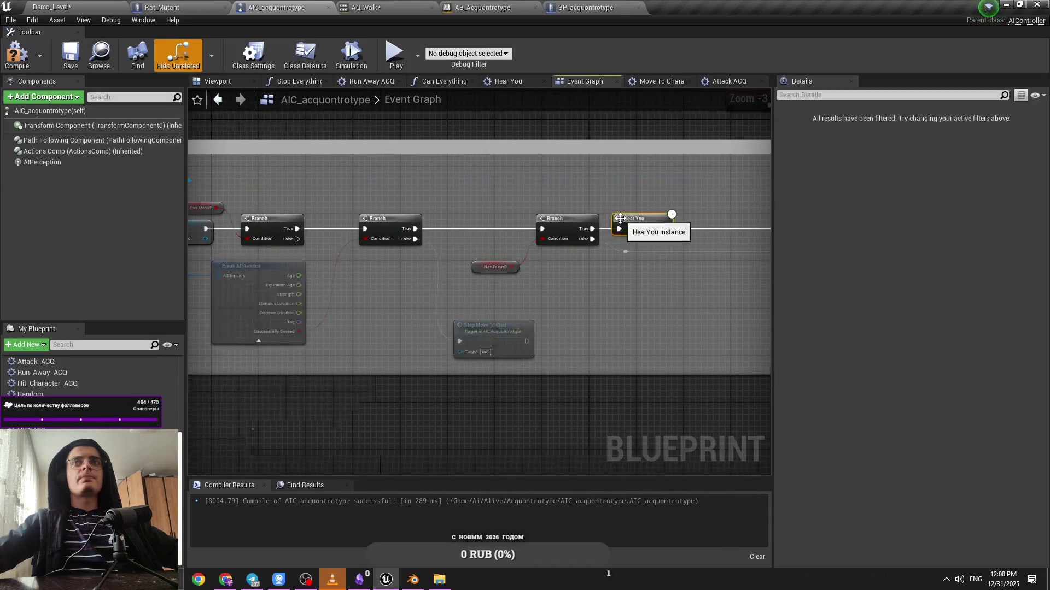
double_click(626, 223)
drag(719, 213, 568, 221)
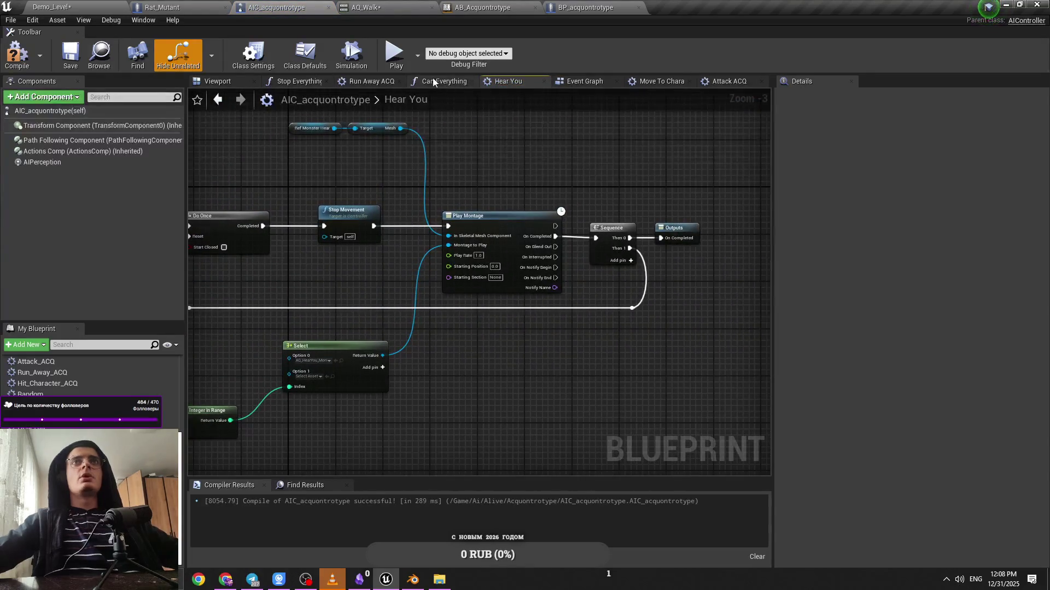
Close the Stop Everything, Run Away ACQ and Hear You tabs and reopen the EventGraph
middle_click(295, 87)
middle_click(296, 87)
middle_click(411, 86)
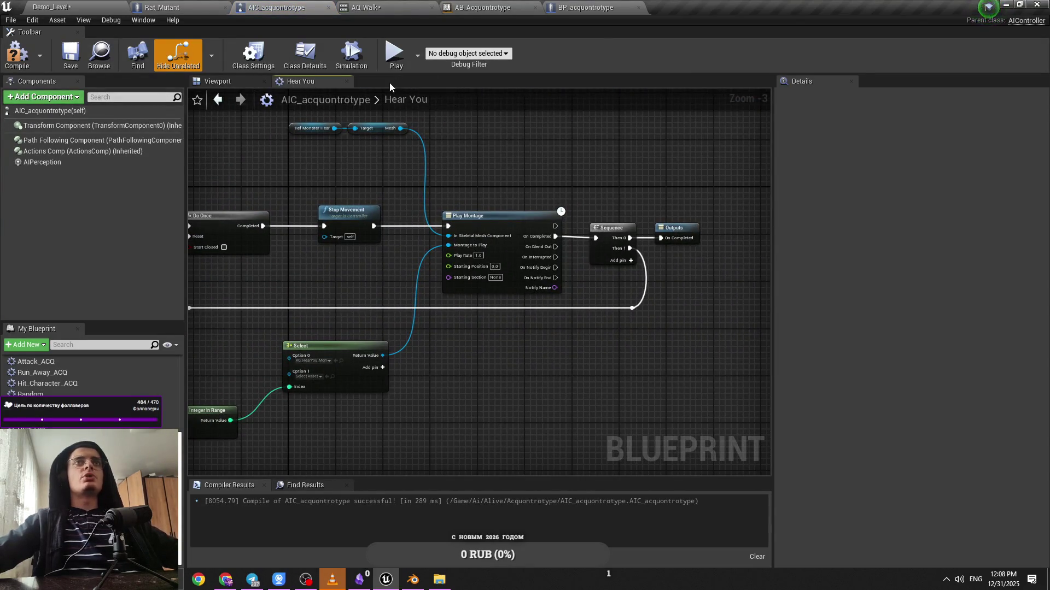
middle_click(301, 82)
scroll(66, 369, up, 5)
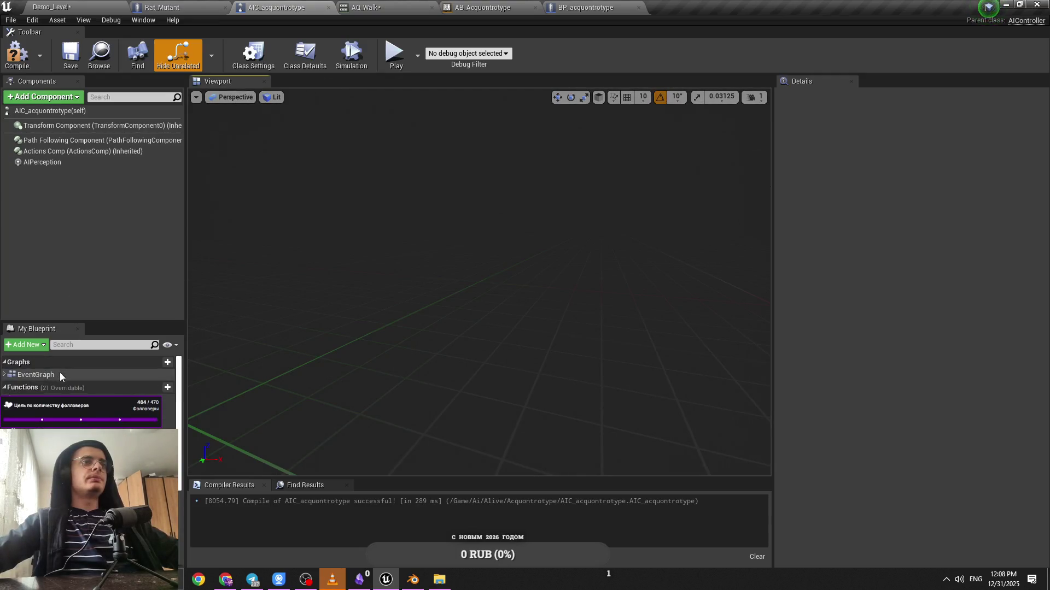
double_click(61, 374)
scroll(545, 328, up, 4)
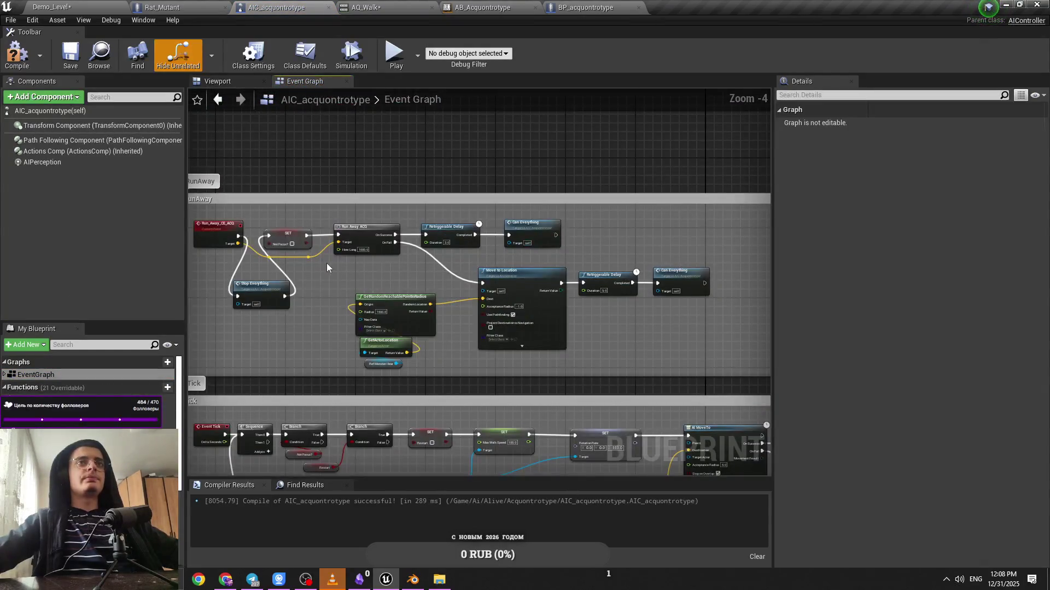
click(312, 247)
scroll(469, 253, down, 2)
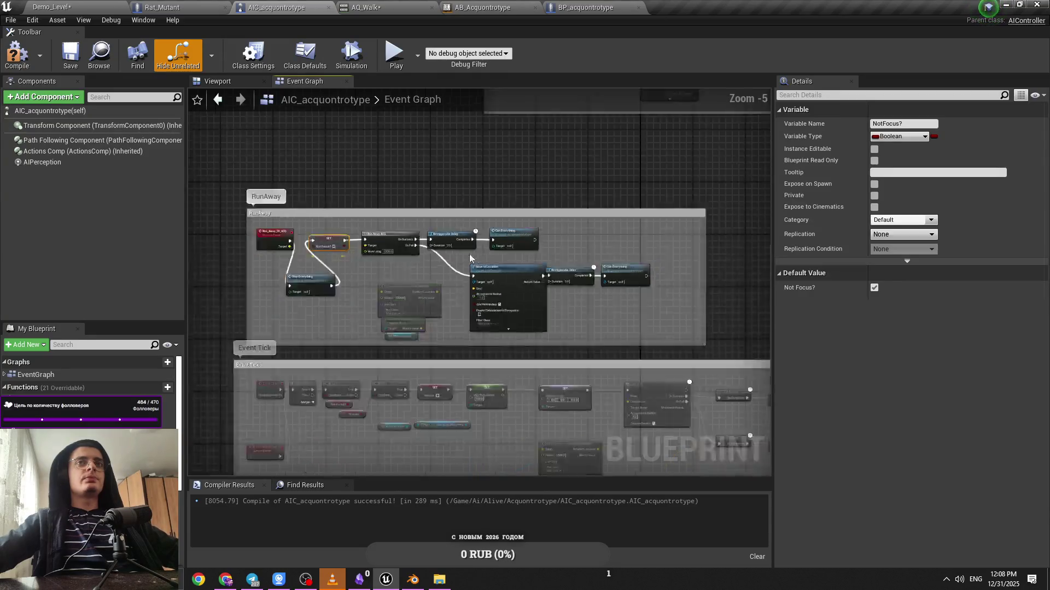
Follow the perception chain through Not Focus? to the Hear You, SET and Move To Character Noise nodes
scroll(402, 274, up, 2)
click(445, 253)
scroll(384, 256, up, 3)
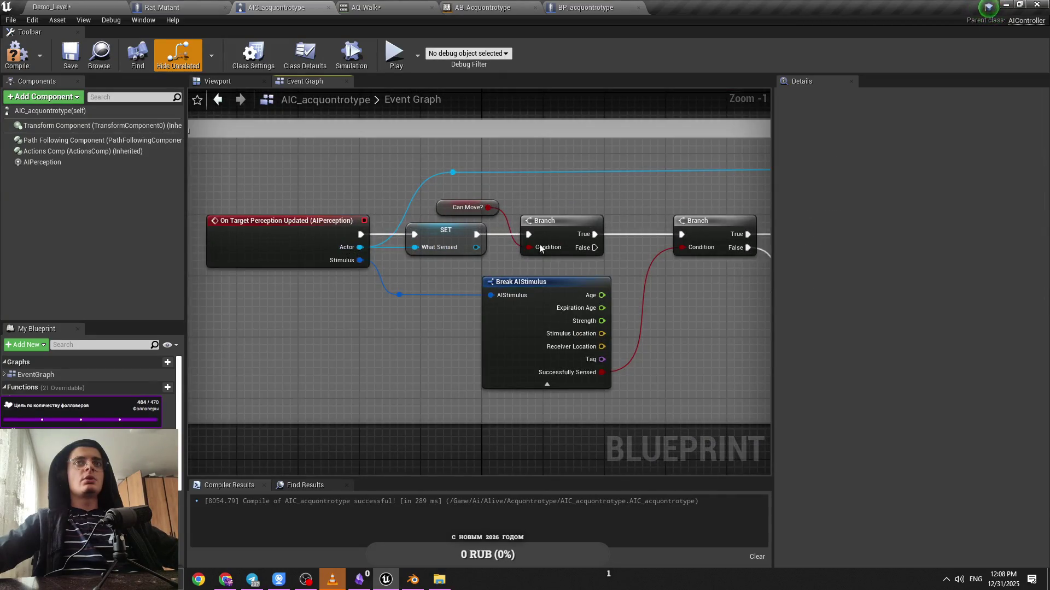
drag(540, 248, 412, 234)
mouse_move(538, 328)
mouse_down()
mouse_move(488, 315)
mouse_move(339, 317)
mouse_up()
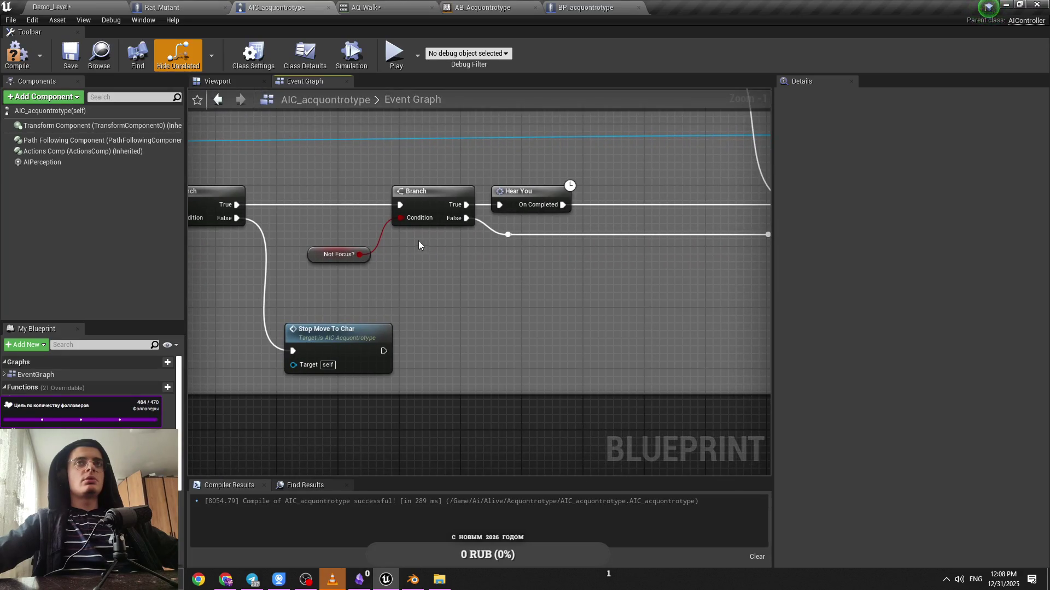
drag(363, 258, 408, 270)
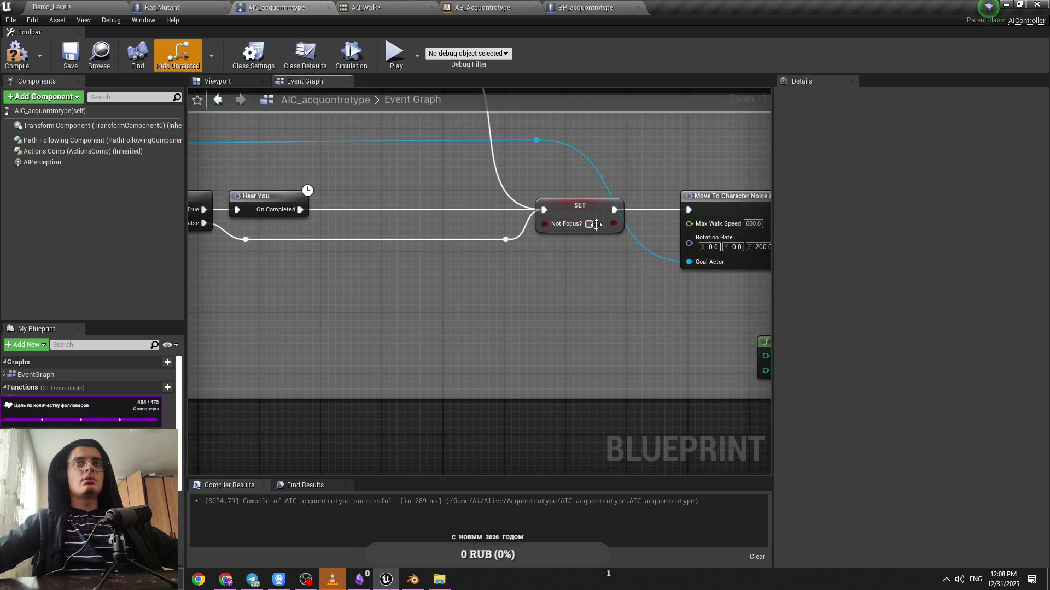
scroll(596, 224, down, 4)
right_click(421, 157)
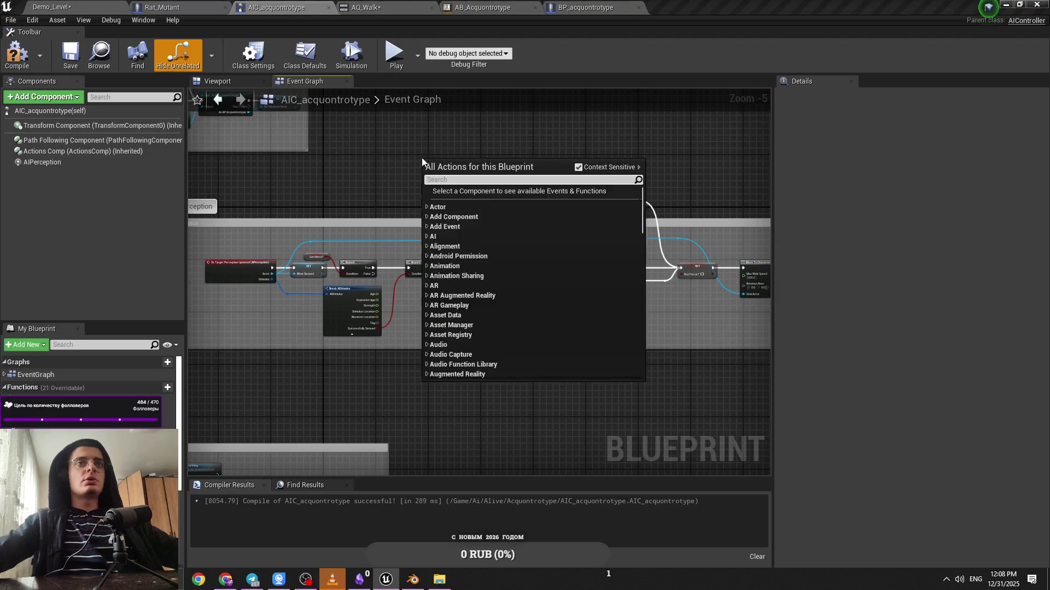
key(Escape)
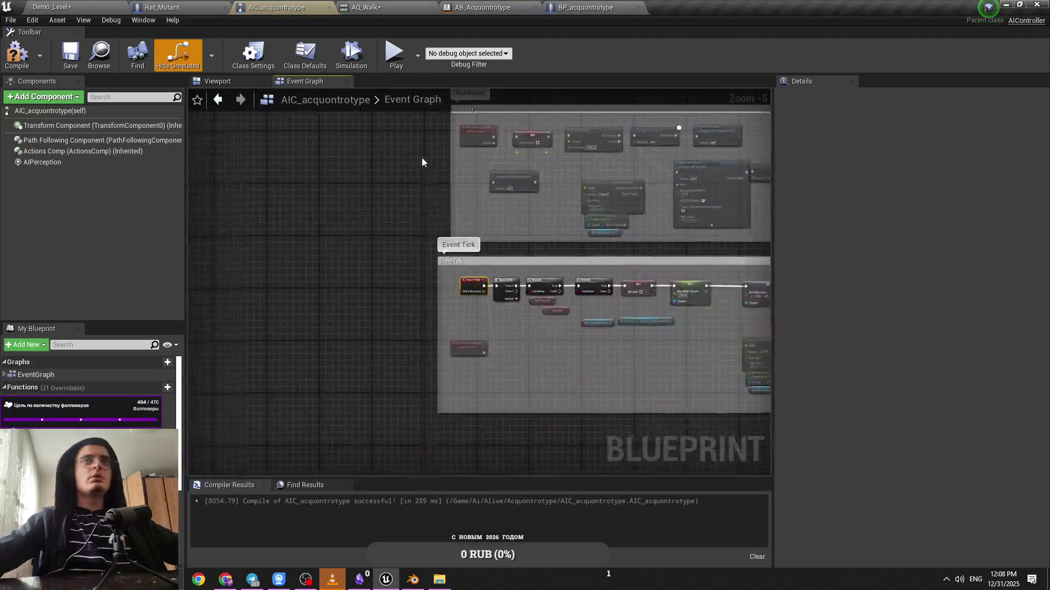
scroll(507, 354, down, 1)
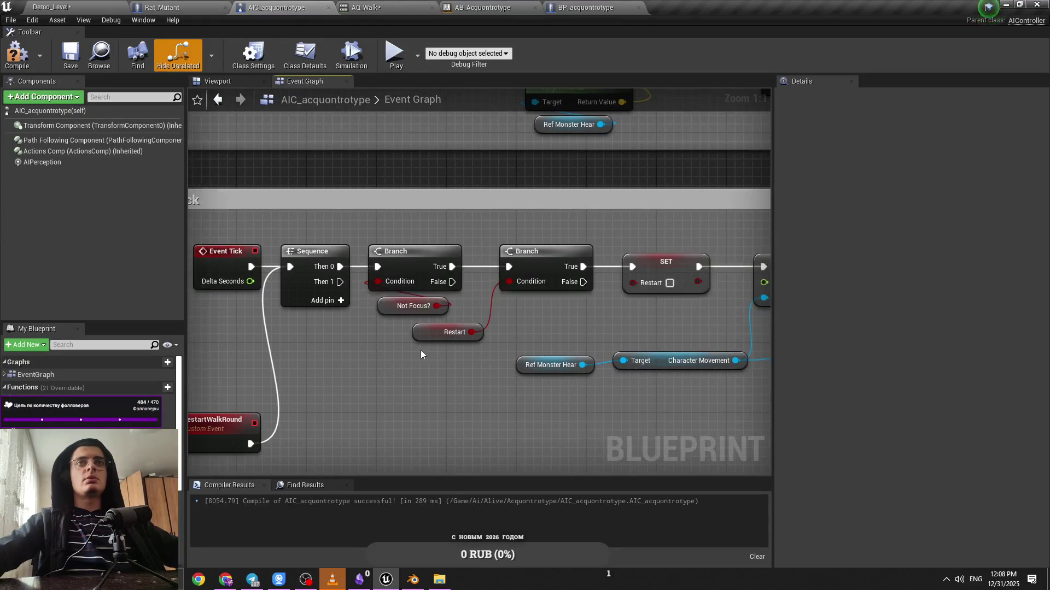
Move the RestartWalkRound event node up beside Event Tick, check the RunAway group, and save
drag(254, 413, 262, 366)
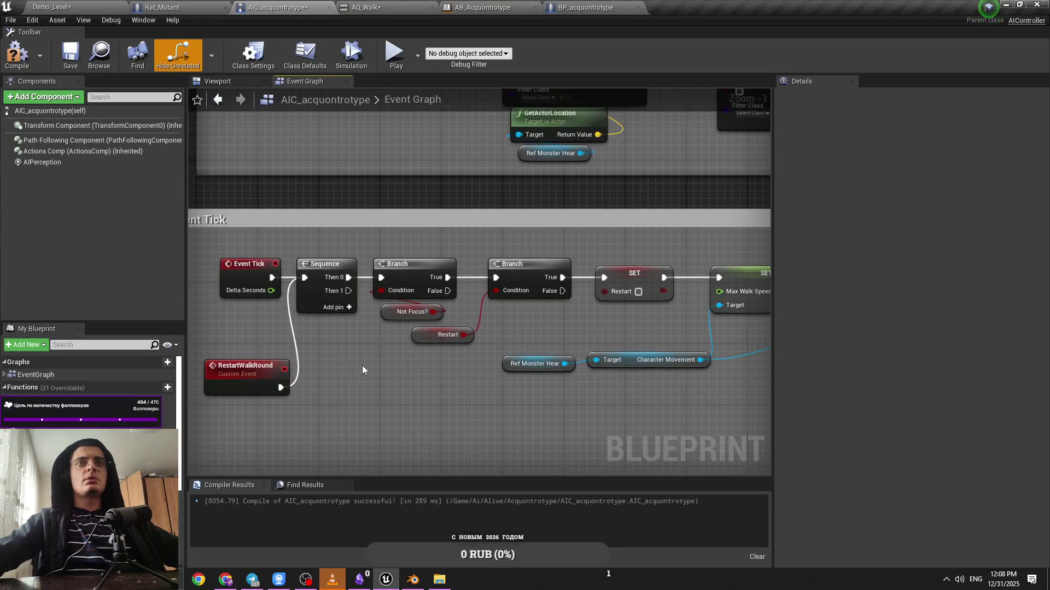
drag(711, 328, 382, 328)
scroll(526, 333, down, 2)
mouse_move(219, 437)
mouse_down()
mouse_move(391, 349)
mouse_move(457, 349)
mouse_up()
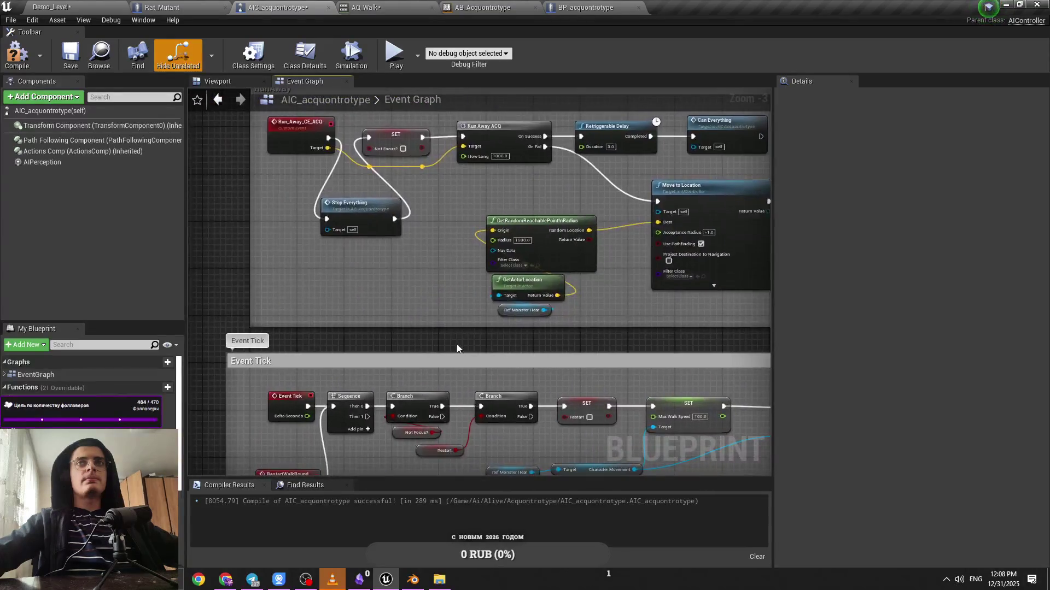
click(396, 143)
drag(415, 189, 433, 298)
key(ctrl+s)
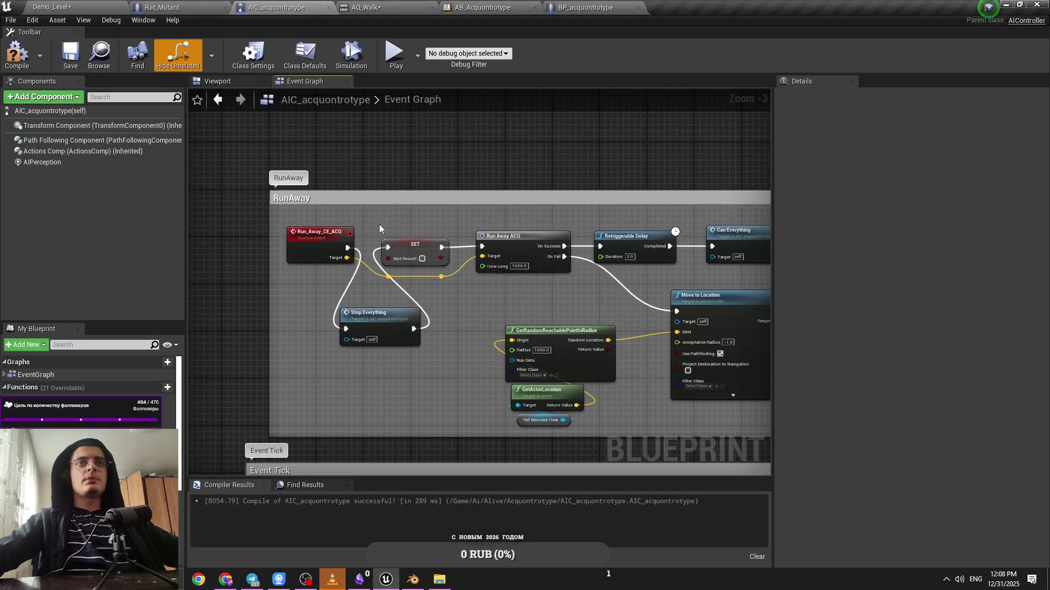
Pan back along the perception branch chain to review its nodes
scroll(434, 226, down, 1)
click(388, 316)
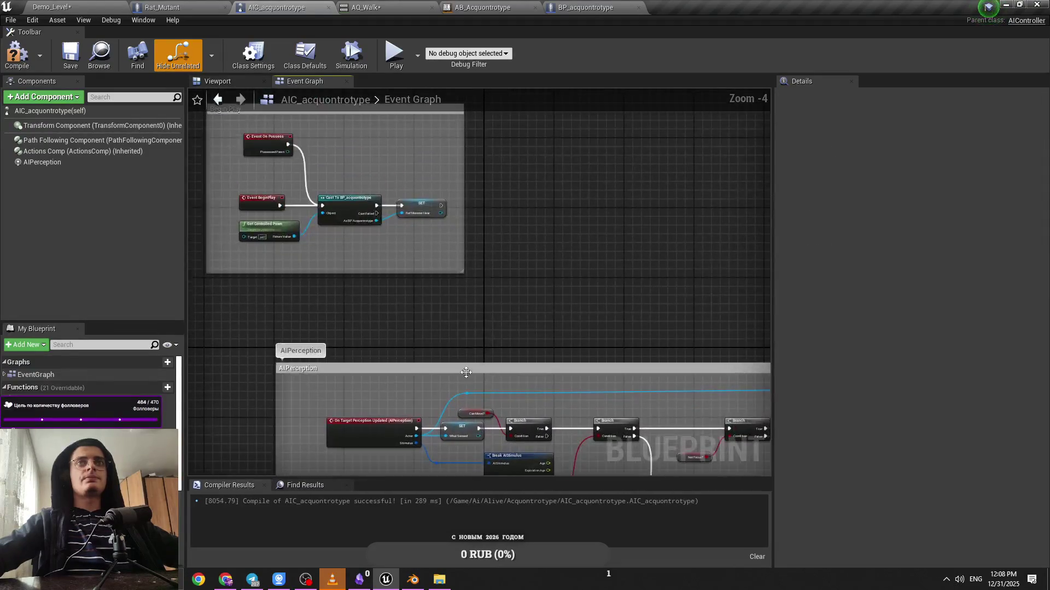
drag(452, 337, 444, 310)
scroll(444, 310, up, 2)
click(438, 284)
mouse_move(570, 314)
mouse_down()
mouse_move(298, 324)
mouse_move(758, 346)
mouse_move(385, 333)
mouse_move(188, 346)
mouse_up()
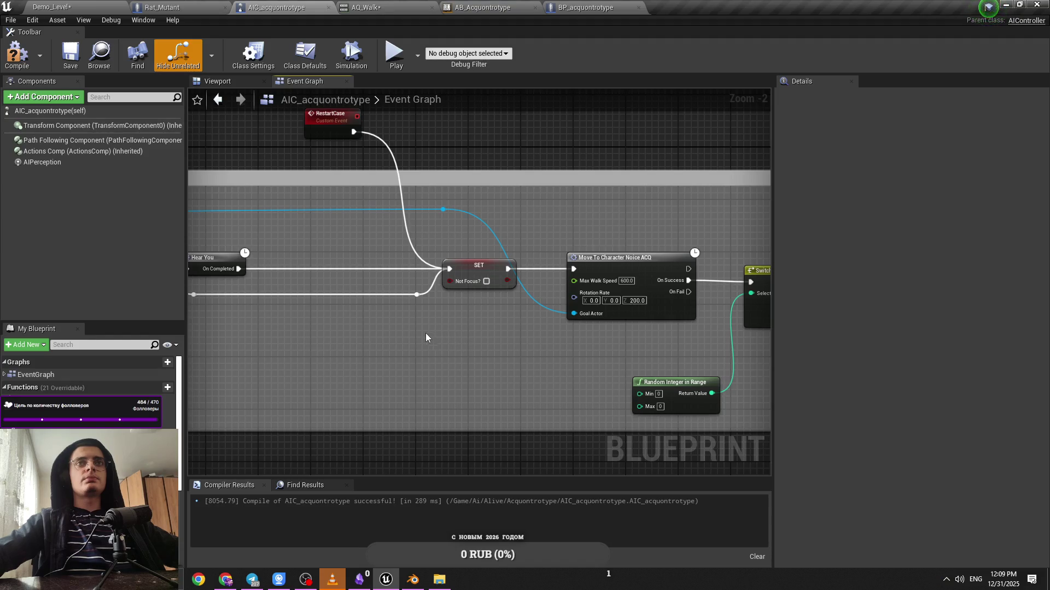
drag(387, 340, 423, 350)
click(706, 295)
drag(488, 349, 488, 349)
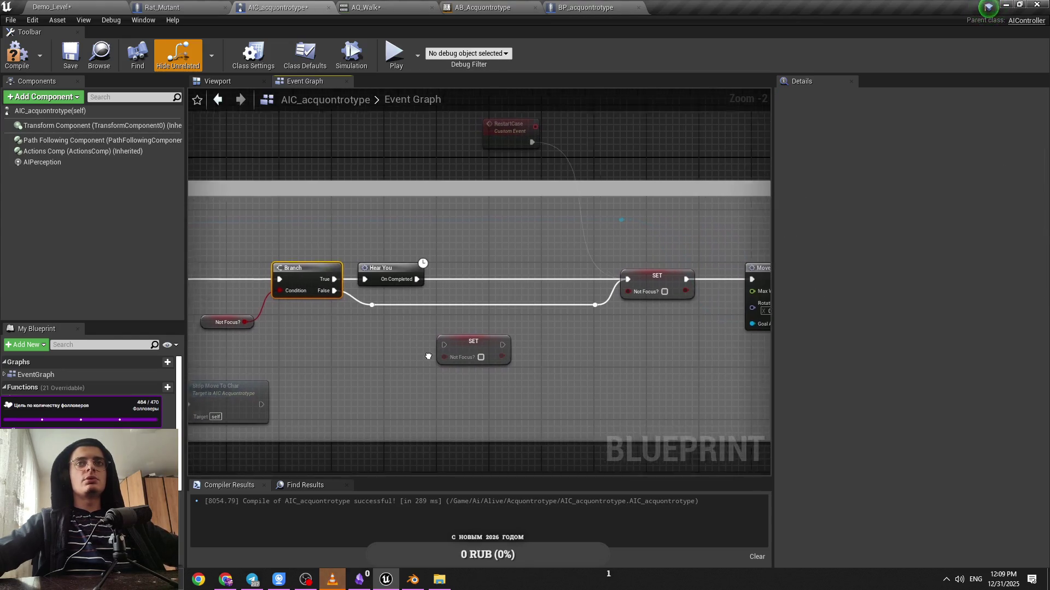
click(461, 365)
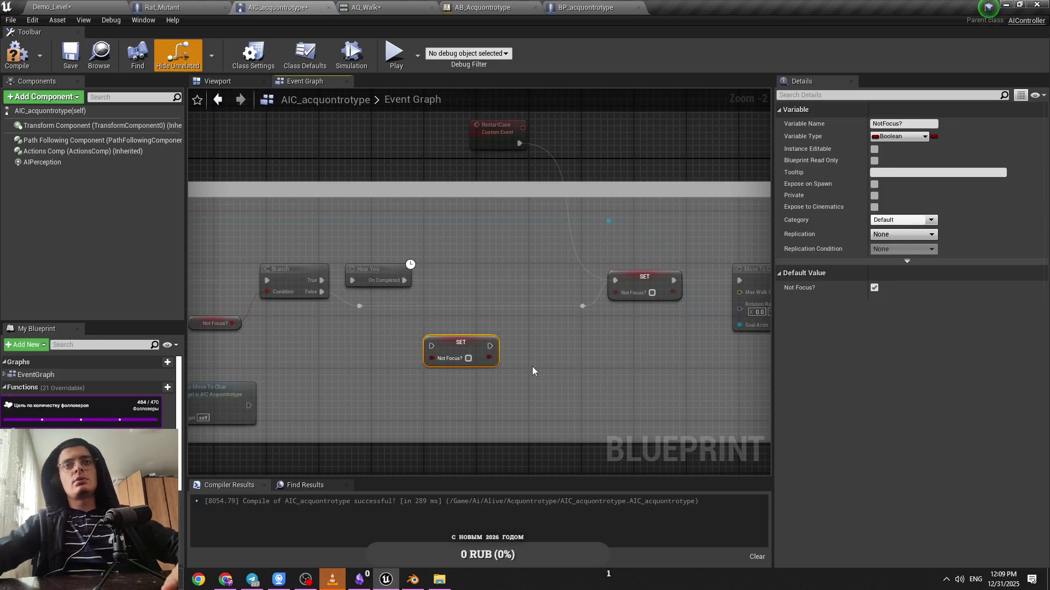
key(Delete)
mouse_move(615, 375)
mouse_down()
mouse_move(495, 354)
mouse_move(497, 286)
mouse_move(351, 307)
mouse_move(384, 305)
mouse_move(251, 306)
mouse_up()
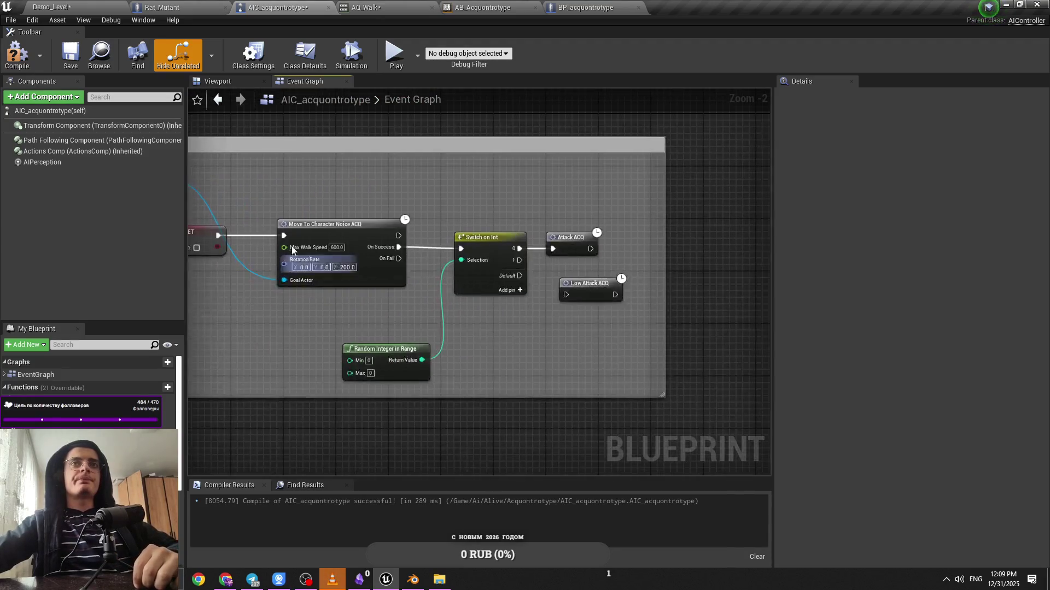
double_click(319, 234)
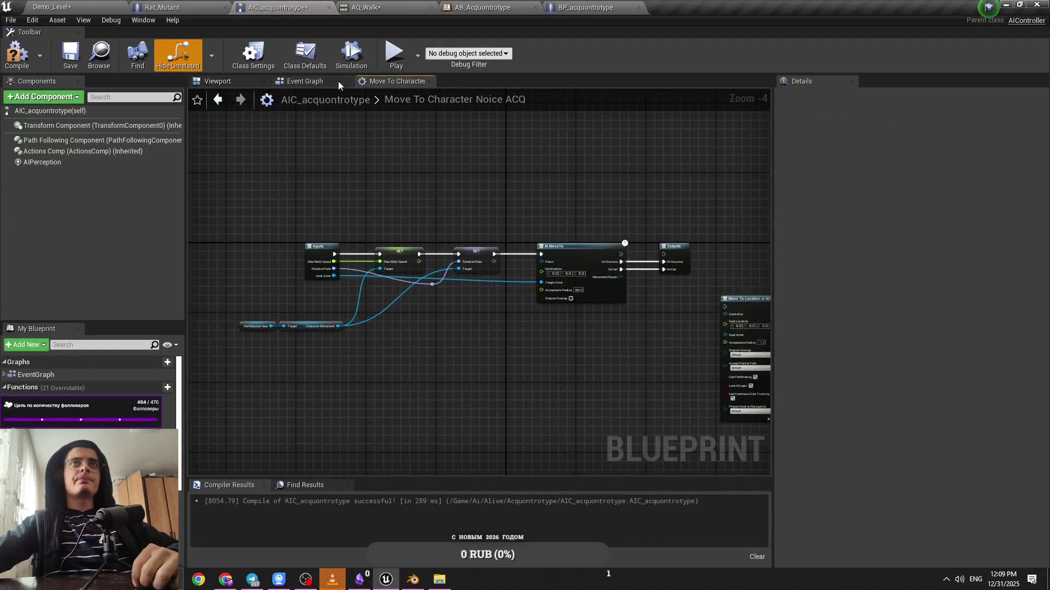
Compile the controller blueprint with F7, then briefly view and close the acquontrotype Animations folder
click(316, 82)
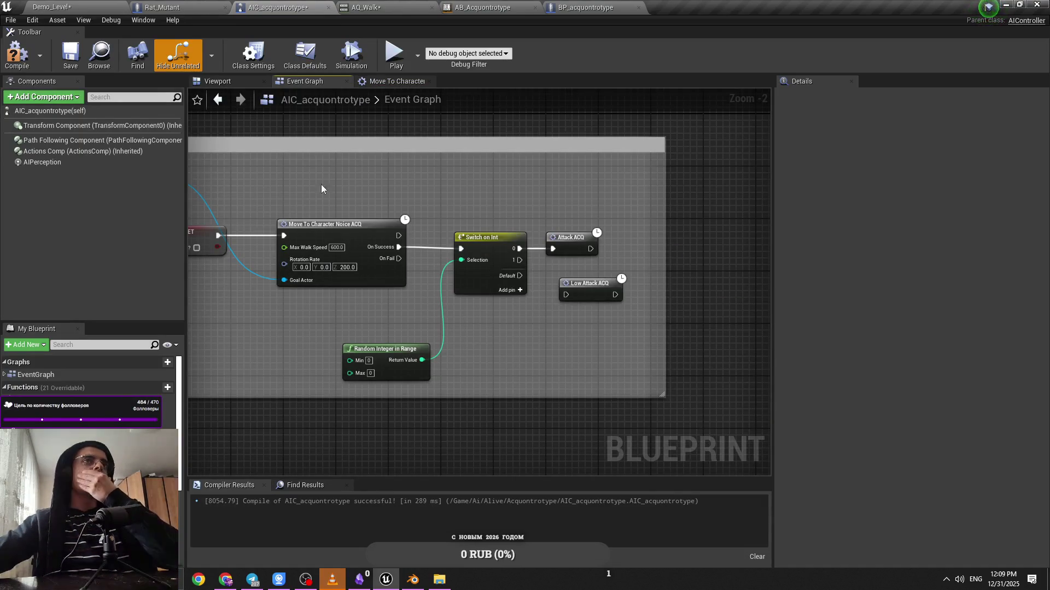
key(F7)
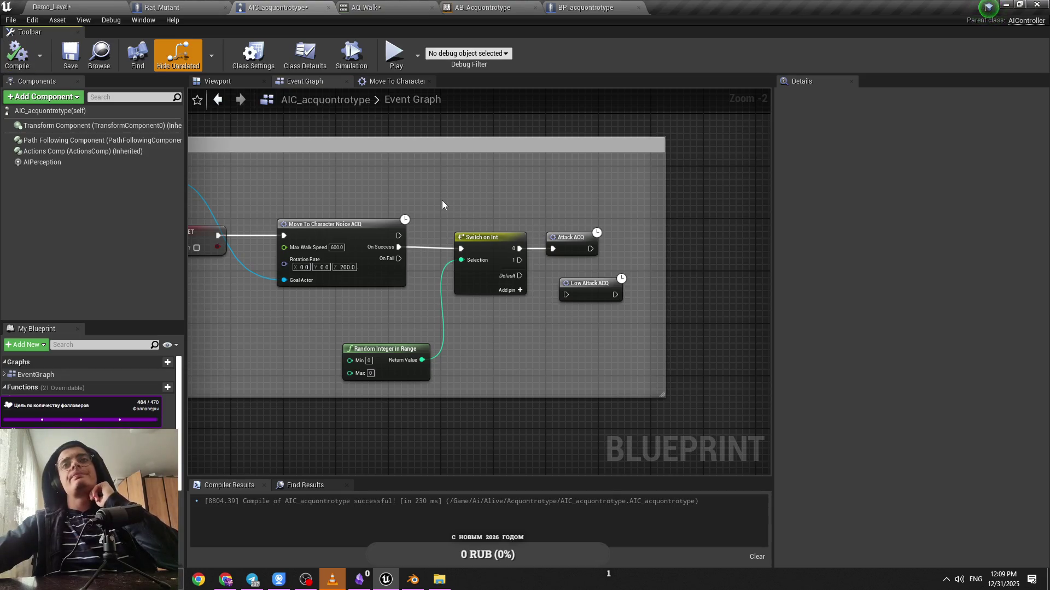
click(437, 580)
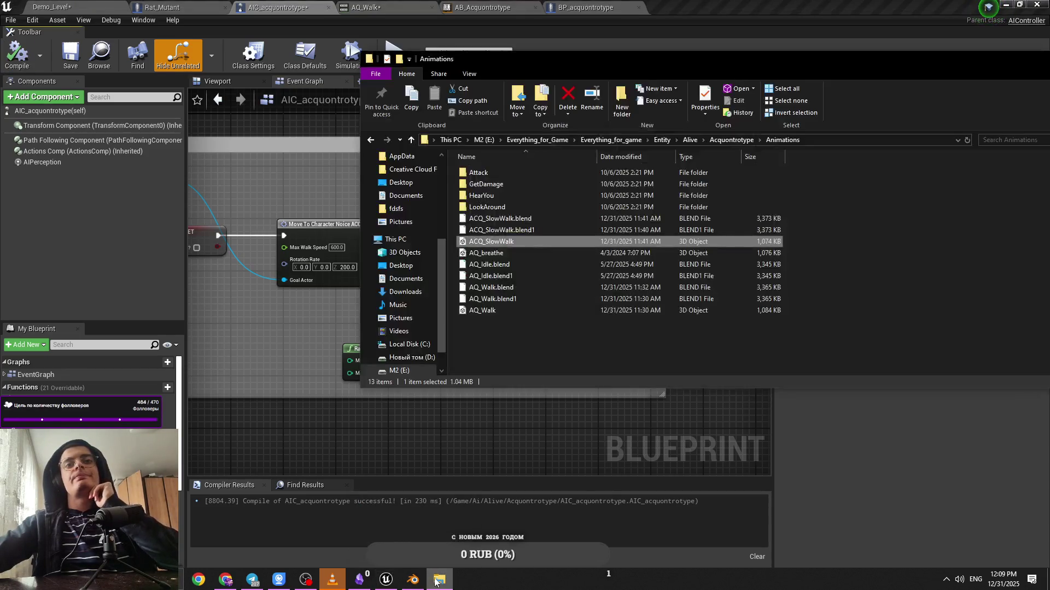
drag(997, 64, 805, 44)
click(907, 39)
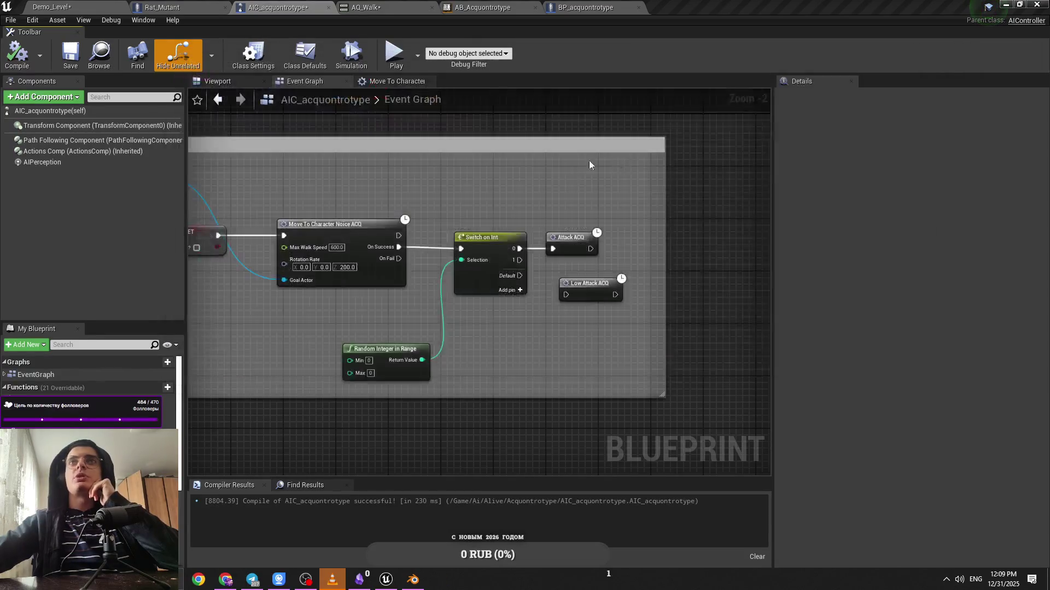
Open the Move To Character Noice ACQ macro twice, returning to the Event Graph, then switch editor tabs
scroll(578, 190, down, 3)
scroll(531, 224, up, 1)
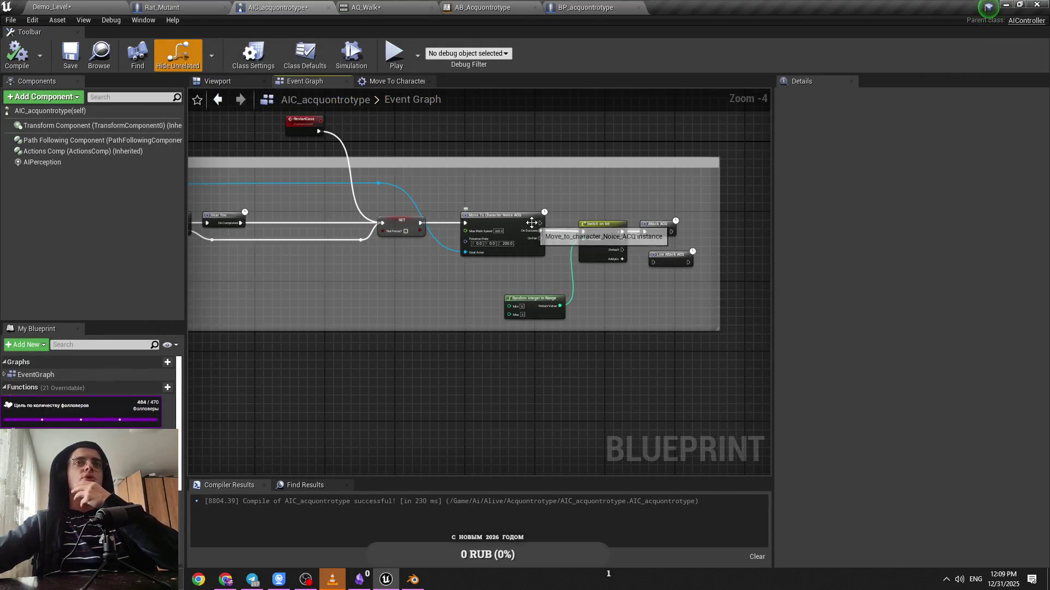
scroll(651, 233, up, 2)
double_click(441, 218)
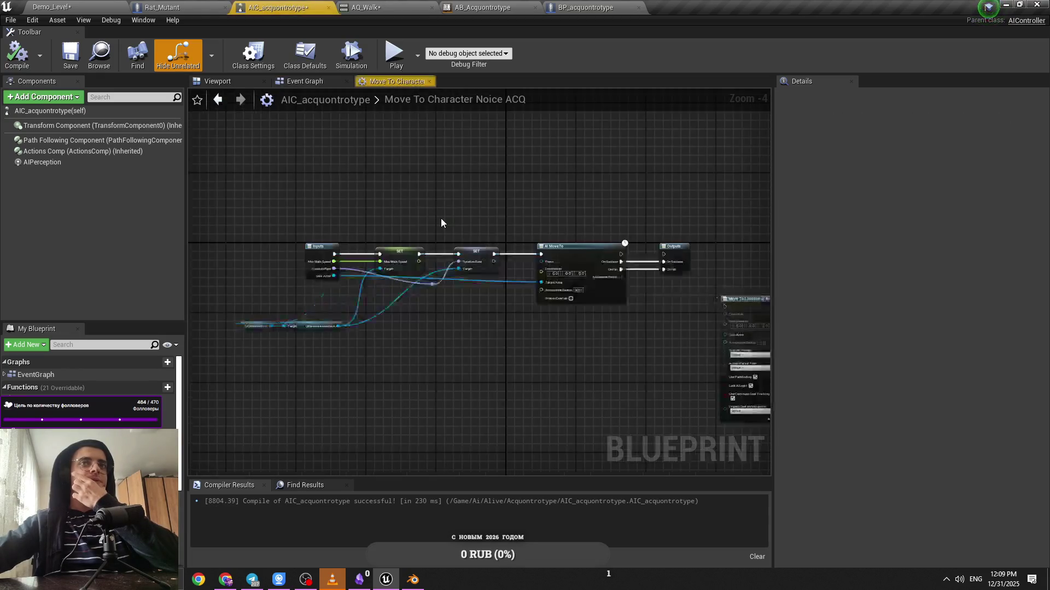
click(318, 82)
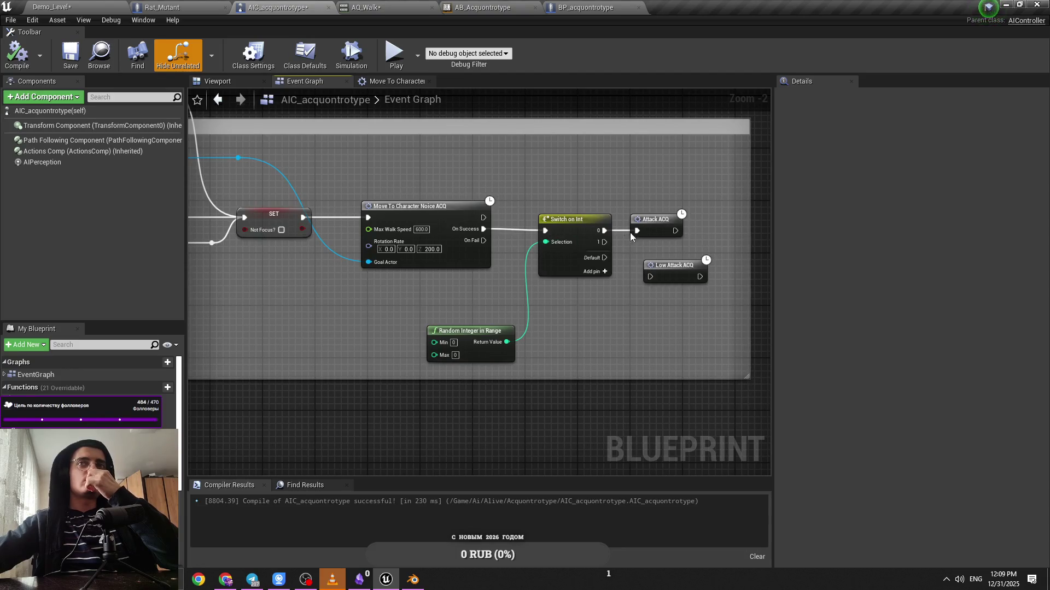
double_click(398, 207)
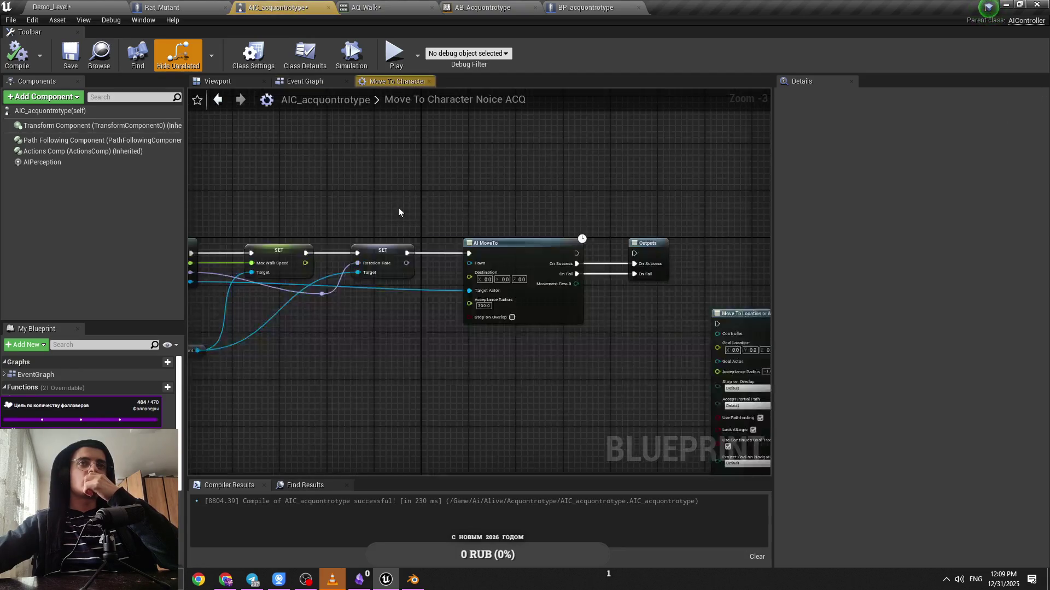
click(339, 82)
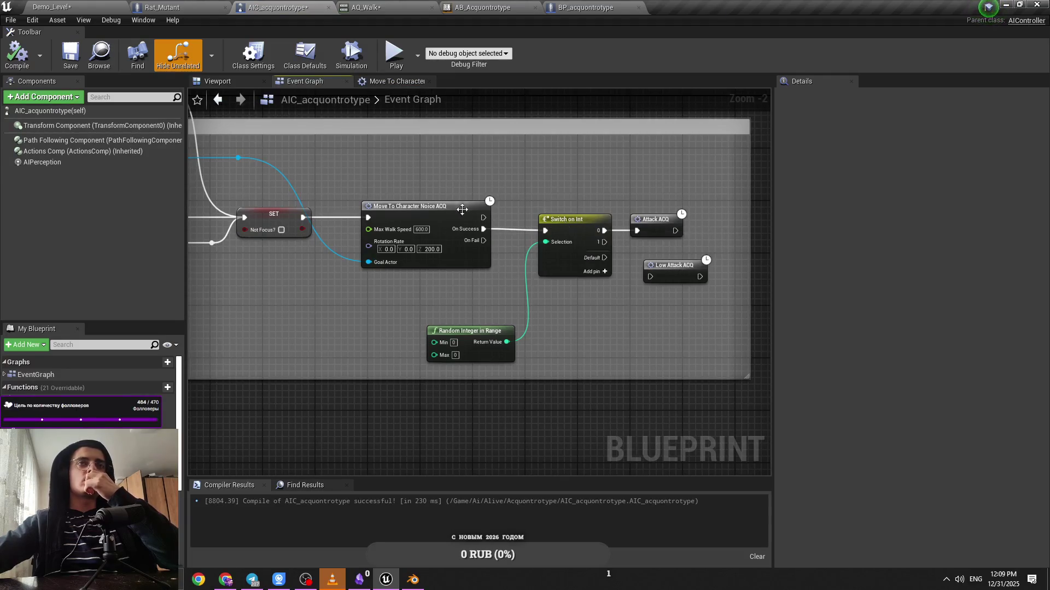
click(132, 7)
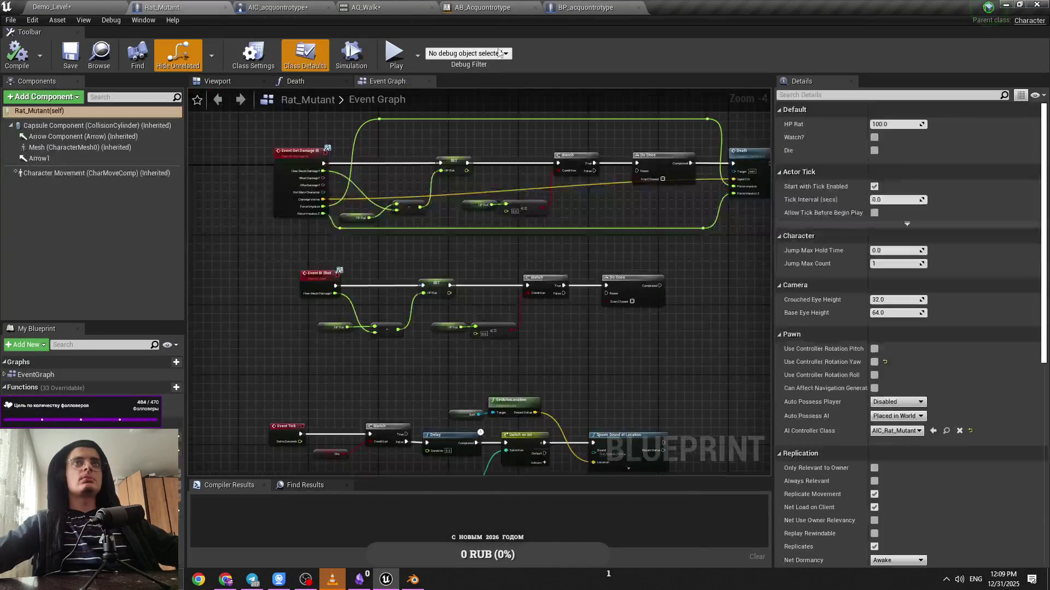
Playtest the tunnel level with Alt+P, stop it, and glance at the Rat_Mutant blueprint
key(alt+p)
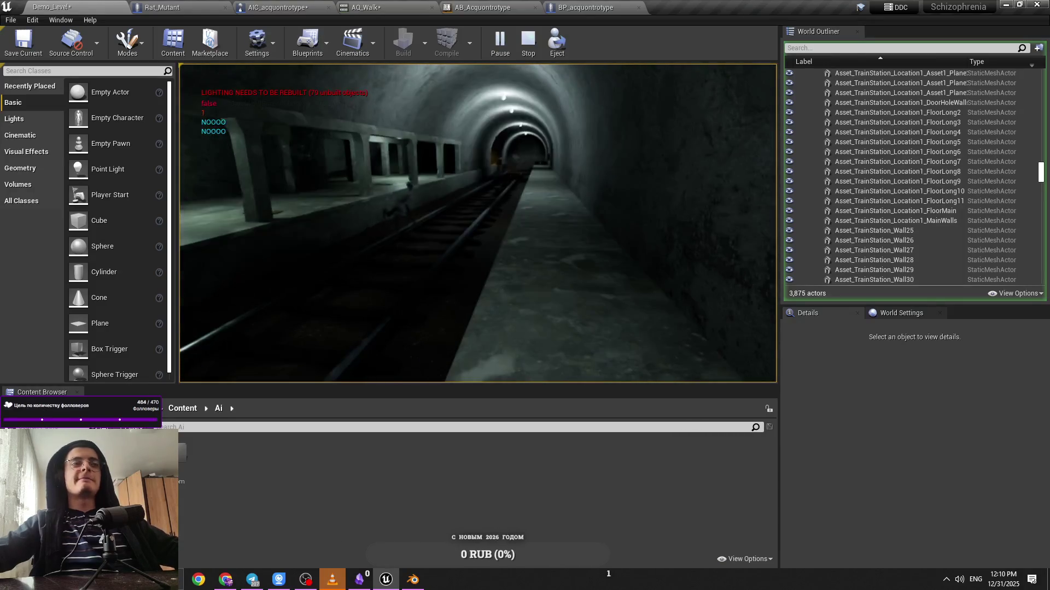
key(Escape)
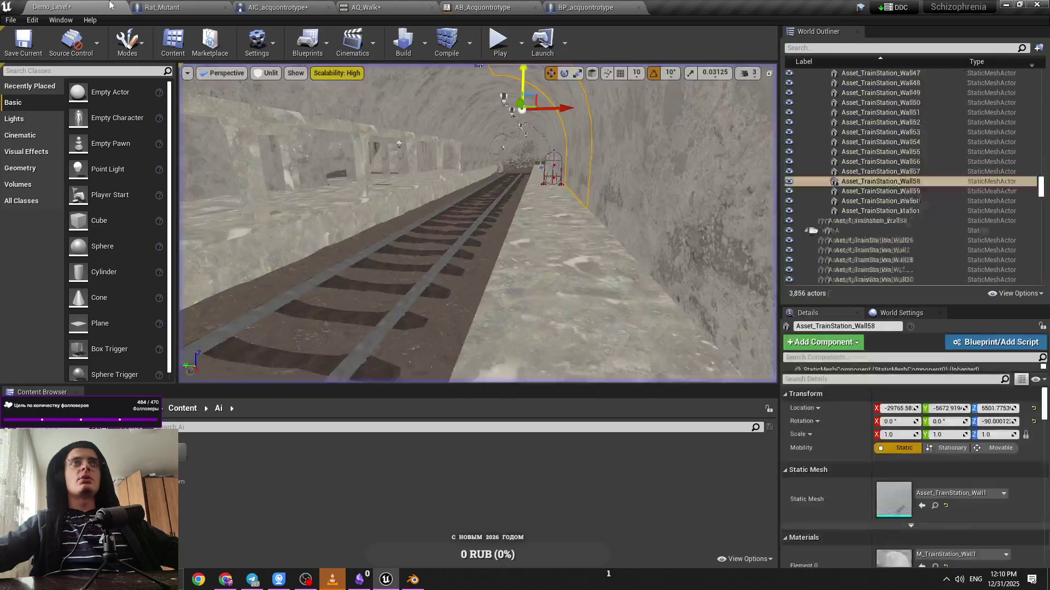
click(164, 7)
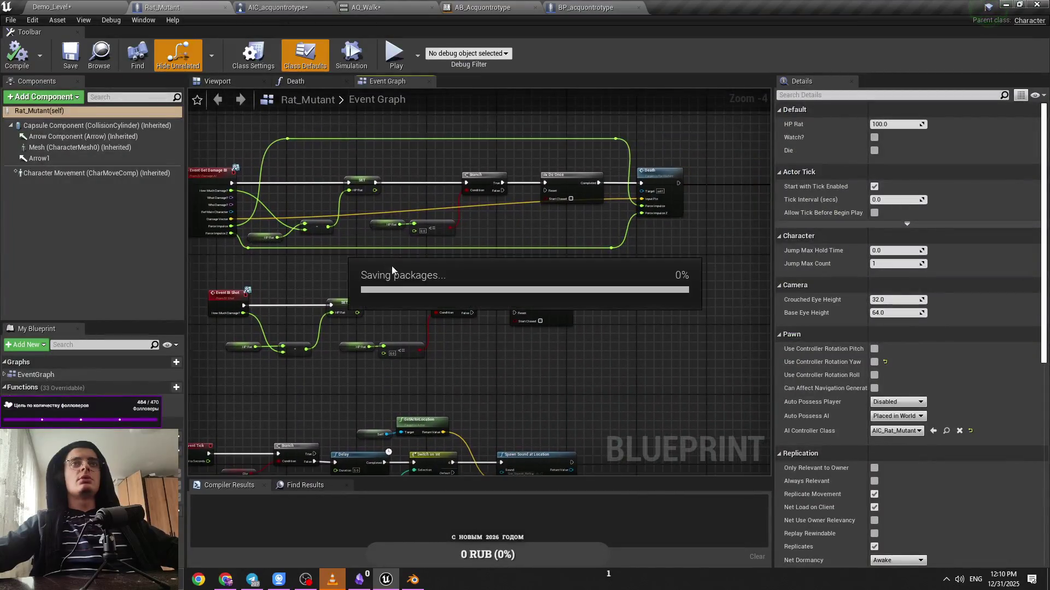
click(33, 5)
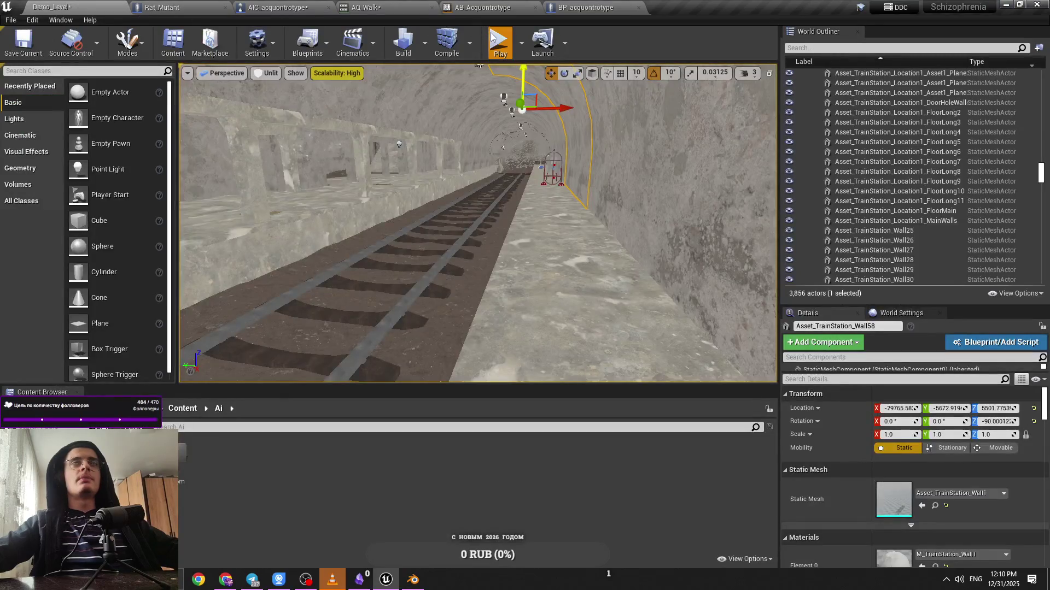
Playtest again walking down the tunnel, then open AIC_acquontrotype's Move To Character Noice ACQ macro
key(alt+p)
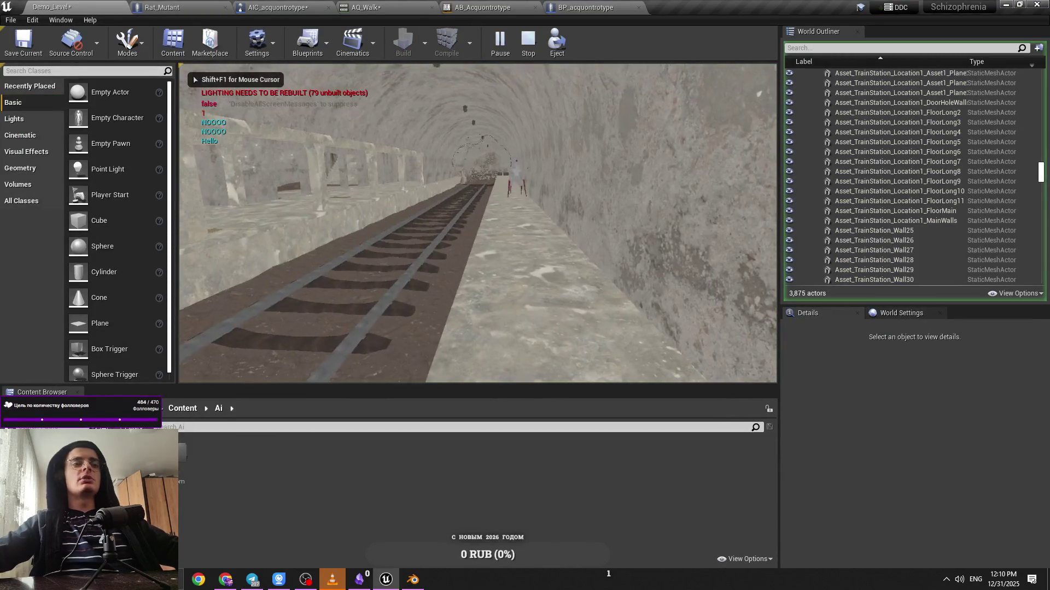
key(w)
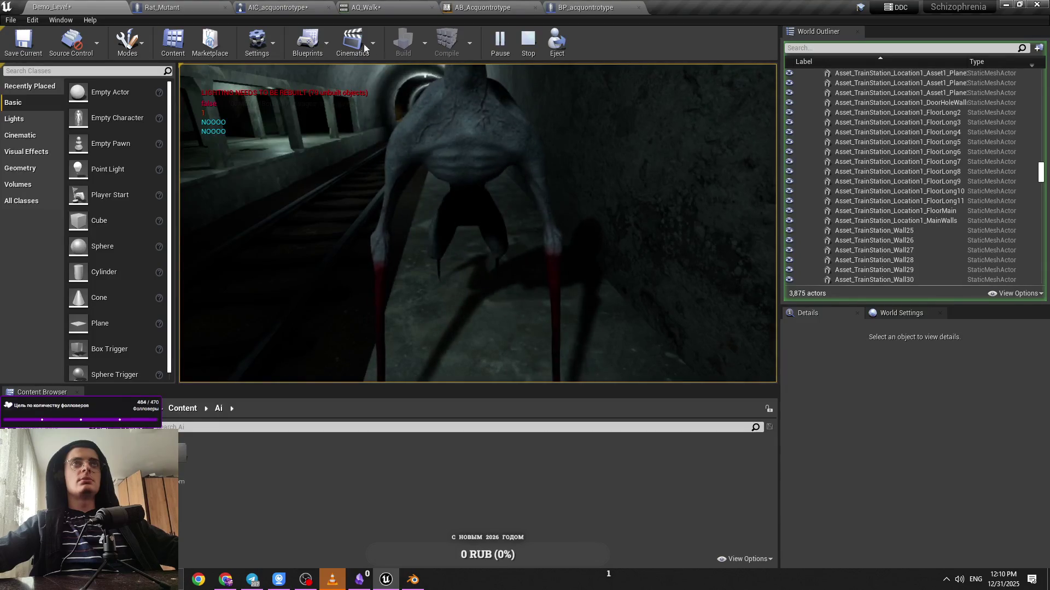
click(237, 5)
double_click(567, 246)
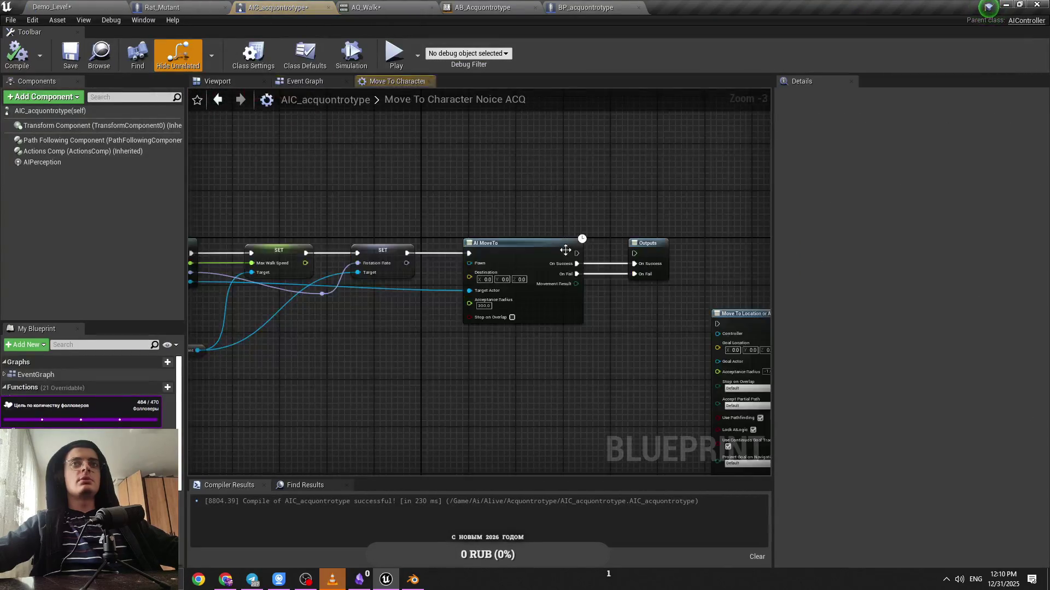
Review the AQ_Walk animation and AB_Acquontrotype animation blueprint, then return to the tunnel level
scroll(438, 314, down, 1)
click(383, 7)
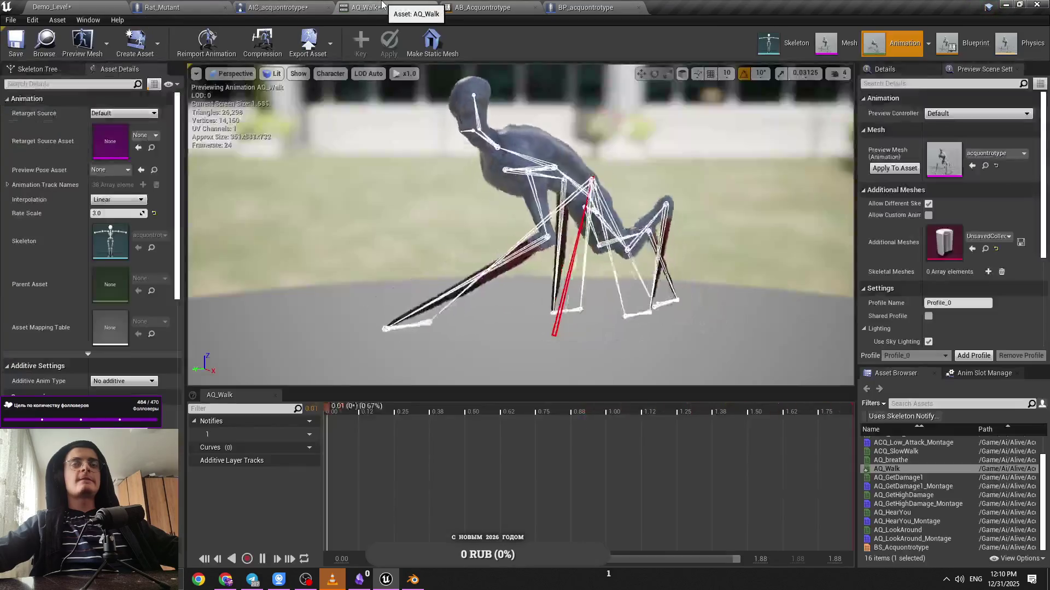
click(520, 6)
click(278, 8)
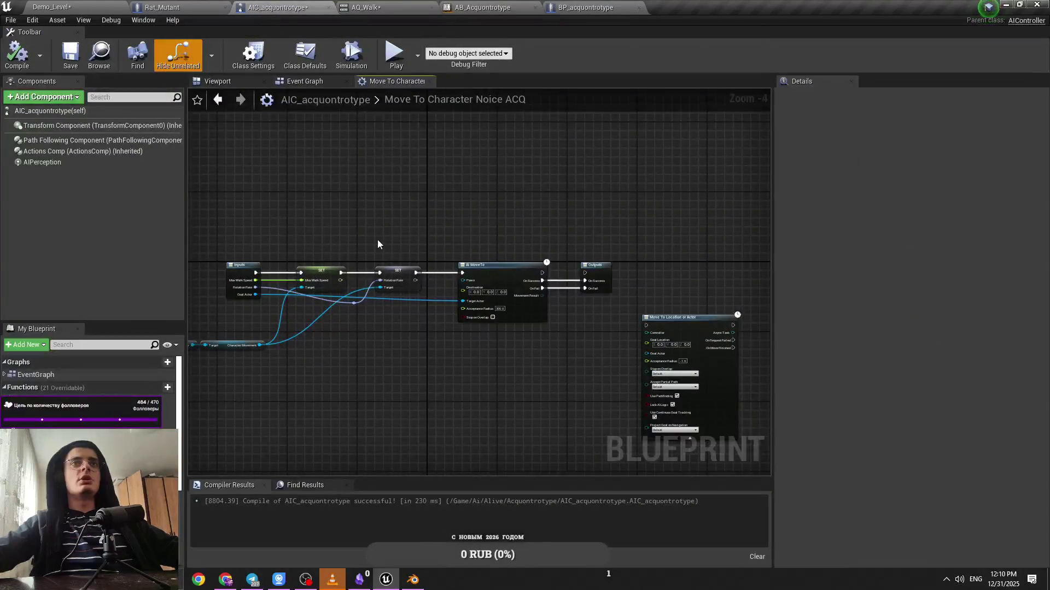
key(ctrl+Tab)
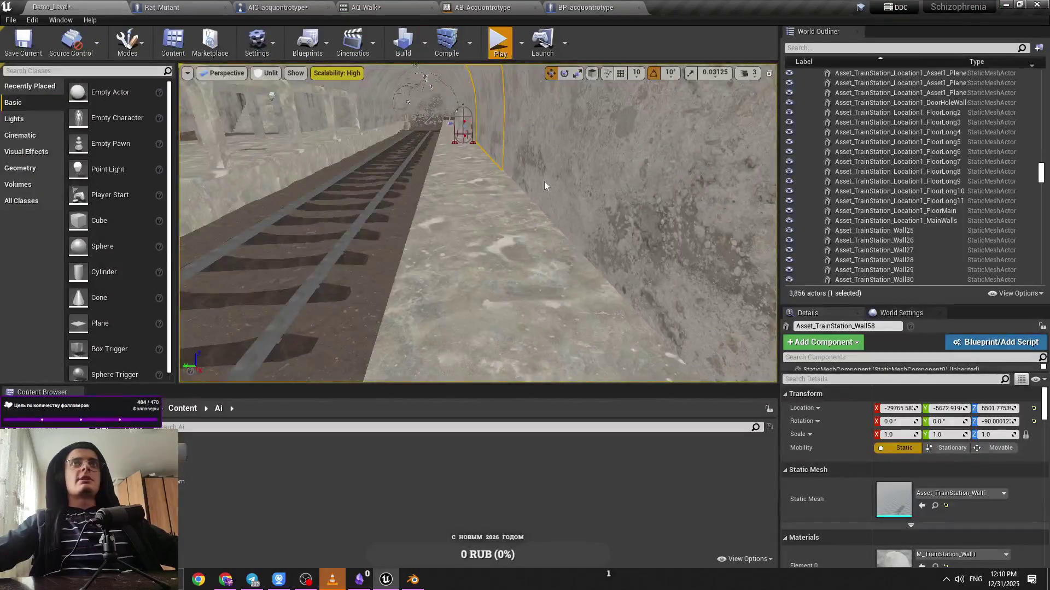
Playtest until the creature reaches the player, then return to AIC_acquontrotype's Event Graph
key(alt+p)
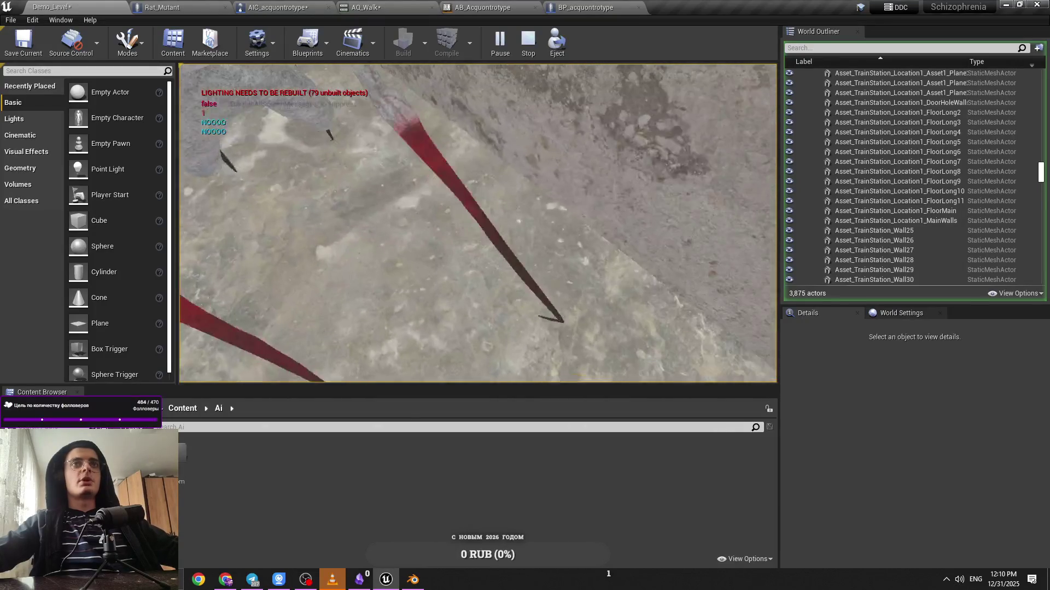
key(Escape)
click(271, 5)
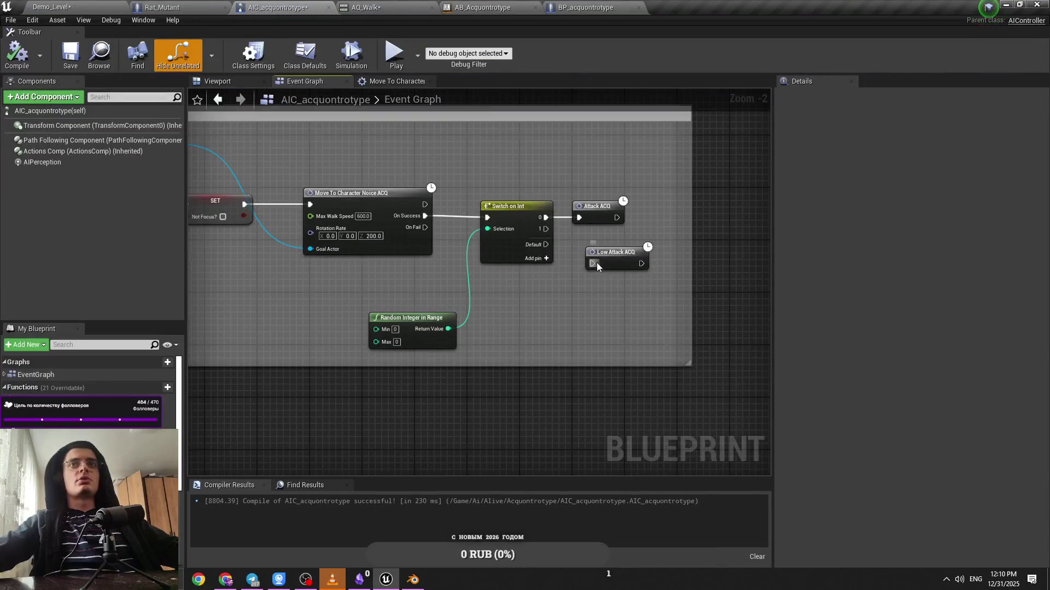
Run a Demo_Level playtest where the creature's claws reach the player
click(79, 5)
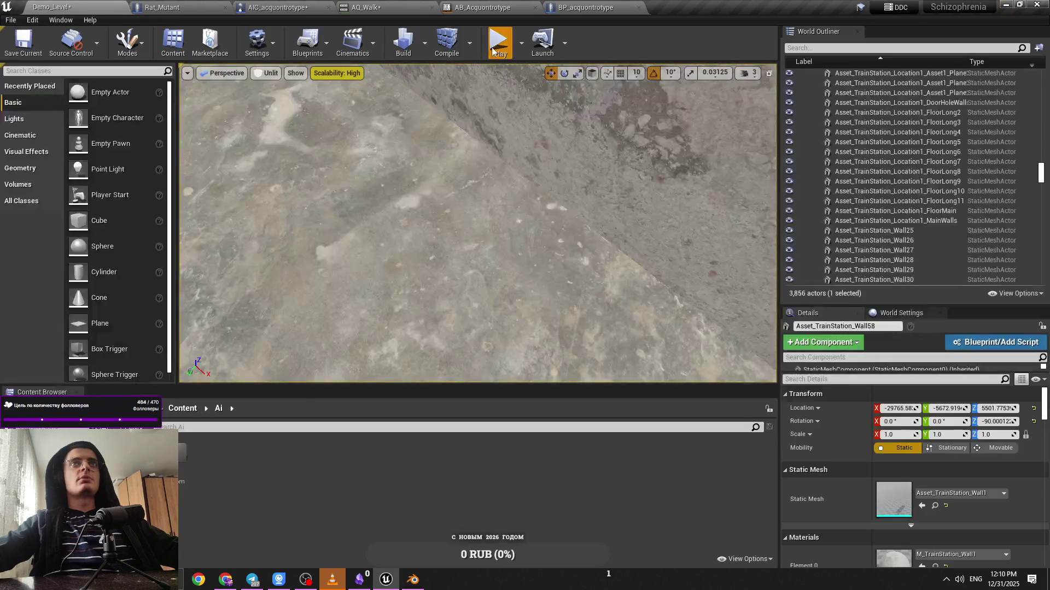
click(563, 96)
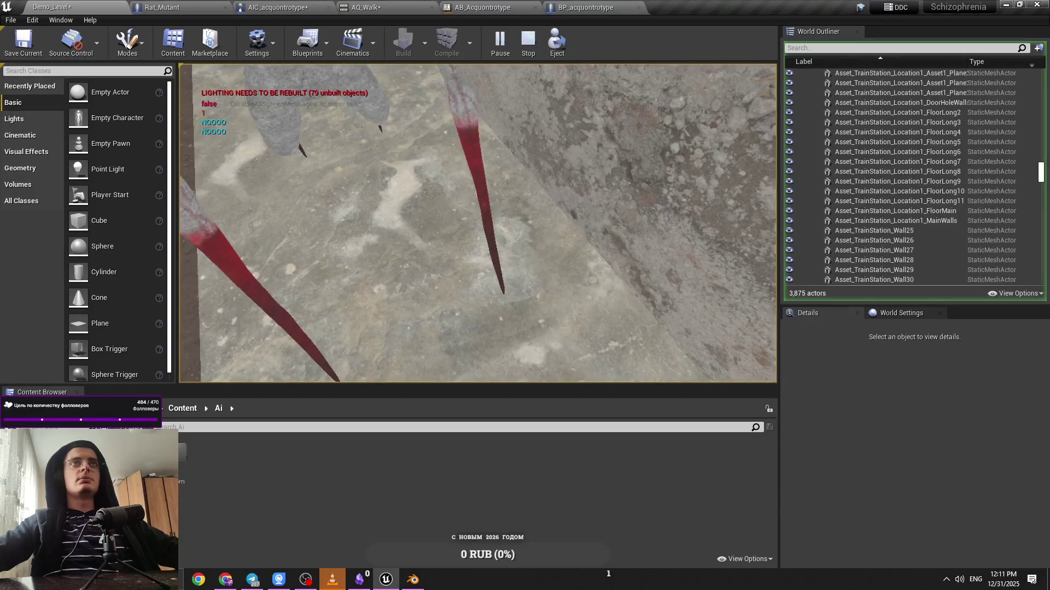
key(Escape)
Check the AI controller's Event Graph, then start another Demo_Level playtest
click(277, 7)
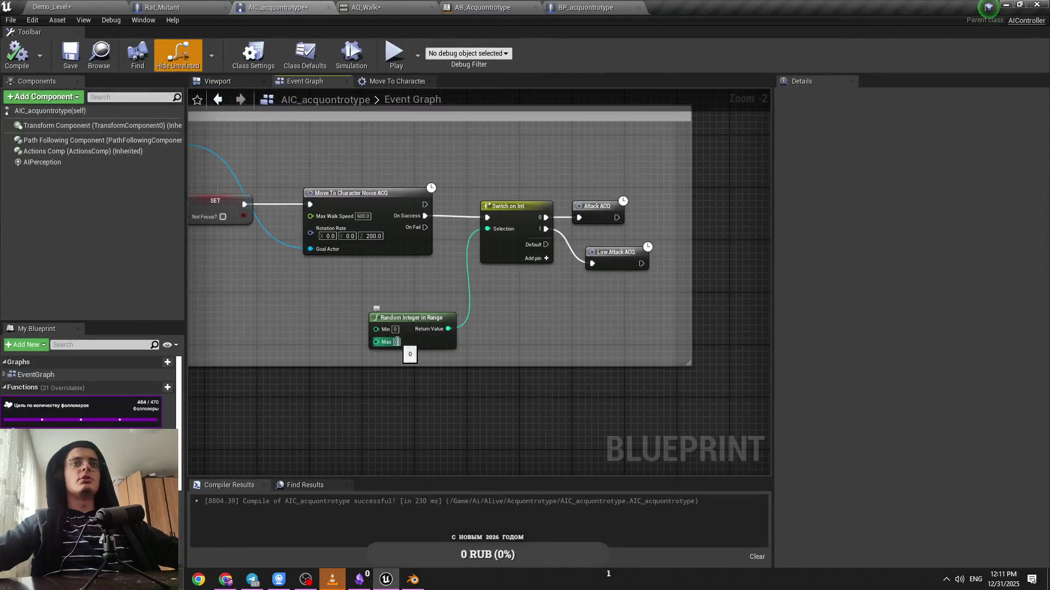
click(81, 2)
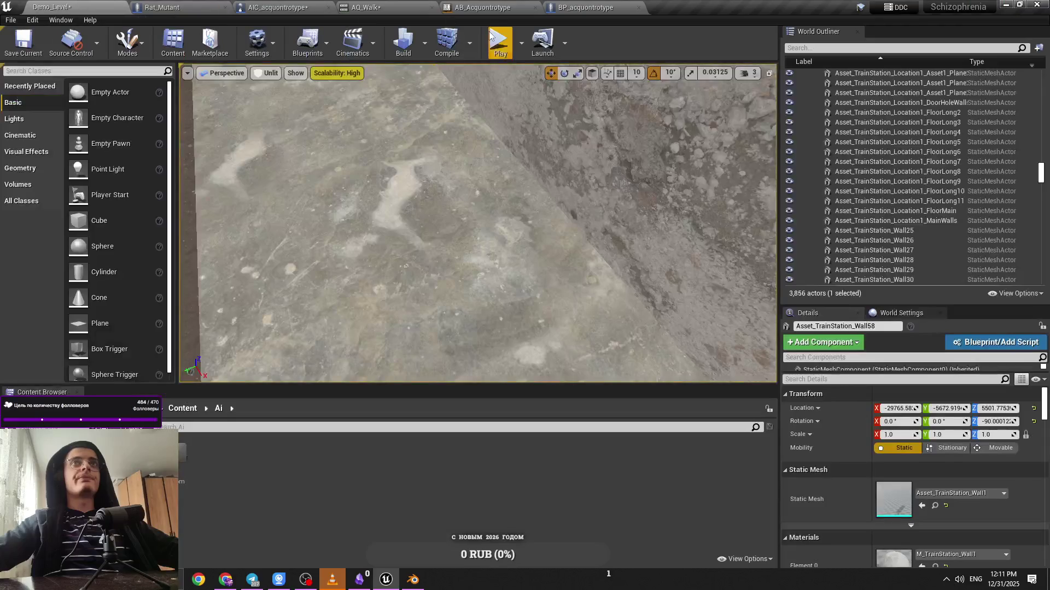
key(alt+p)
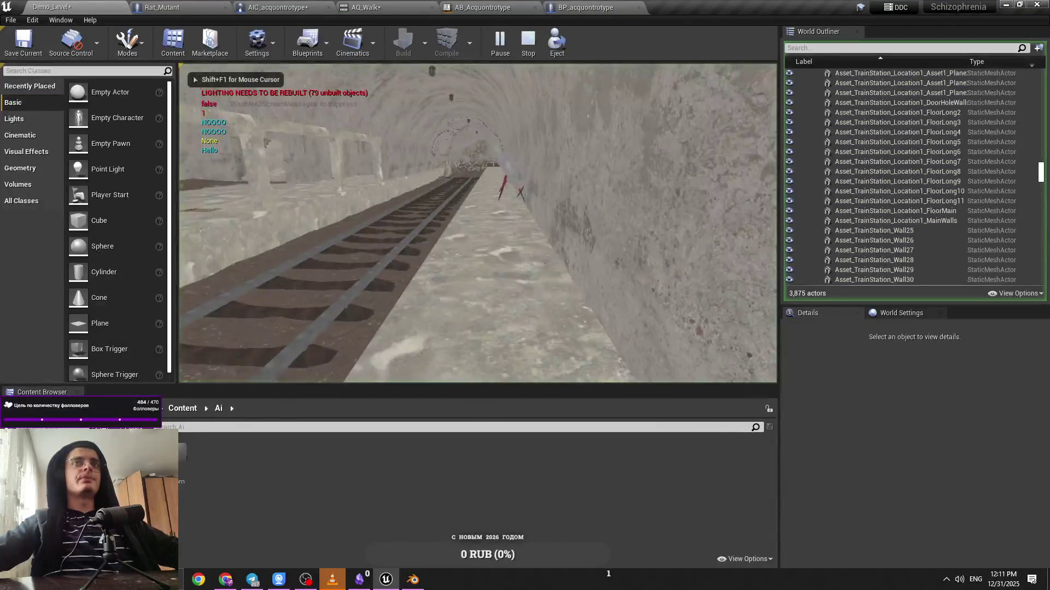
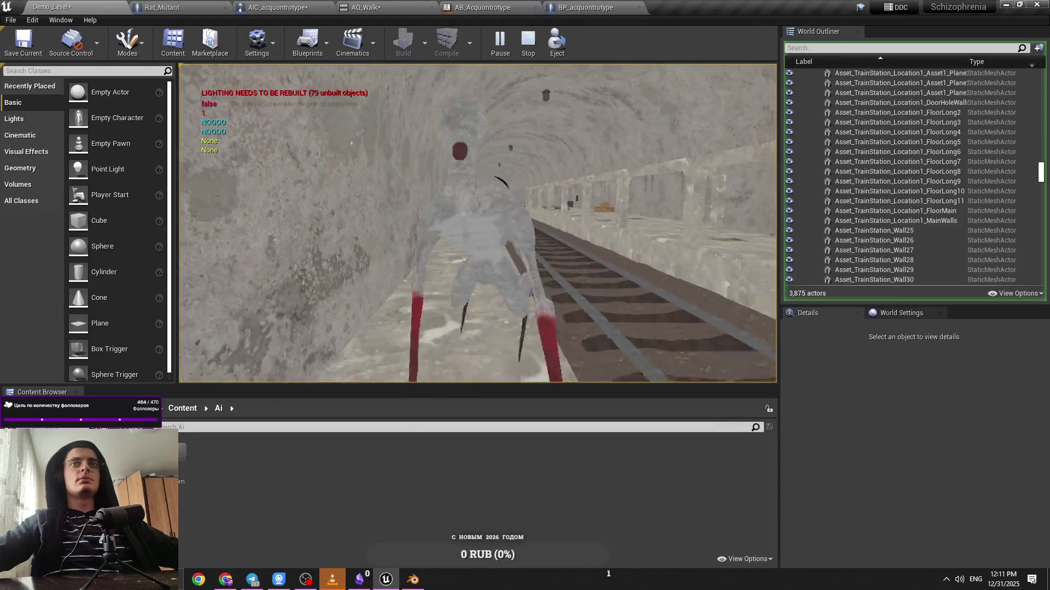
End the tunnel playtest, fly the view past the rat, and open the Rat_Mutant blueprint
key(Escape)
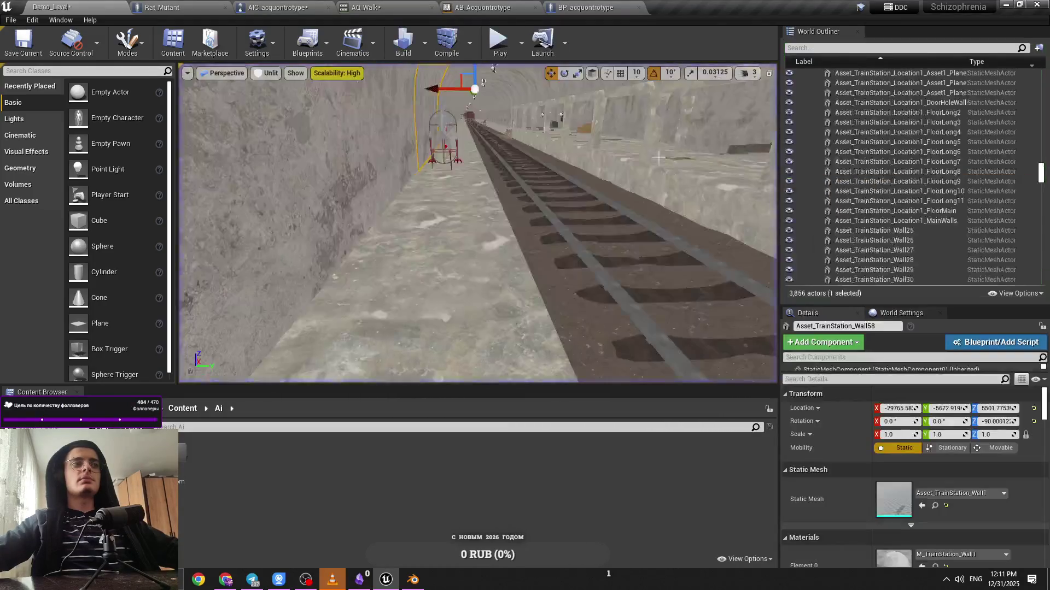
mouse_move(559, 109)
mouse_down()
mouse_move(492, 120)
mouse_move(432, 112)
mouse_move(279, 36)
mouse_up()
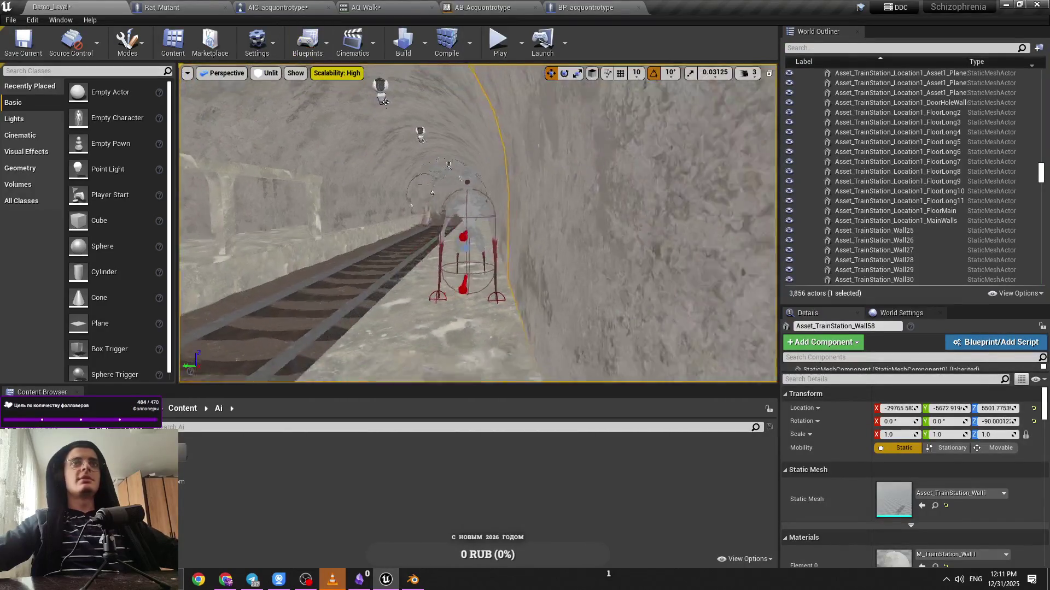
click(187, 5)
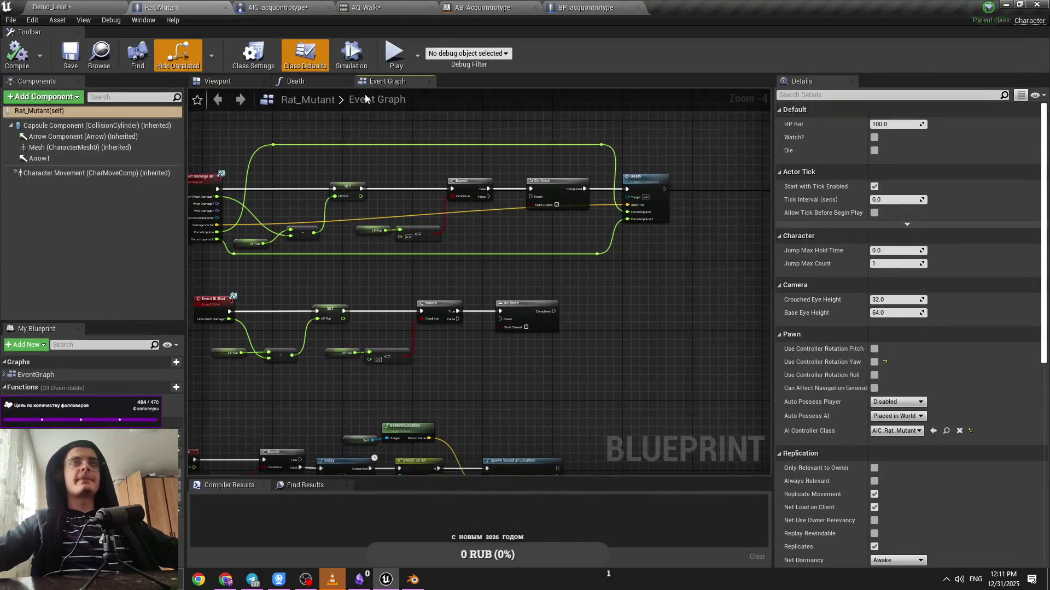
In the AIC_acquontrotype controller, inspect the Low Attack ACQ node and save the blueprint
click(279, 7)
scroll(549, 306, up, 2)
click(579, 243)
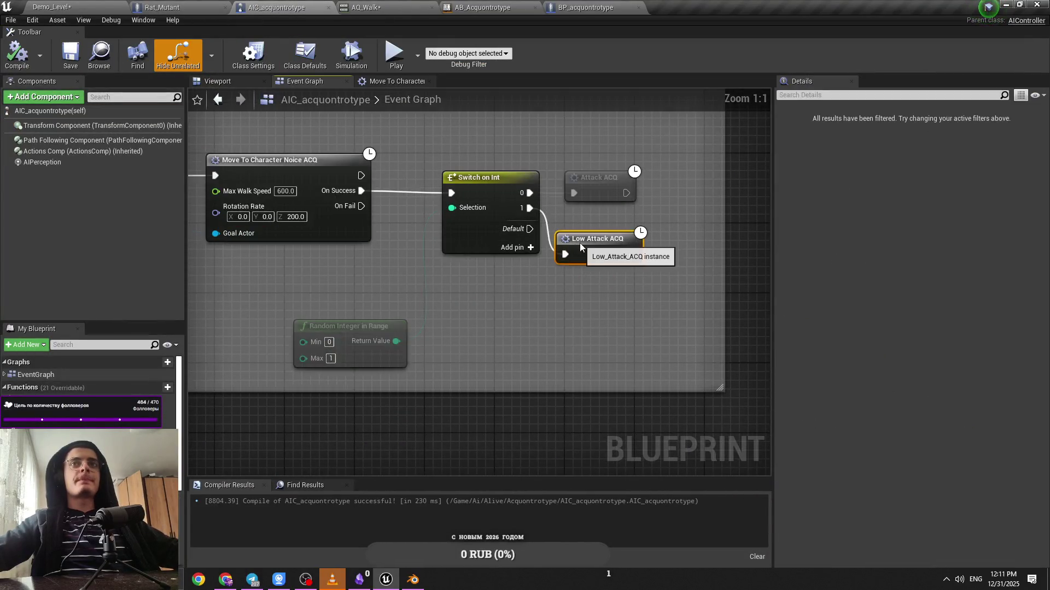
scroll(586, 226, down, 2)
click(455, 258)
key(ctrl+s)
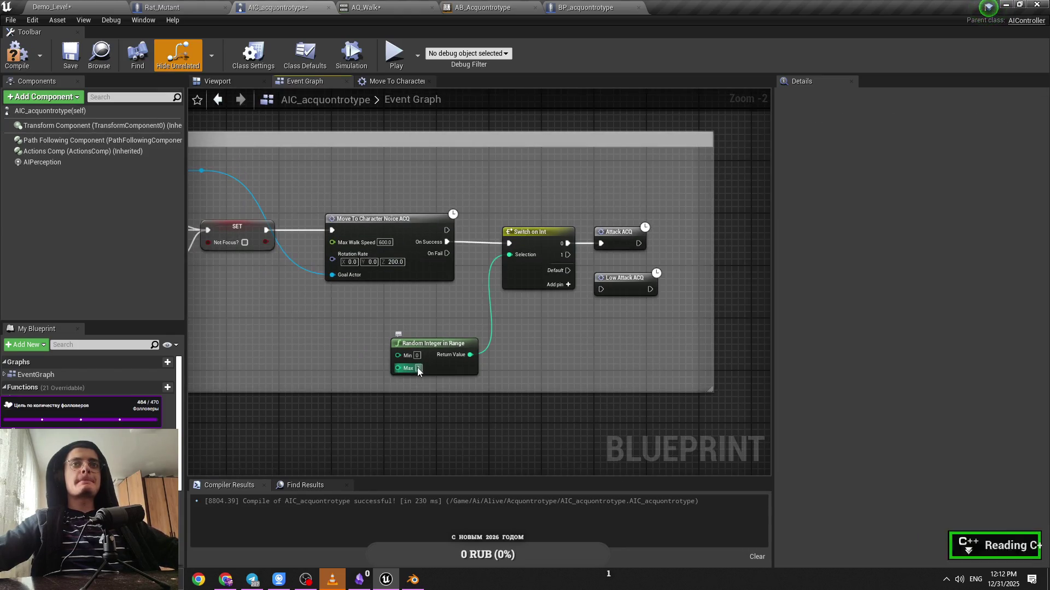
Open Attack ACQ, save all assets, then center the AI MoveTo node in Move To Character Noice ACQ
double_click(615, 240)
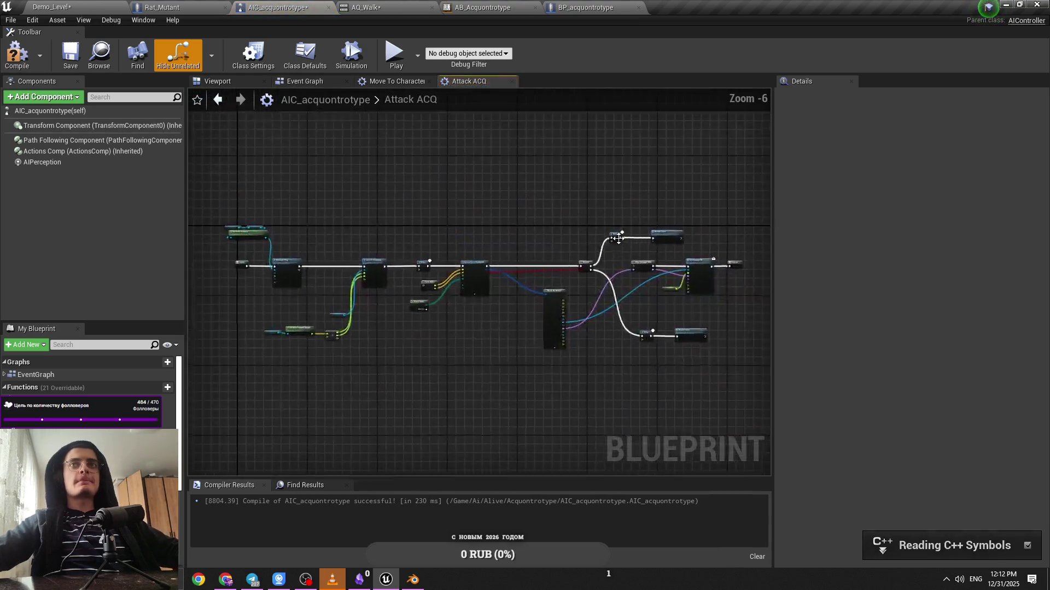
scroll(618, 239, up, 1)
key(ctrl+s)
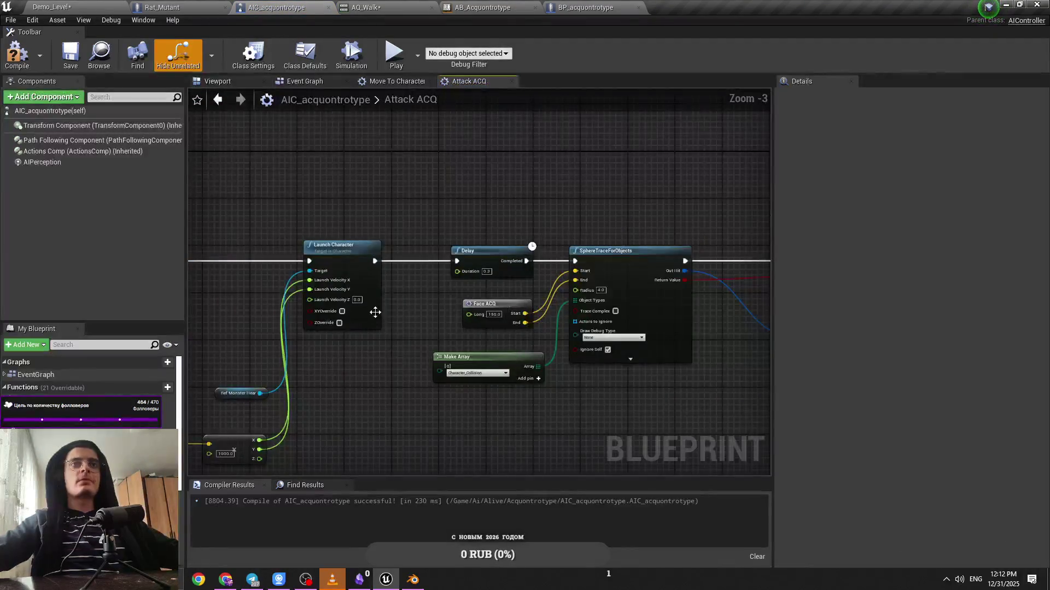
key(ctrl+s)
click(394, 82)
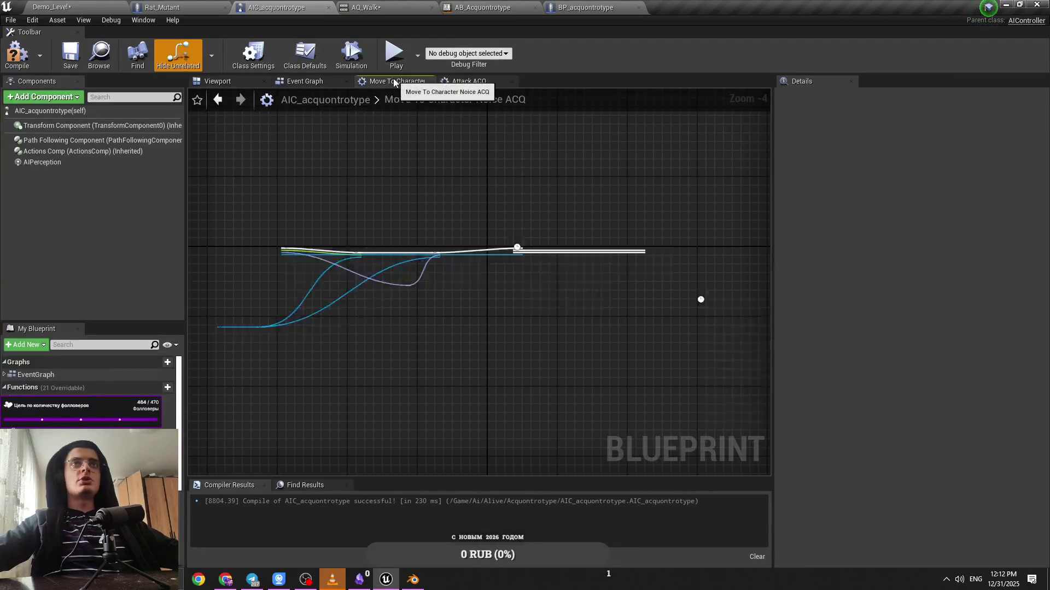
scroll(438, 211, up, 2)
drag(605, 354, 493, 350)
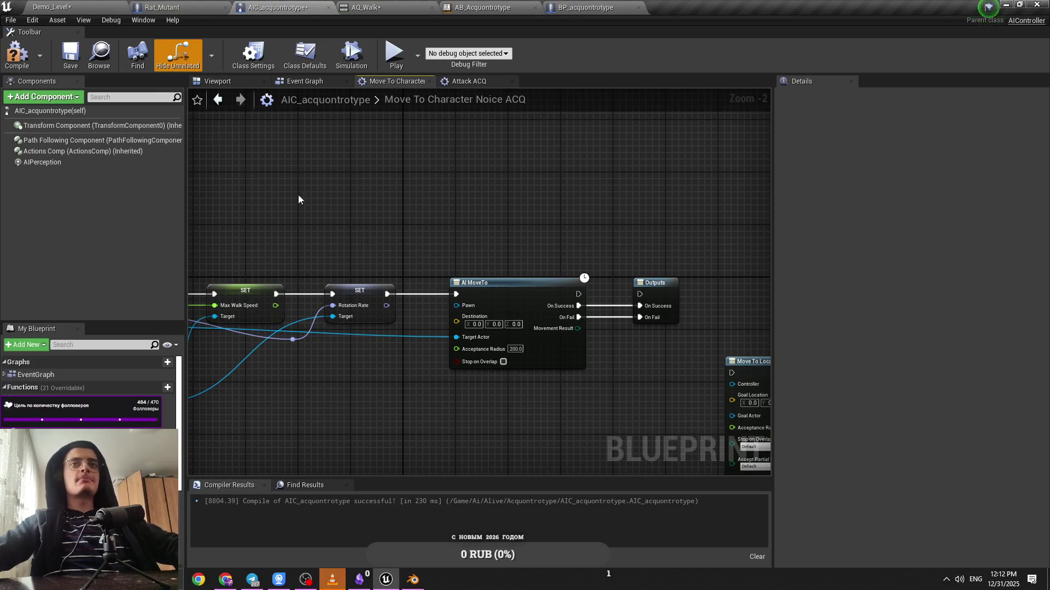
Playtest the rat's chase in Demo_Level, then return to the AIC_acquontrotype blueprint
click(52, 7)
key(alt+p)
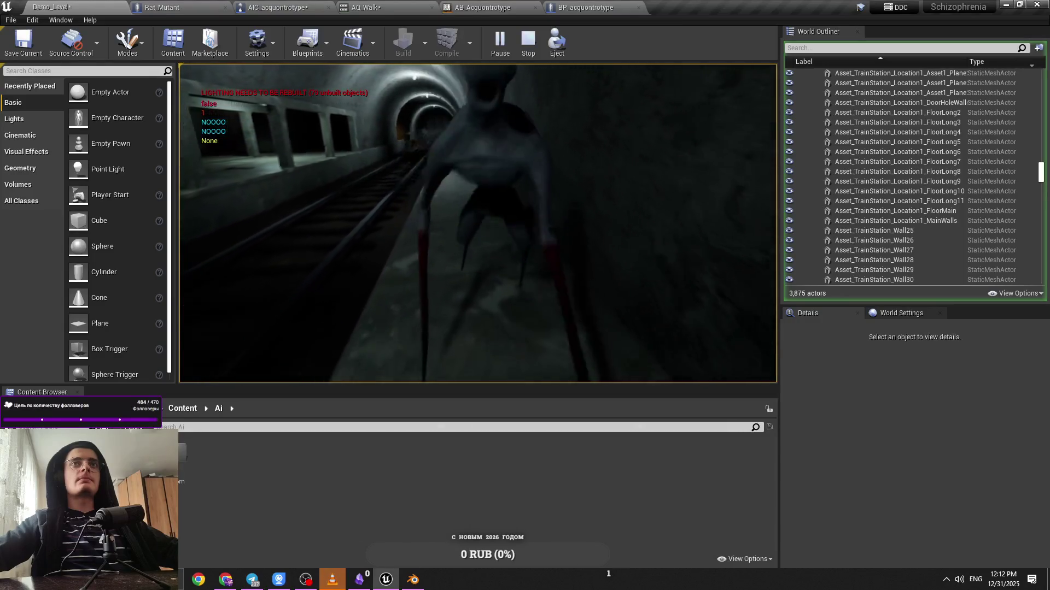
key(Escape)
click(257, 6)
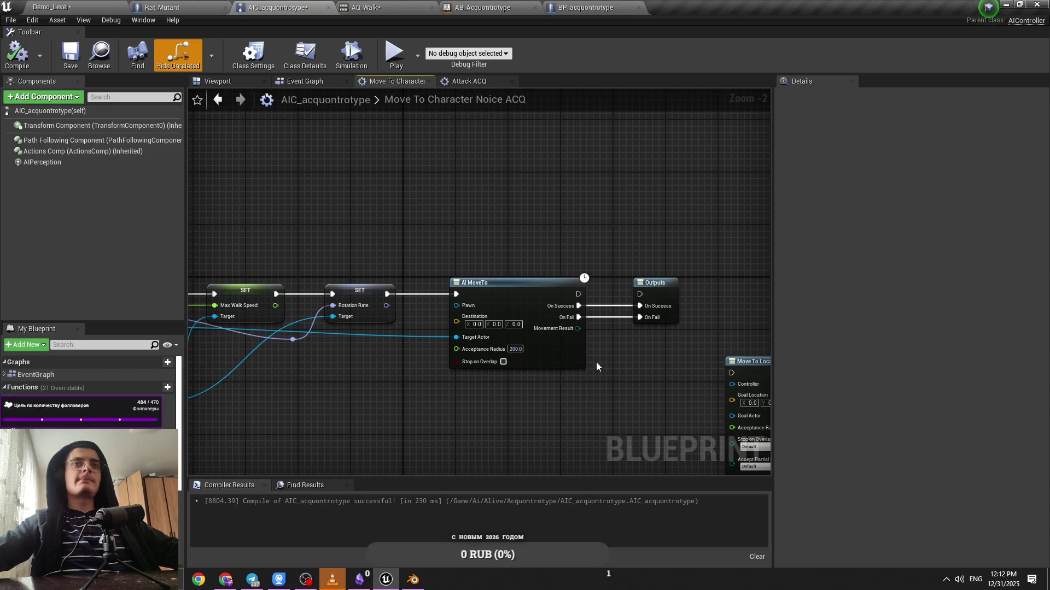
In the Attack ACQ graph, raise the lunge Make Vector multiplier from 1000 to 1200
click(361, 7)
click(305, 5)
click(199, 5)
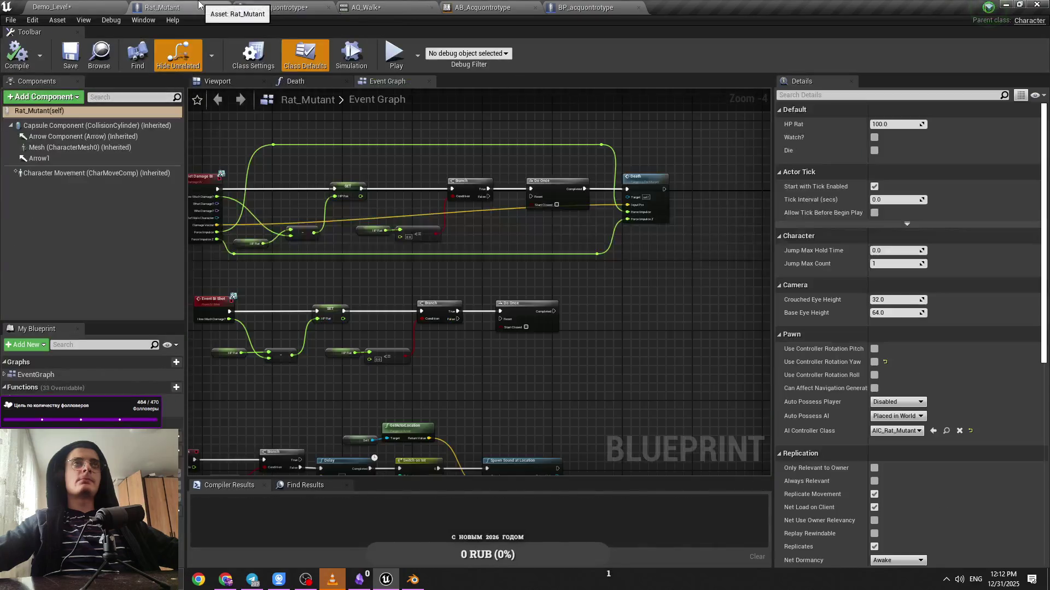
click(283, 10)
click(465, 81)
scroll(458, 373, up, 2)
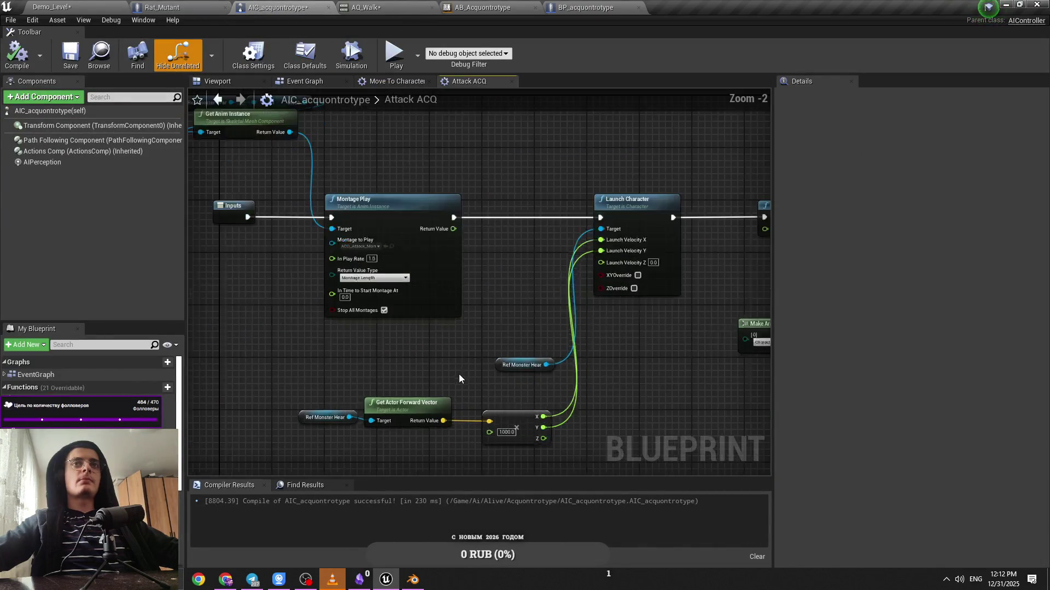
click(512, 444)
key(BackSpace)
text(2)
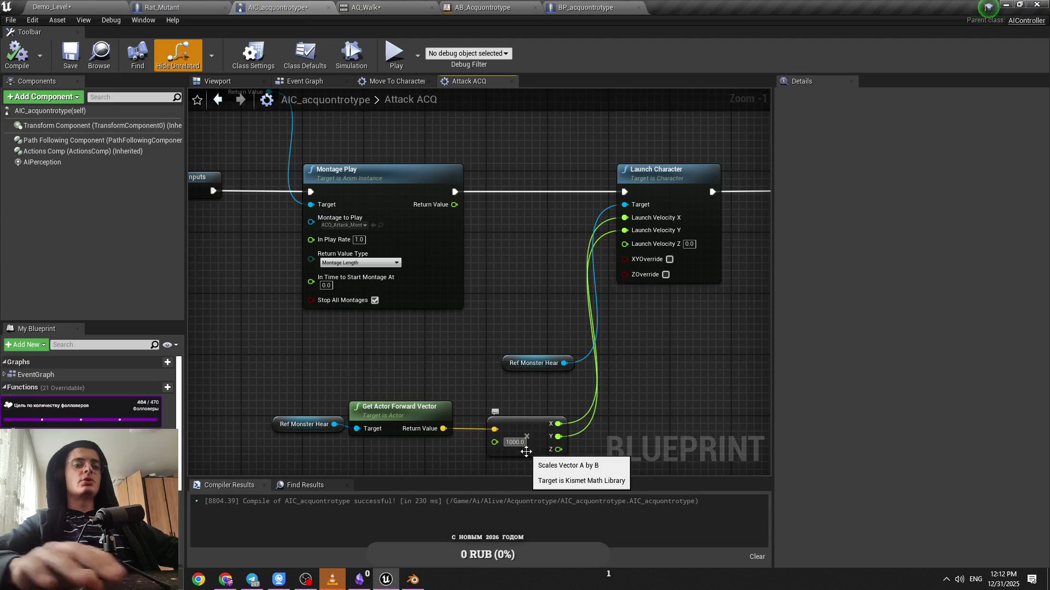
Playtest the 1200 lunge in Demo_Level and come back to Attack ACQ
click(124, 7)
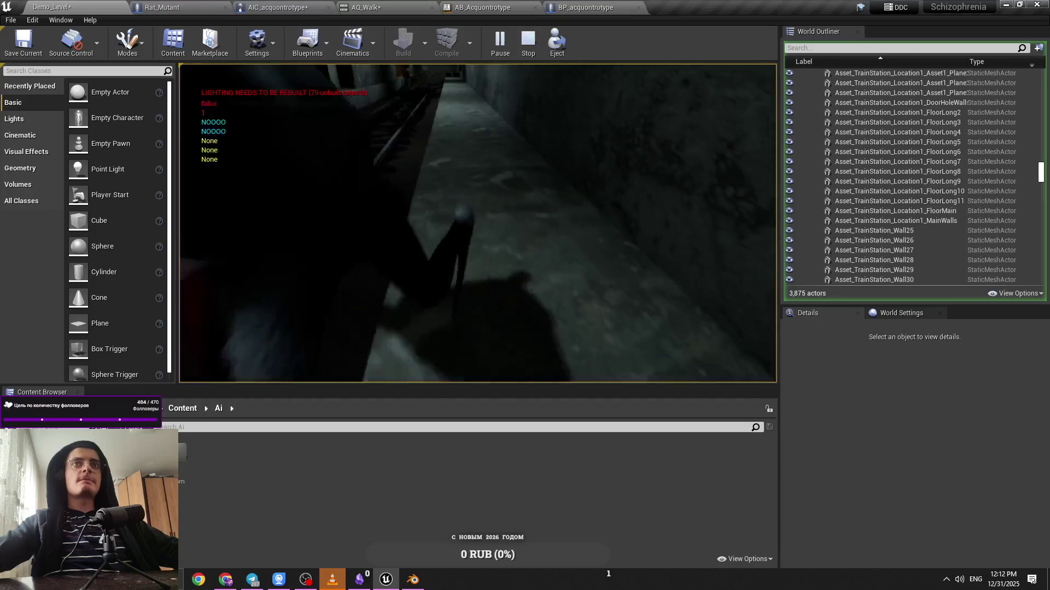
key(Escape)
click(276, 7)
Save, then set SphereTraceForObjects' Draw Debug Type to For Duration
scroll(563, 277, down, 2)
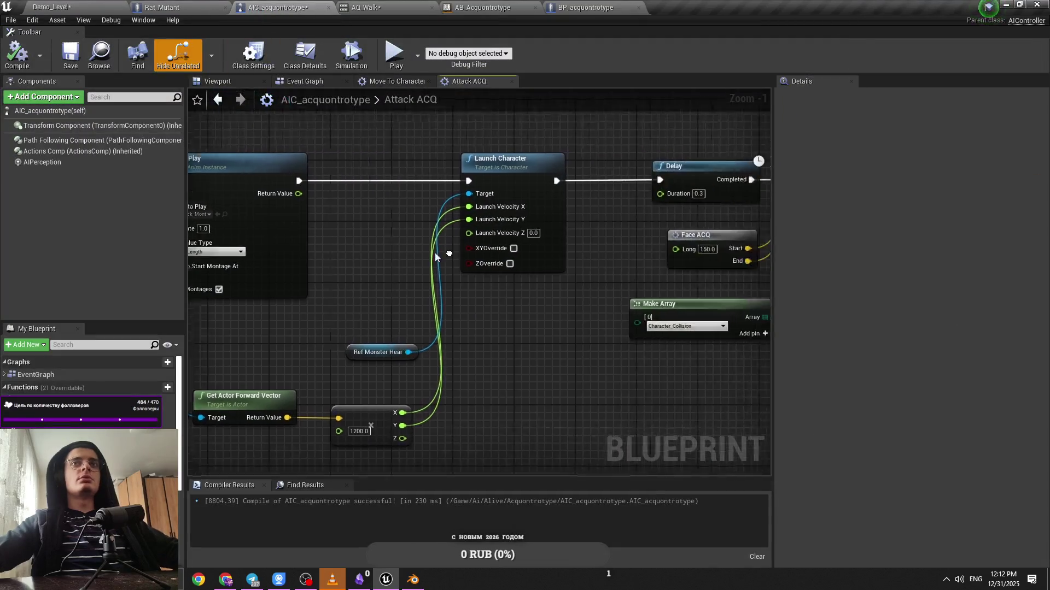
drag(563, 276, 400, 277)
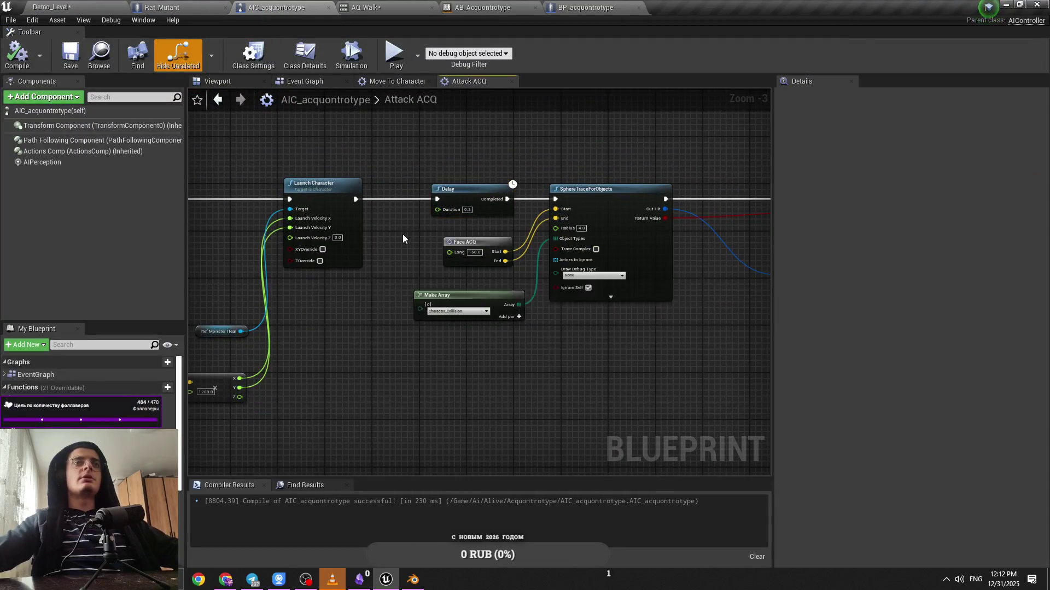
mouse_move(403, 234)
mouse_down()
mouse_move(472, 234)
mouse_move(332, 234)
mouse_up()
key(ctrl+s)
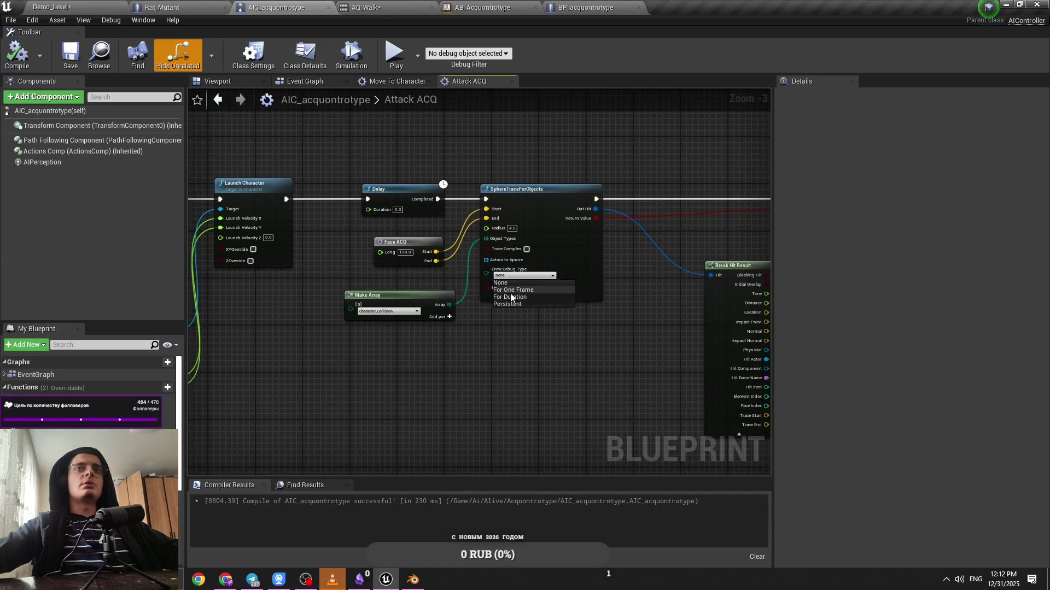
click(516, 297)
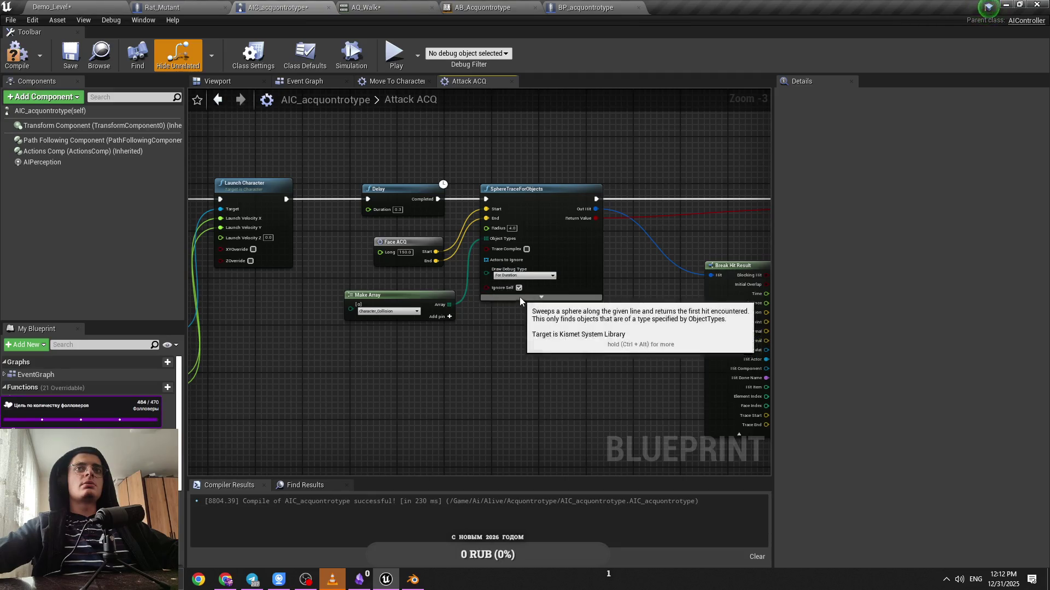
click(60, 6)
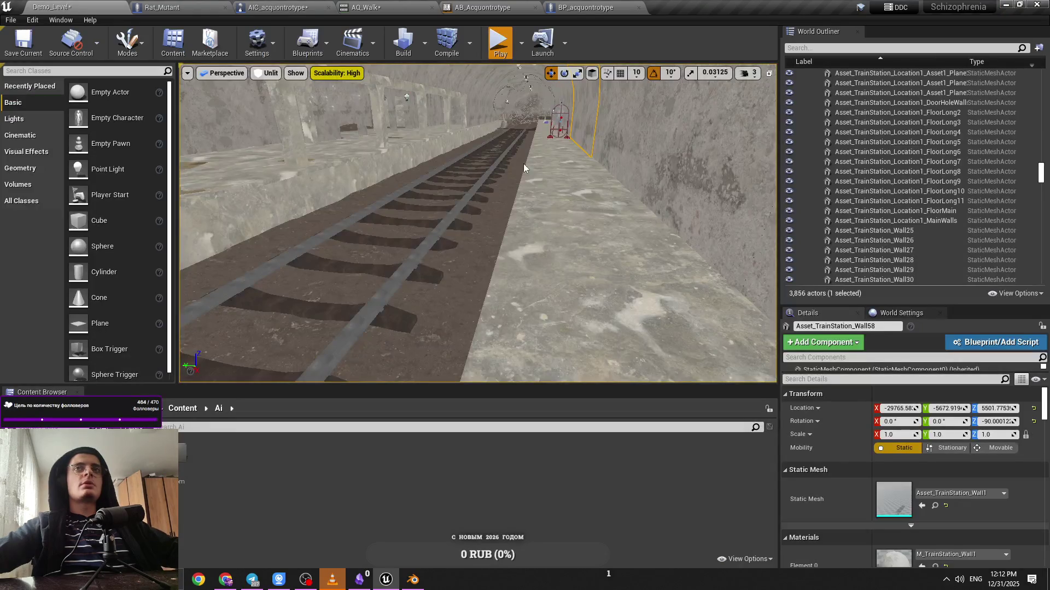
Playtest the lunge, using the debug camera to see the lingering green and red trace lines
key(alt+p)
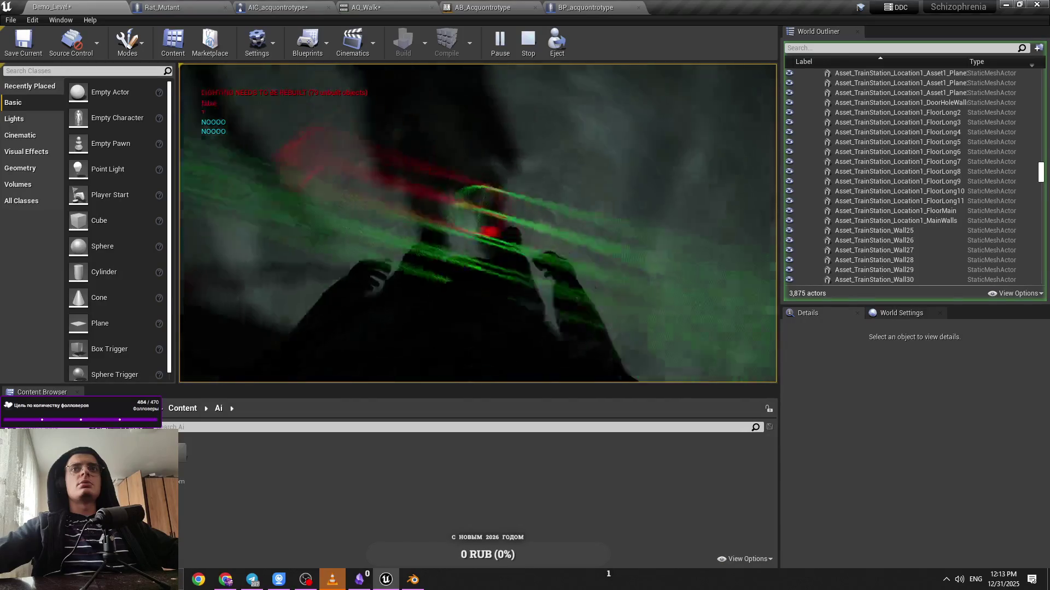
key(semicolon)
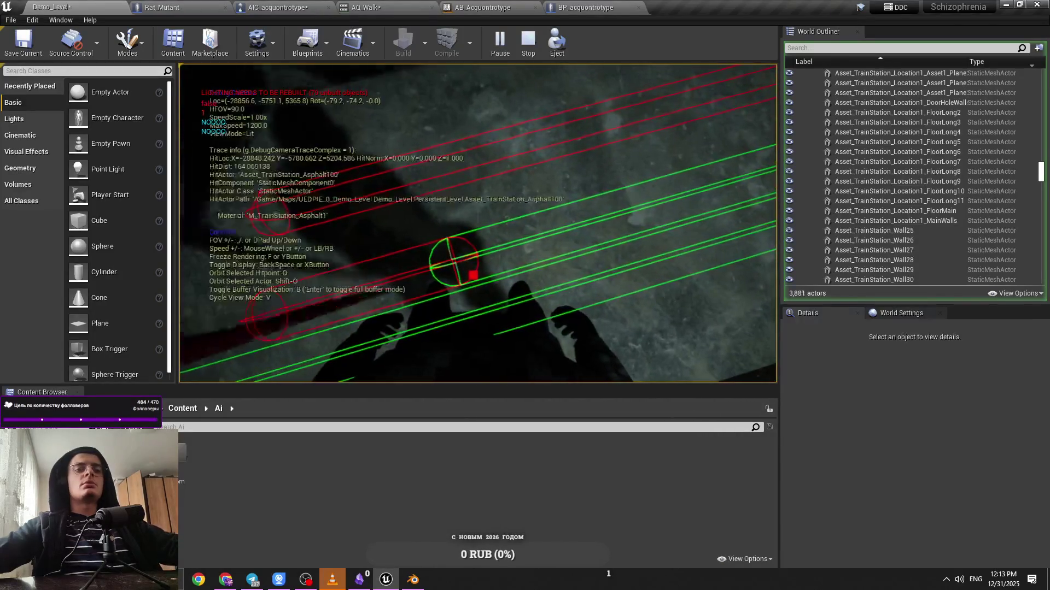
key(semicolon)
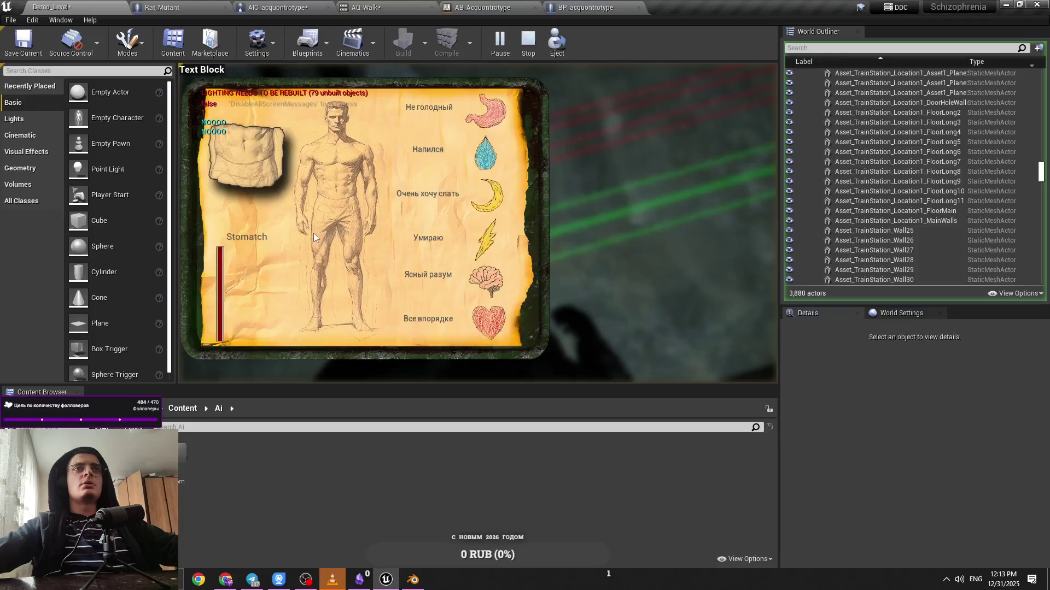
key(Tab)
key(Escape)
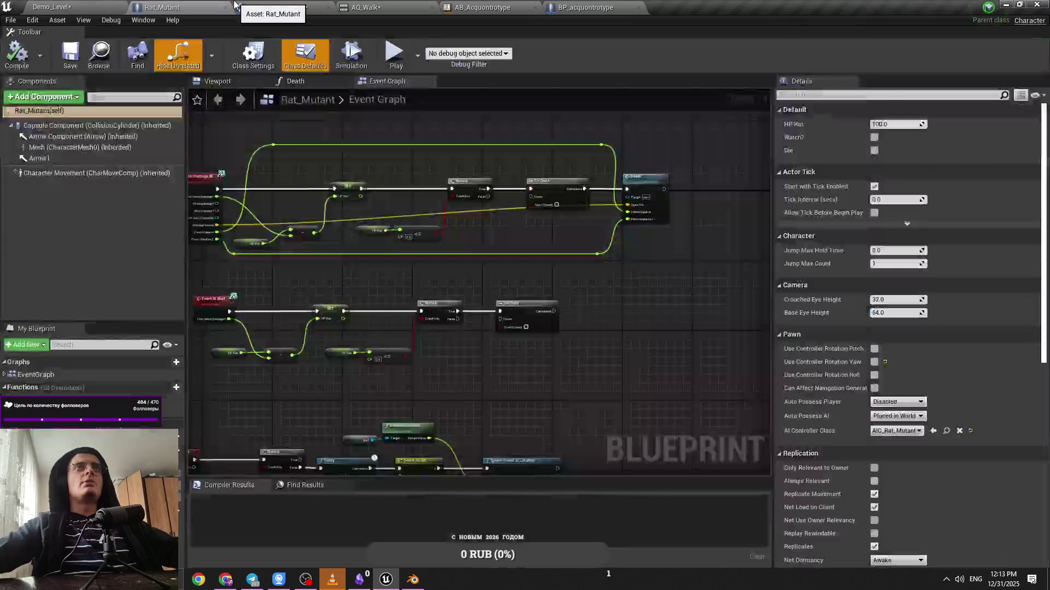
click(277, 7)
Rewire Attack ACQ so Get Damage BI's exec output feeds a Delay, which feeds Restart Case
key(ctrl+s)
mouse_move(531, 247)
mouse_down()
mouse_move(510, 271)
mouse_move(418, 254)
mouse_up()
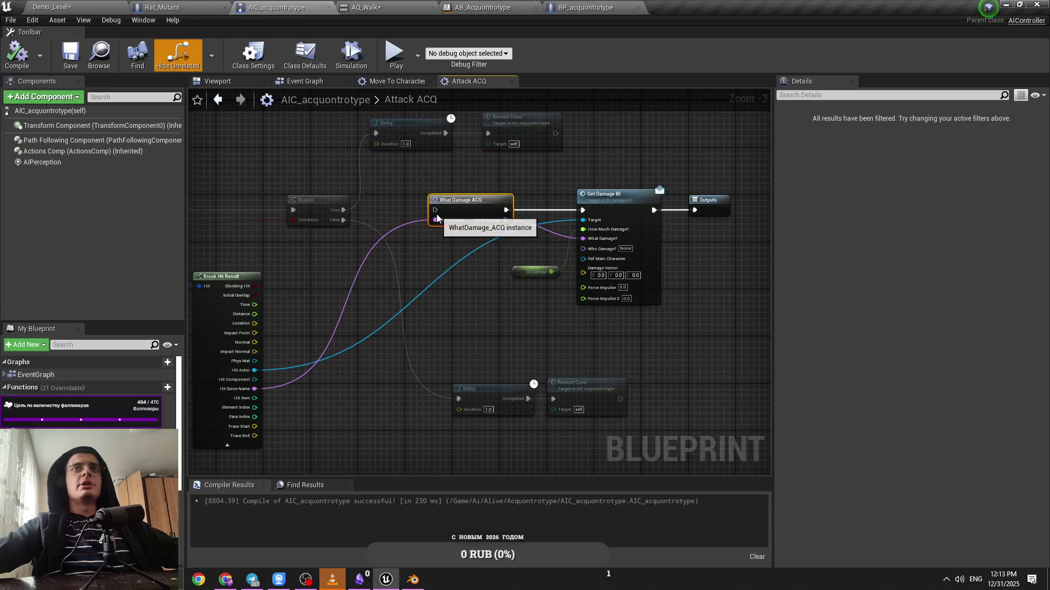
drag(436, 210, 346, 212)
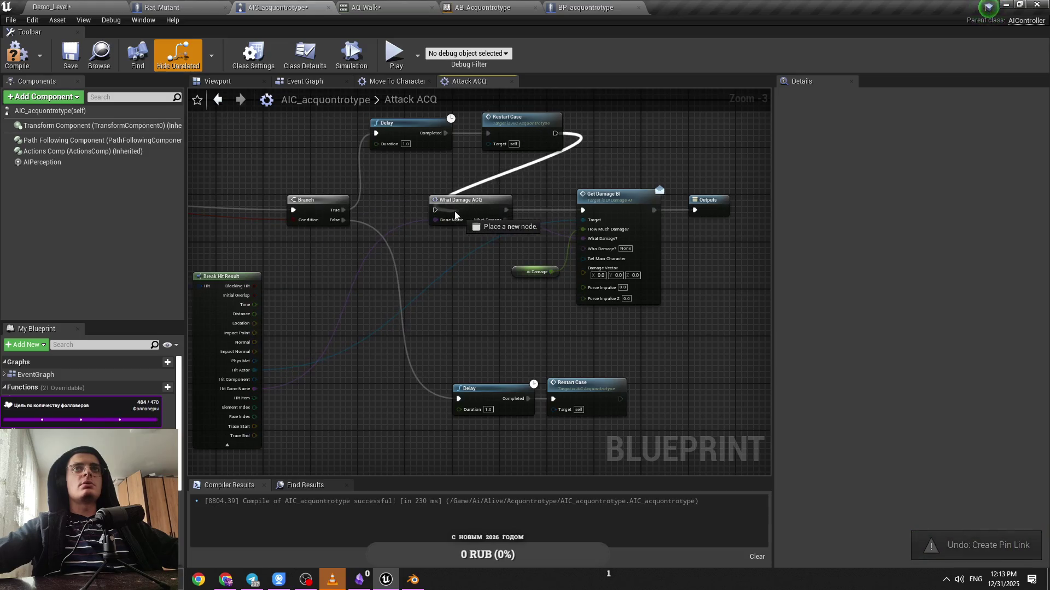
drag(526, 152, 489, 133)
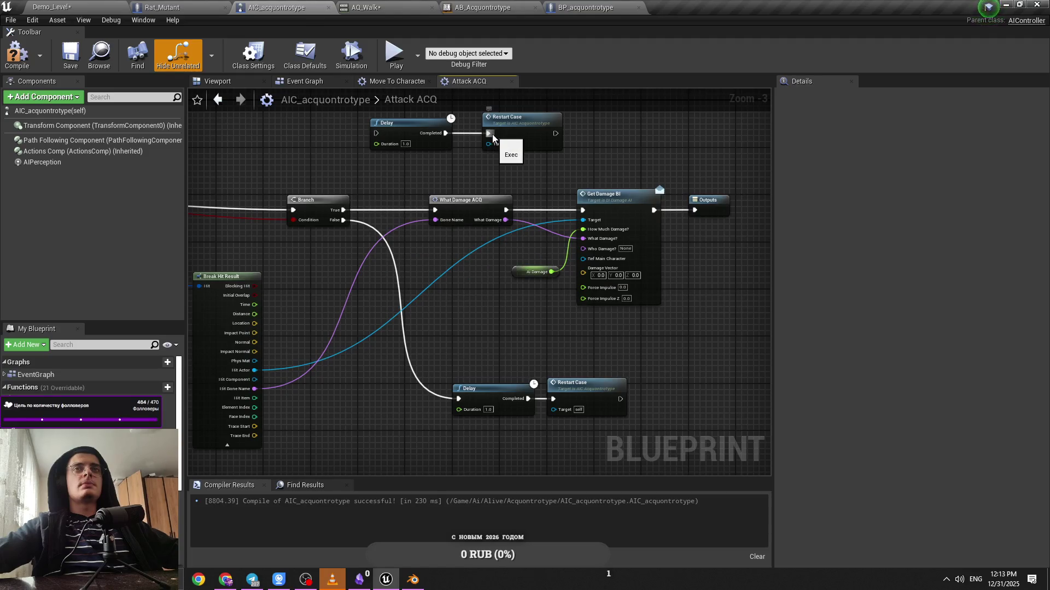
drag(487, 133, 343, 210)
drag(558, 133, 498, 169)
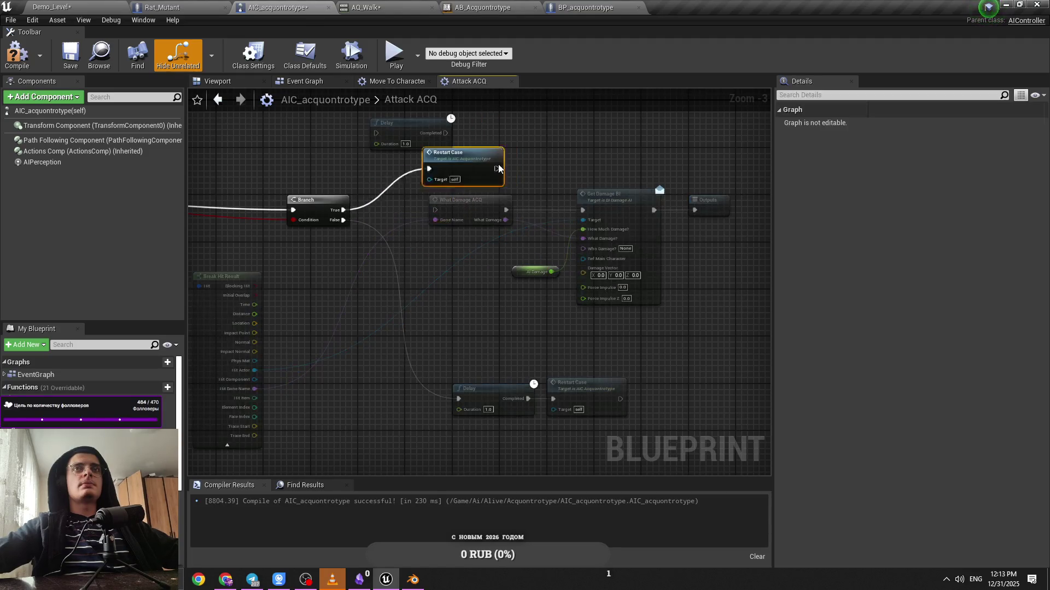
click(438, 204)
drag(435, 210, 428, 216)
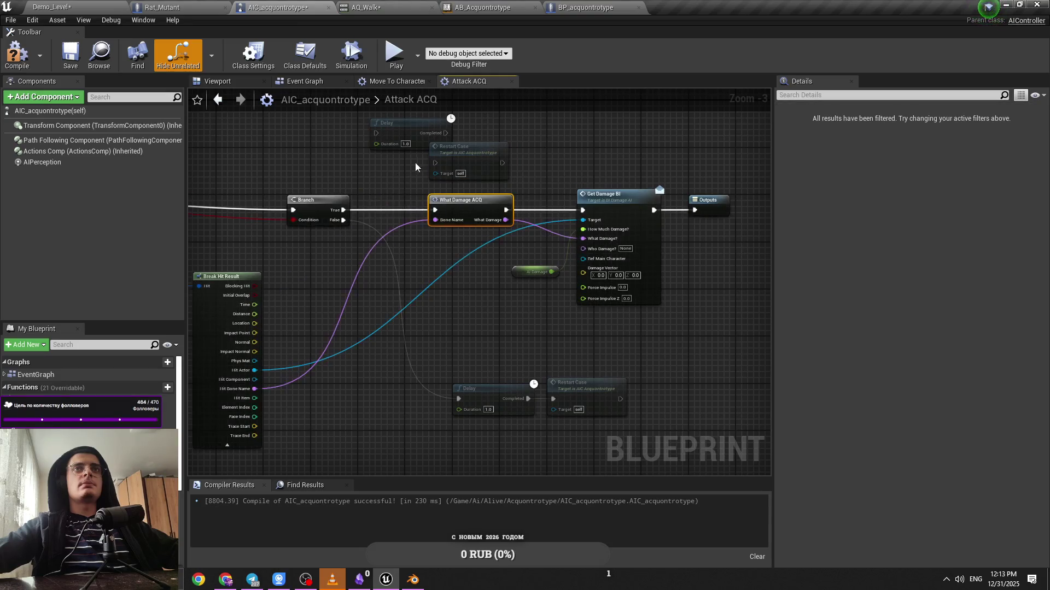
drag(458, 152, 510, 122)
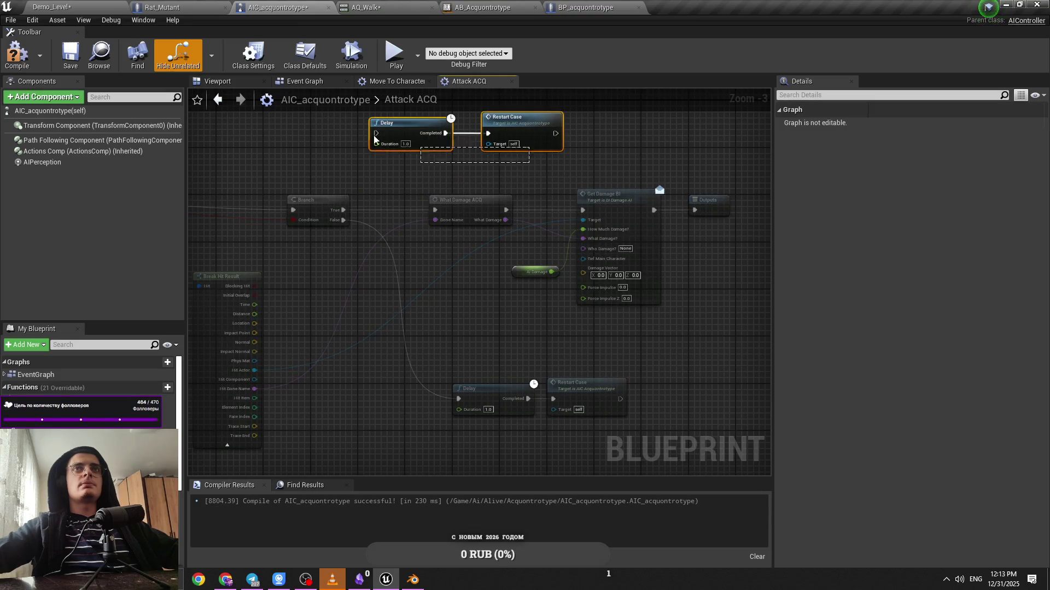
drag(655, 211, 654, 210)
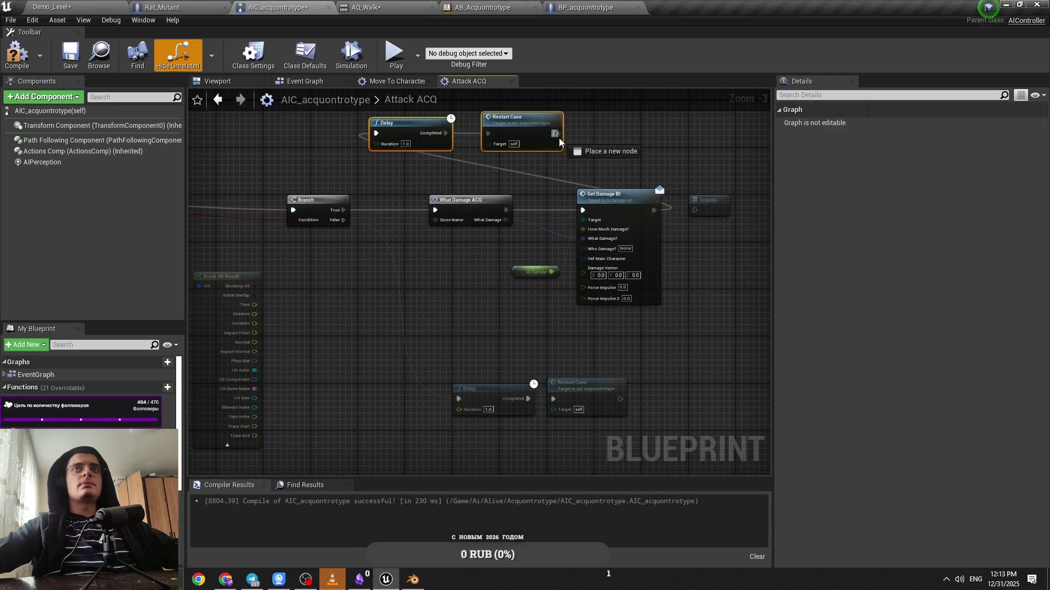
key(ctrl+shift+Tab)
key(ctrl+shift+Tab)
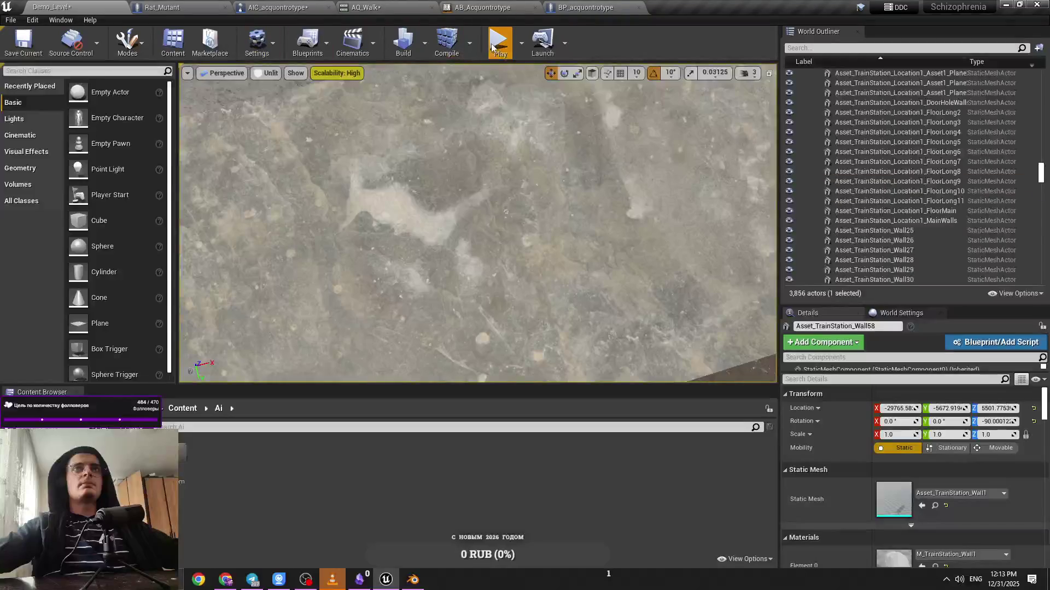
key(alt+p)
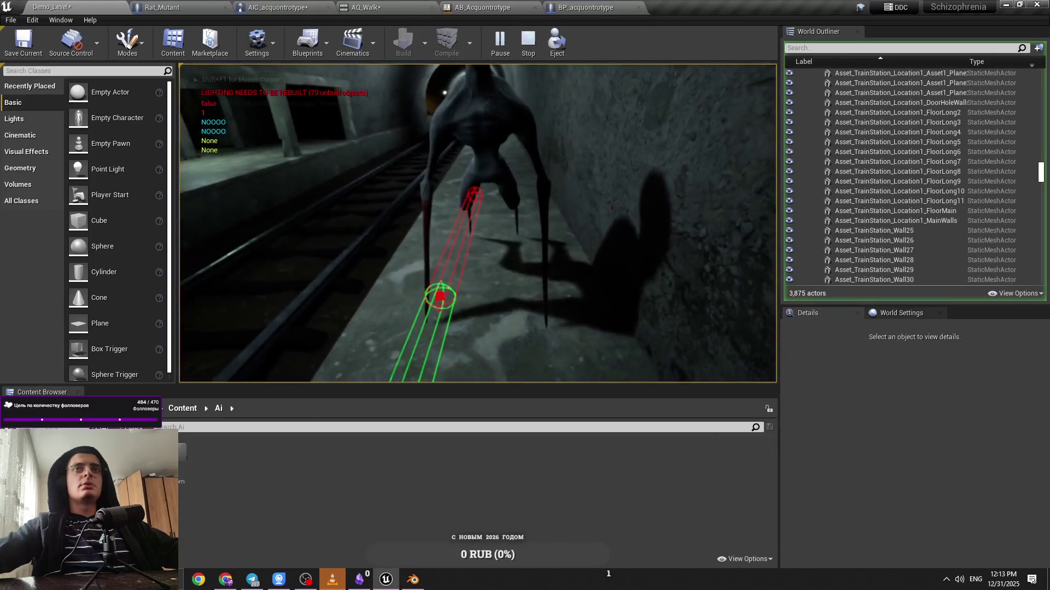
click(517, 43)
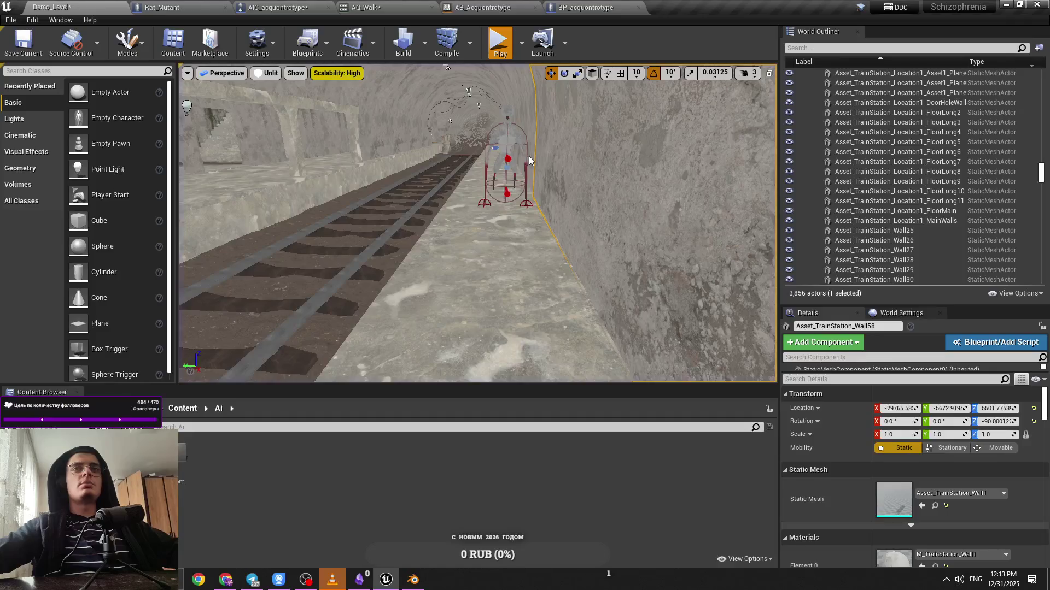
key(alt+p)
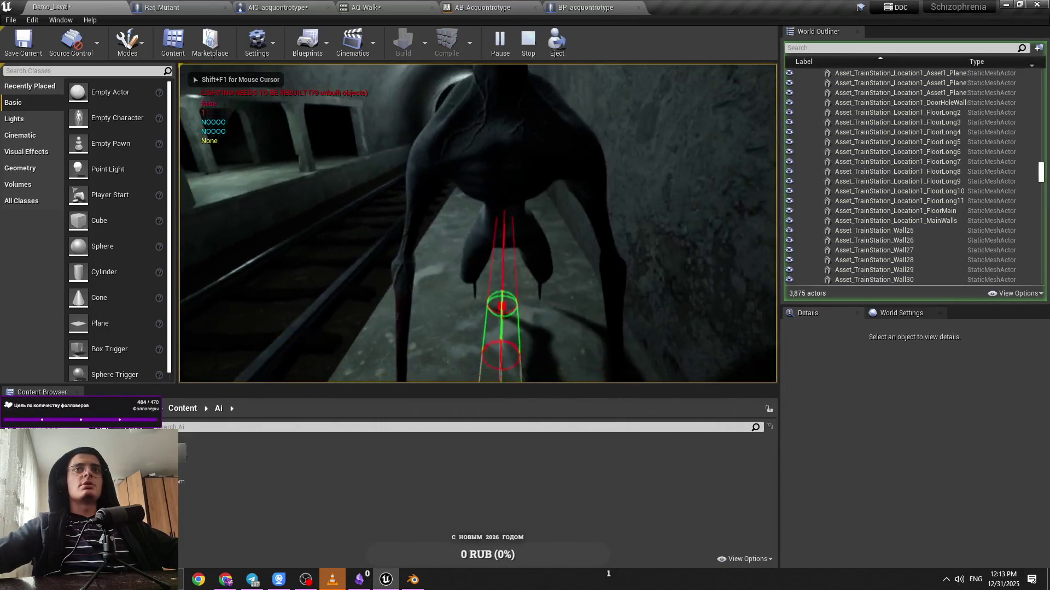
key(Escape)
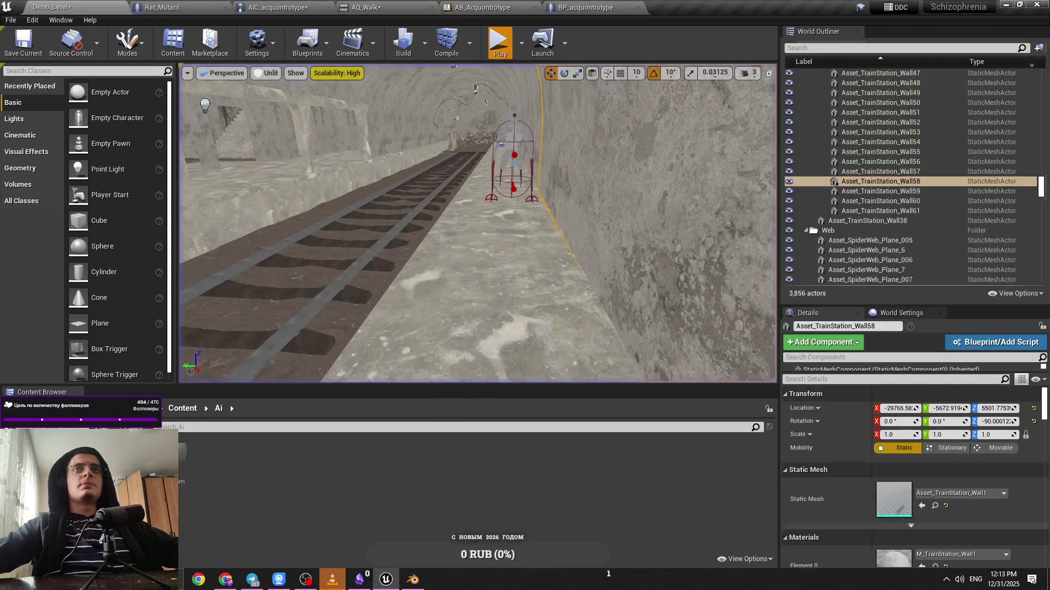
key(alt+p)
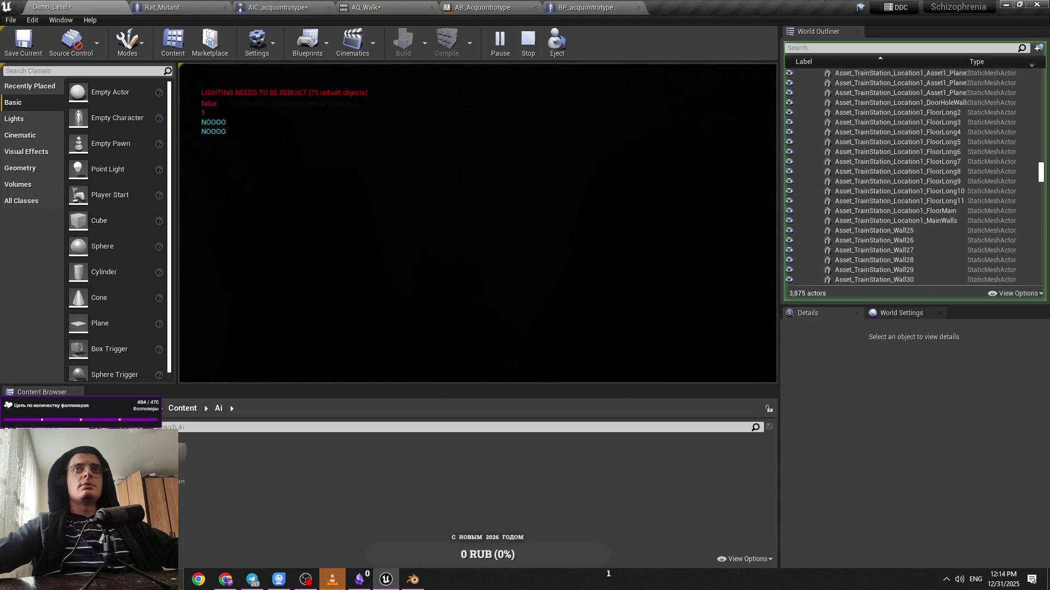
key(Escape)
click(415, 234)
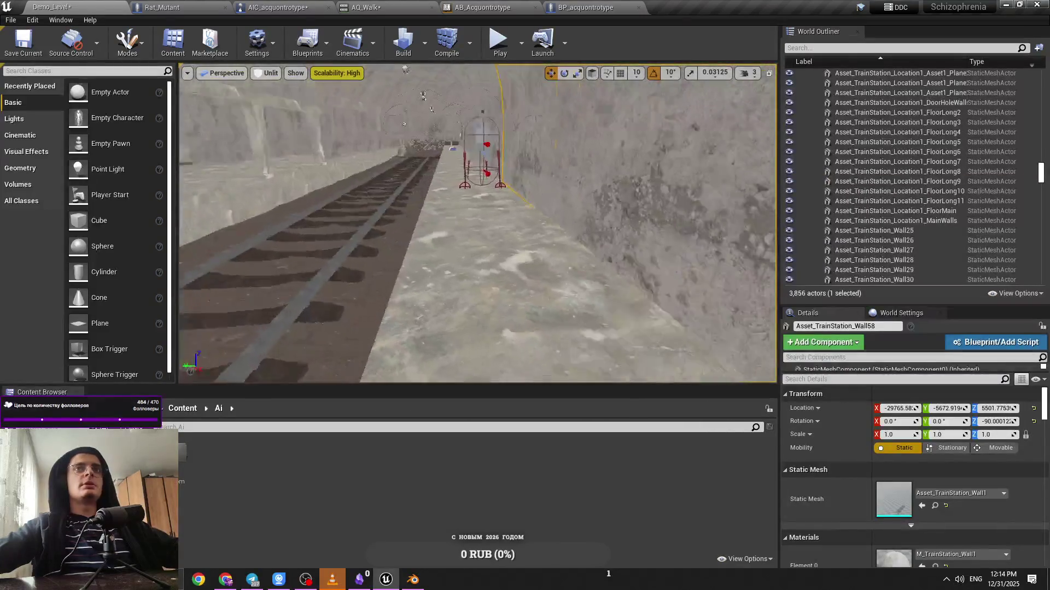
click(162, 7)
Line up Delay and Restart Case before the Outputs node in Attack ACQ and save
click(278, 8)
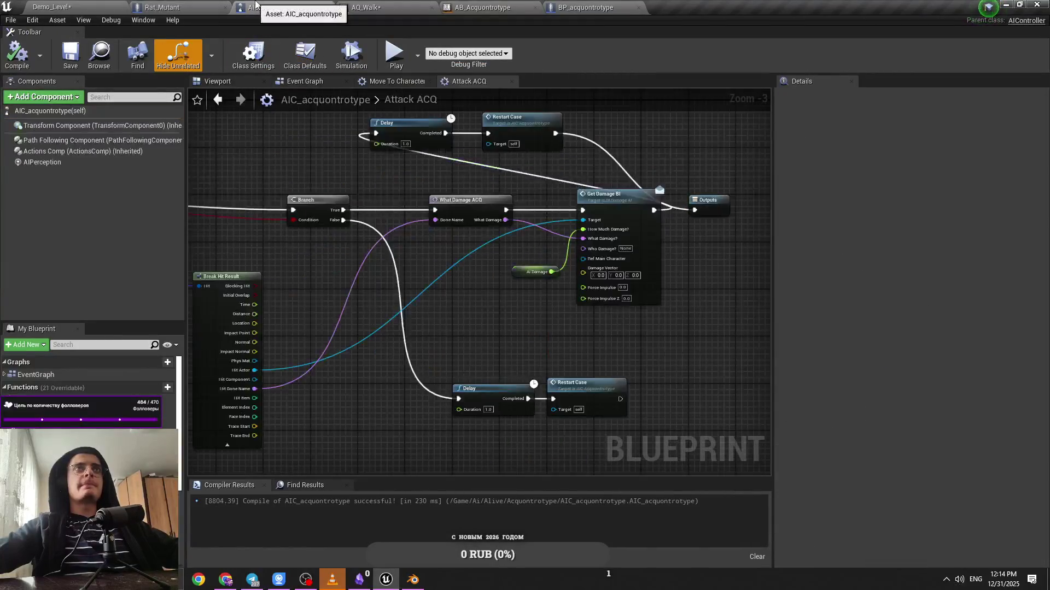
drag(633, 220, 752, 220)
mouse_move(571, 140)
mouse_down()
mouse_move(355, 159)
mouse_move(646, 179)
mouse_up()
click(451, 215)
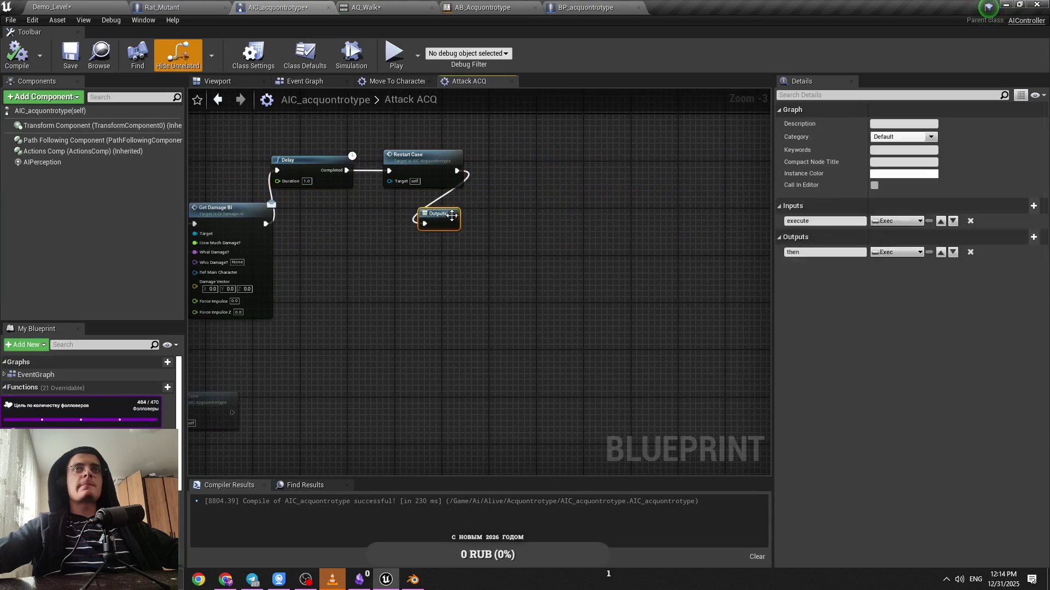
drag(543, 179, 328, 159)
drag(330, 179, 353, 231)
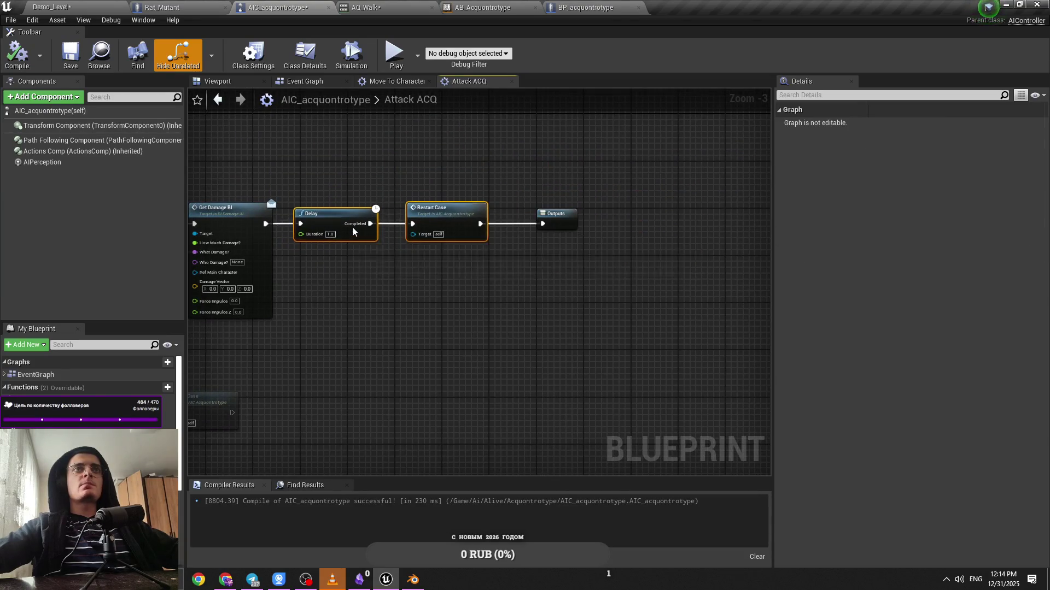
key(ctrl+s)
scroll(612, 241, down, 3)
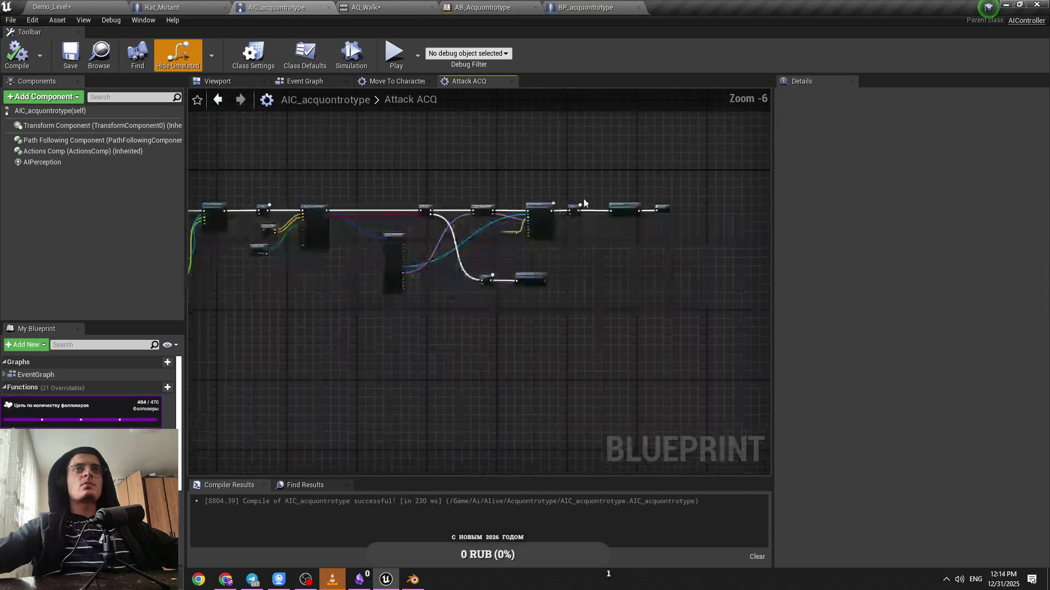
key(ctrl+s)
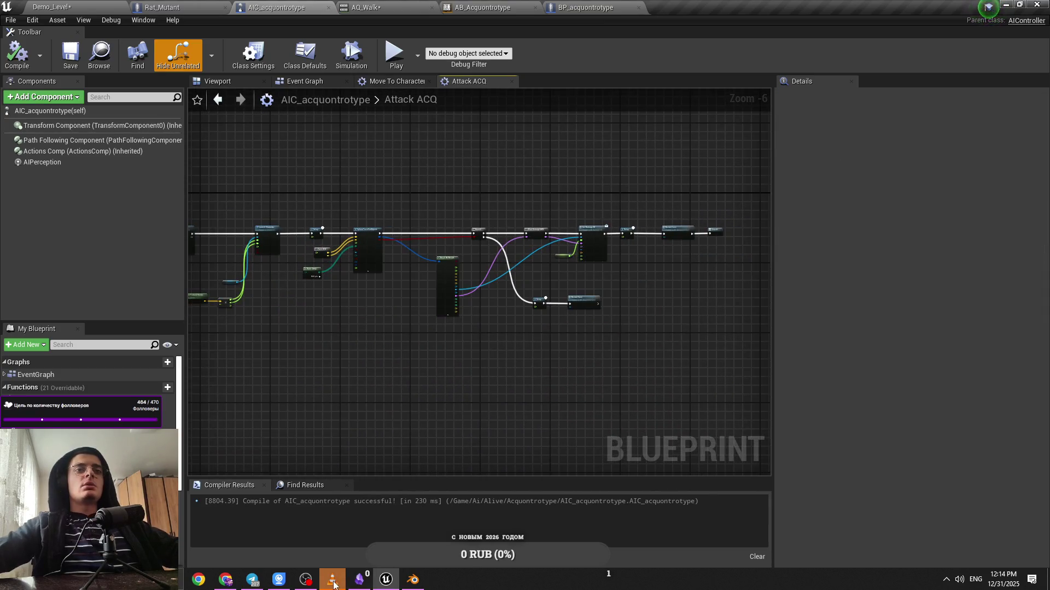
Cycle between the Demo_Level and AIC_acquontrotype tabs, then close the Rat_Mutant blueprint tab
click(221, 6)
click(115, 7)
click(279, 6)
key(ctrl+Tab)
click(274, 7)
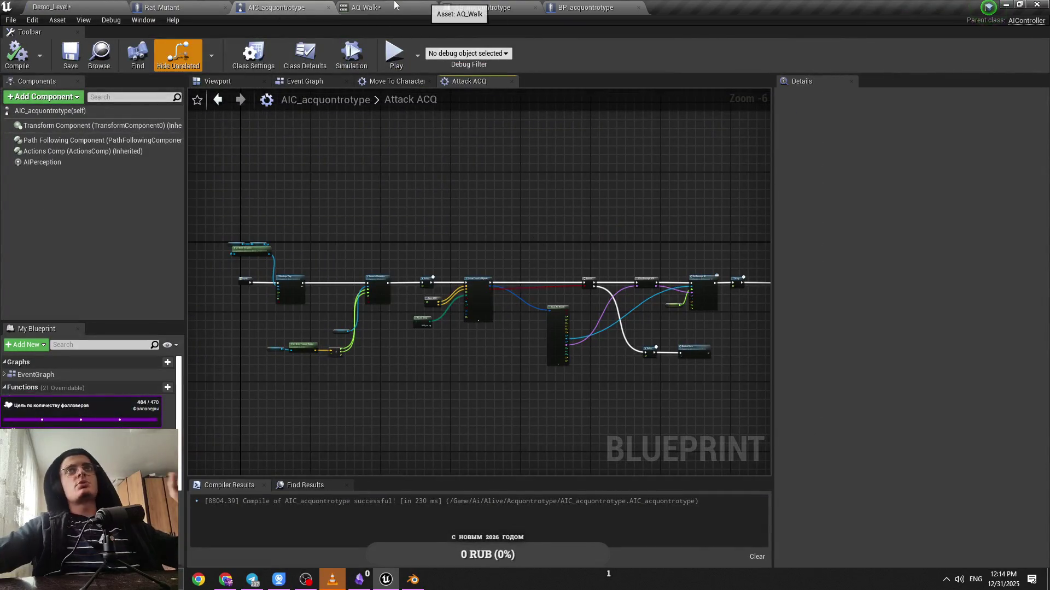
click(182, 6)
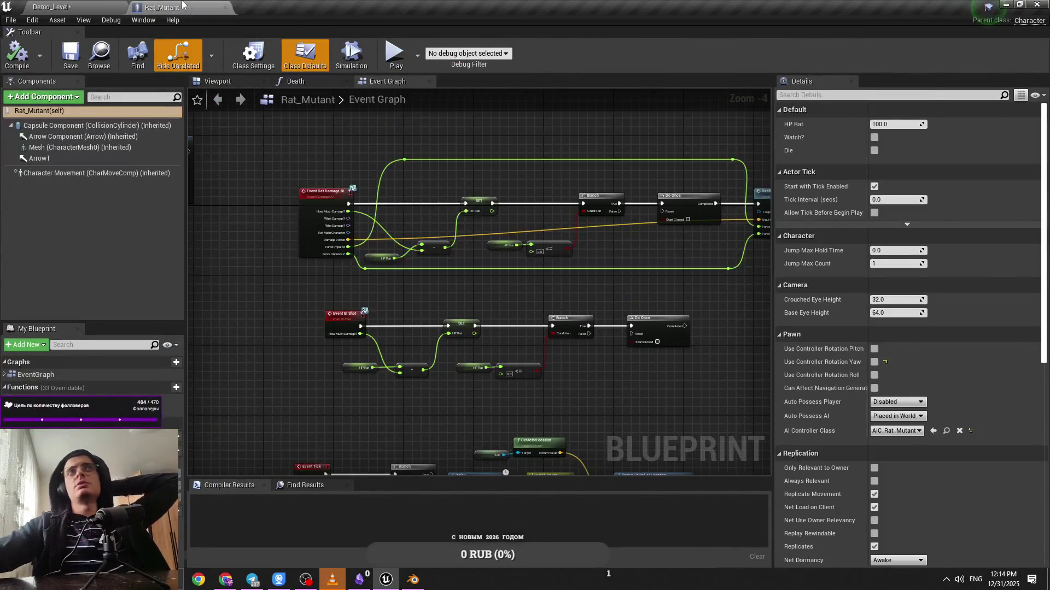
middle_click(182, 6)
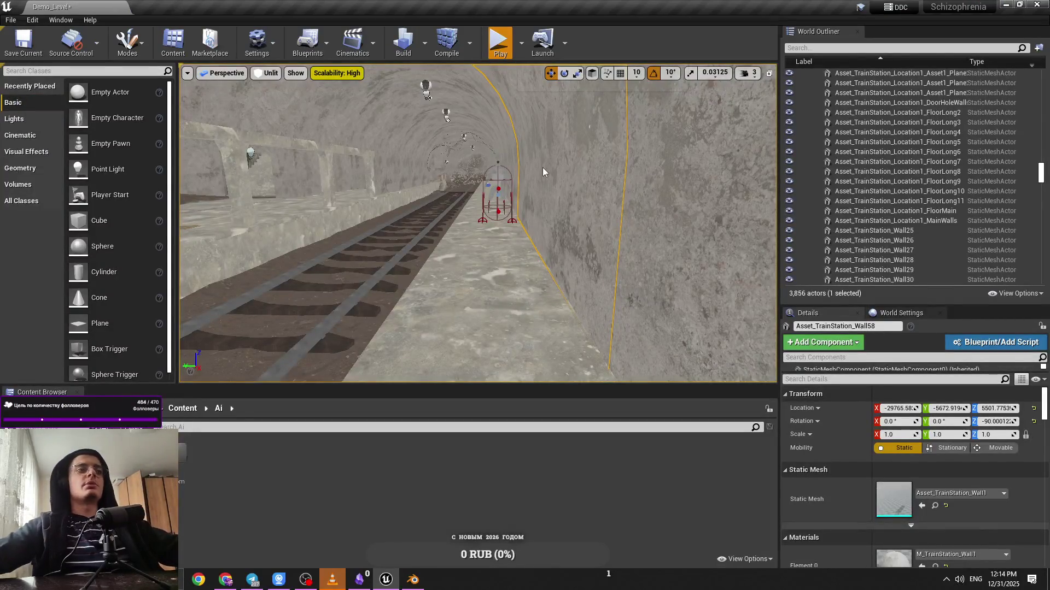
Run a quick tunnel playtest and browse the BP and LevelModelAssets folders in the Content Browser
key(alt+p)
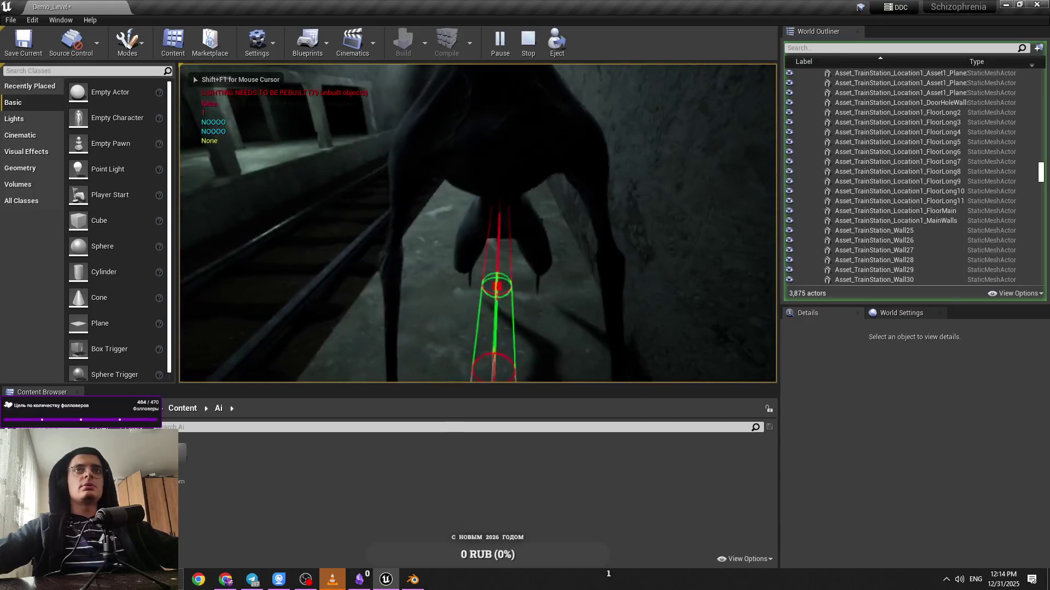
key(Escape)
click(179, 410)
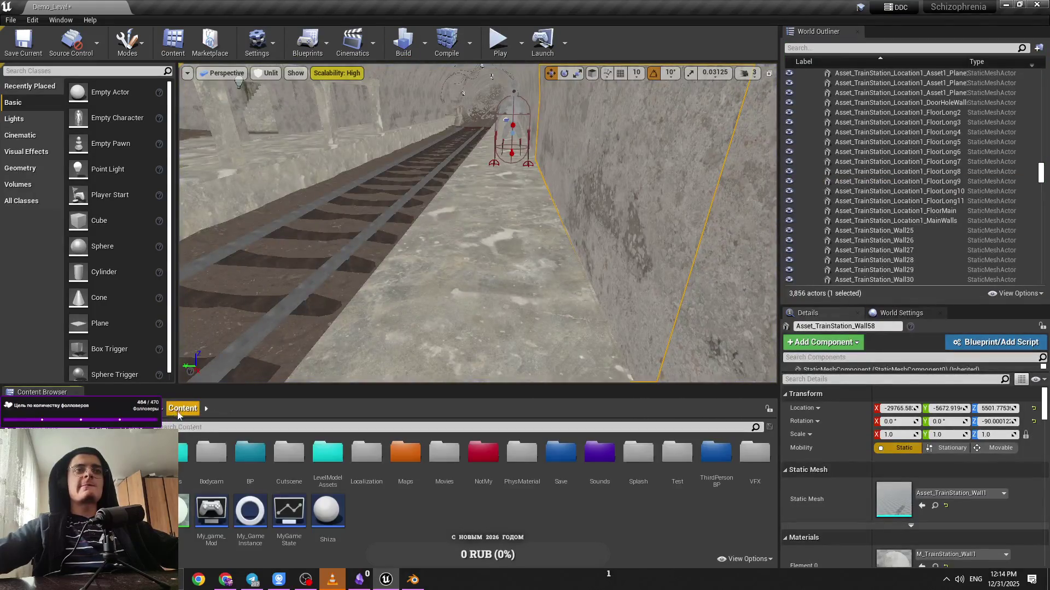
mouse_move(252, 584)
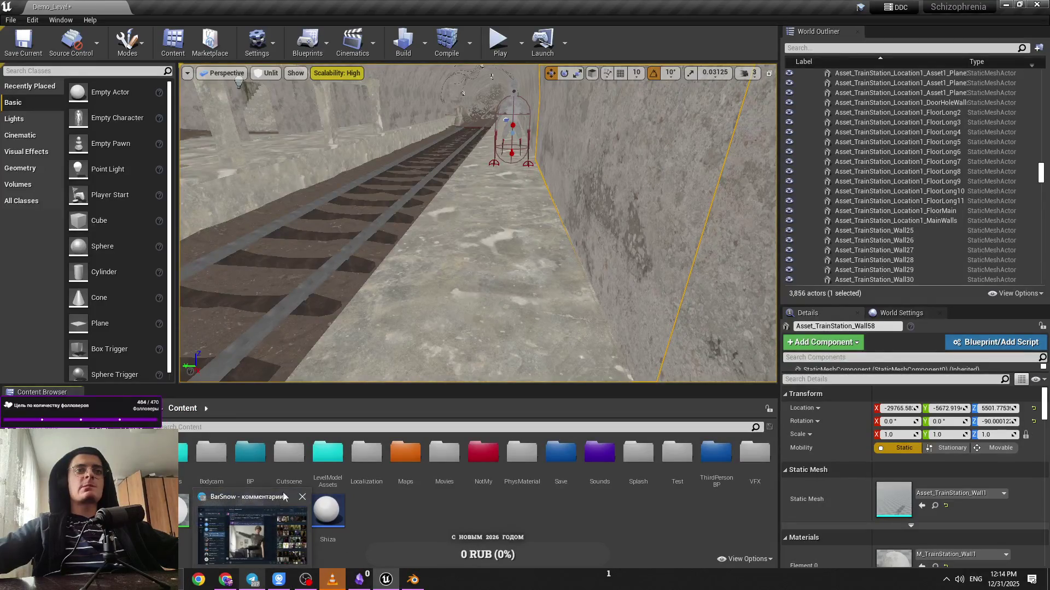
double_click(250, 456)
click(186, 414)
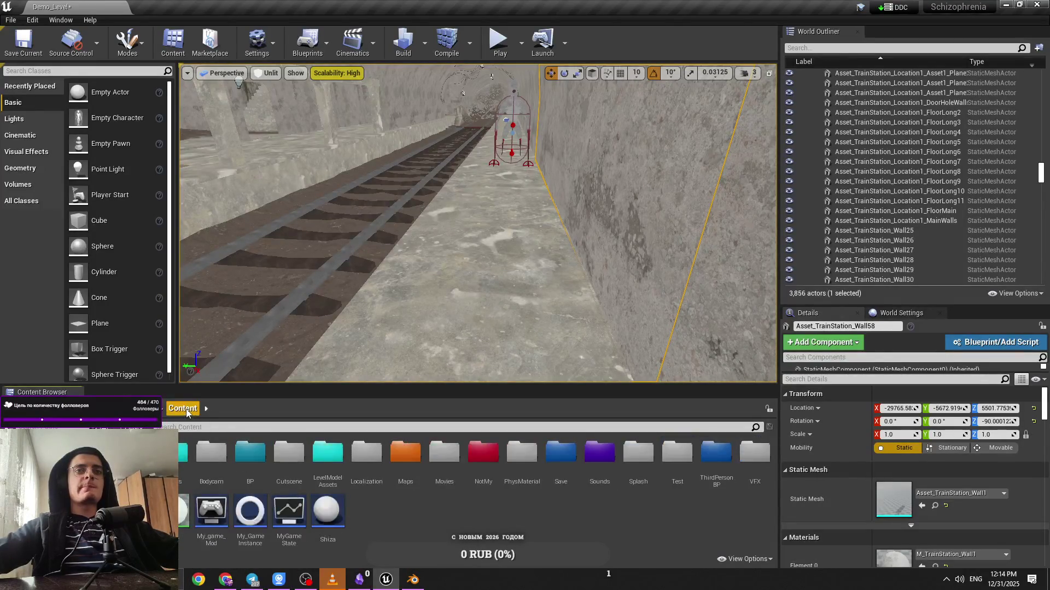
double_click(328, 457)
key(alt+Left)
double_click(250, 456)
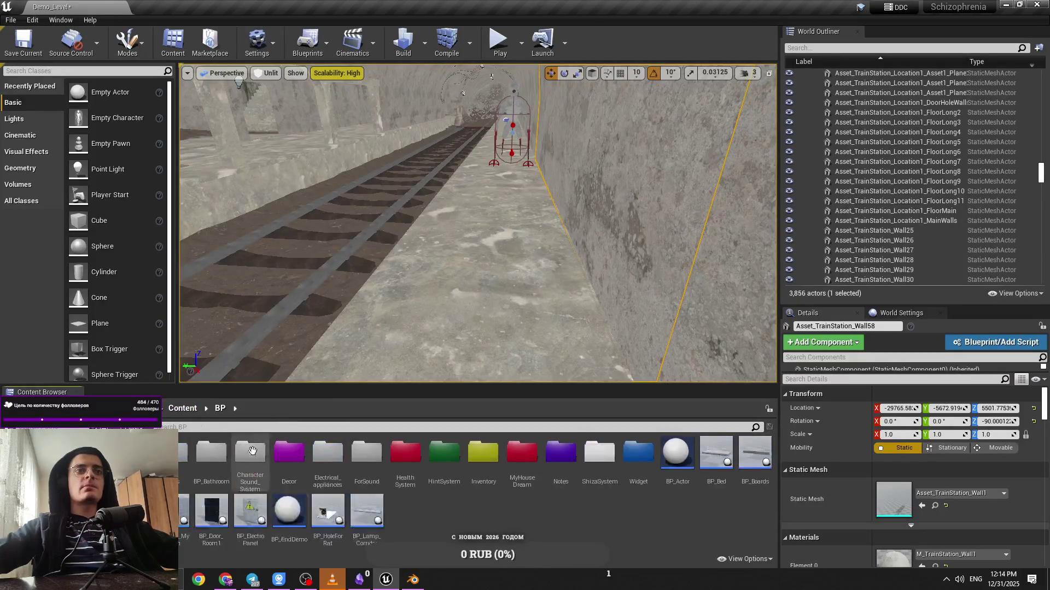
mouse_move(473, 80)
mouse_down()
mouse_move(503, 82)
mouse_move(471, 87)
mouse_move(465, 76)
mouse_move(486, 80)
mouse_up()
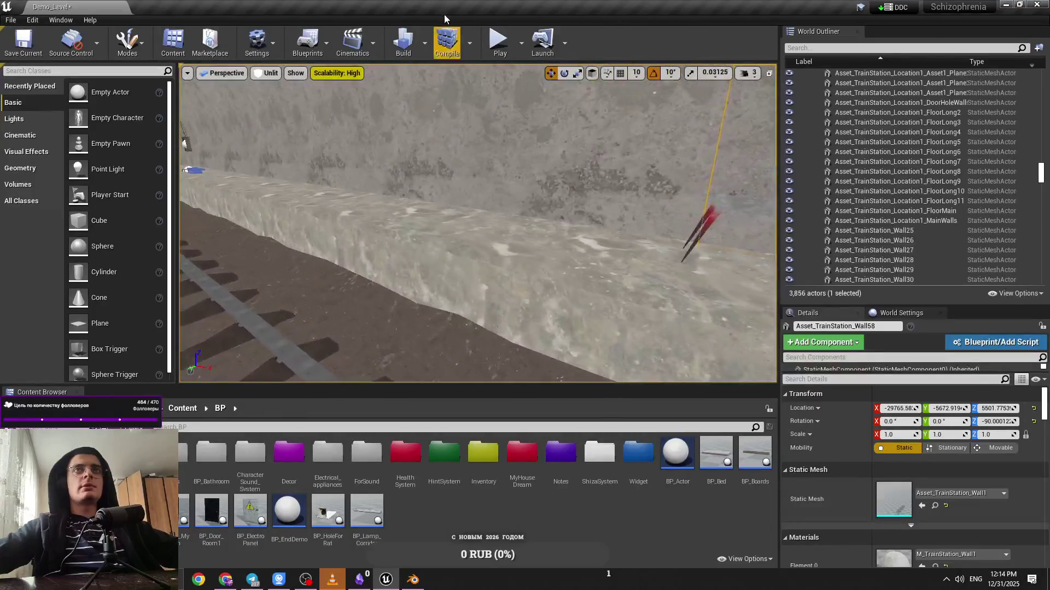
Playtest the tunnel again, then save all with Ctrl+Shift+S to store the Demo_Level map
key(alt+p)
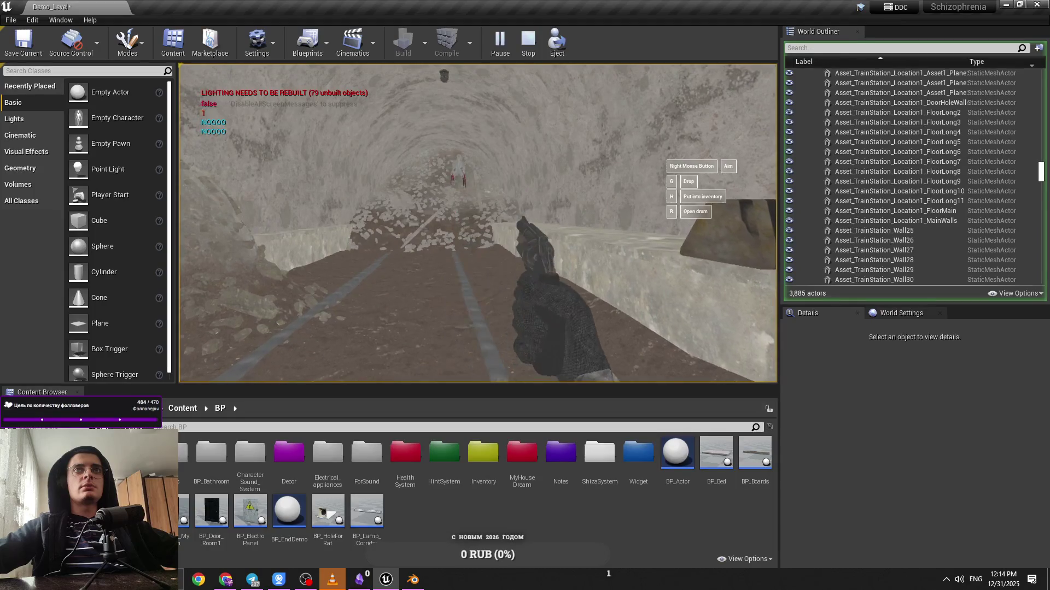
key(Escape)
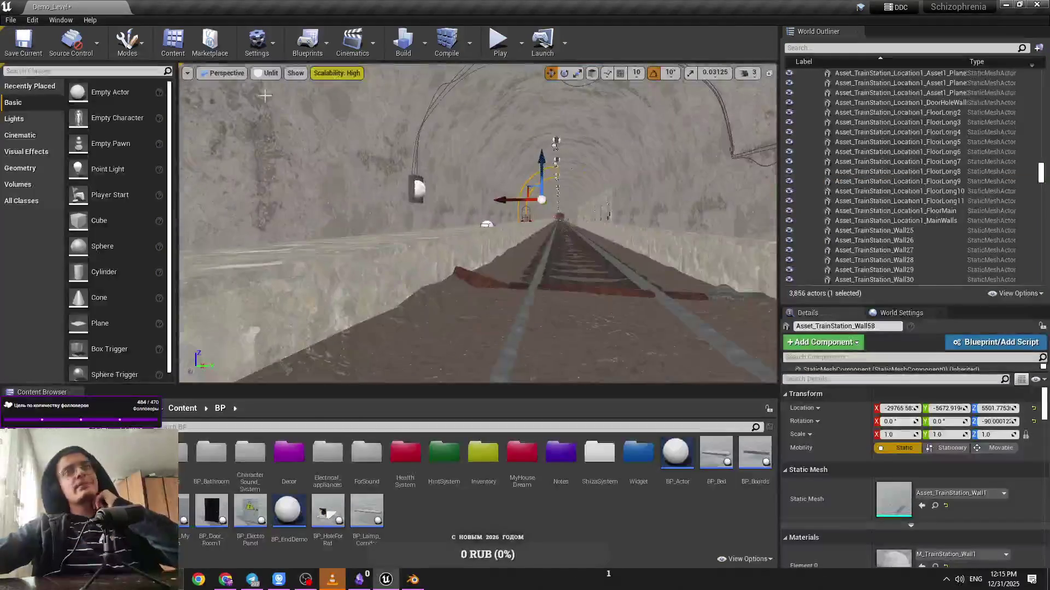
click(183, 408)
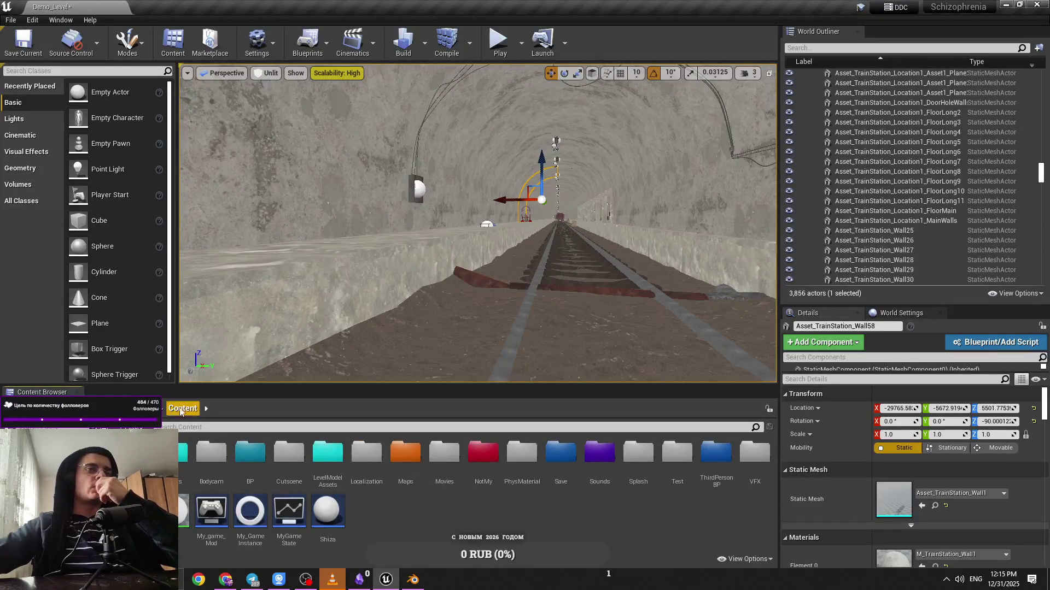
key(ctrl+shift+s)
key(Return)
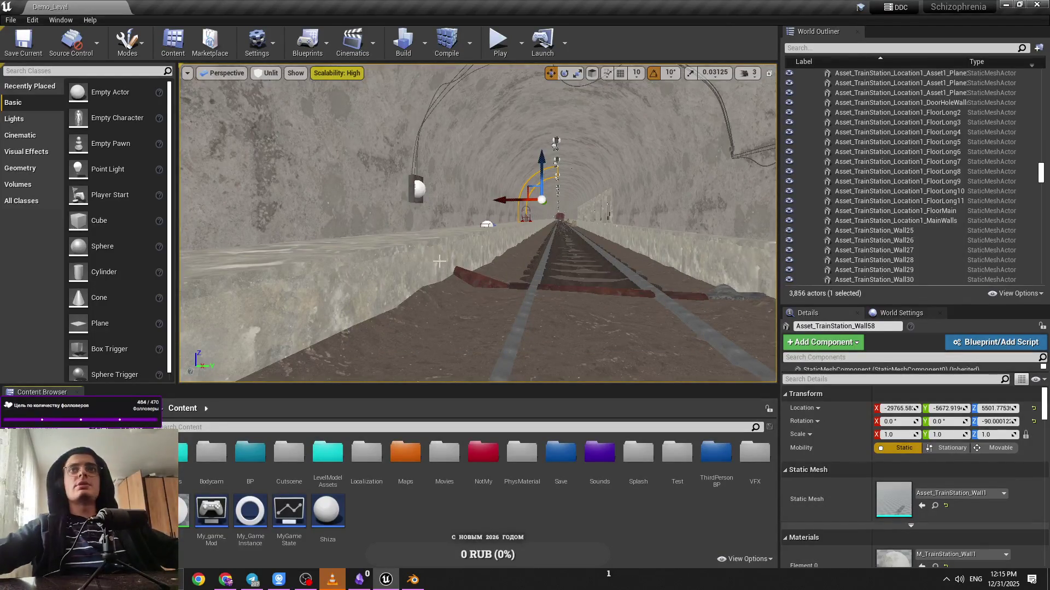
click(359, 579)
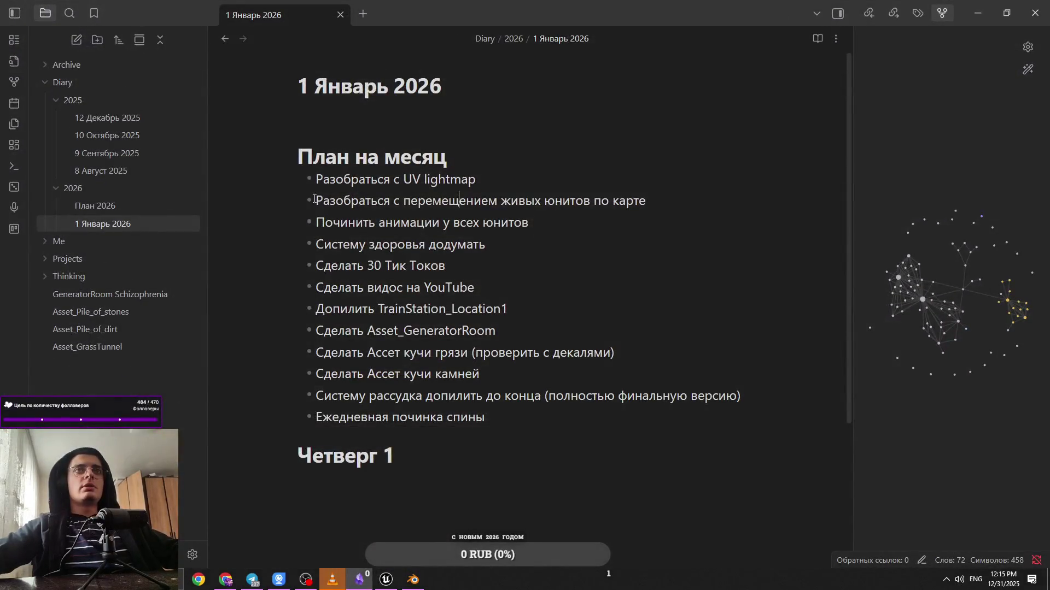
Below the units-movement bullet, start a new bullet reading 'Разобраться с системой здоровья, атаки юн'
drag(315, 199, 705, 200)
click(706, 201)
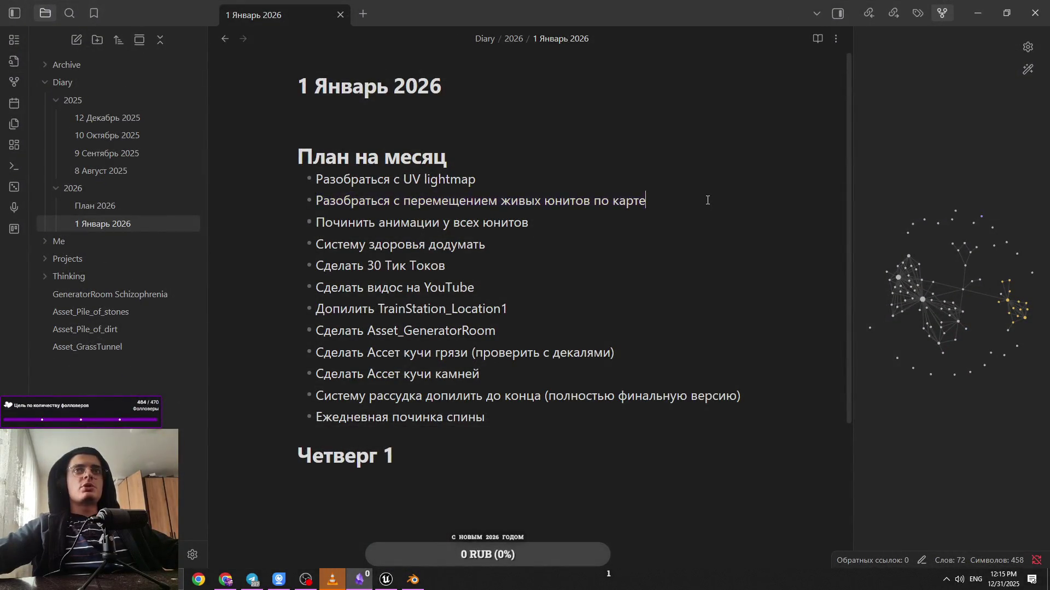
key(Return)
text(Разобраться с системой зд)
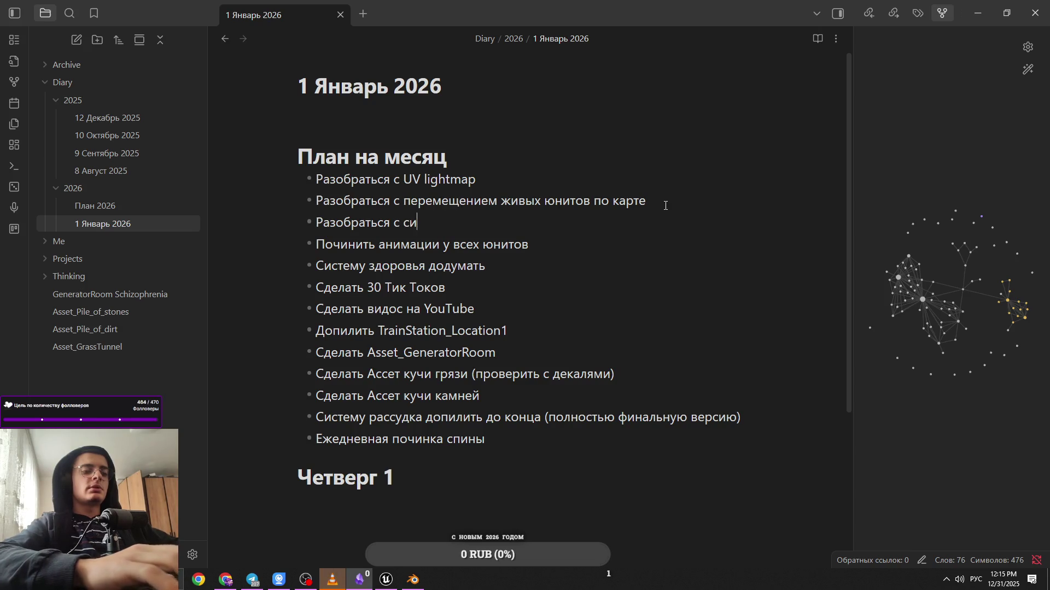
text(оро)
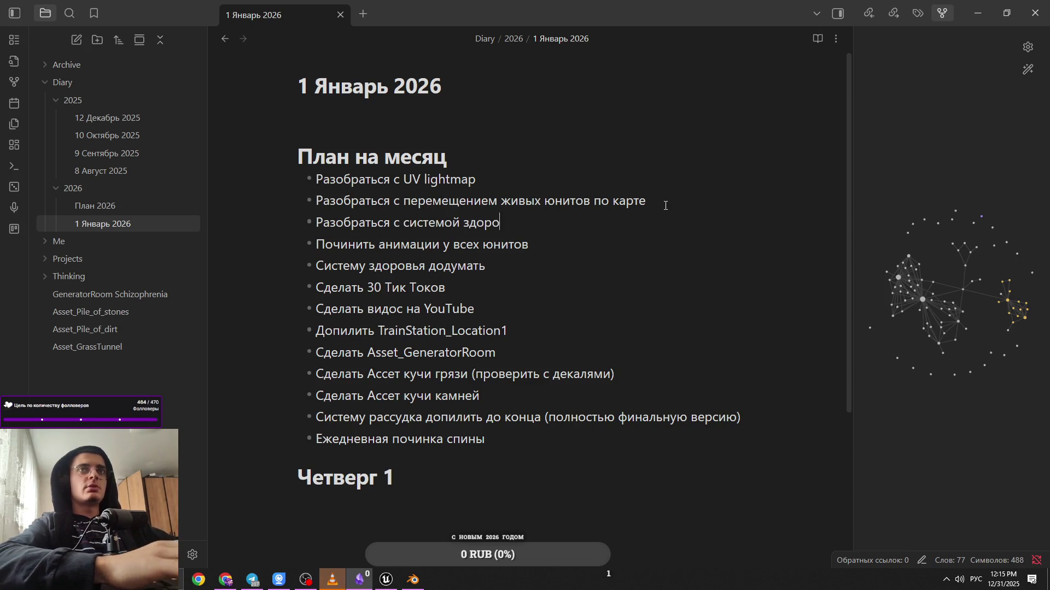
key(BackSpace)
key(BackSpace)
key(BackSpace)
text(така)
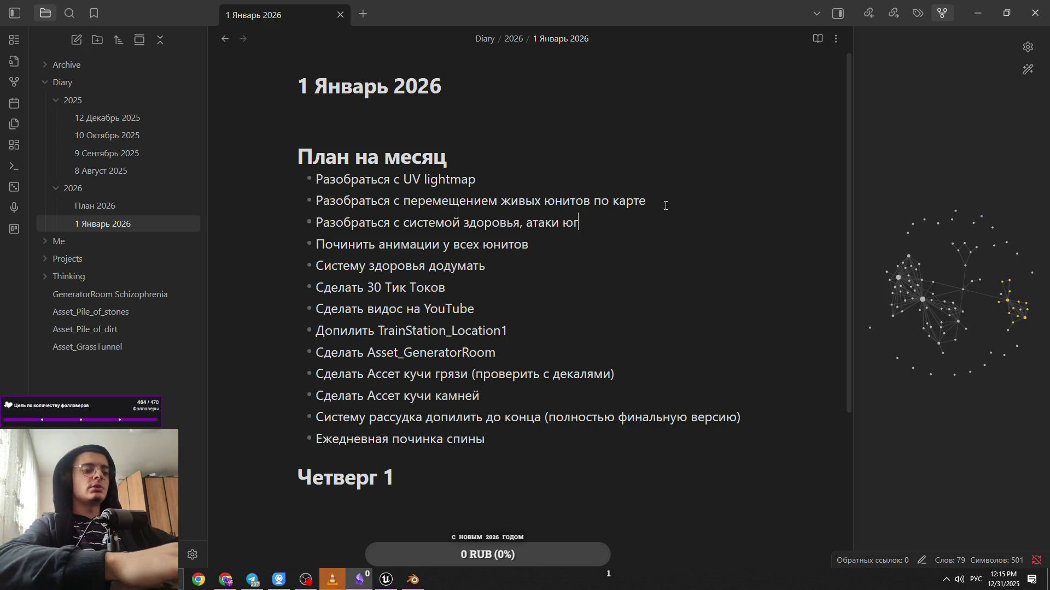
text(то)
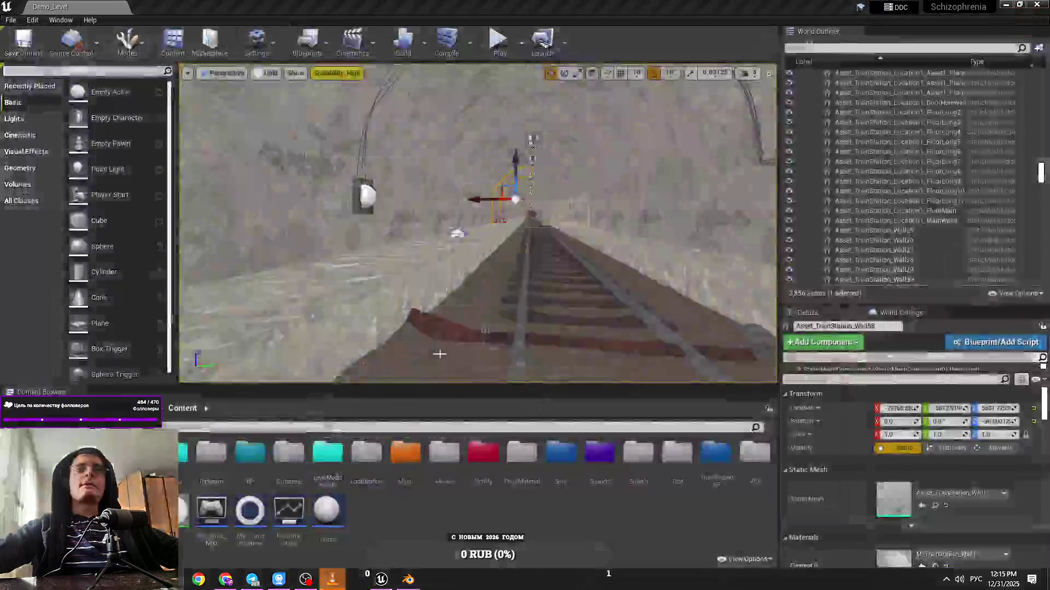
Minimize Unreal, then restore it and bring Obsidian's monthly plan up over the tunnel level
drag(543, 313, 154, 390)
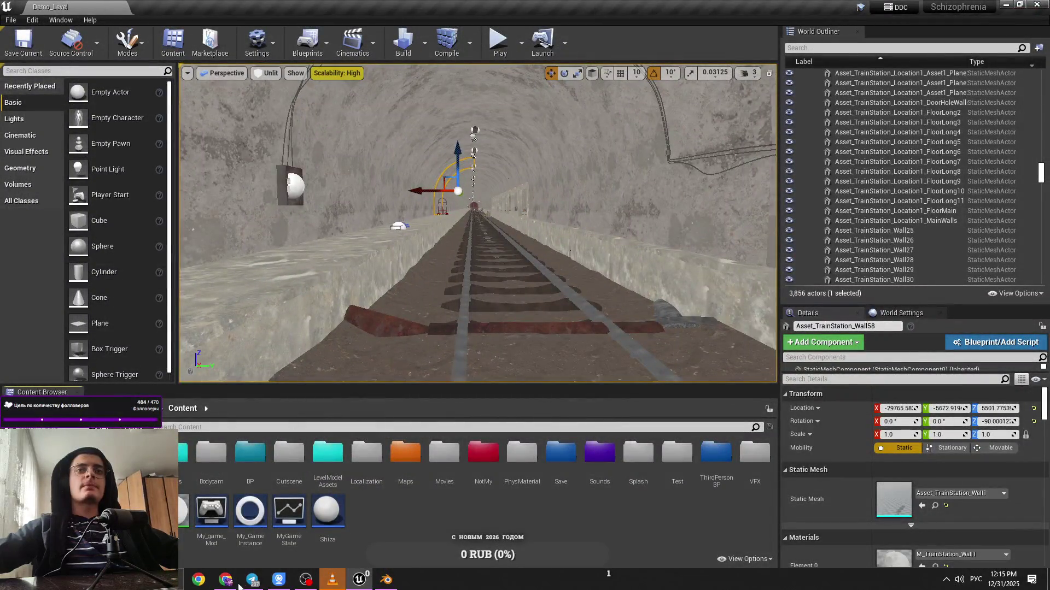
click(1005, 5)
double_click(736, 543)
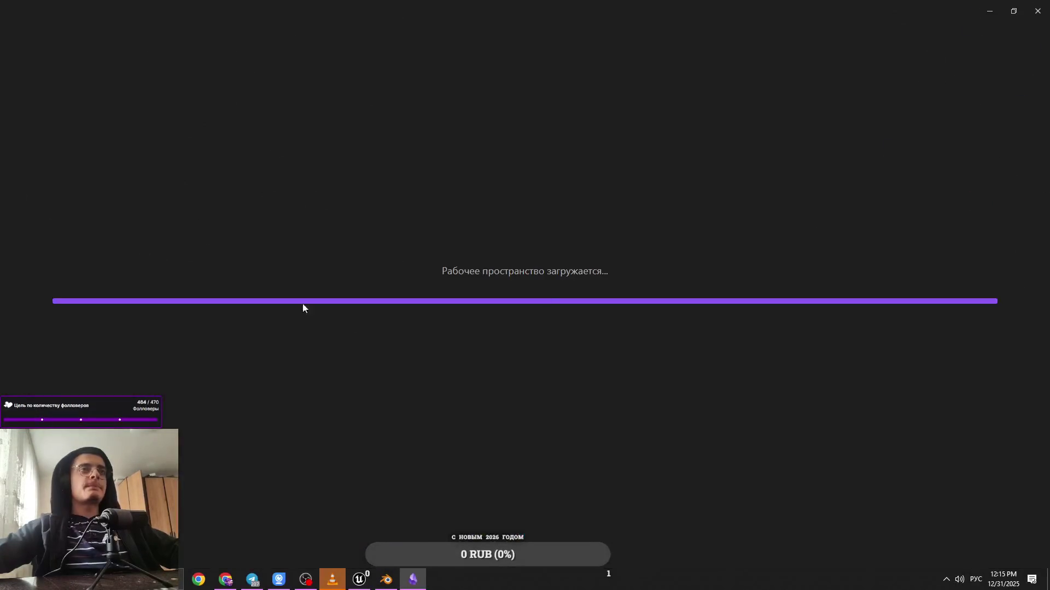
key(super+d)
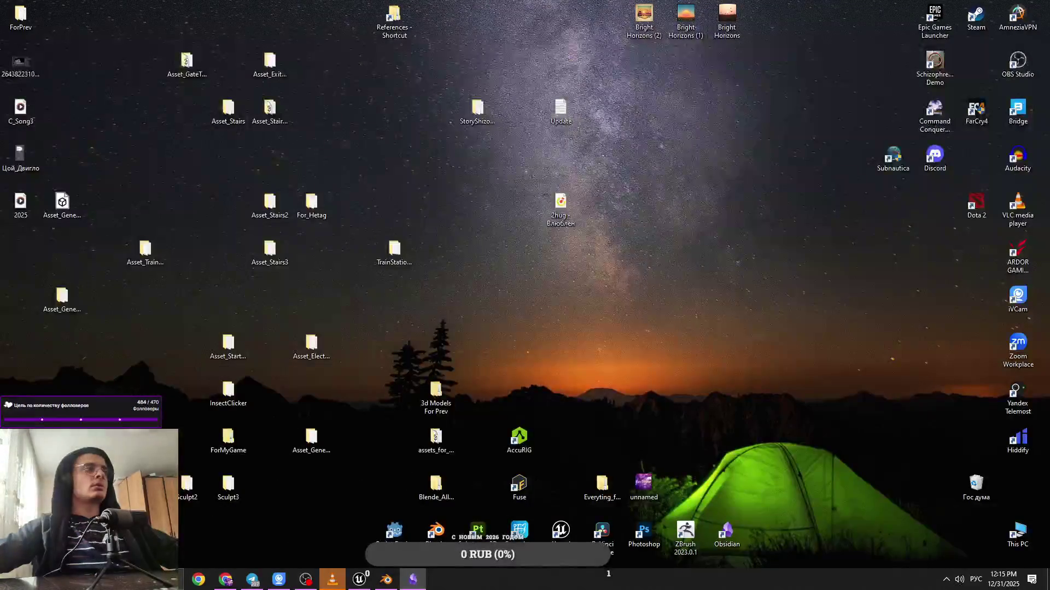
click(360, 579)
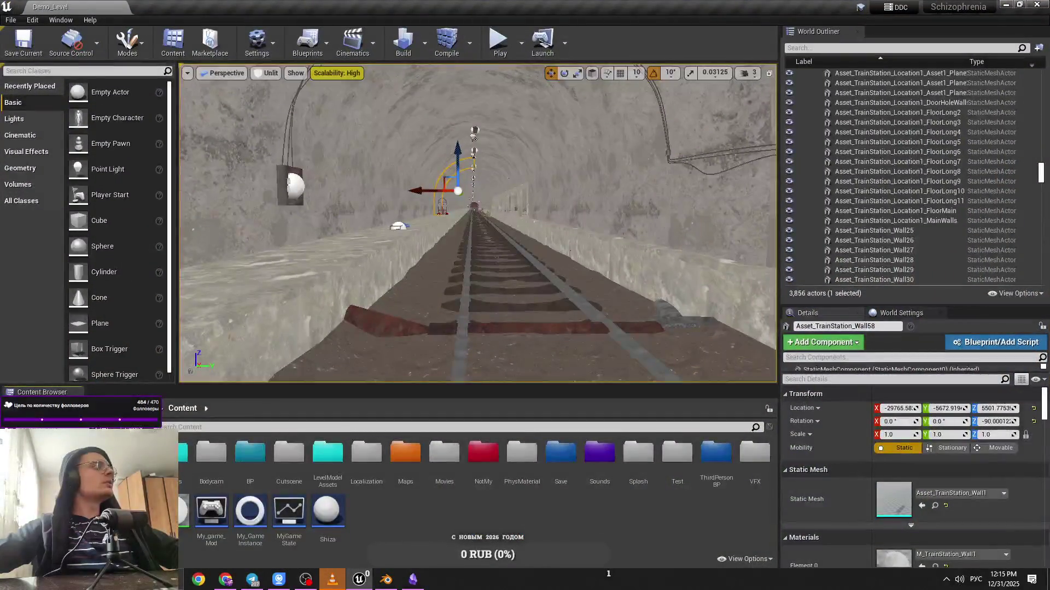
click(413, 579)
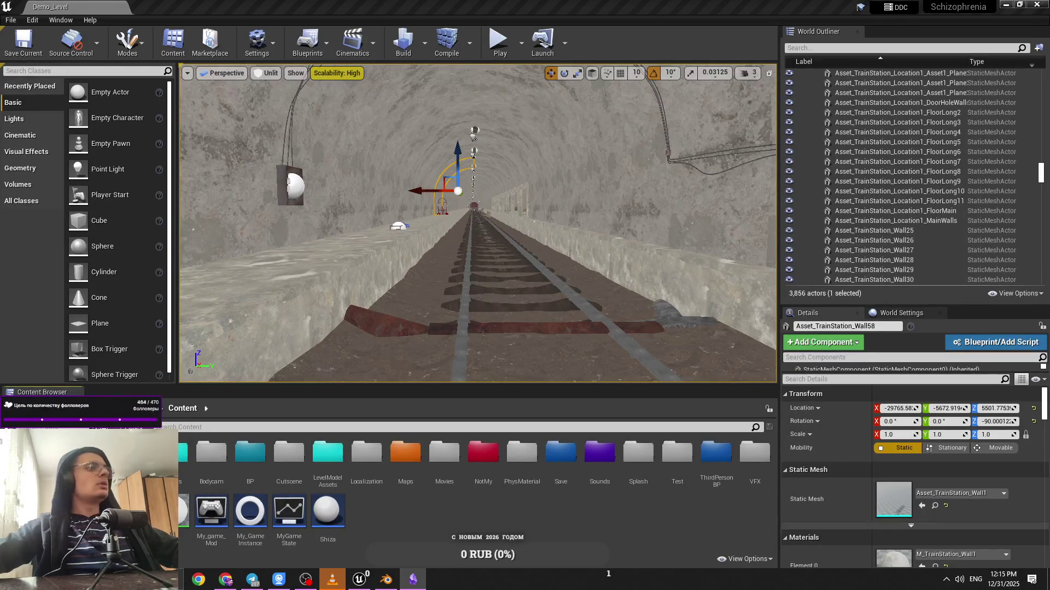
key(alt+Tab)
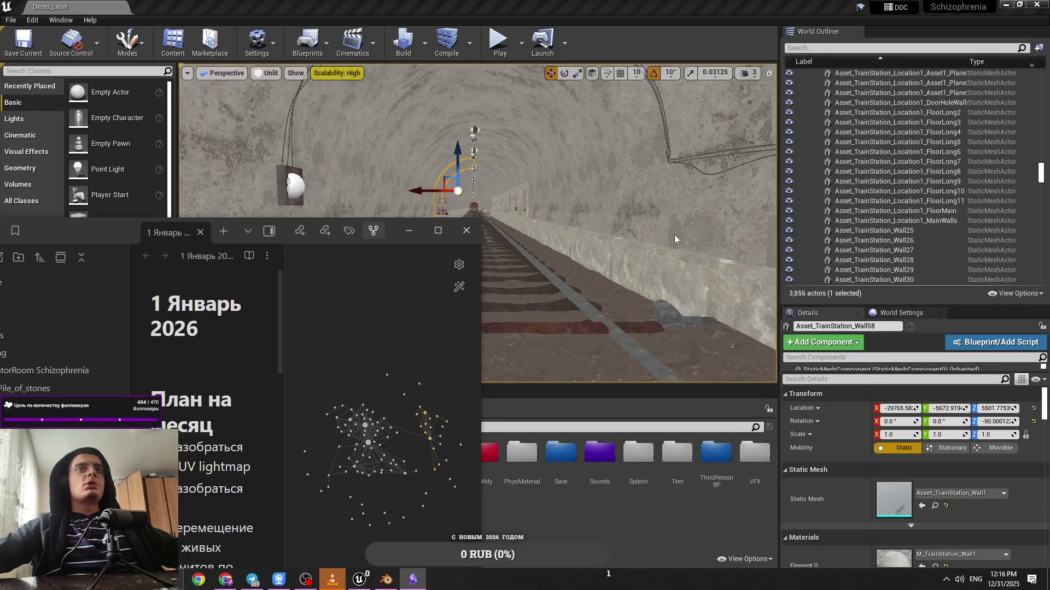
Maximize Obsidian to browse the notes through the empty Acquntratip note, then return to Unreal
click(447, 230)
text(Acquntratip)
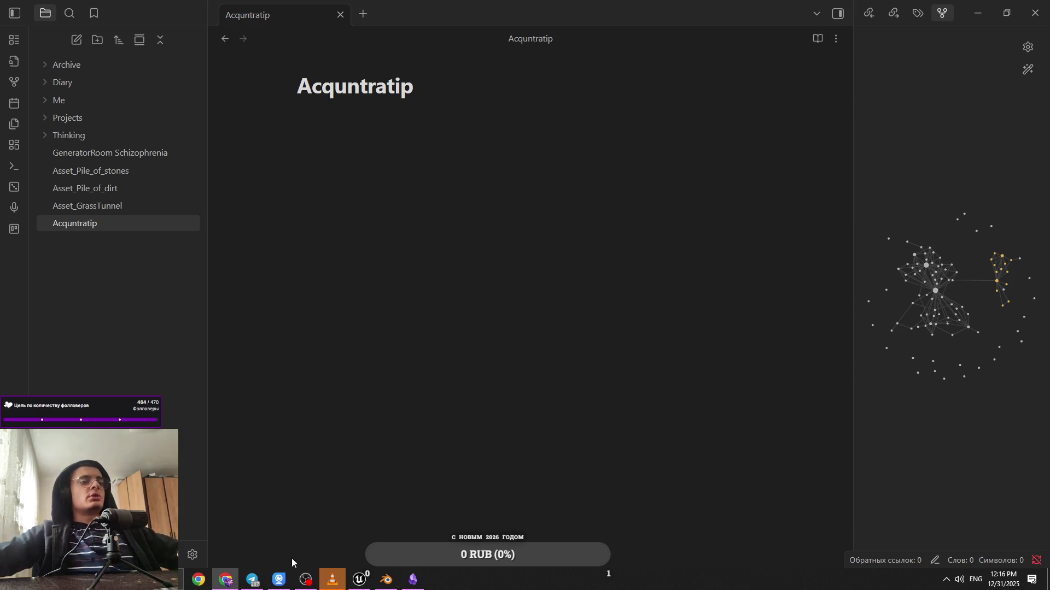
click(360, 580)
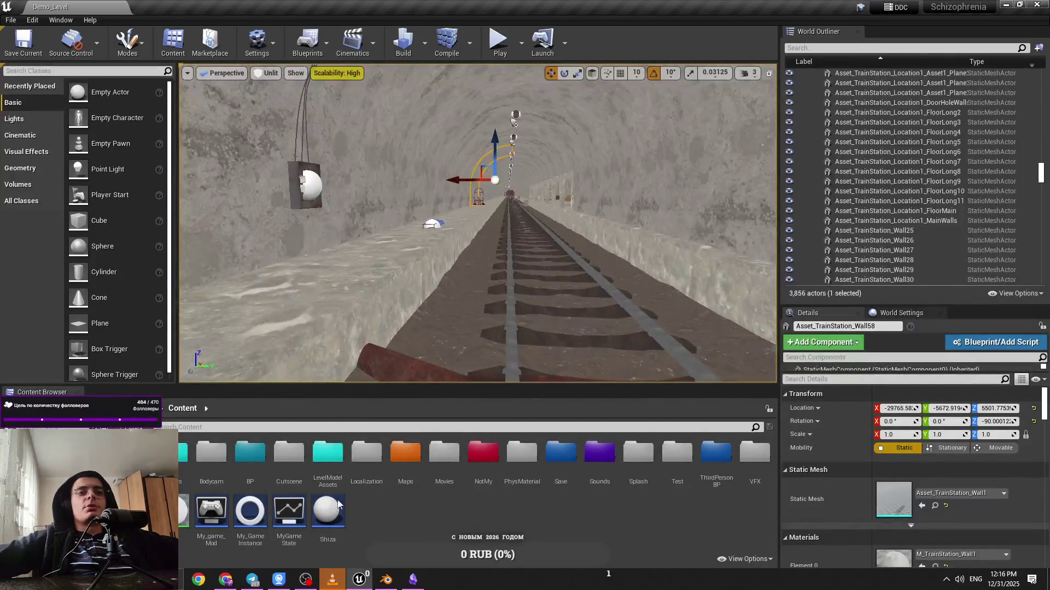
double_click(183, 453)
mouse_move(464, 308)
mouse_down()
mouse_move(470, 290)
mouse_move(463, 331)
mouse_up()
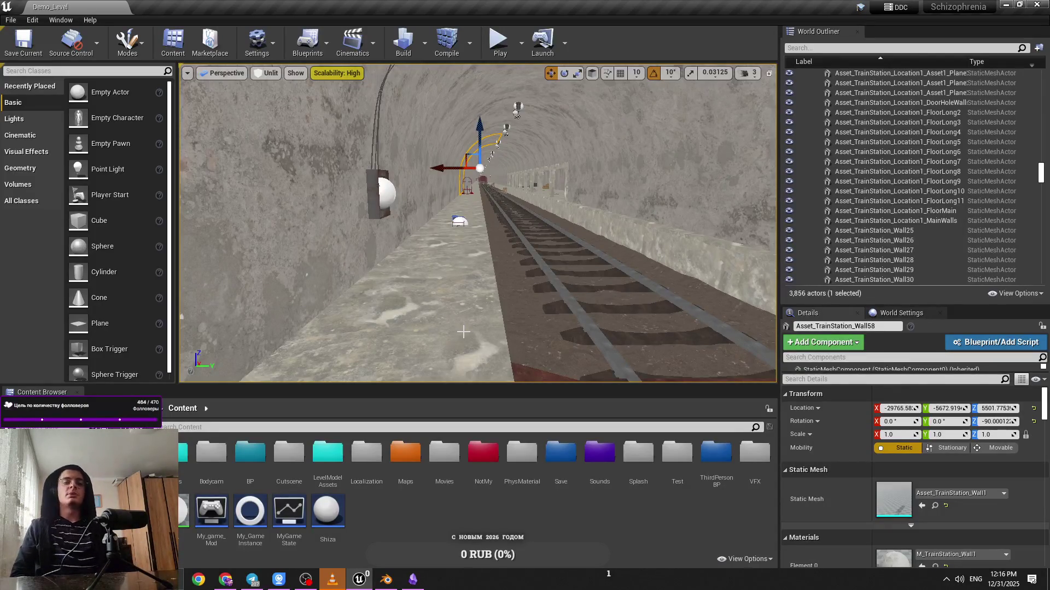
drag(463, 331, 492, 328)
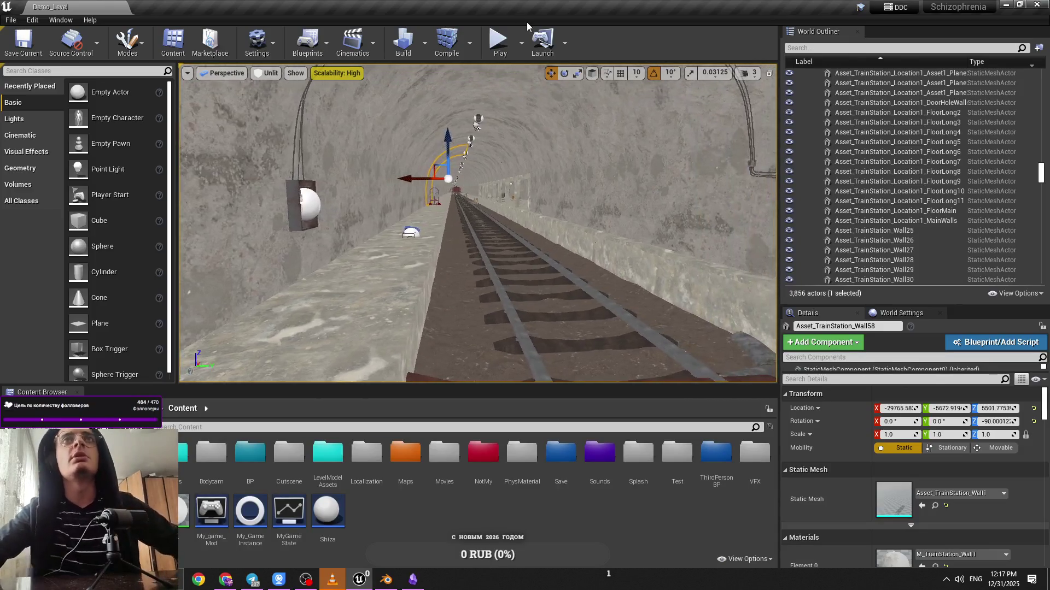
click(509, 52)
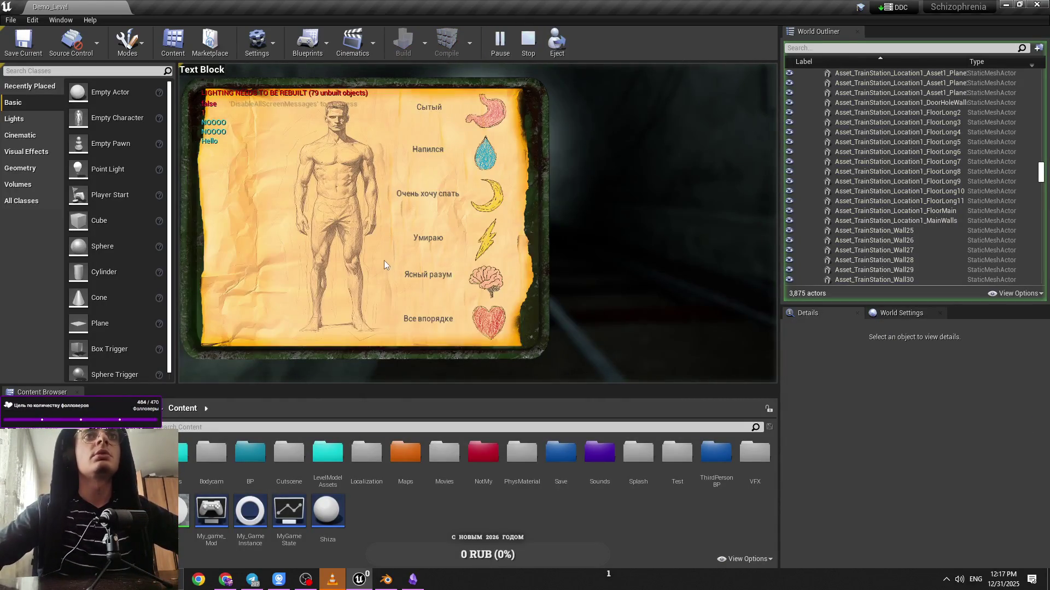
mouse_move(334, 200)
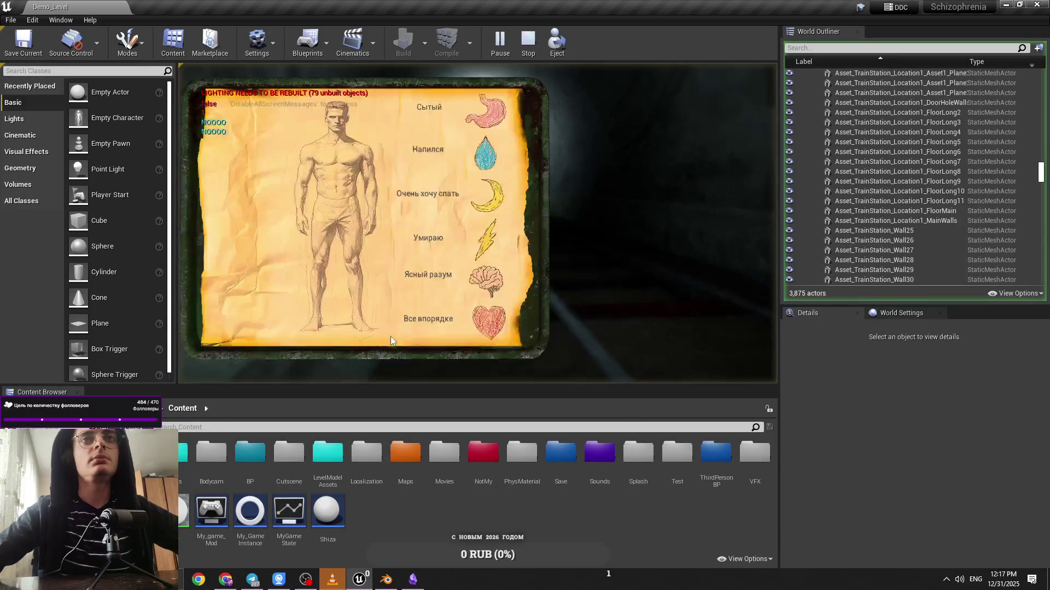
key(Tab)
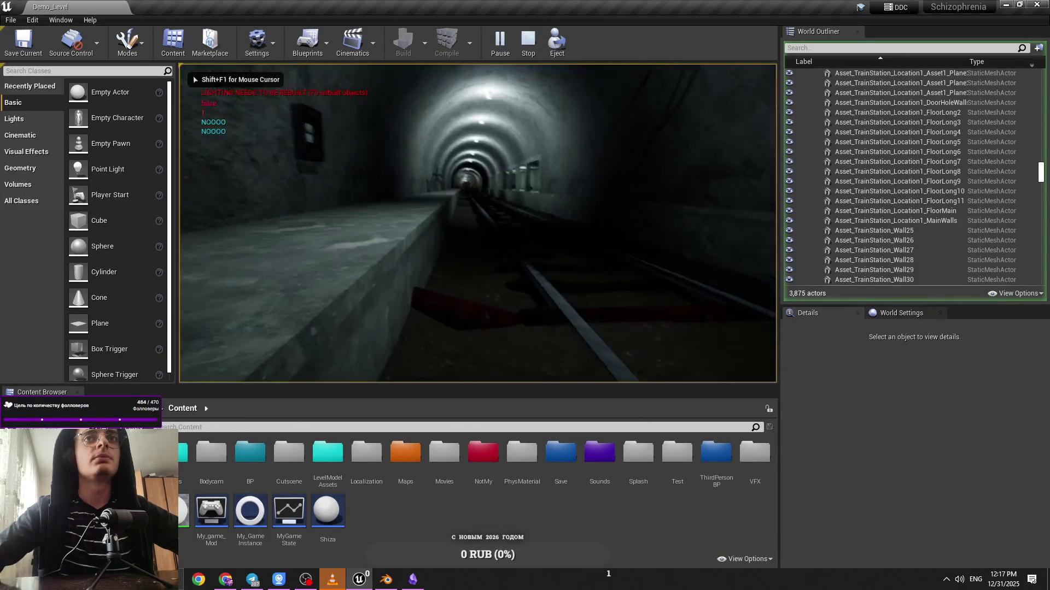
key(Tab)
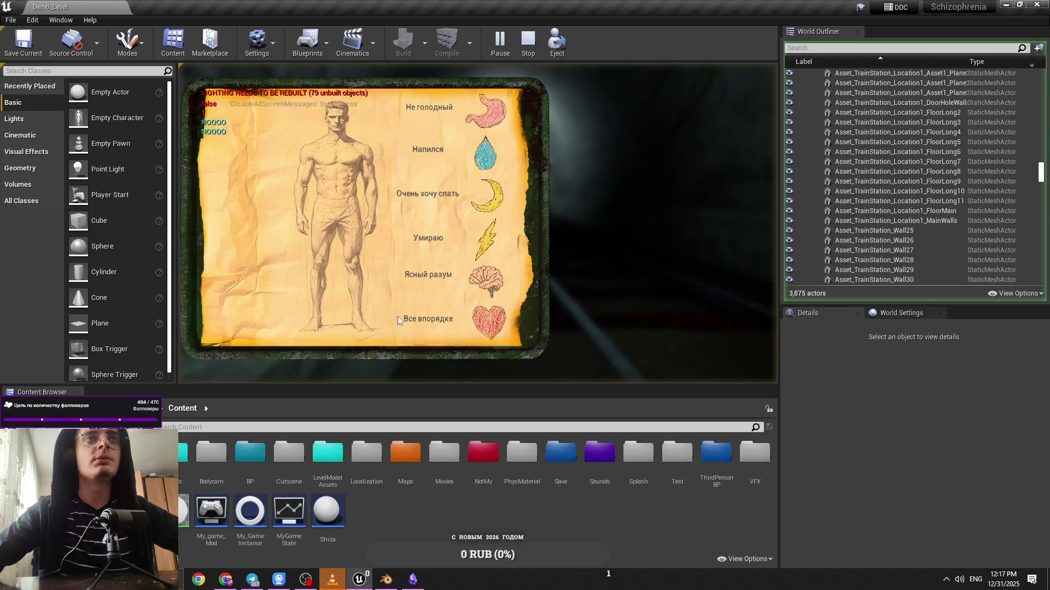
key(Tab)
key(Tab)
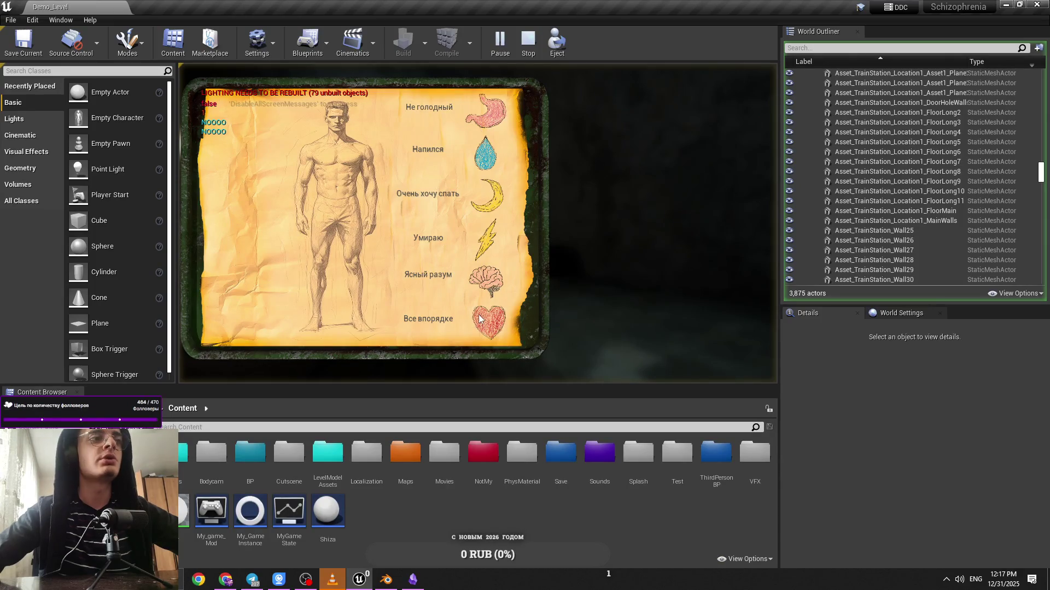
key(Tab)
key(Tab)
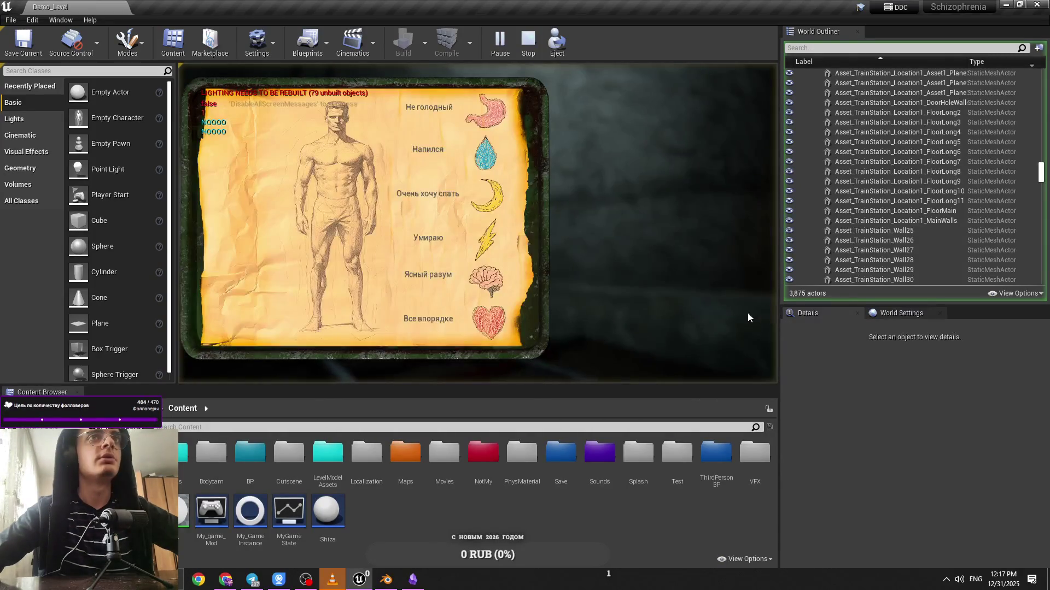
key(Tab)
key(Tab)
mouse_move(293, 322)
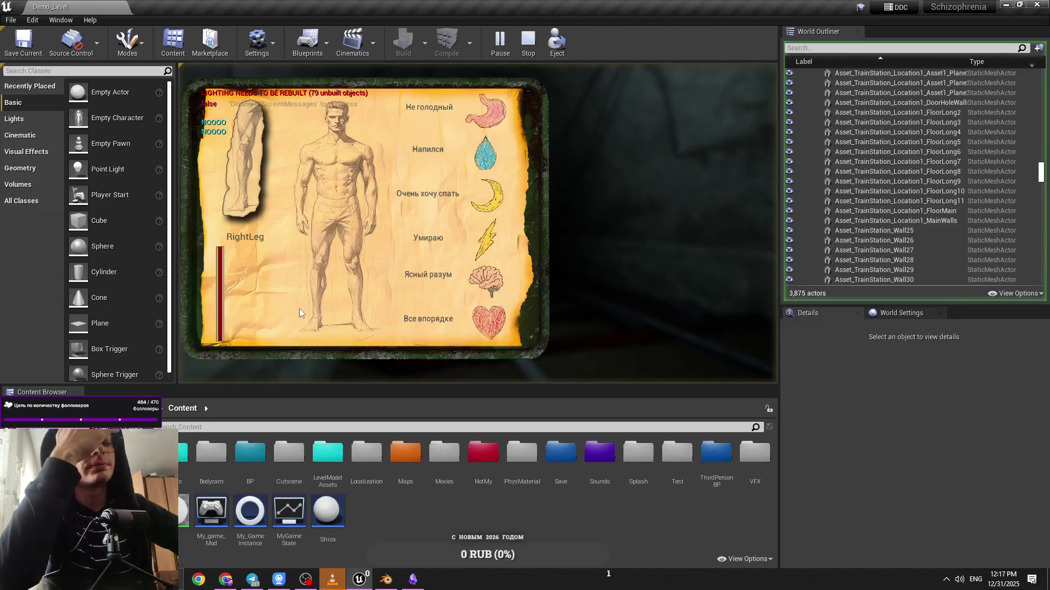
key(Tab)
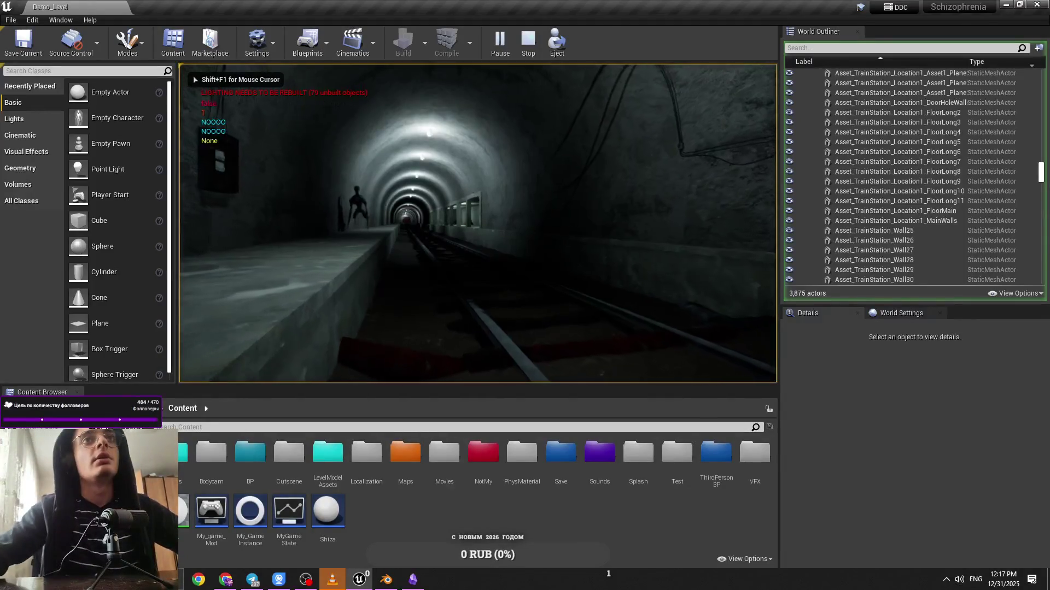
key(Tab)
key(Tab)
key(Escape)
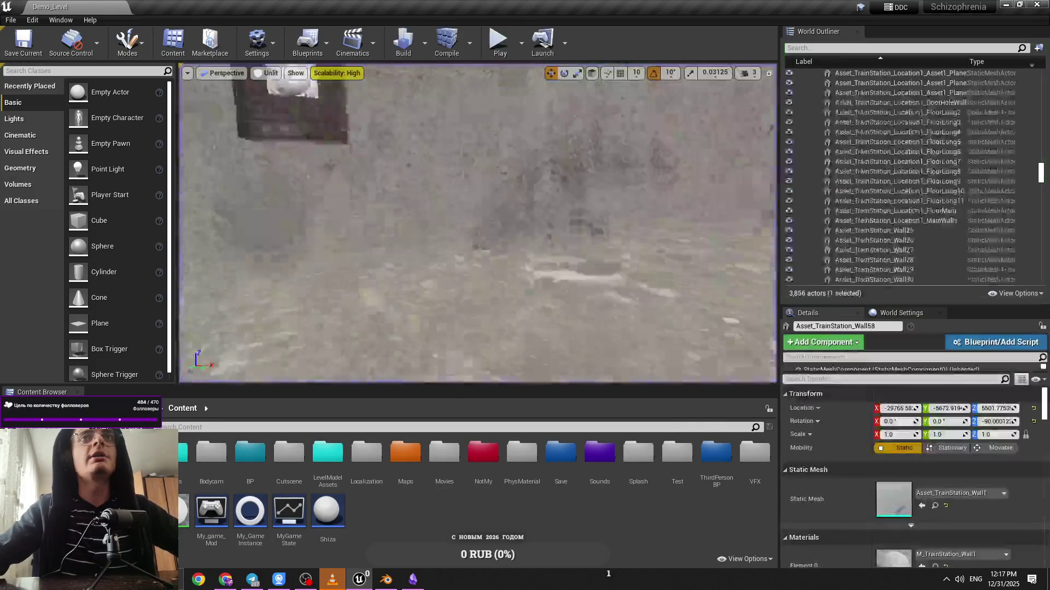
mouse_move(528, 175)
mouse_down()
mouse_move(528, 213)
mouse_move(528, 175)
mouse_up()
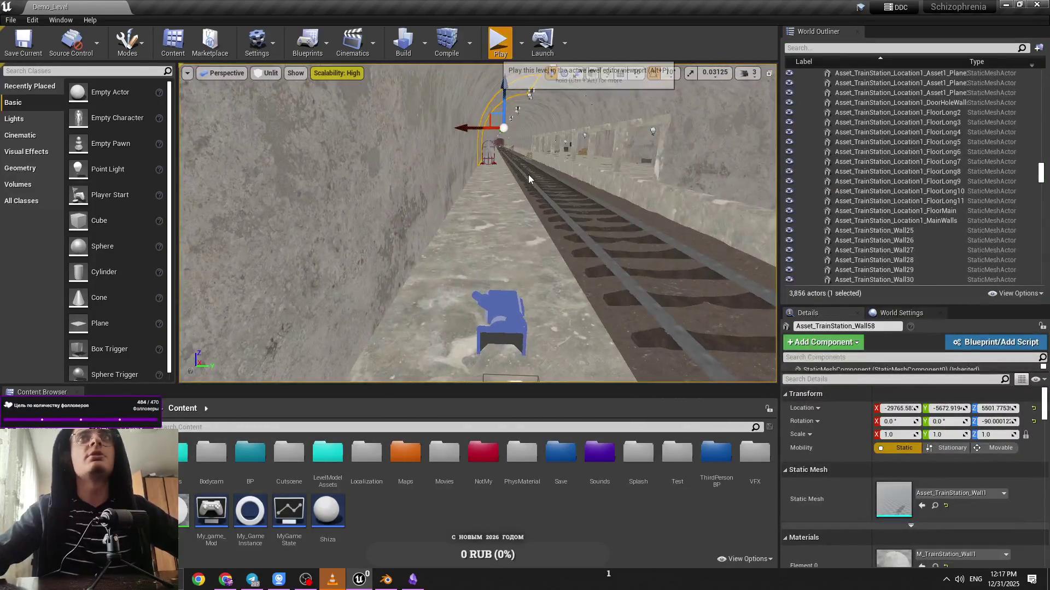
key(alt+p)
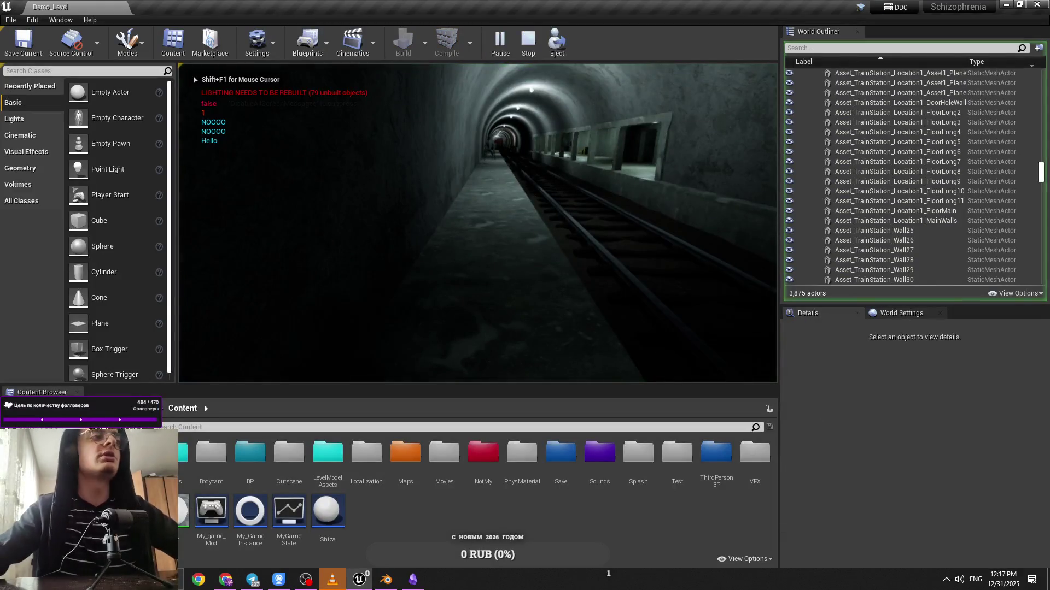
key(Escape)
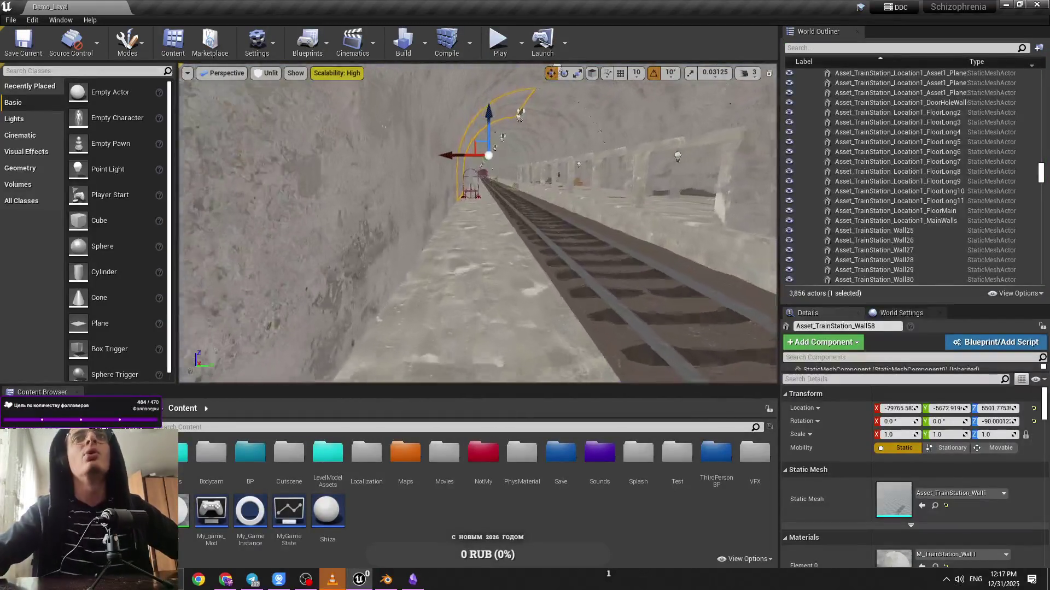
mouse_move(516, 143)
mouse_down()
mouse_move(516, 120)
mouse_move(516, 143)
mouse_up()
key(alt+p)
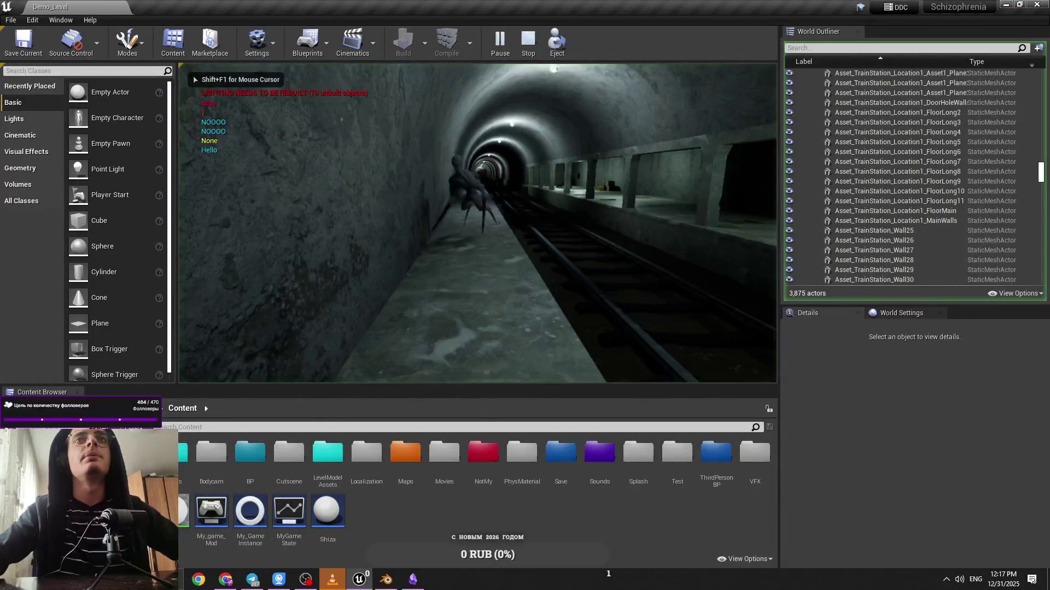
key(shift+F1)
key(Escape)
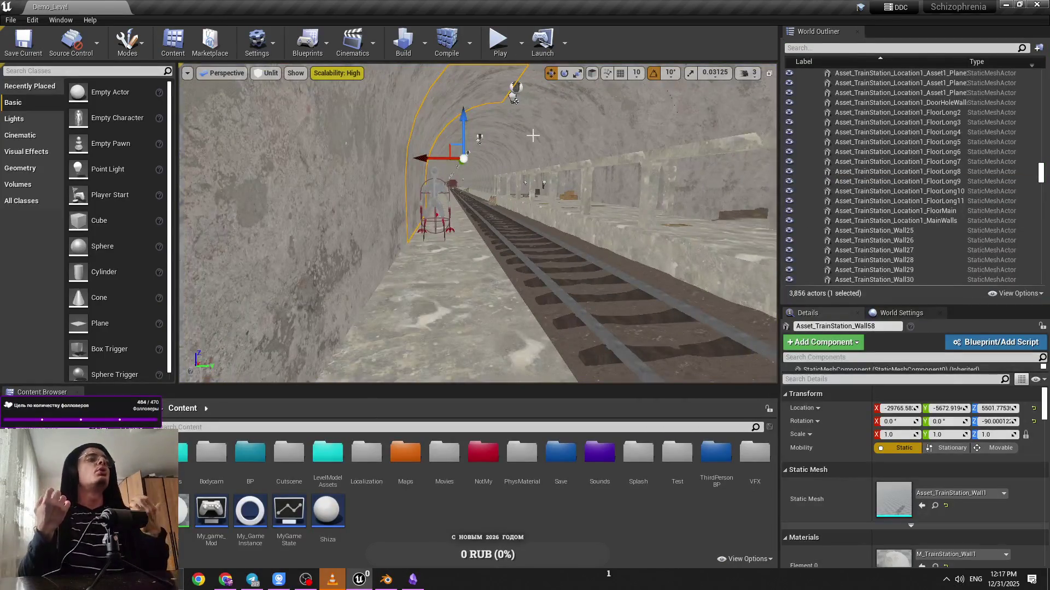
click(500, 52)
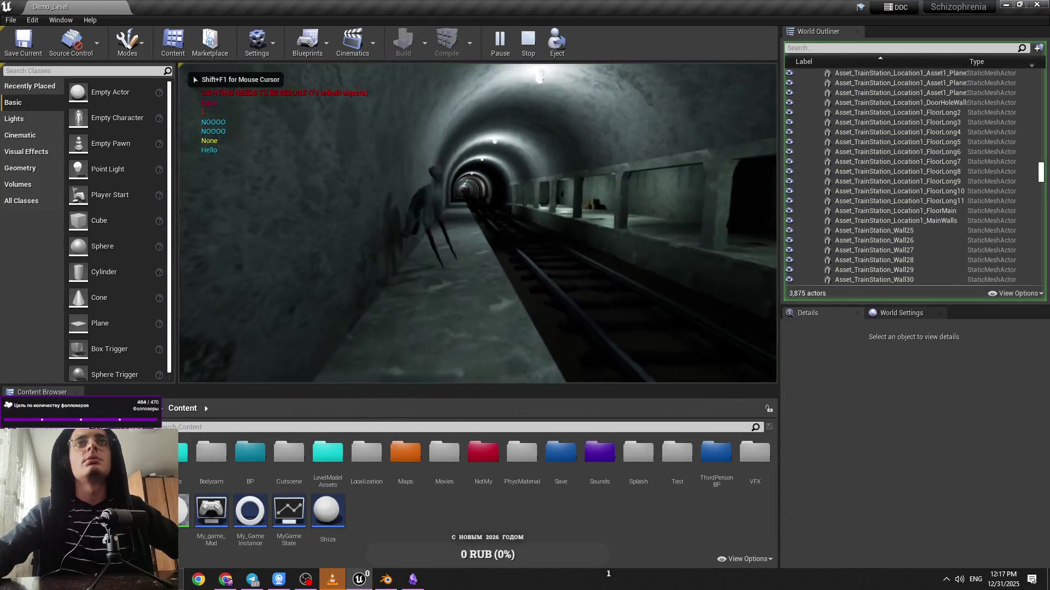
key(Tab)
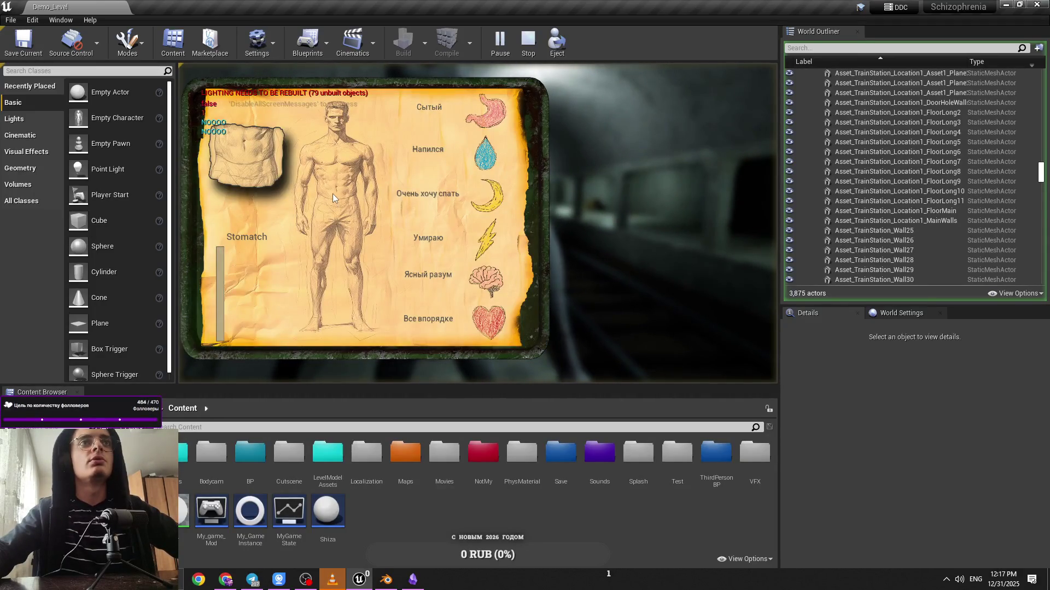
mouse_move(333, 166)
key(Tab)
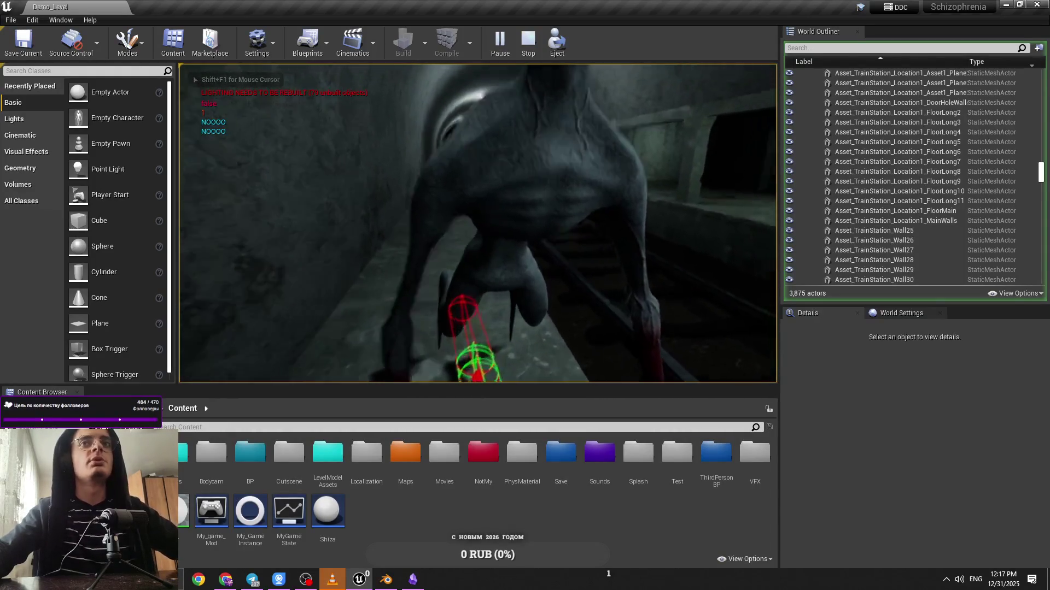
key(Escape)
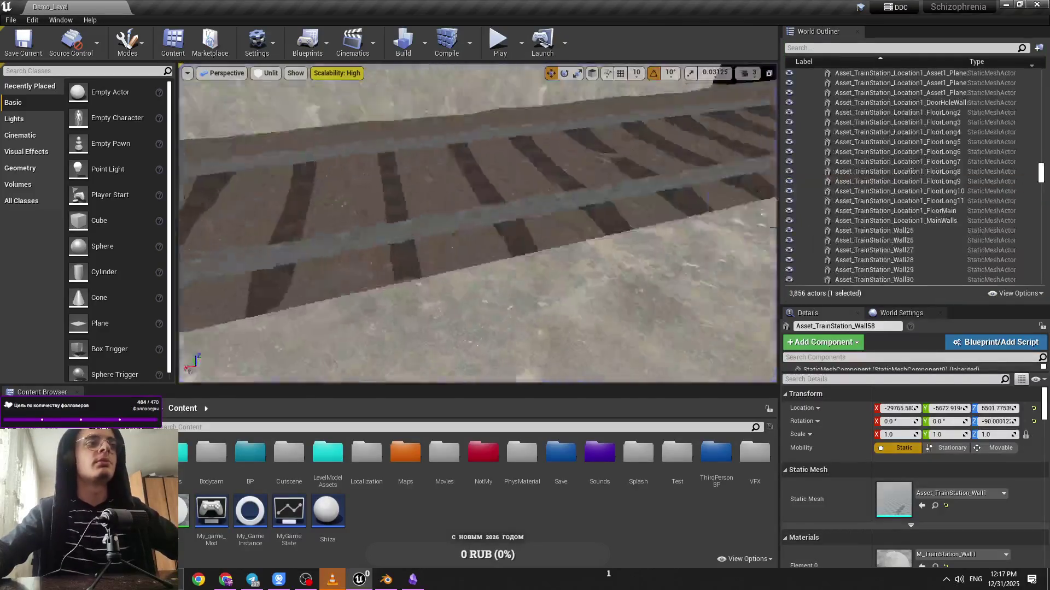
Save Demo_Level, fly into the rail tunnel and run a brief playtest
key(ctrl+s)
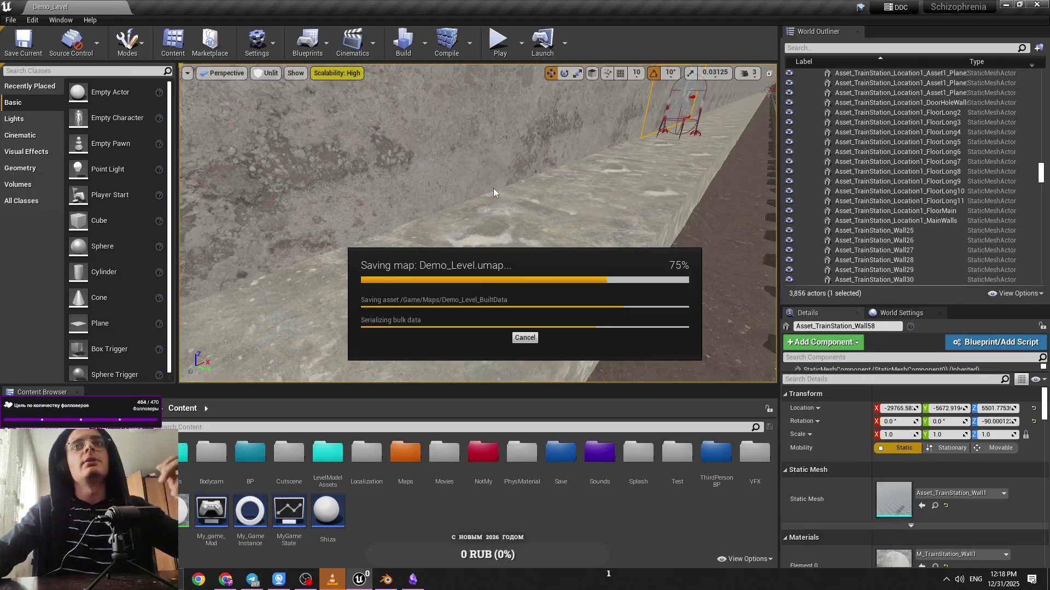
drag(464, 174, 465, 174)
key(alt+p)
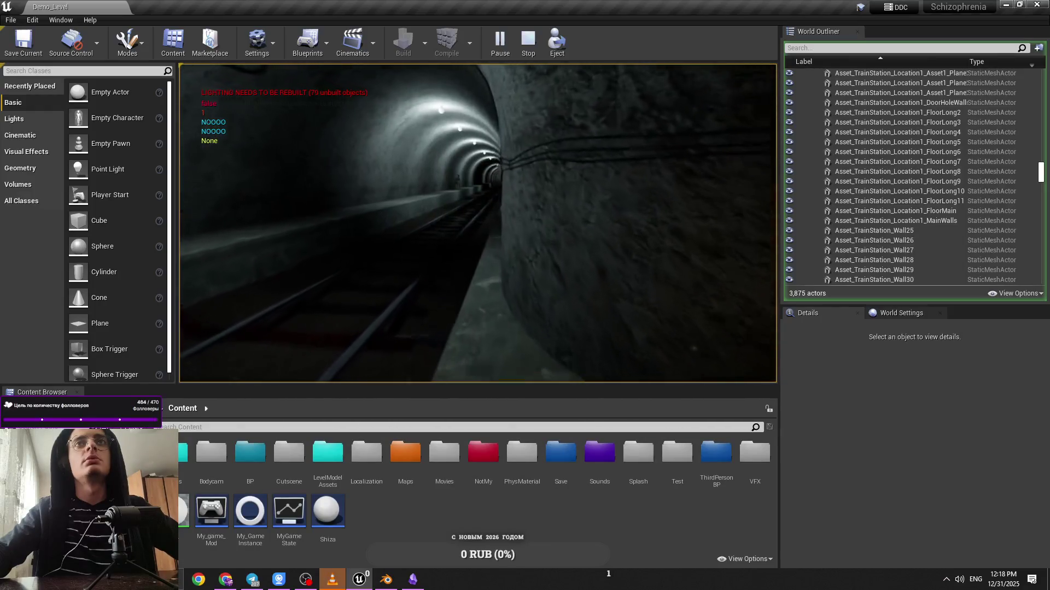
key(Escape)
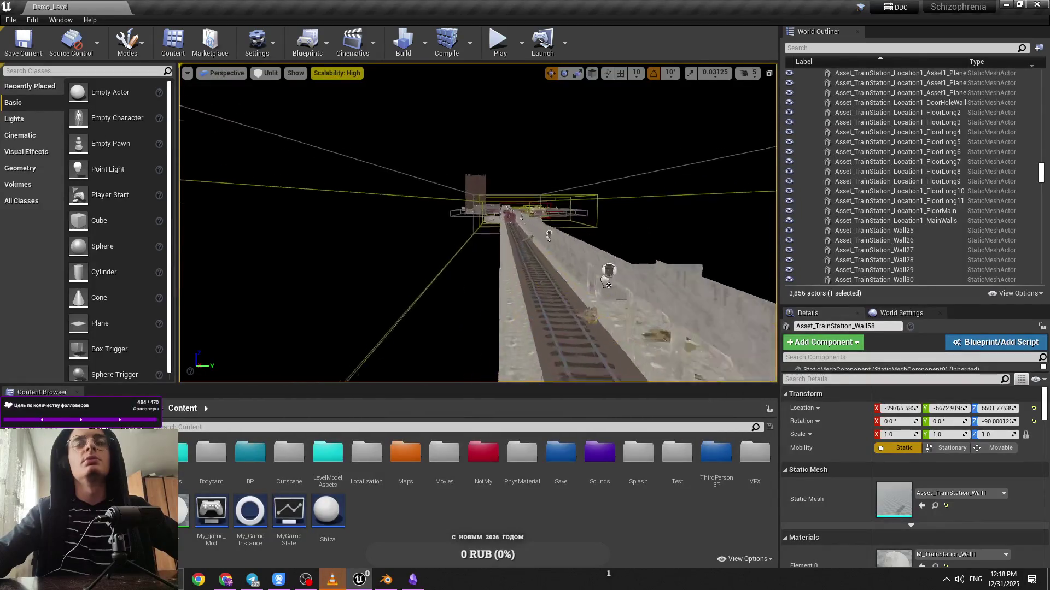
Fly the camera past the station buildings and benches to the yellow-pipe corner, then start play
mouse_move(478, 224)
mouse_down()
mouse_move(399, 184)
mouse_move(399, 208)
mouse_move(462, 260)
mouse_up()
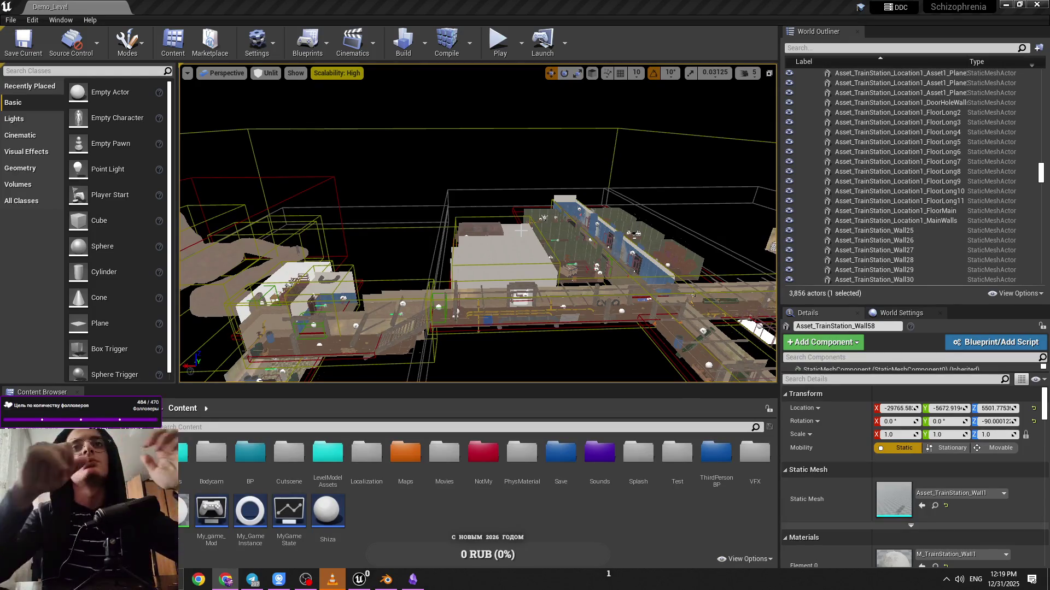
key(f)
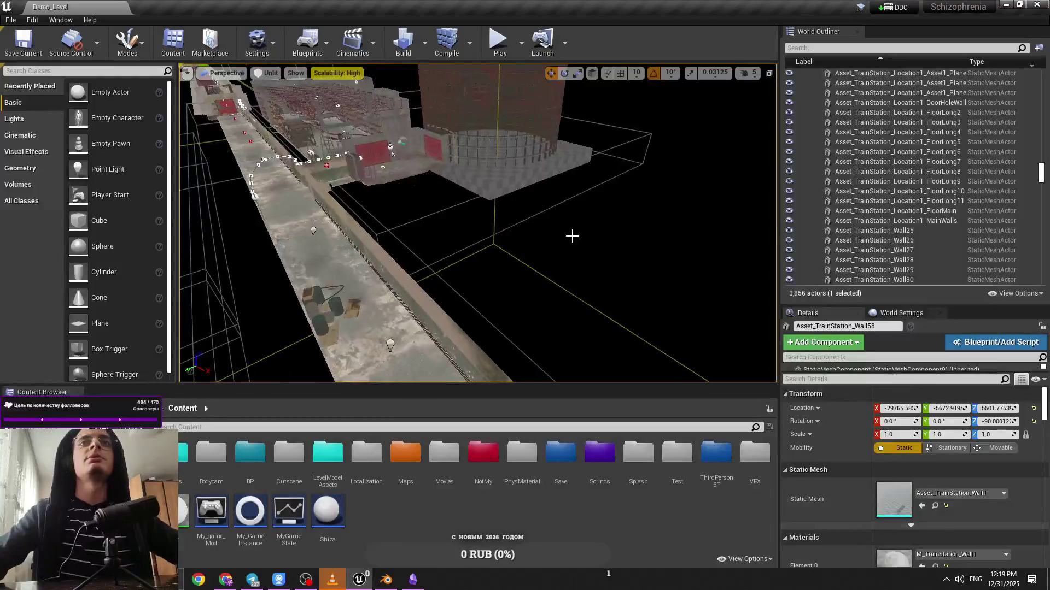
scroll(568, 229, down, 10)
click(554, 208)
mouse_move(554, 208)
mouse_down()
mouse_move(545, 131)
mouse_move(528, 98)
mouse_up()
drag(577, 173, 577, 173)
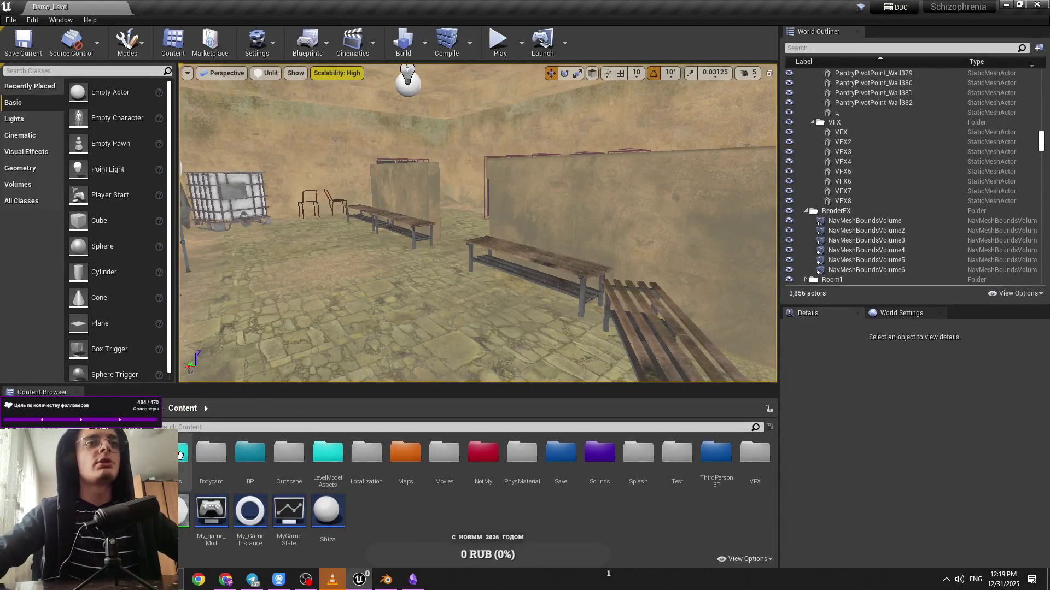
drag(580, 159, 580, 159)
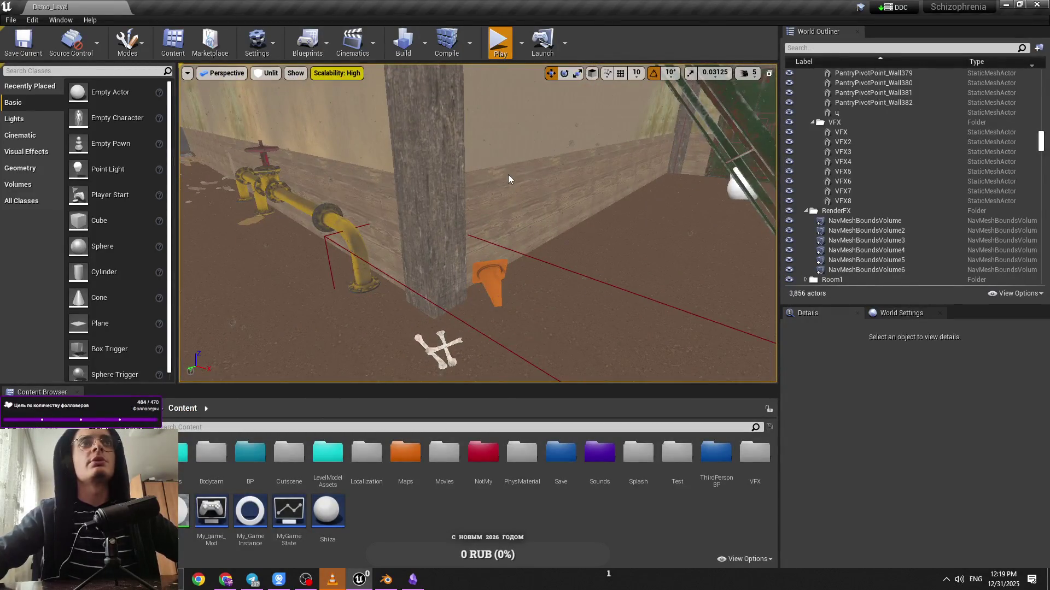
key(alt+p)
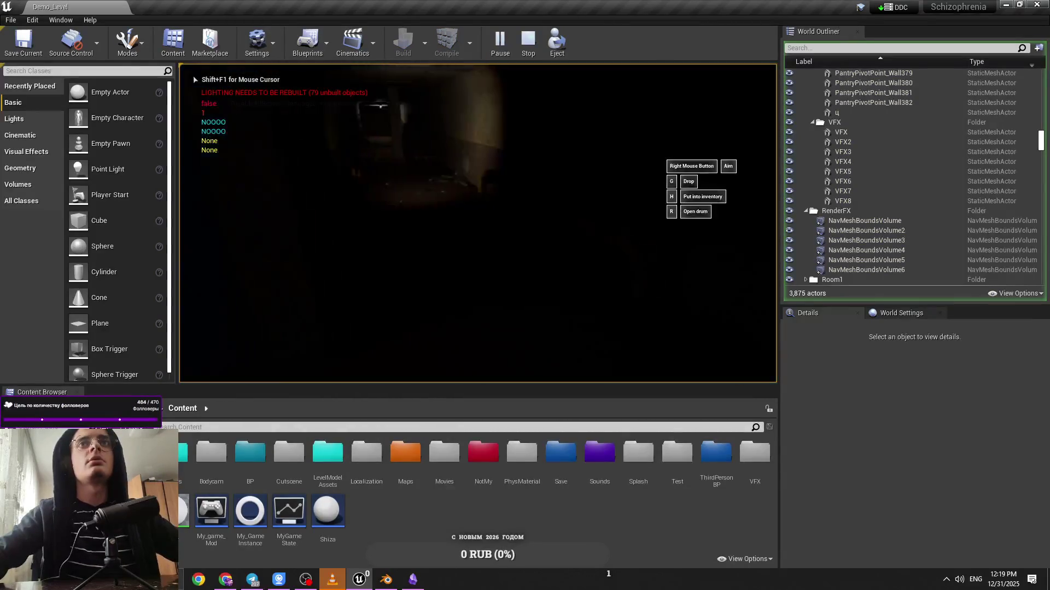
Equip and aim the gun, switch on the flashlight, and check the body-status panel
key(w)
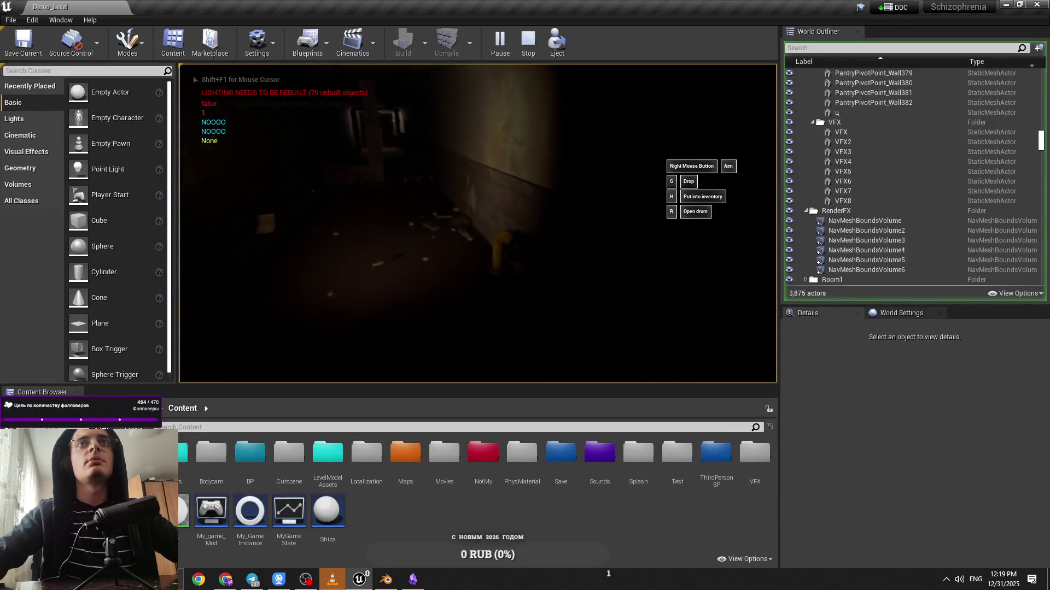
right_click(477, 223)
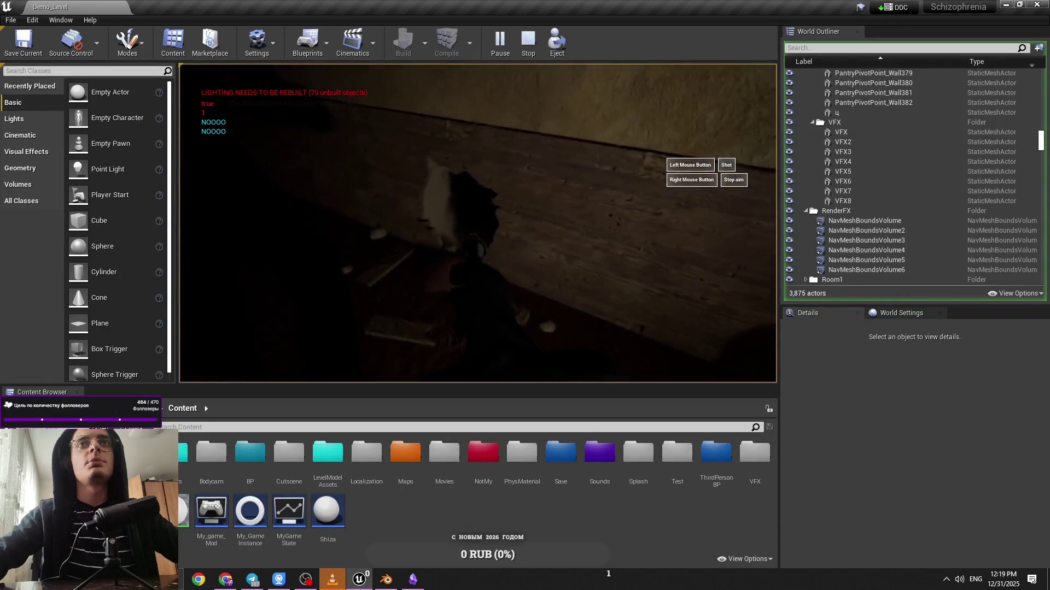
right_click(478, 223)
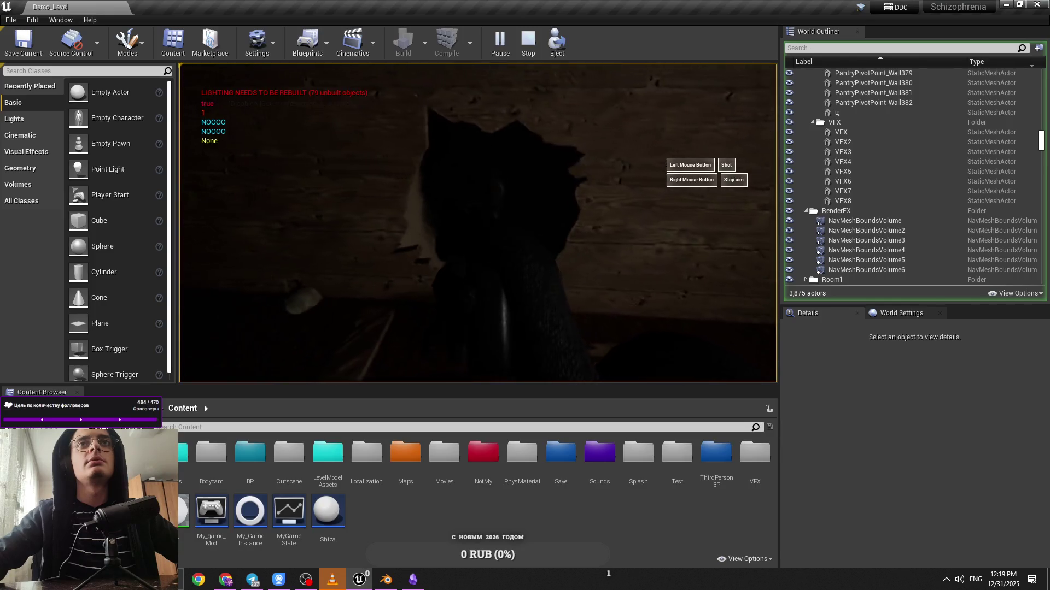
key(f)
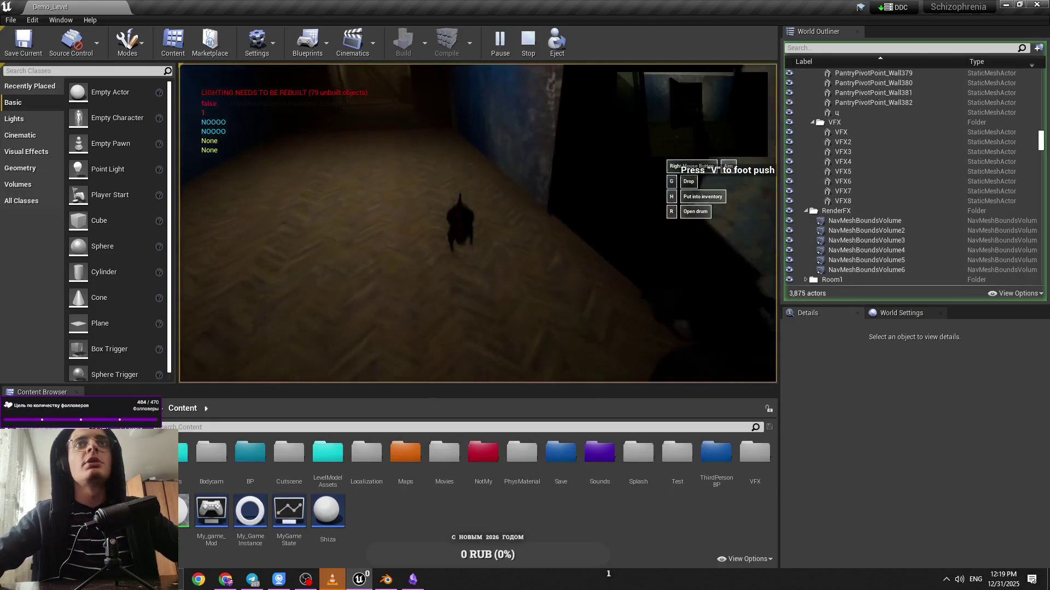
key(Tab)
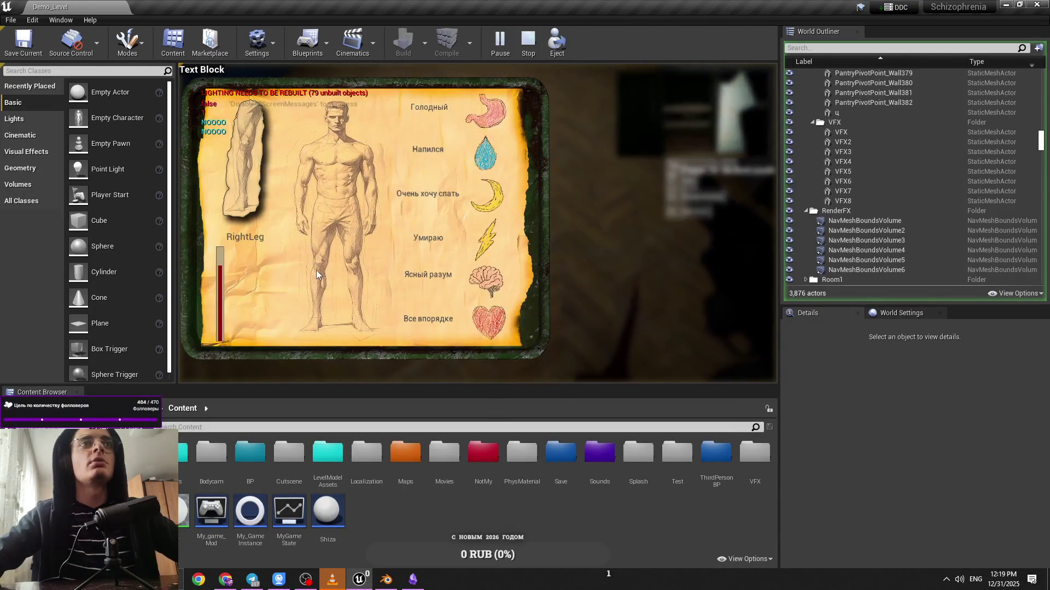
key(Tab)
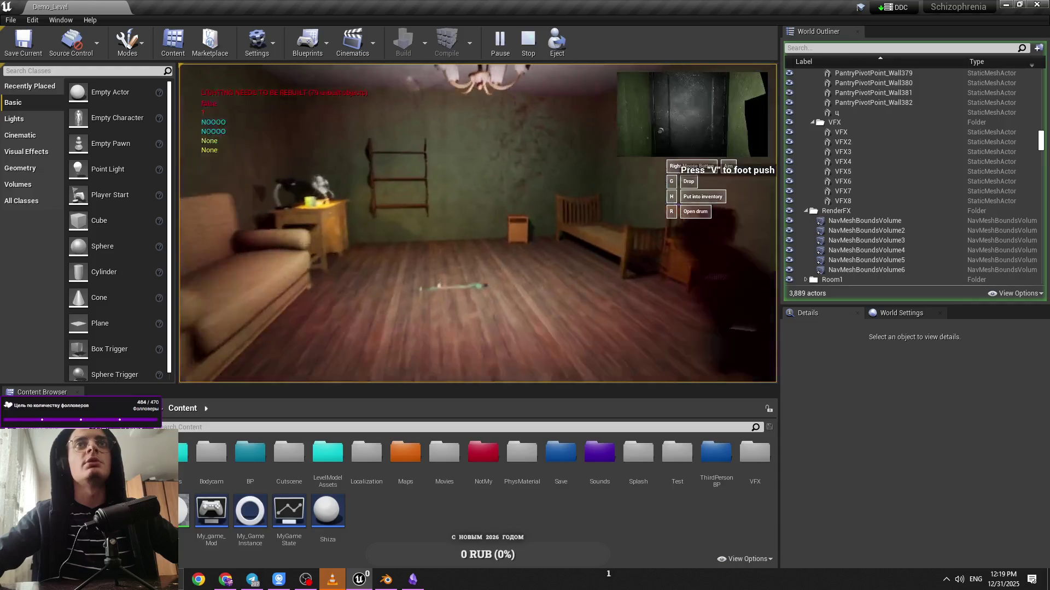
Go fullscreen, toggle the body-status panel to view leg info, then stop the session
key(F11)
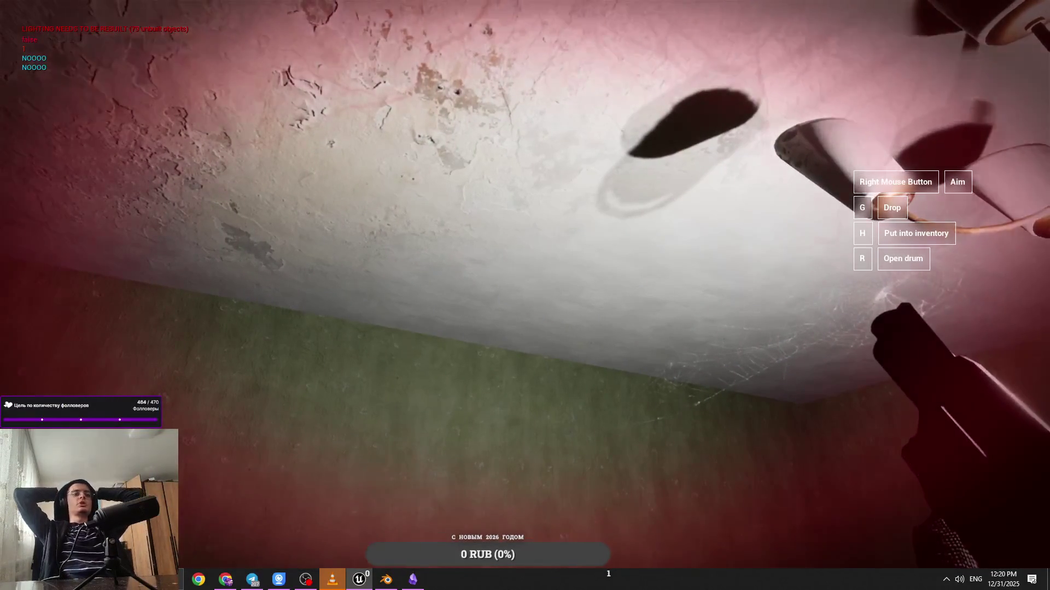
key(Tab)
key(Tab)
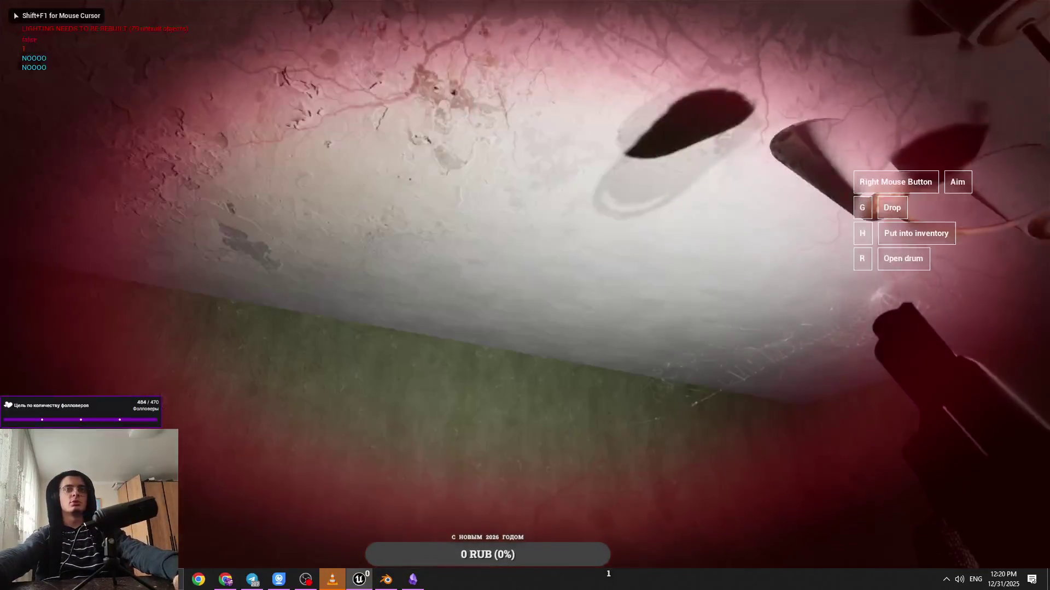
key(Tab)
key(Tab)
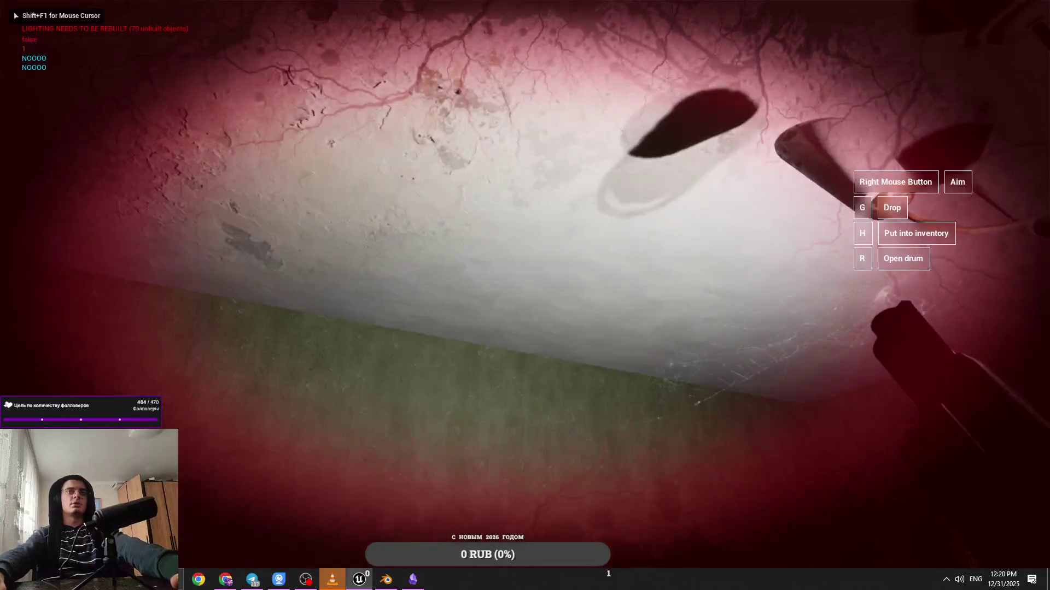
key(Tab)
key(Tab)
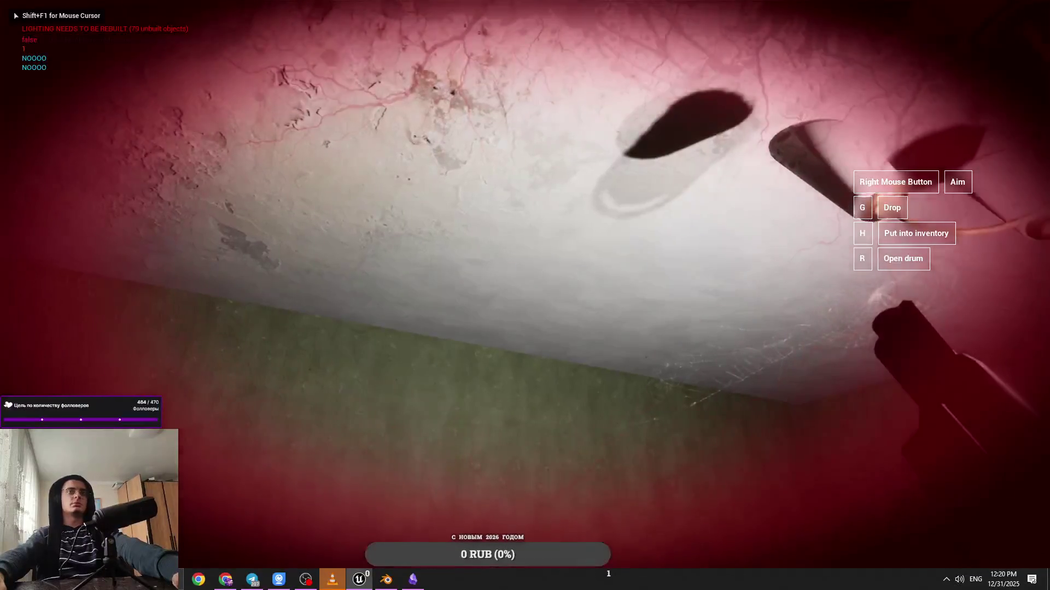
key(Tab)
key(Tab)
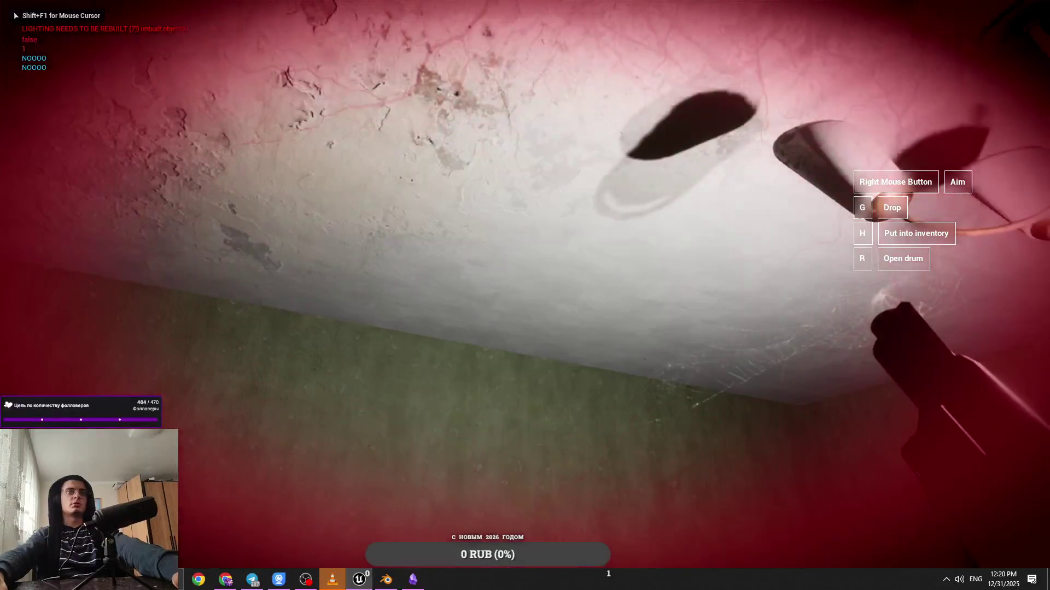
key(Tab)
key(Tab)
key(Tab)
key(Tab)
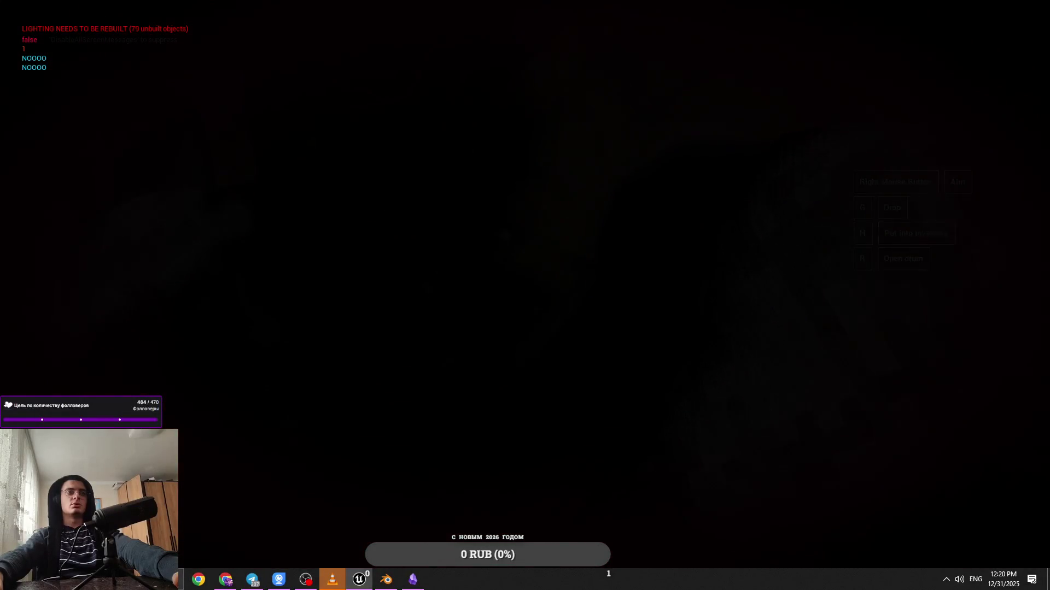
key(Escape)
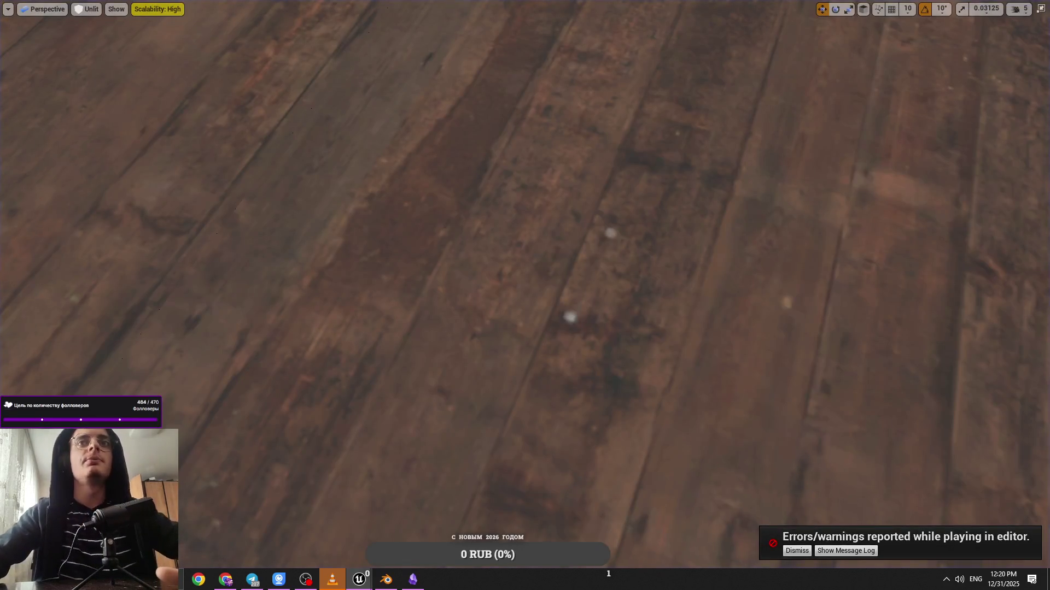
Restore the editor layout, save Demo_Level and start a new Play in Editor session
key(F11)
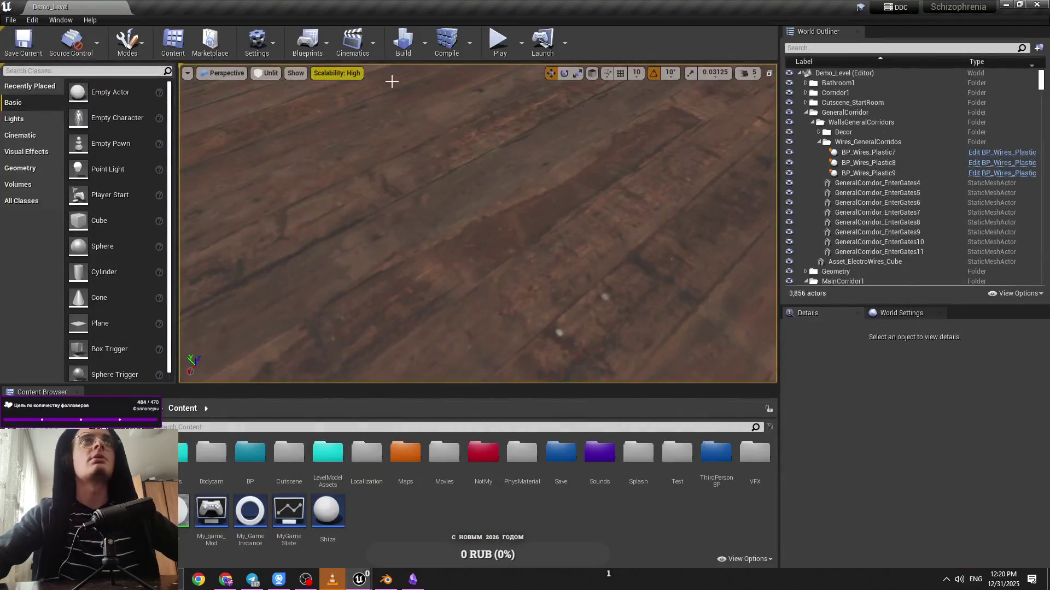
key(ctrl+s)
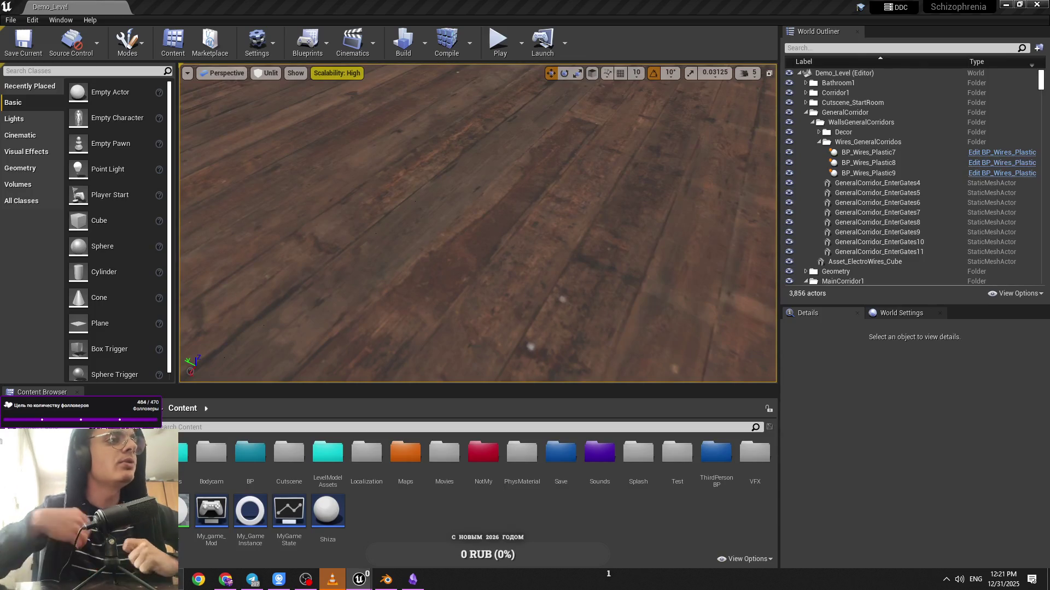
click(497, 39)
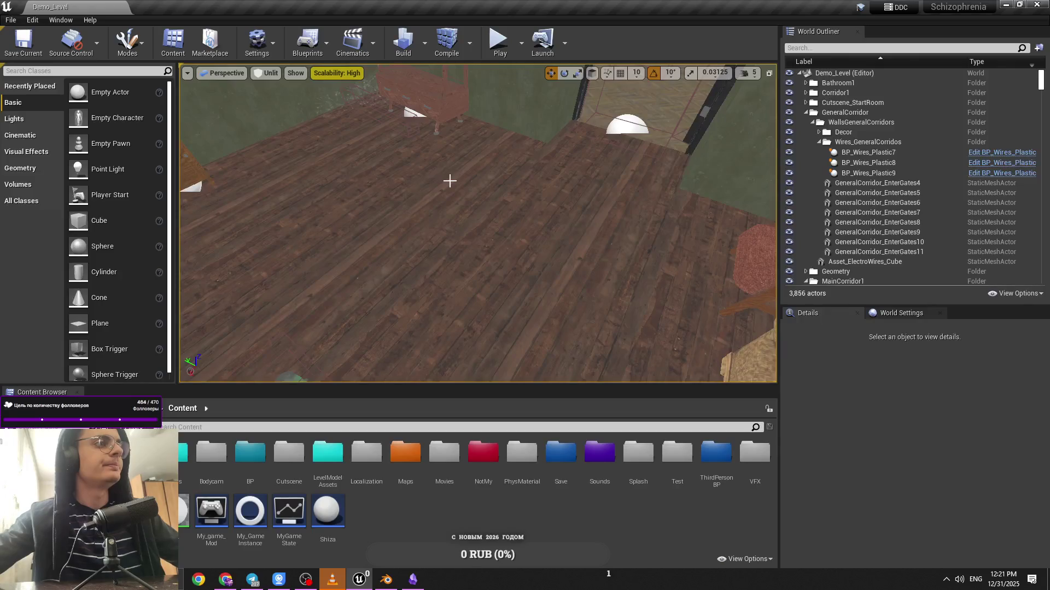
key(alt+p)
click(502, 154)
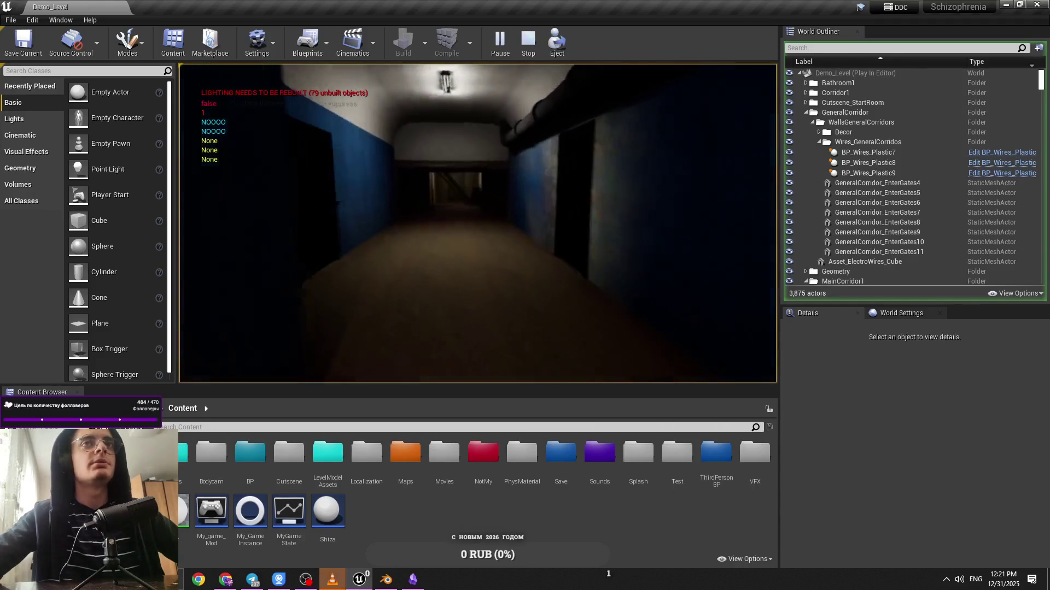
End the running Play in Editor session to return to the editor
key(Escape)
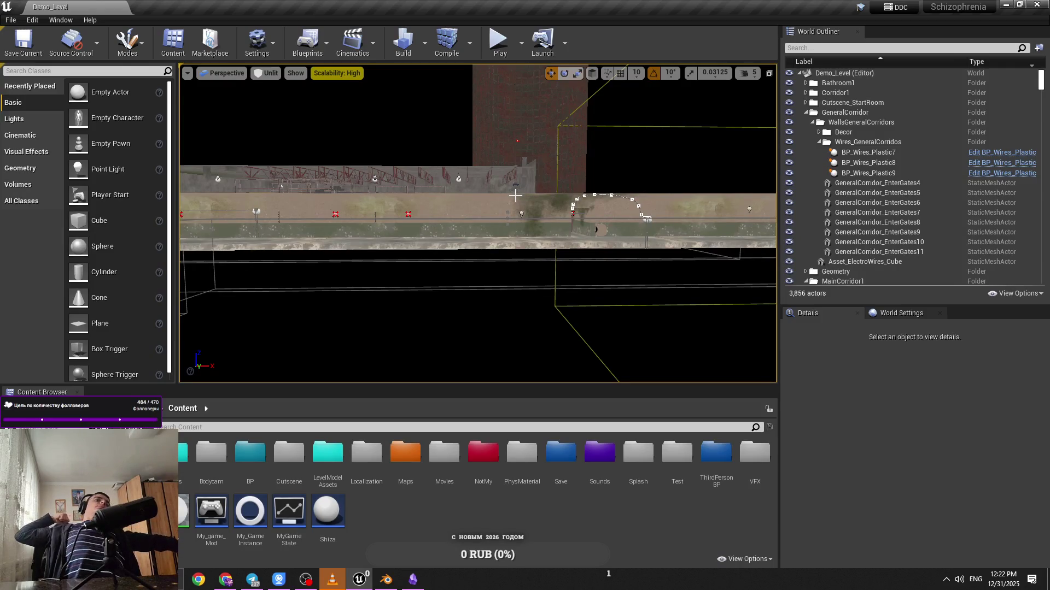
Fly the camera into the tunnel and down the rails past the red train
drag(598, 197, 598, 197)
drag(478, 219, 478, 218)
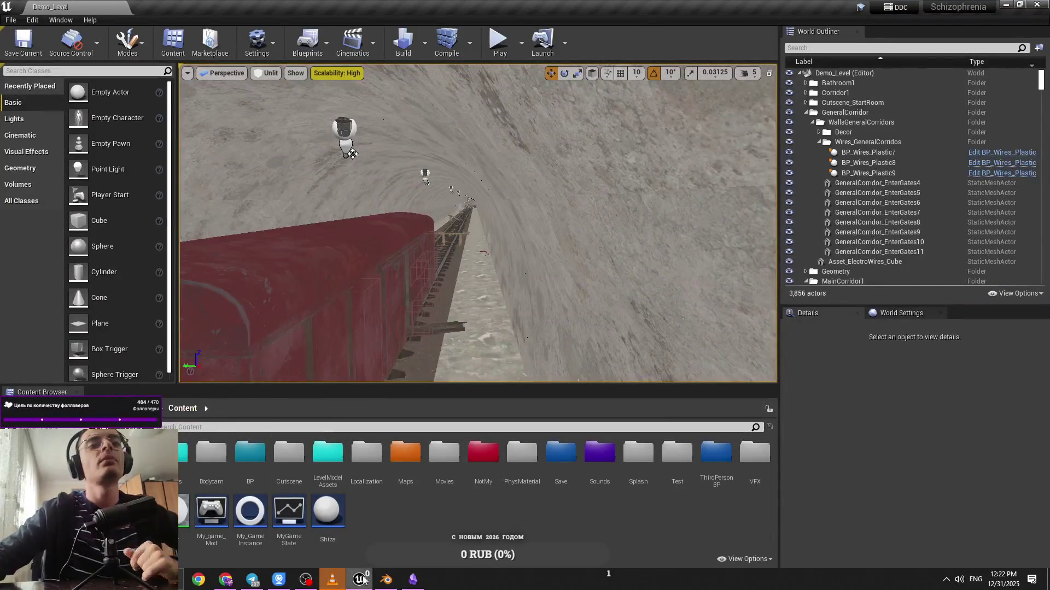
scroll(424, 162, up, 3)
drag(427, 167, 428, 167)
drag(524, 254, 524, 254)
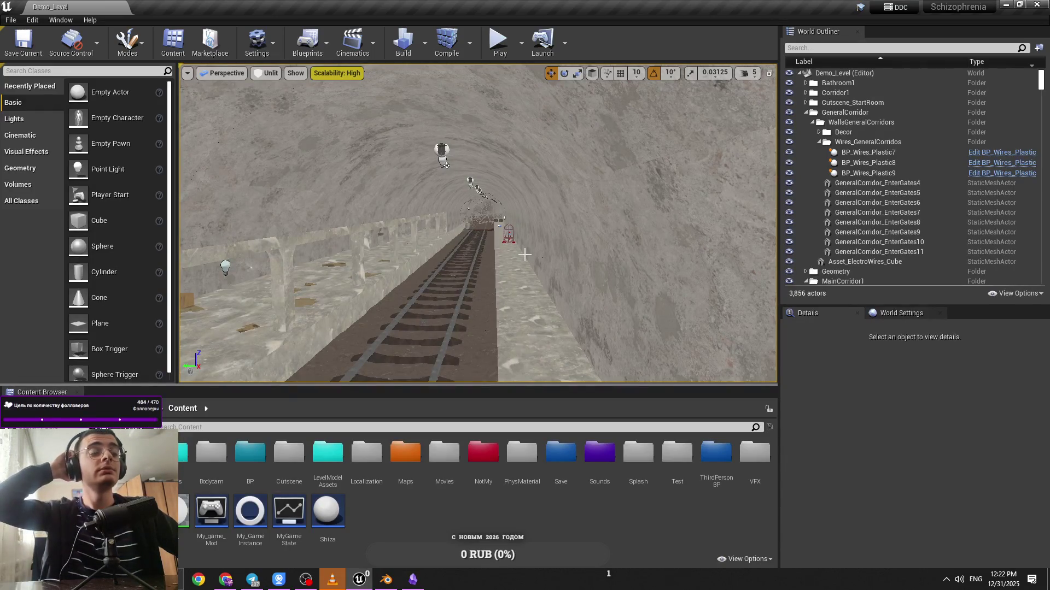
drag(524, 255, 524, 254)
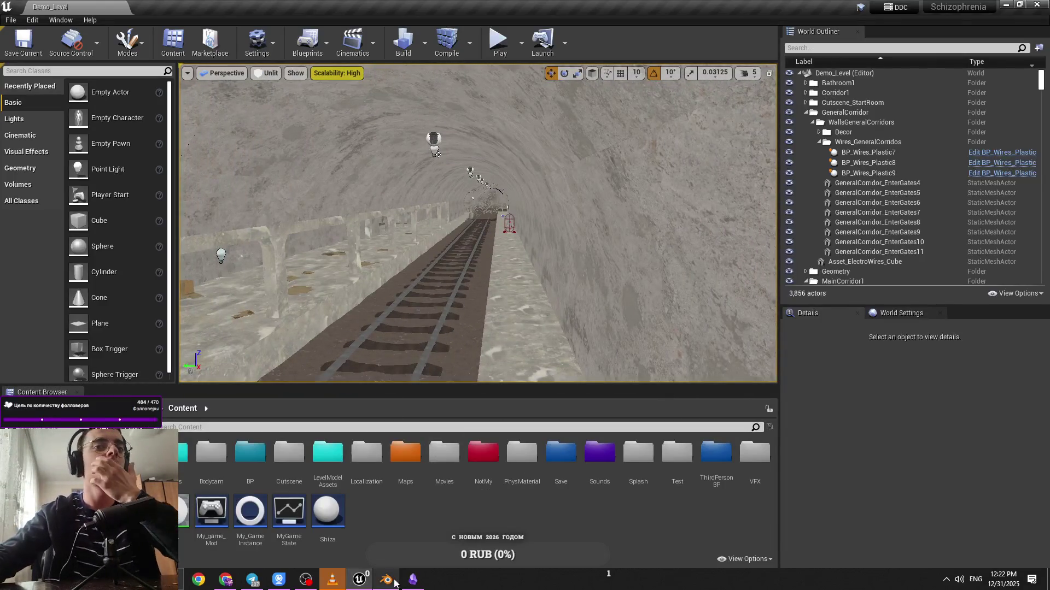
click(416, 582)
Correct the note title to 'Acquontrotype' and maximize the Obsidian window
click(417, 582)
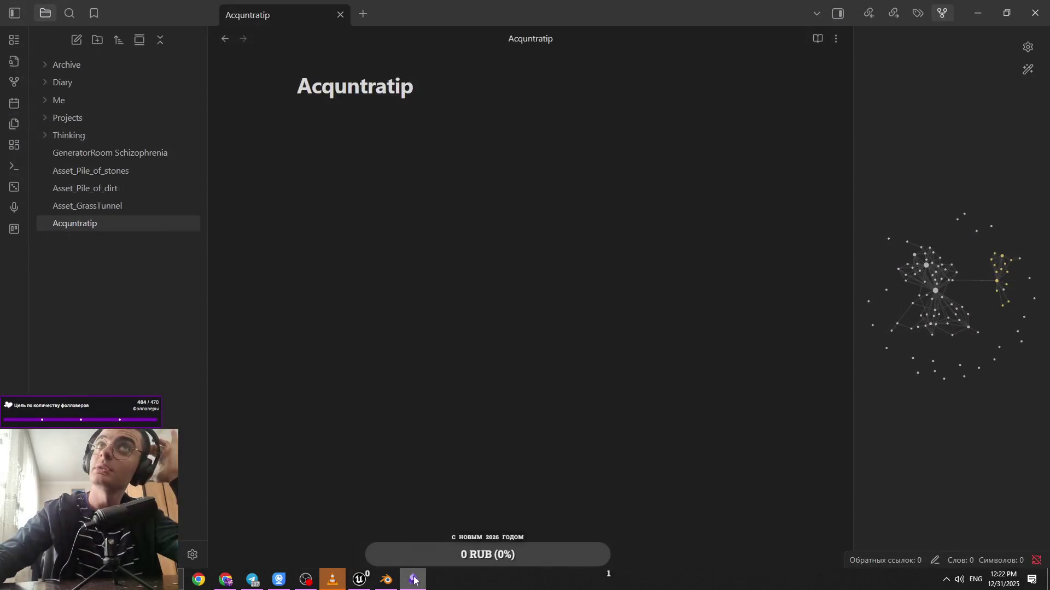
click(416, 581)
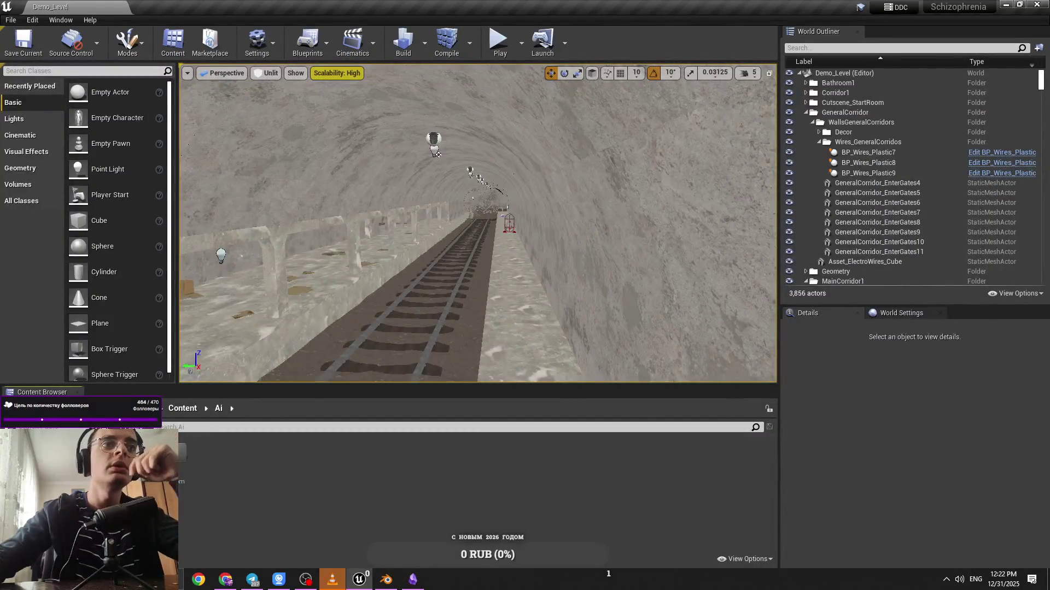
double_click(133, 452)
click(412, 580)
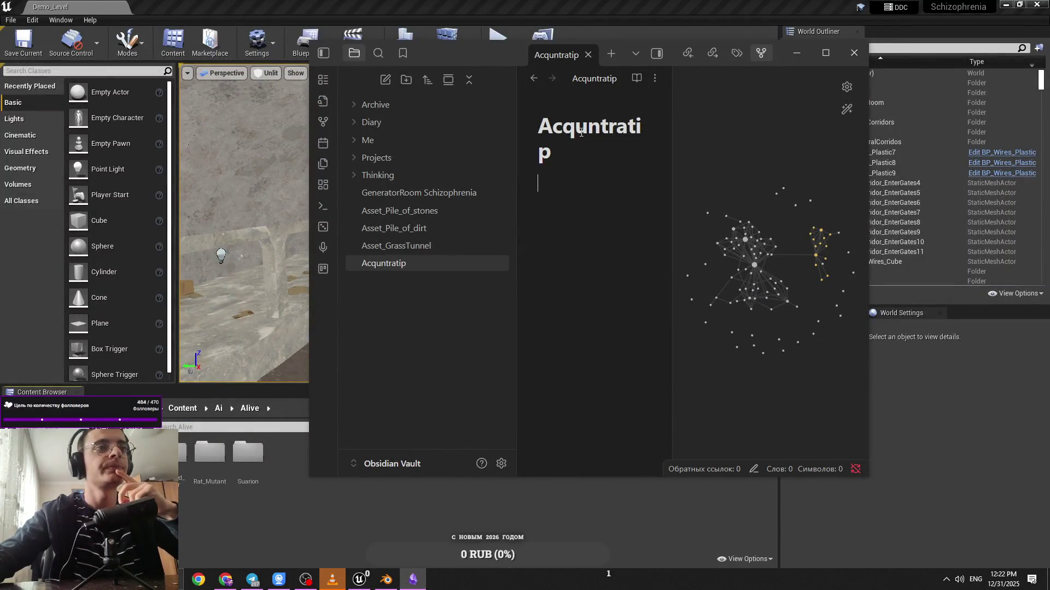
text(o)
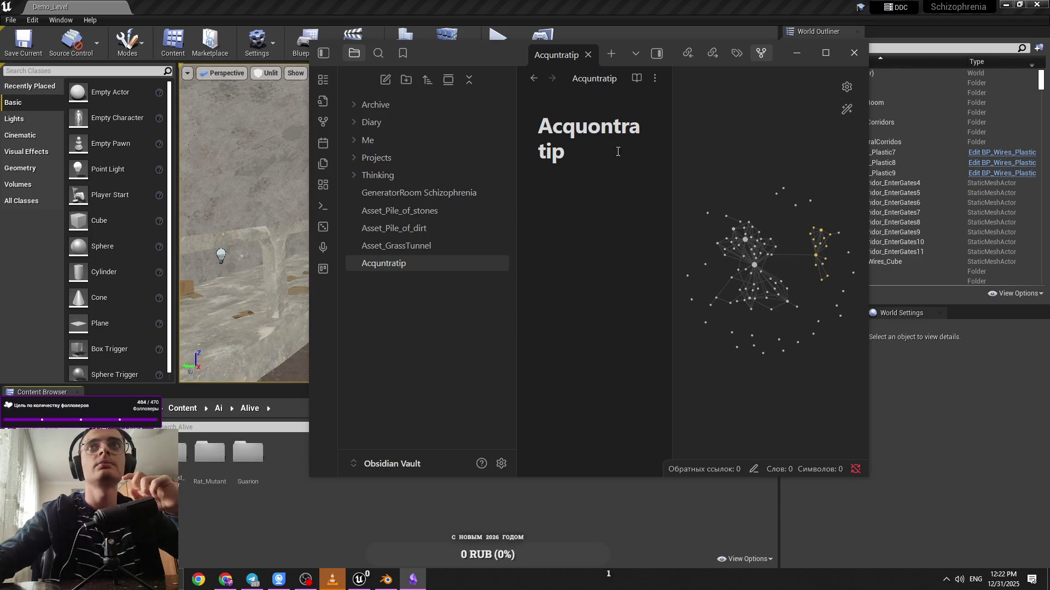
click(643, 131)
key(BackSpace)
text(o)
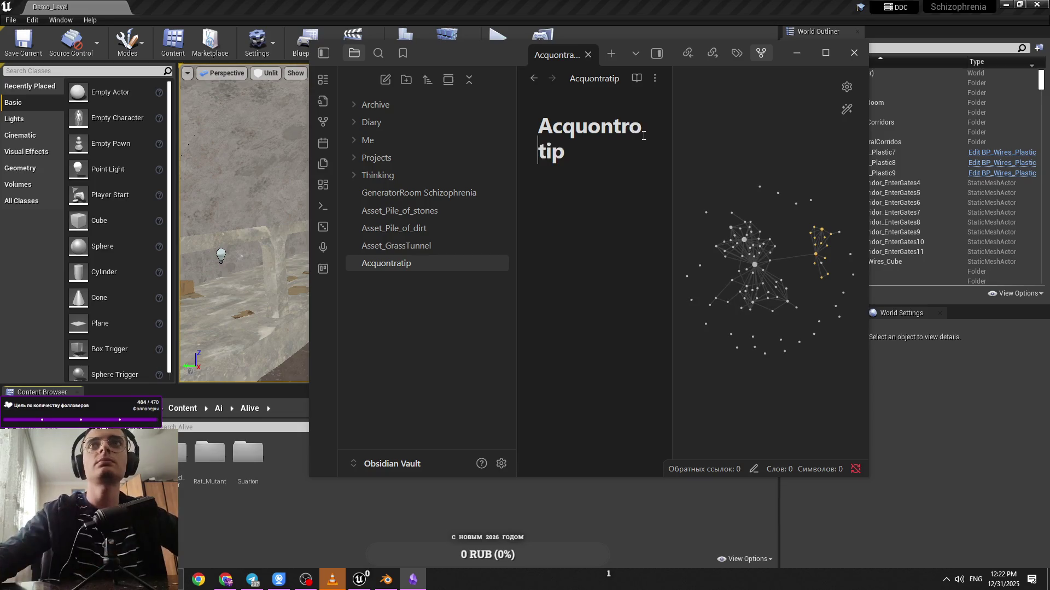
key(Delete)
text(ype)
key(Return)
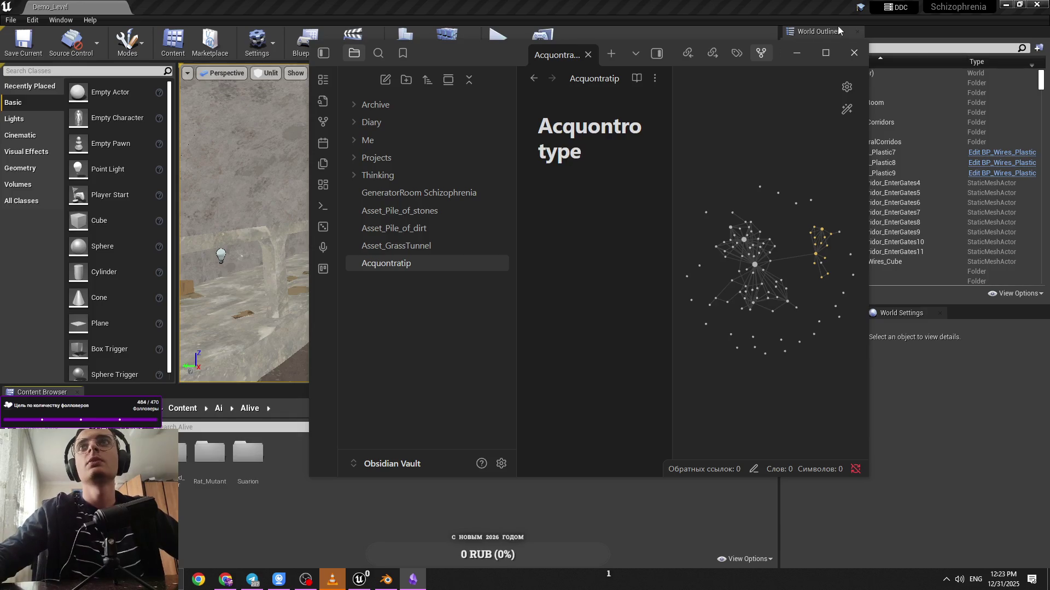
click(825, 52)
text(Jhb)
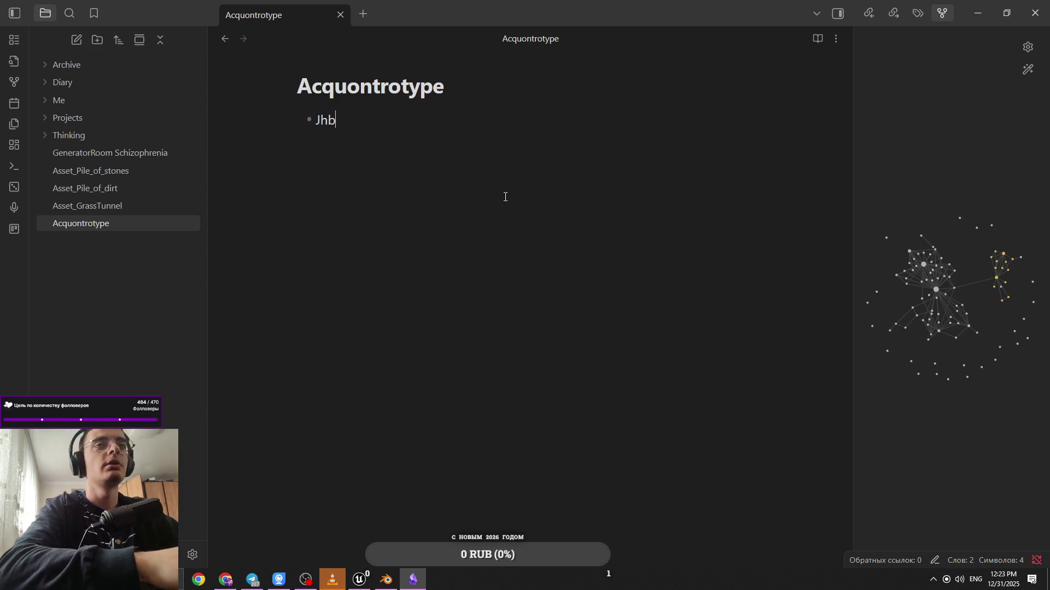
Add the bullet 'Ориентируется на звук' and save and close the Blender animation file
text(t)
key(alt+shift)
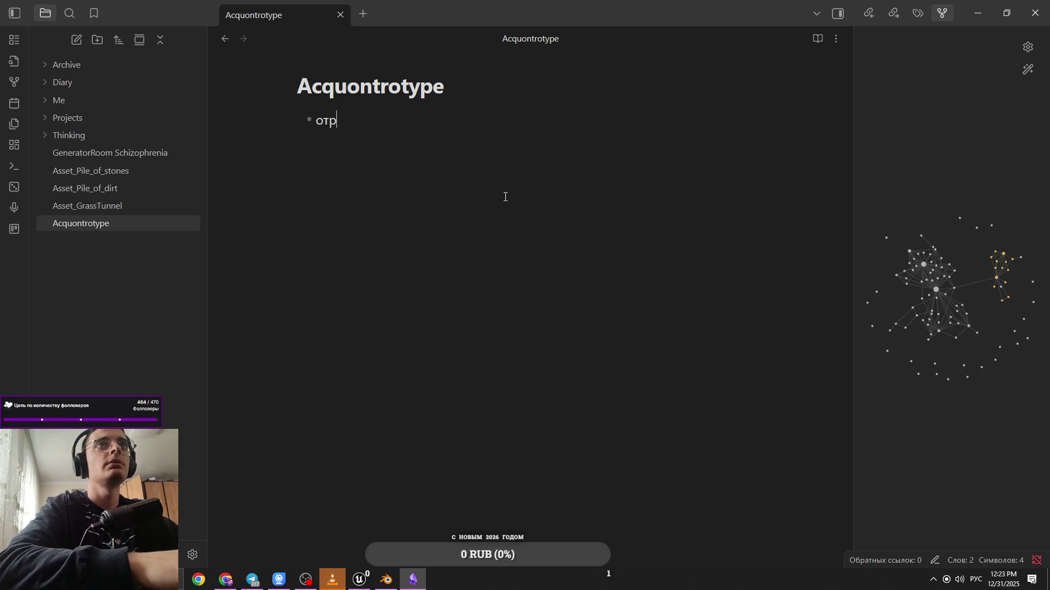
text(Ориентир)
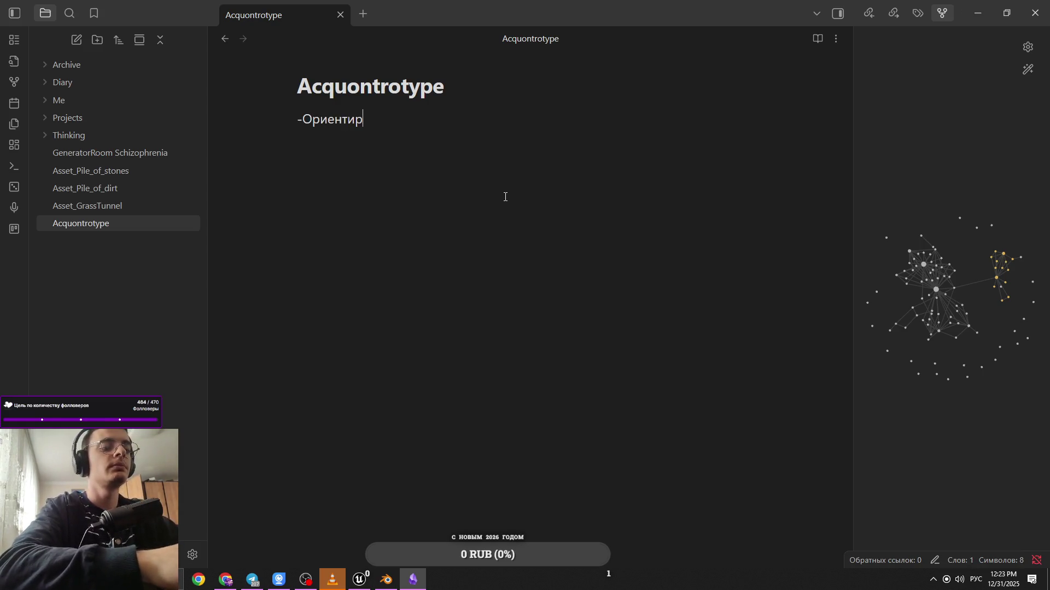
text(уется на звук)
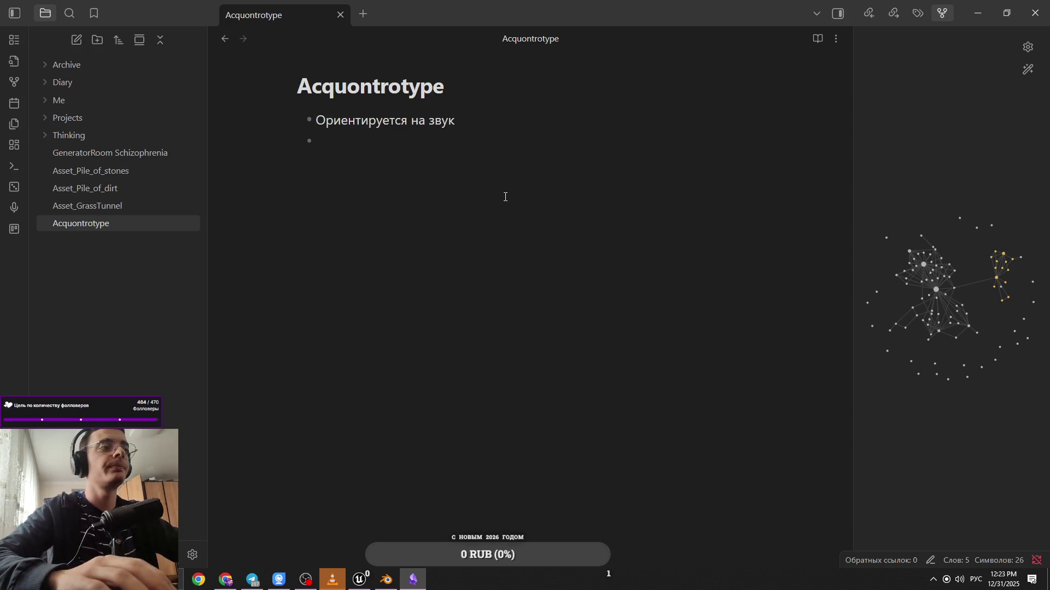
key(alt+Tab)
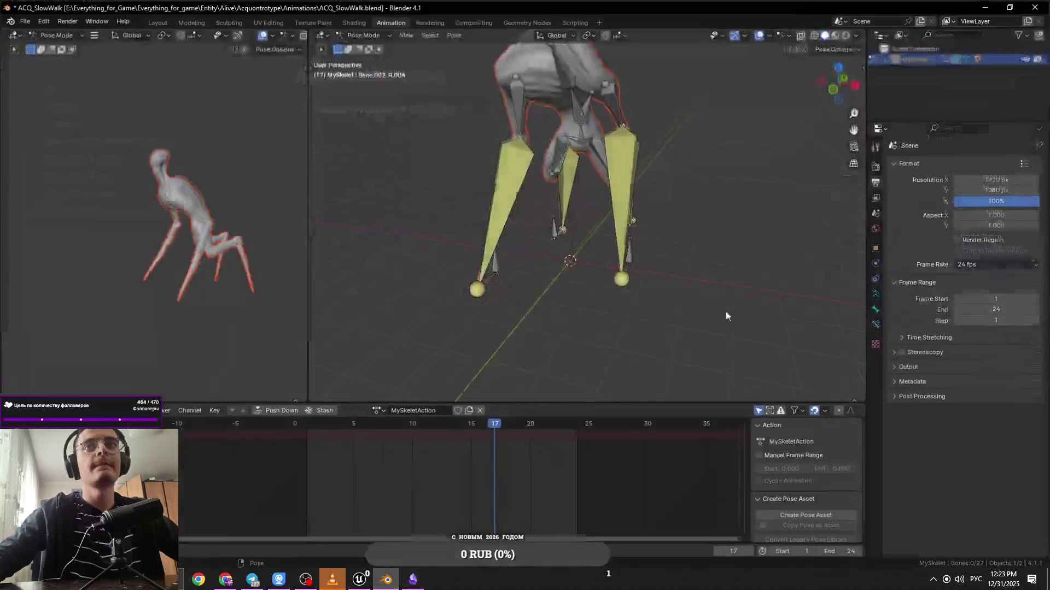
key(ctrl+q)
click(478, 310)
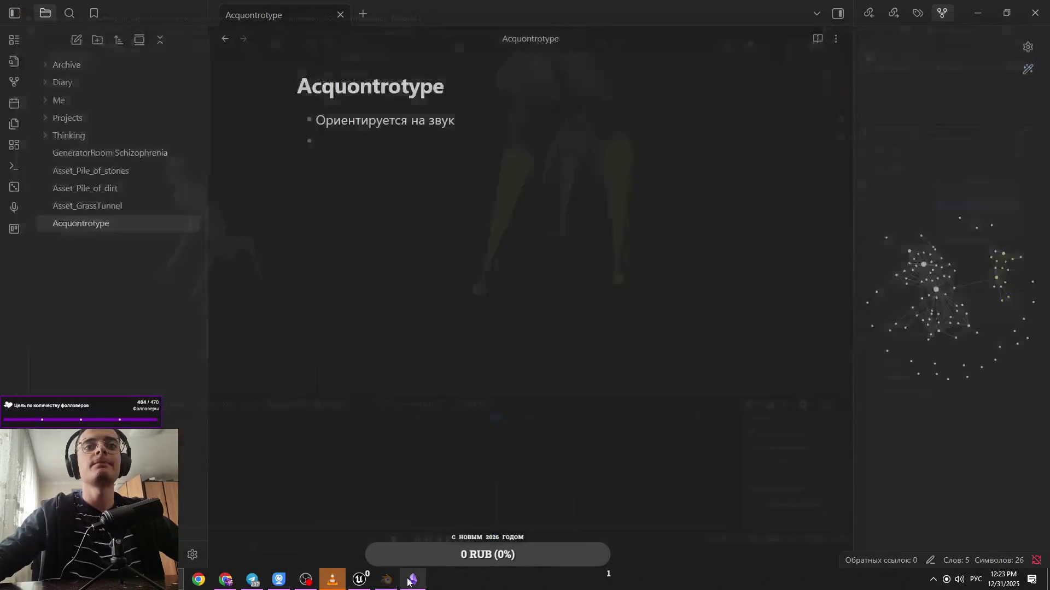
click(361, 580)
click(386, 580)
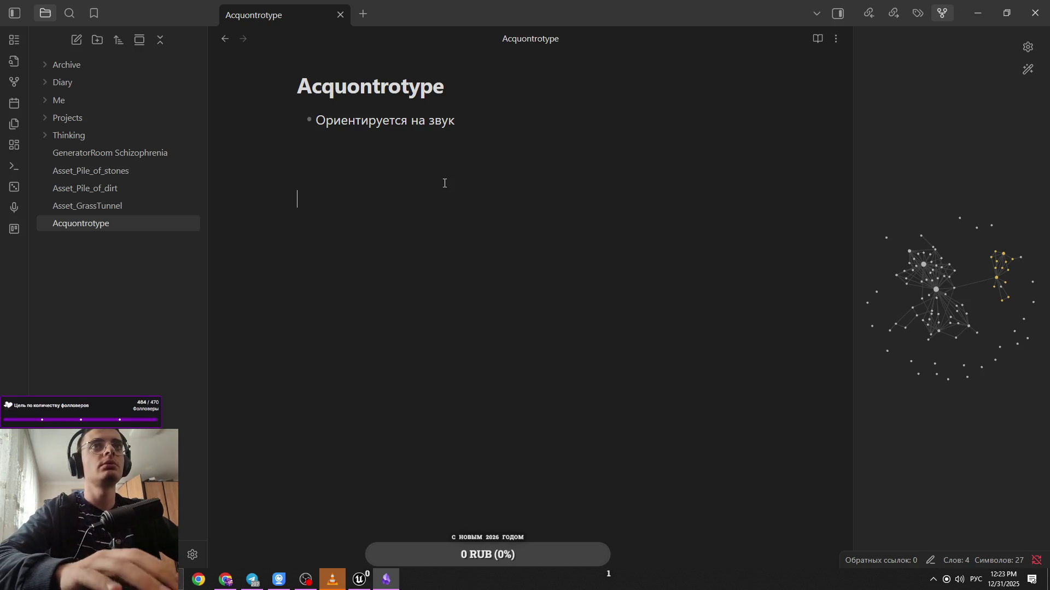
Add 'Атаки:' with bullets 'Удар прямой с выпадам вперед' and a leg strike 'Удар по ногам'
text(Удары:)
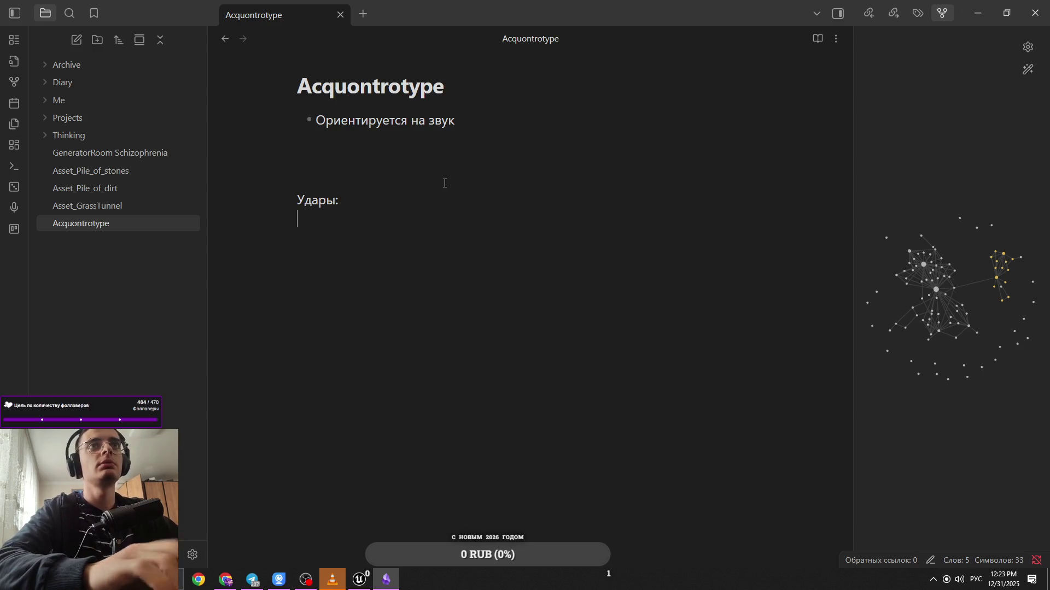
key(BackSpace)
key(BackSpace)
key(BackSpace)
text(АтакиЖ)
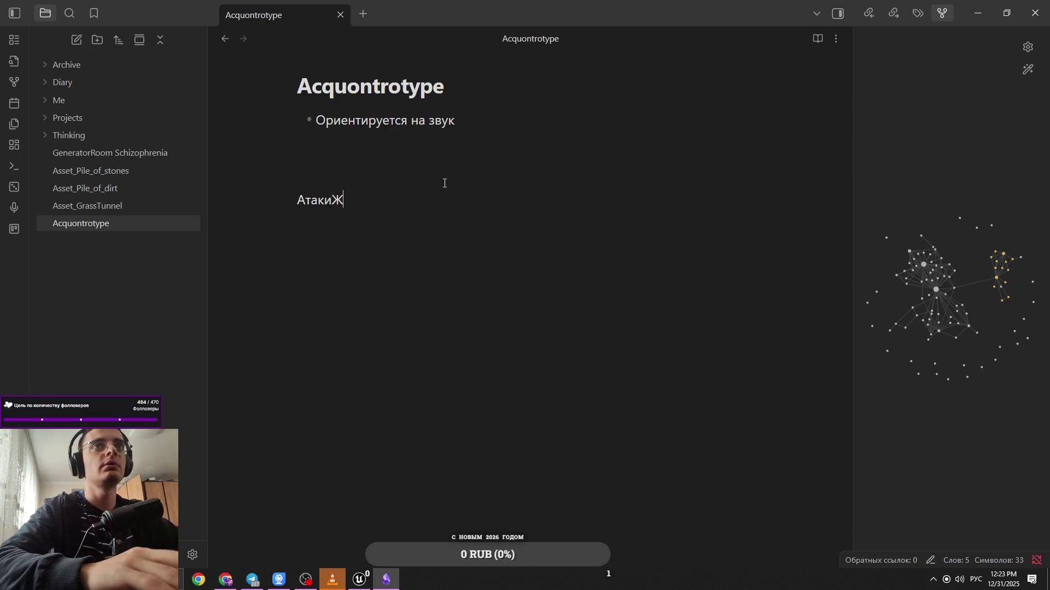
key(BackSpace)
key(BackSpace)
text(Ж)
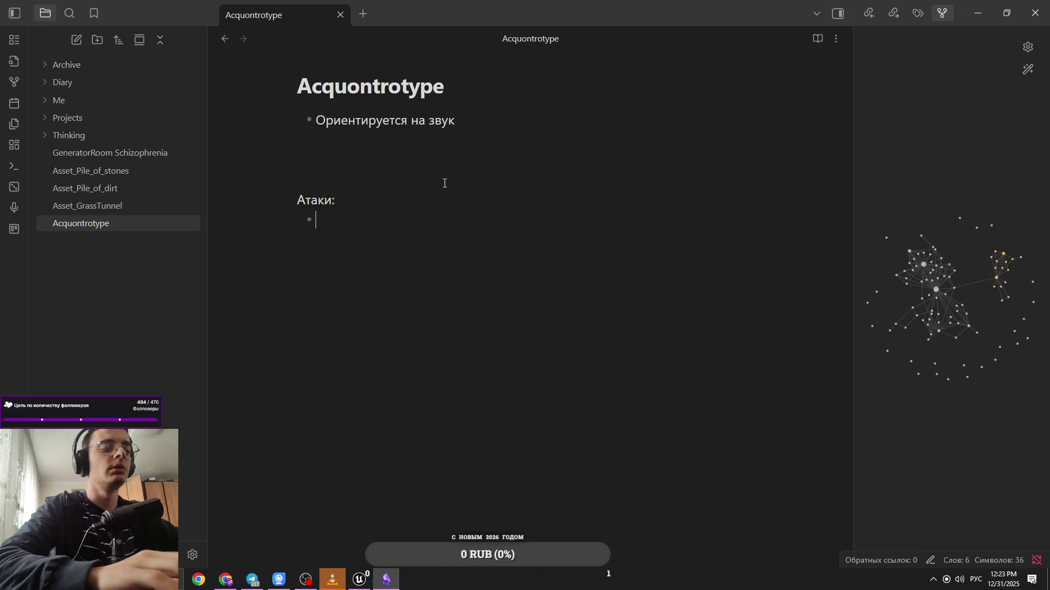
text(дар)
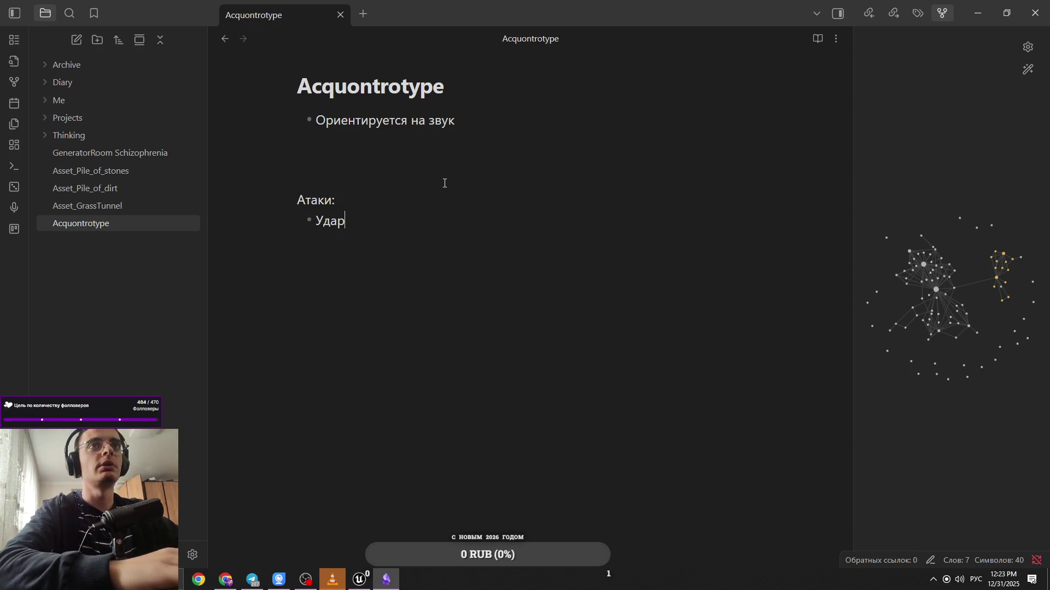
text(ямой свыпадам)
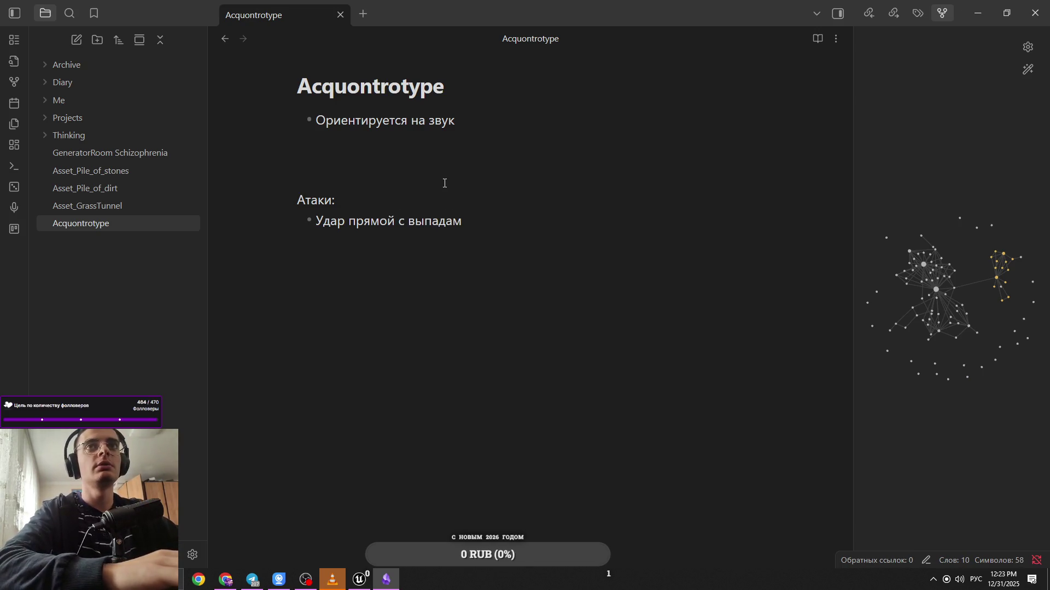
text(перед)
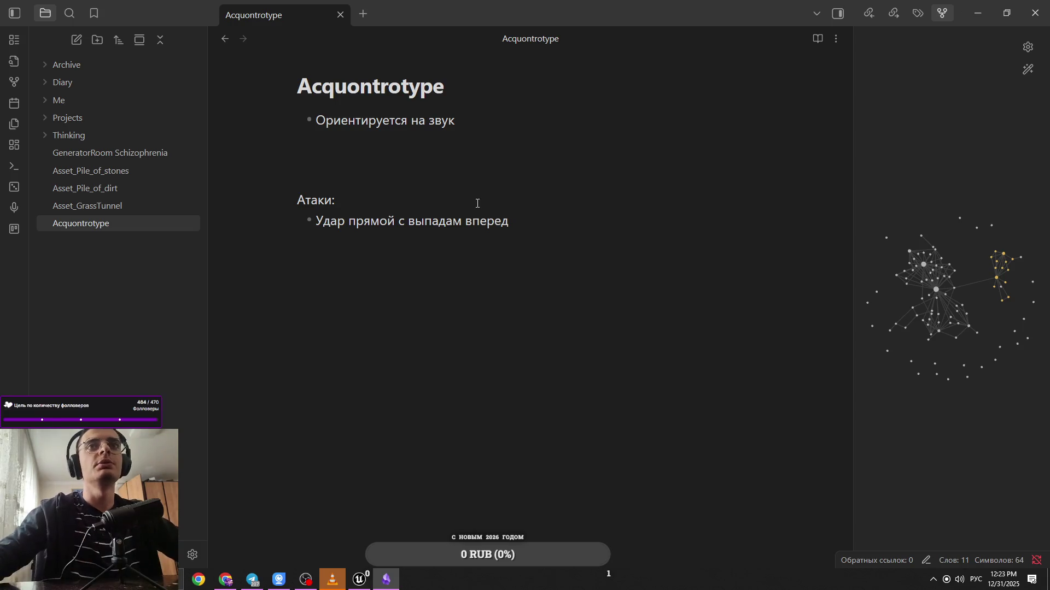
drag(460, 227, 410, 228)
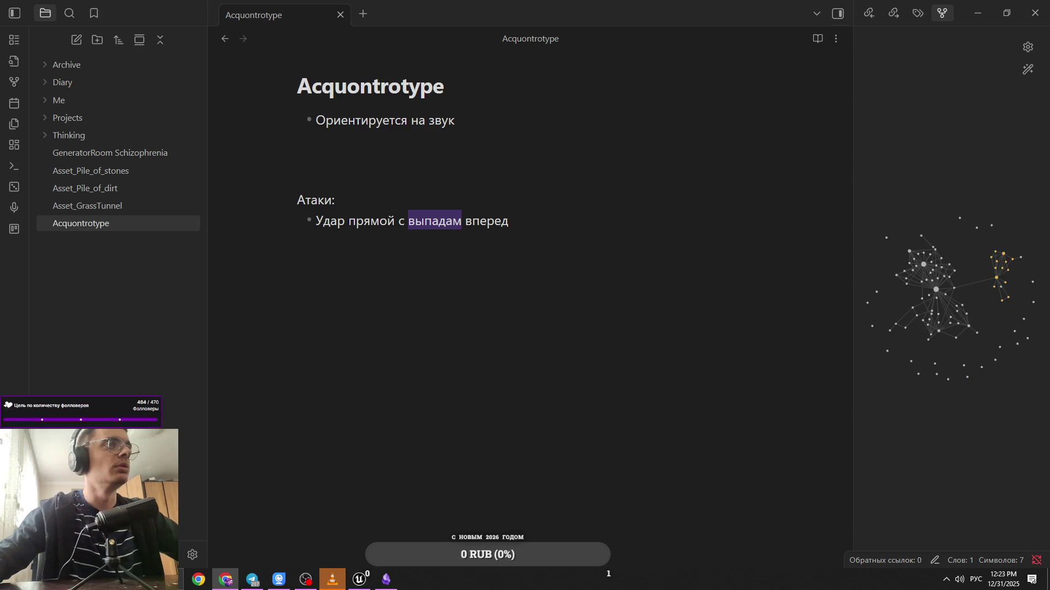
click(543, 220)
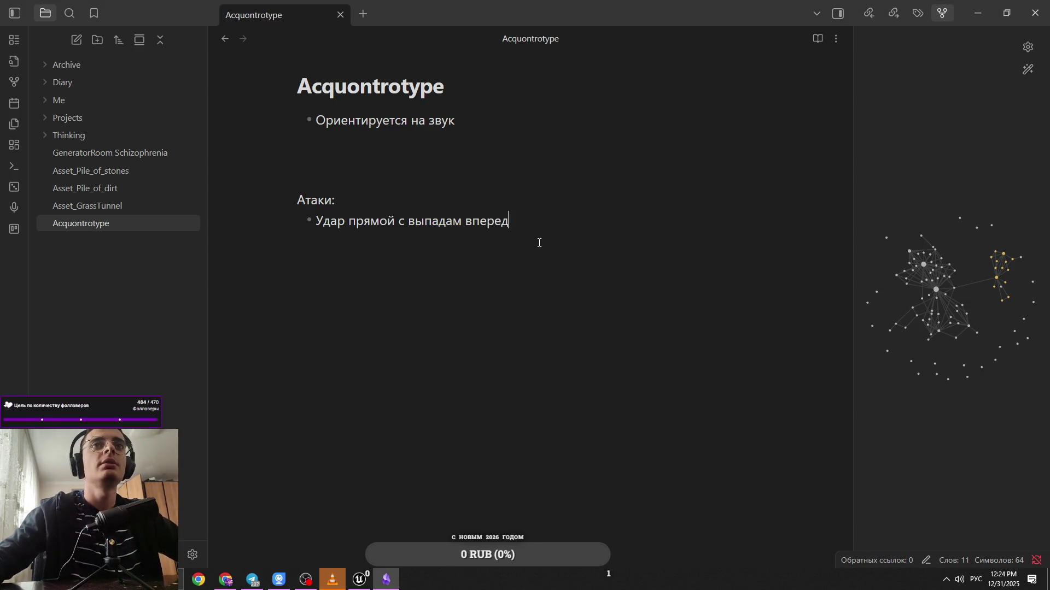
text(Удар )
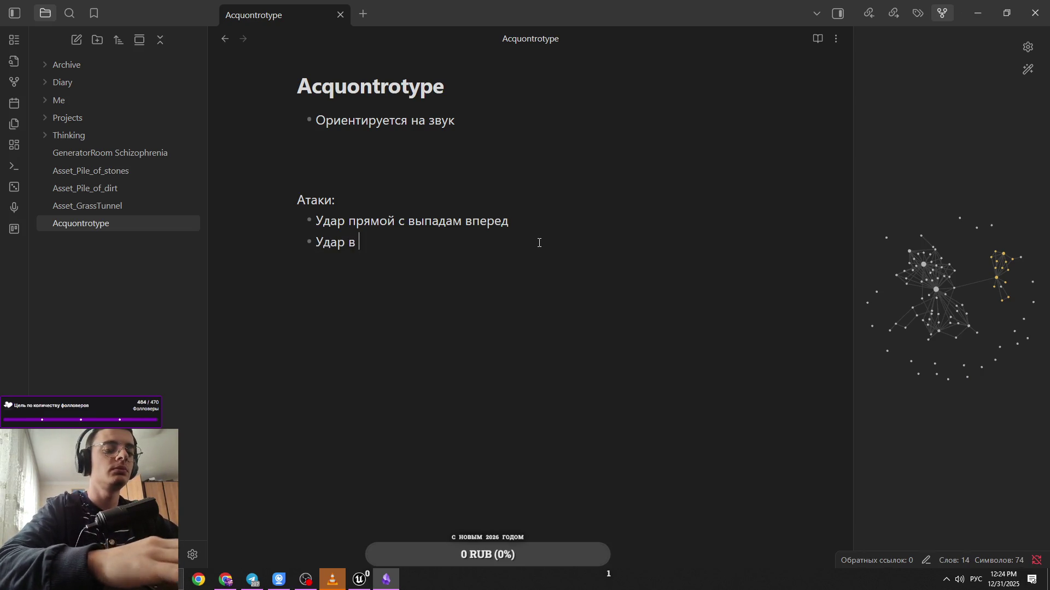
text(по ногам)
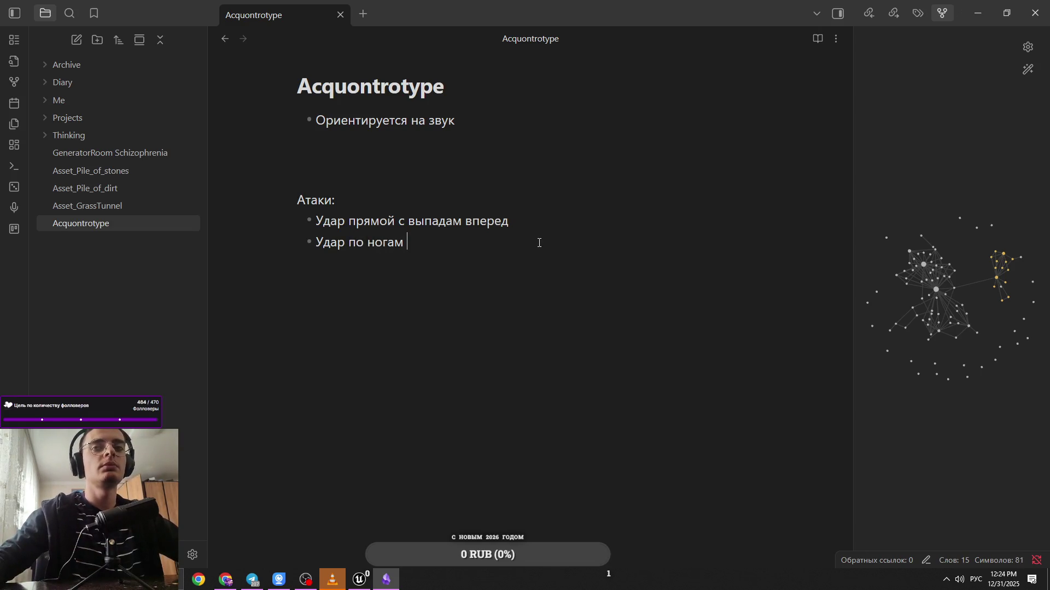
key(alt+Tab)
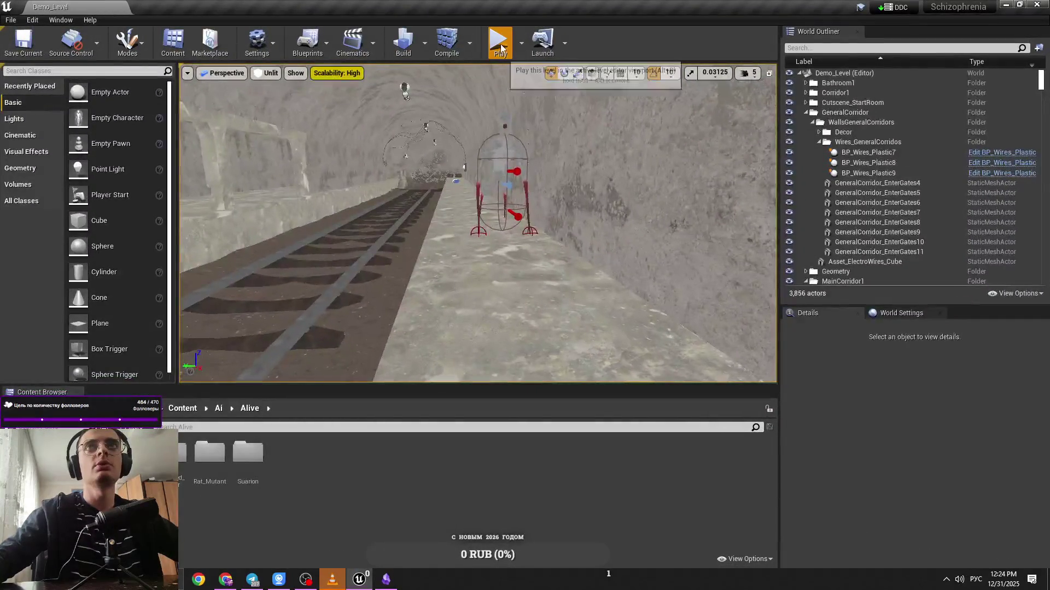
Run a quick tunnel playtest checking the body-status panel, then save Demo_Level
key(alt+p)
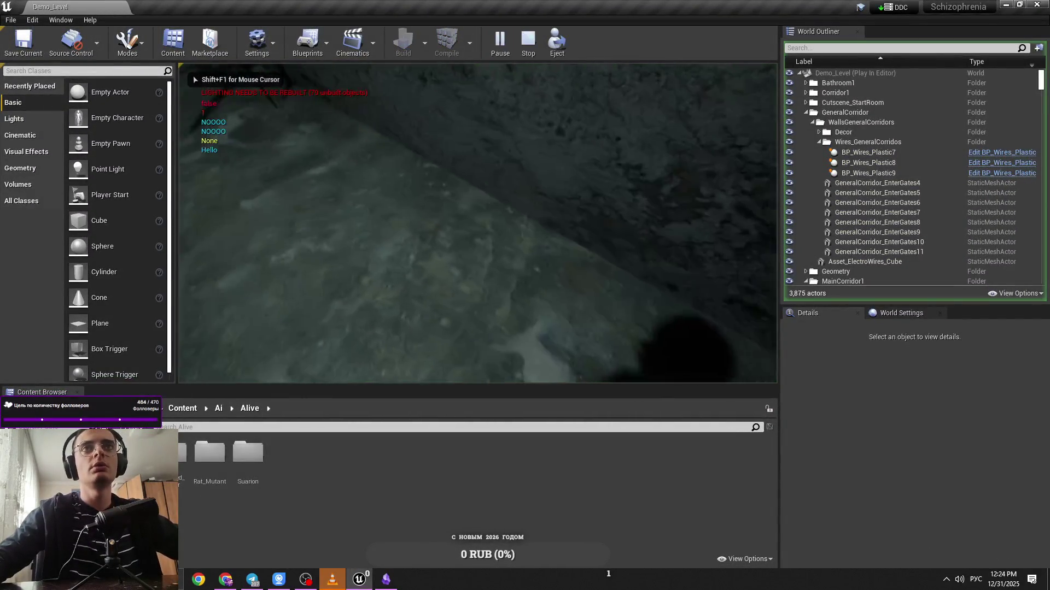
key(Tab)
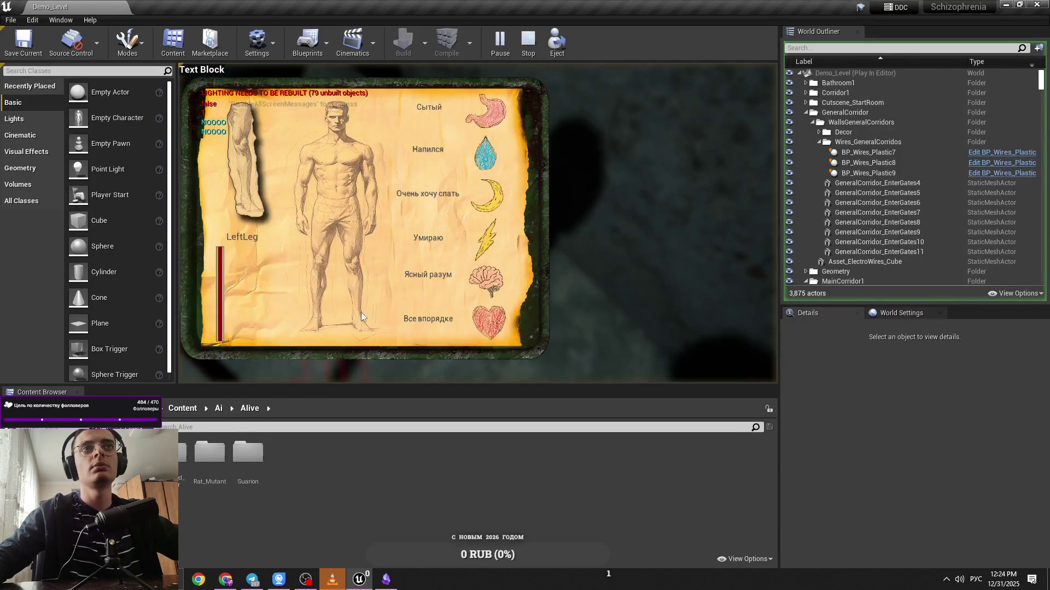
key(Tab)
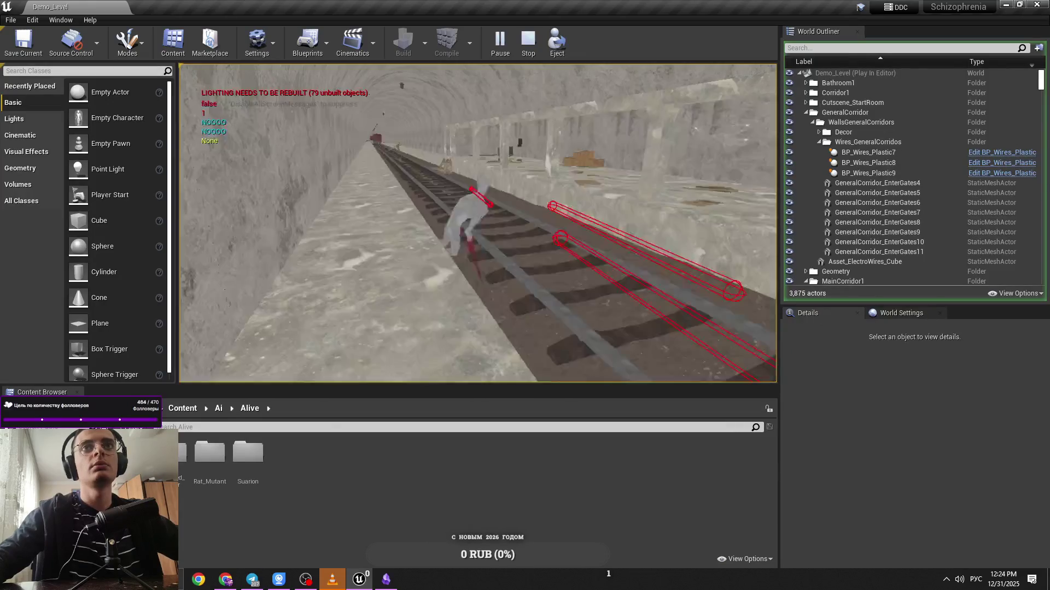
key(Escape)
key(ctrl+s)
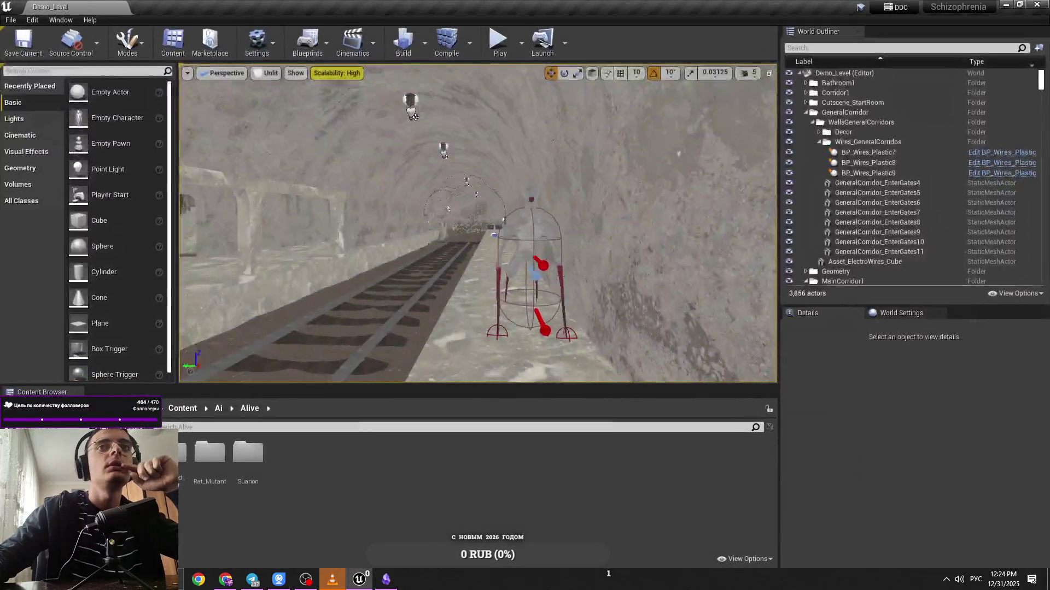
Select the rat enemy in the tunnel and open its BP_acquontrotype Blueprint
click(541, 257)
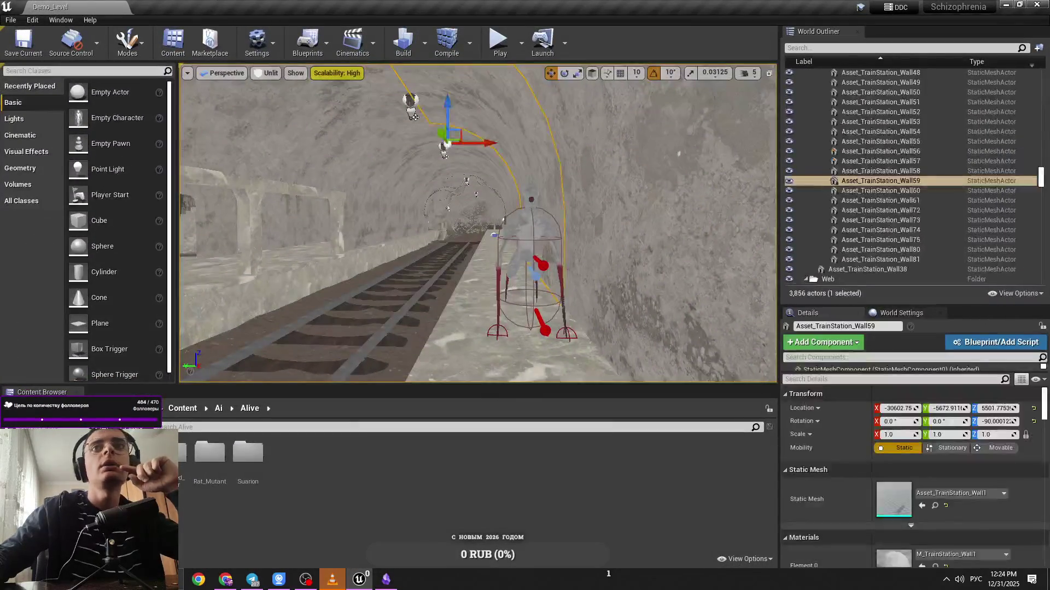
click(533, 247)
click(968, 342)
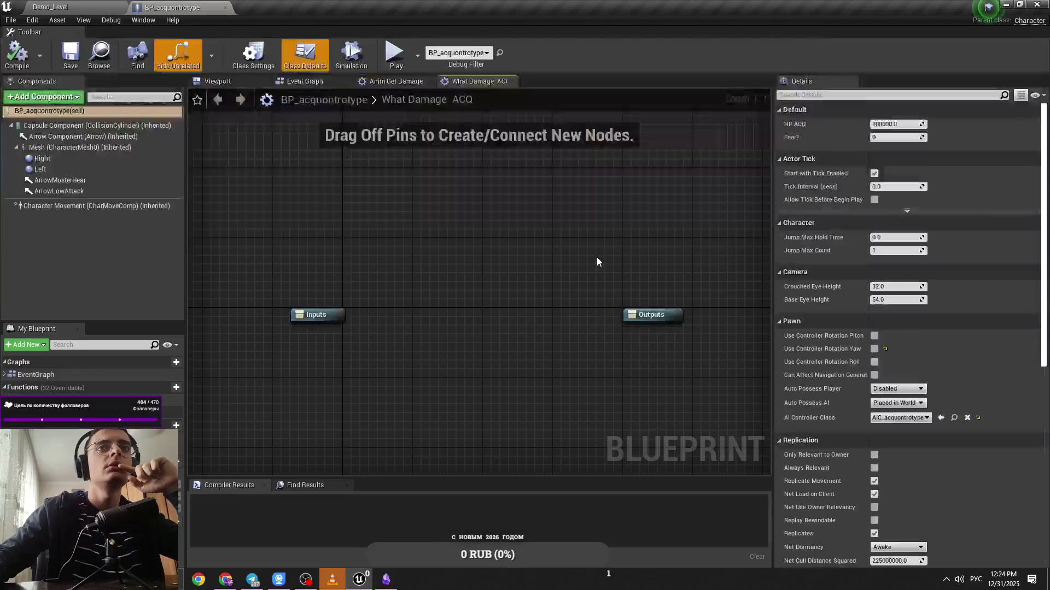
click(109, 6)
click(195, 5)
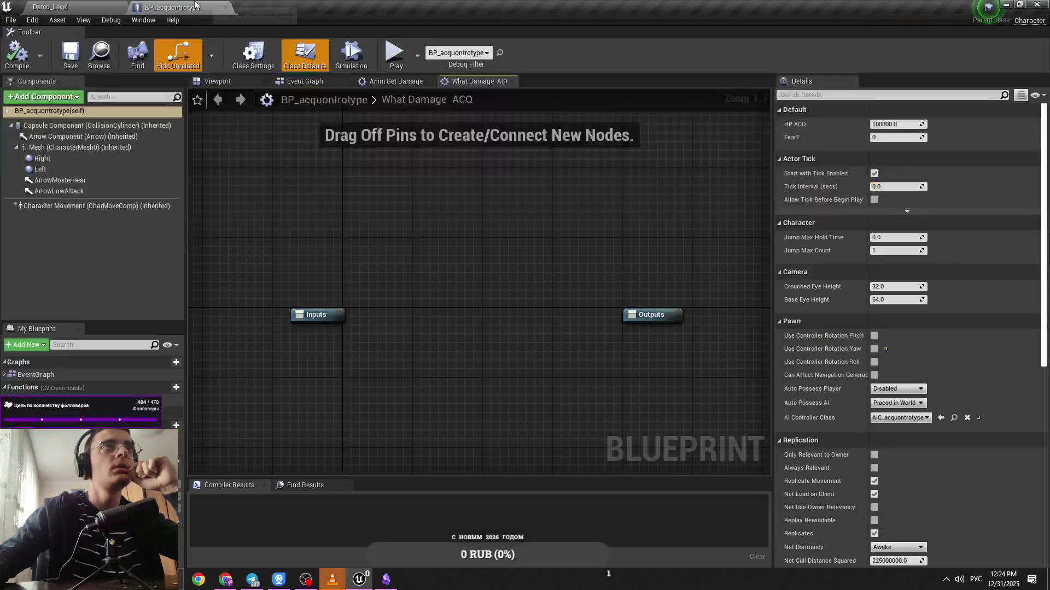
Review the Event Graph, Anim Get Damage and What Damage ACQ graphs of BP_acquontrotype
click(304, 81)
click(373, 83)
click(305, 81)
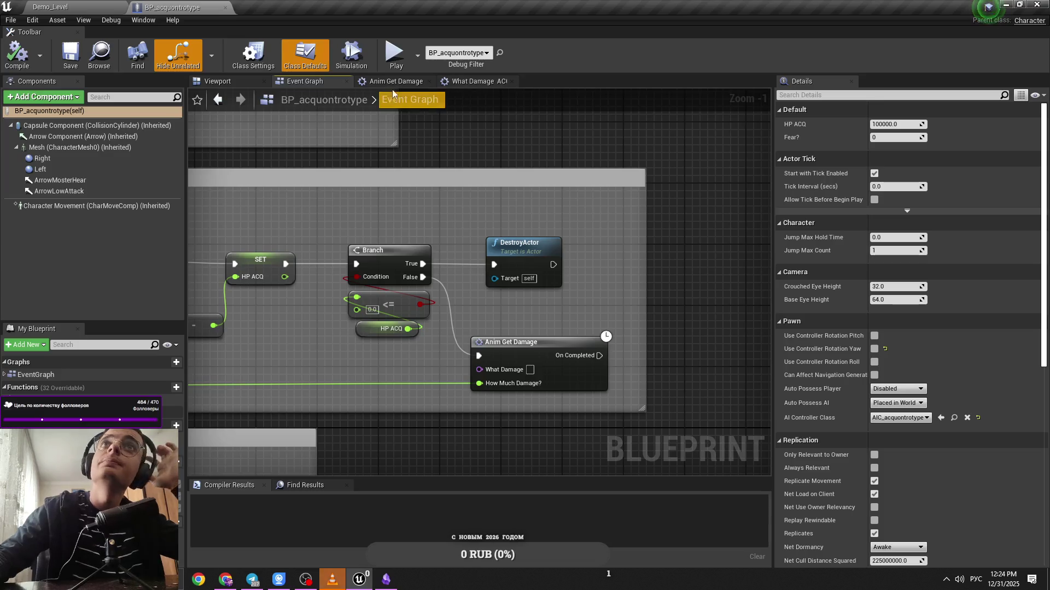
click(464, 81)
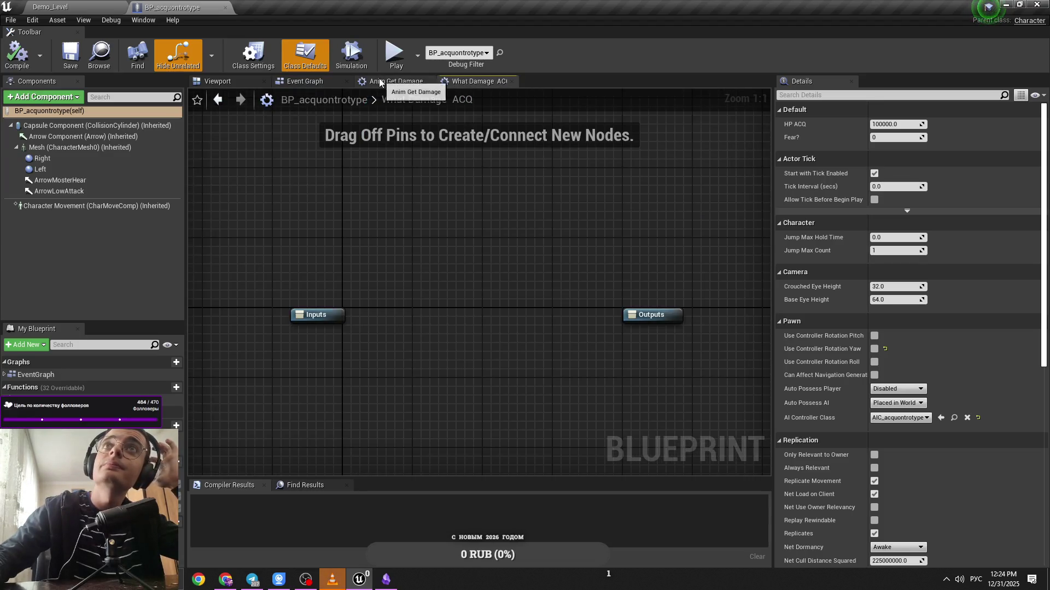
click(379, 82)
click(304, 80)
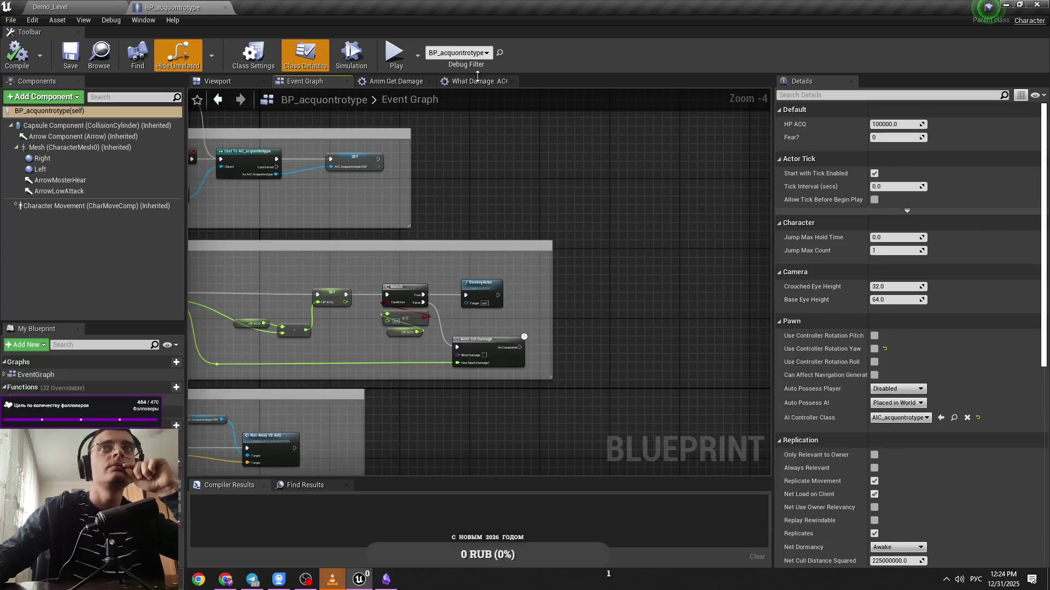
click(476, 80)
click(374, 83)
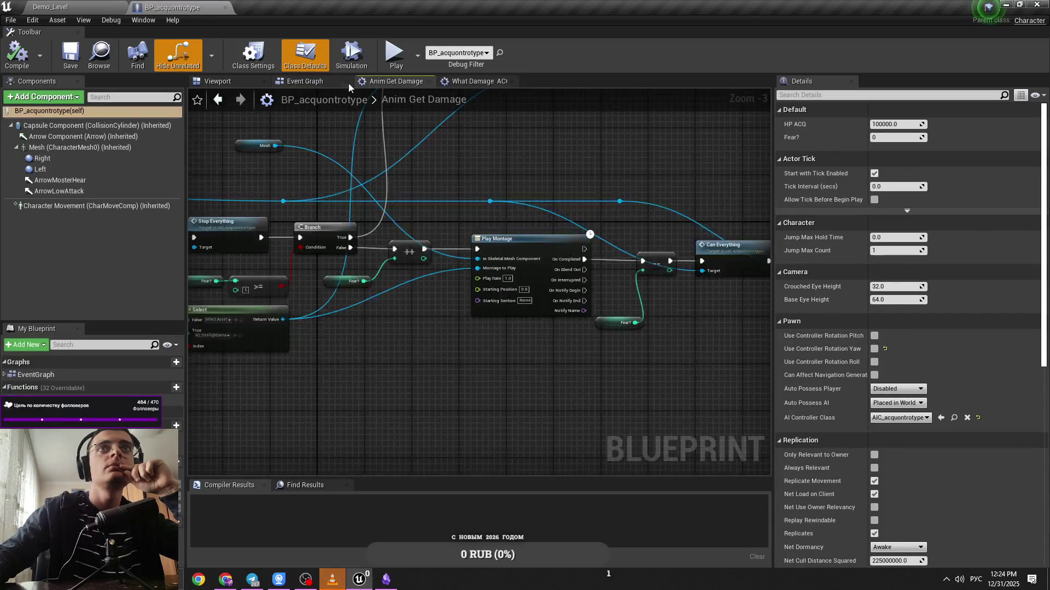
click(305, 81)
scroll(465, 158, down, 3)
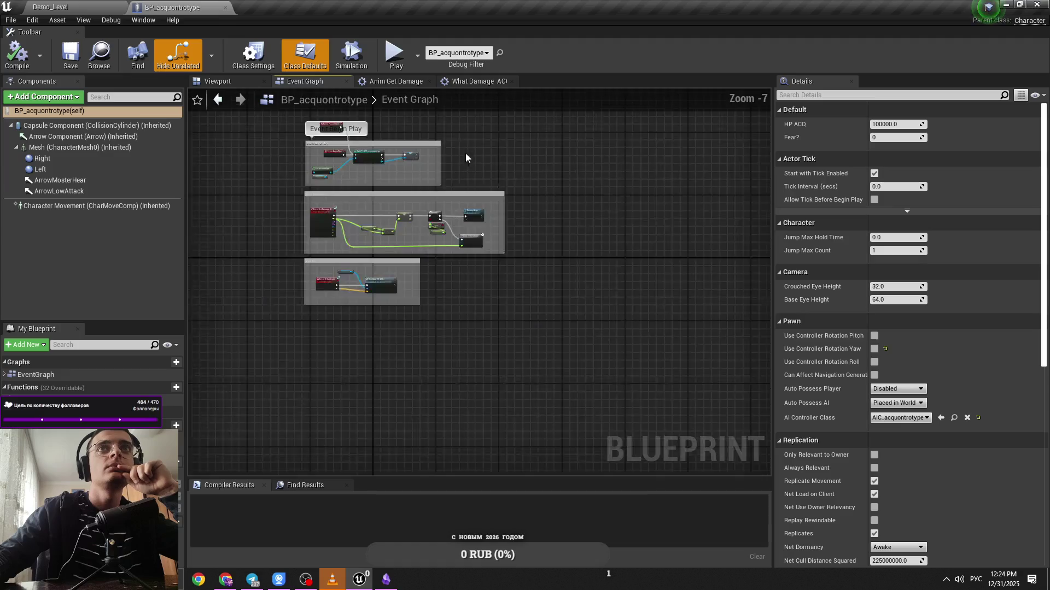
scroll(432, 192, up, 3)
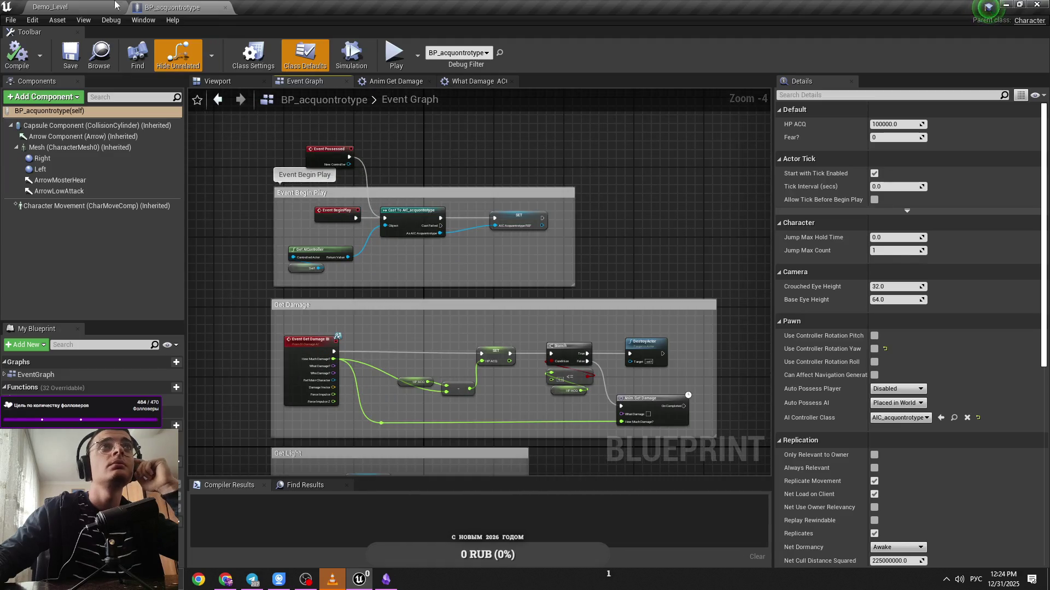
Return to Demo_Level and open AIC_acquontrotype from the Acquontrotype content folder
click(117, 6)
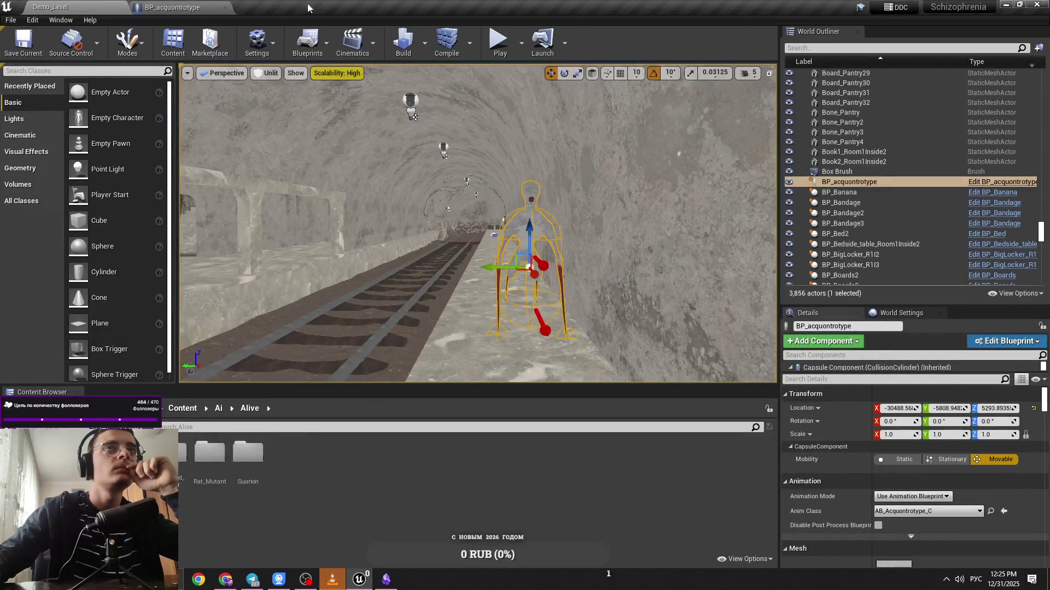
click(175, 8)
scroll(431, 241, down, 4)
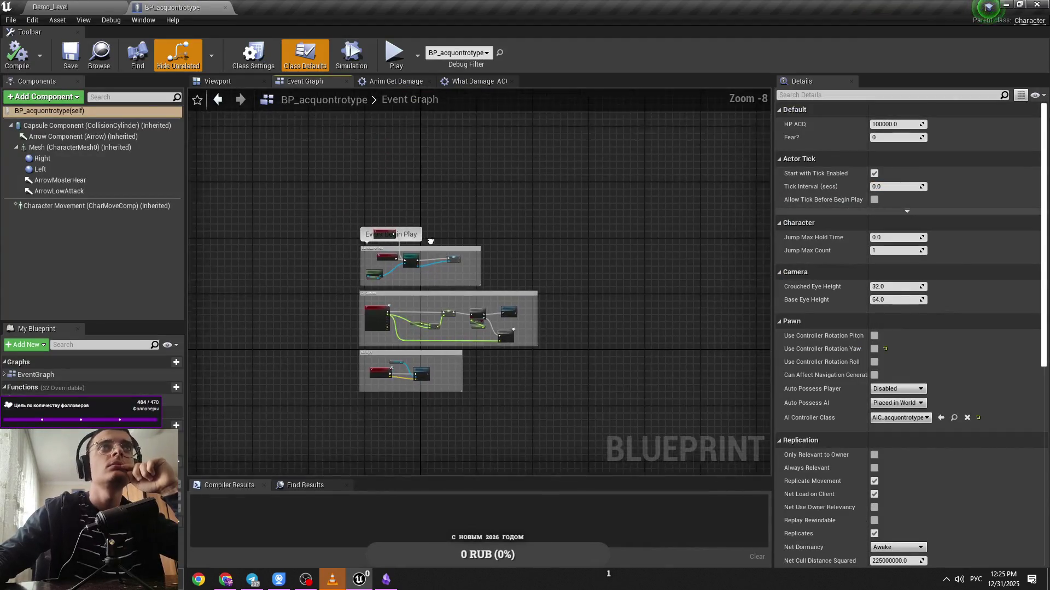
click(51, 6)
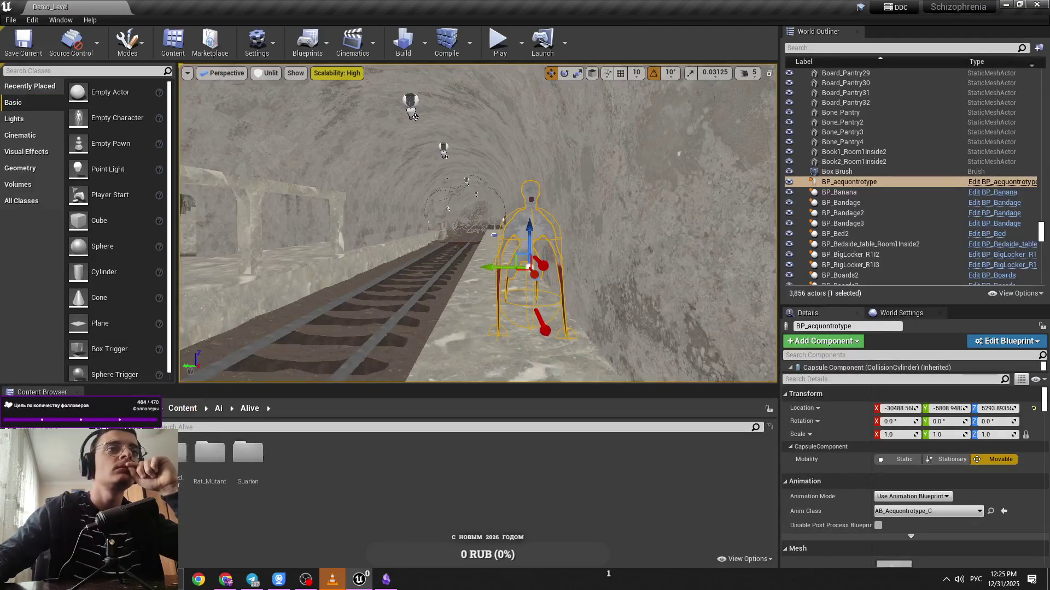
double_click(133, 452)
double_click(359, 481)
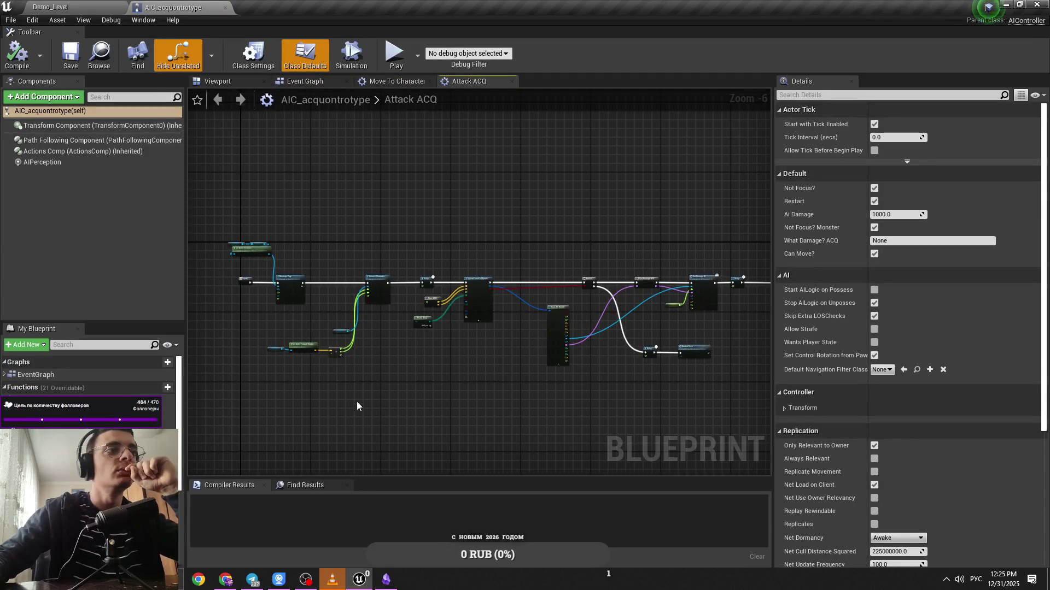
Rearrange the Make Array and Face ACQ nodes in the Attack ACQ graph
scroll(410, 331, up, 5)
click(516, 302)
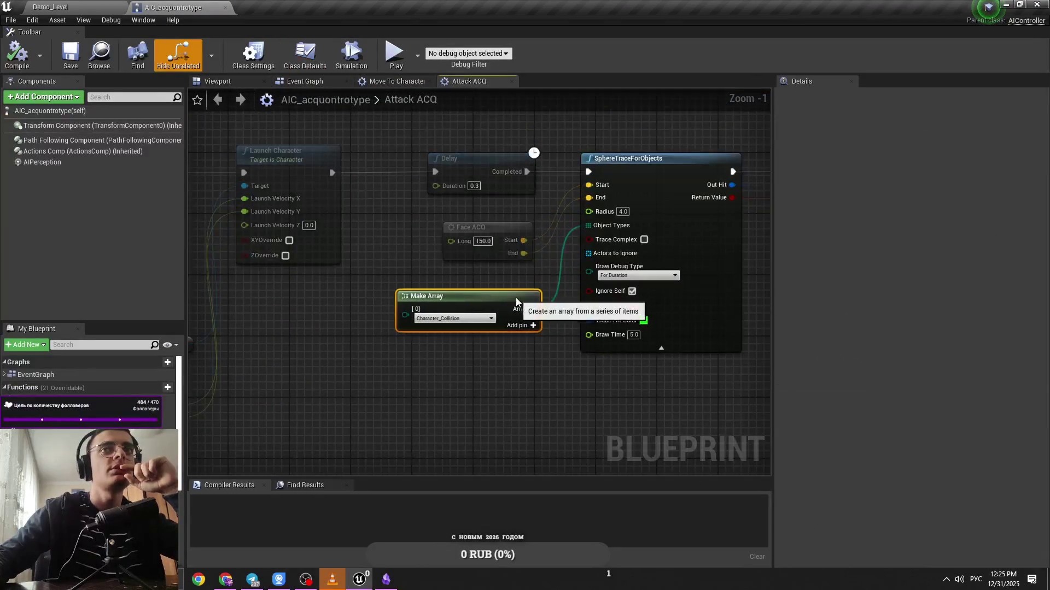
drag(516, 302, 510, 286)
click(494, 273)
click(493, 280)
drag(475, 203, 448, 339)
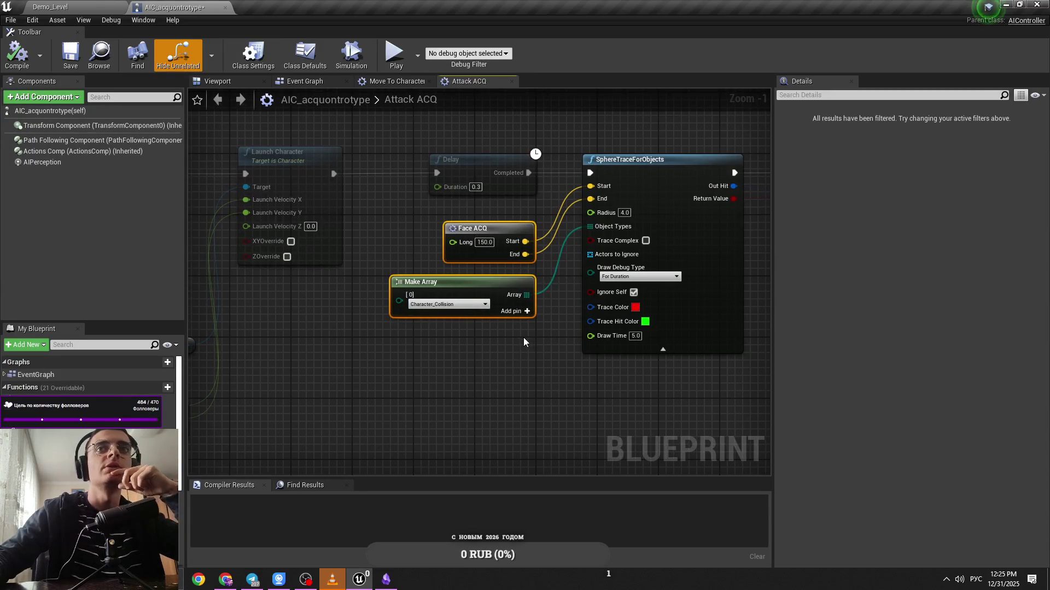
drag(488, 228, 488, 235)
drag(504, 298, 504, 305)
click(505, 284)
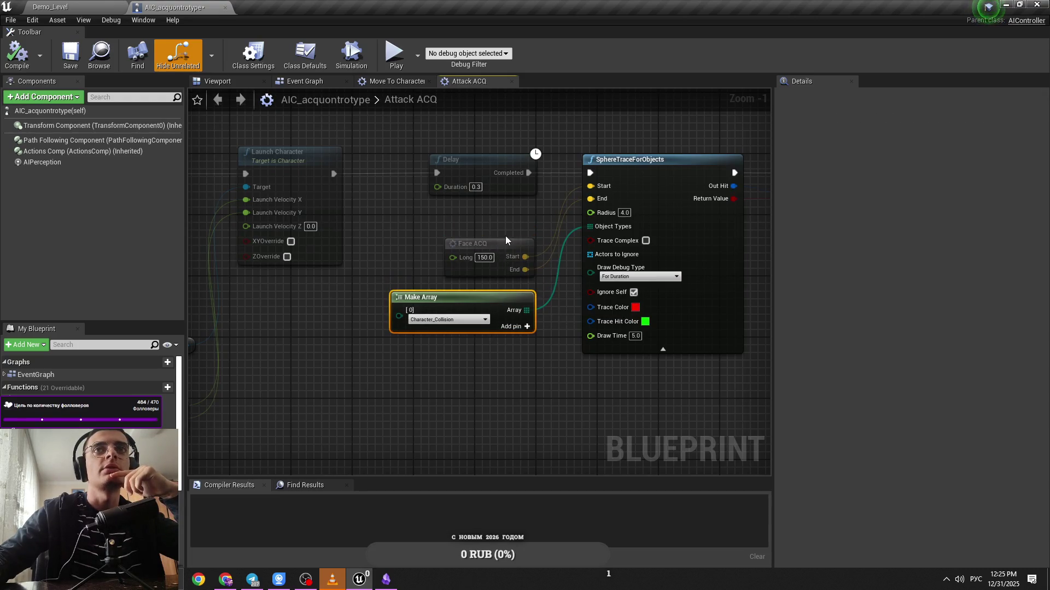
Wire Ref Monster Hear into Launch Character's Target and reposition the three forward-vector nodes
drag(346, 419, 665, 416)
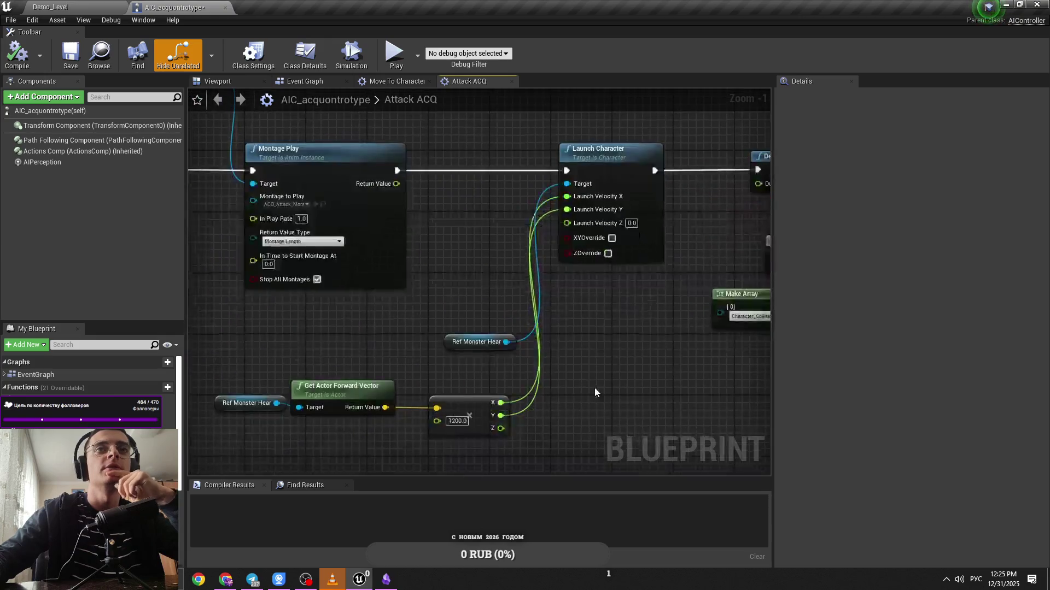
mouse_move(507, 342)
mouse_down()
mouse_move(461, 314)
mouse_move(566, 184)
mouse_move(468, 118)
mouse_up()
click(473, 212)
drag(476, 192, 460, 170)
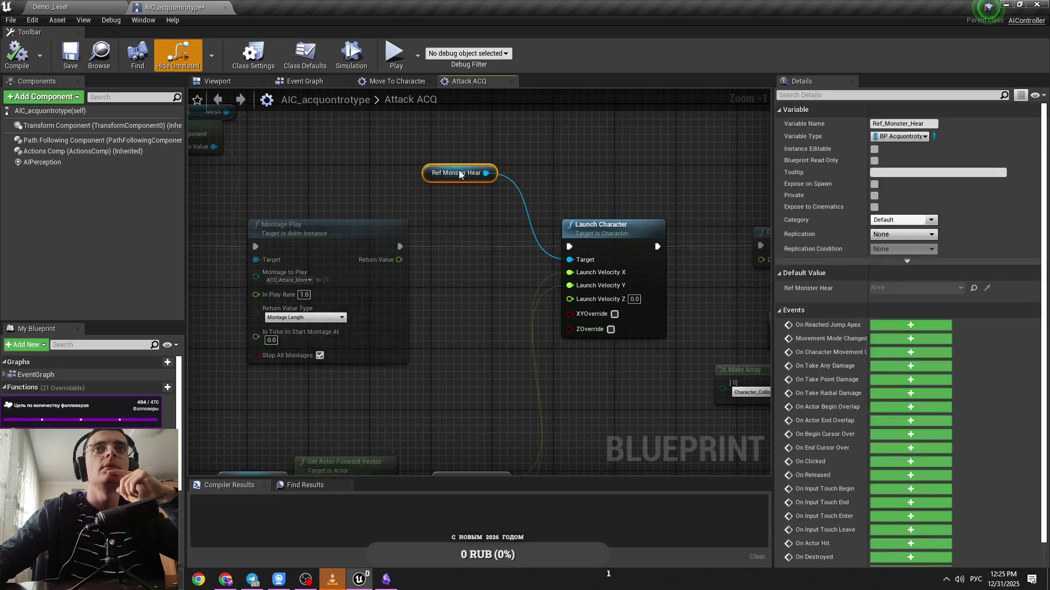
key(ctrl+z)
key(ctrl+z)
key(ctrl+z)
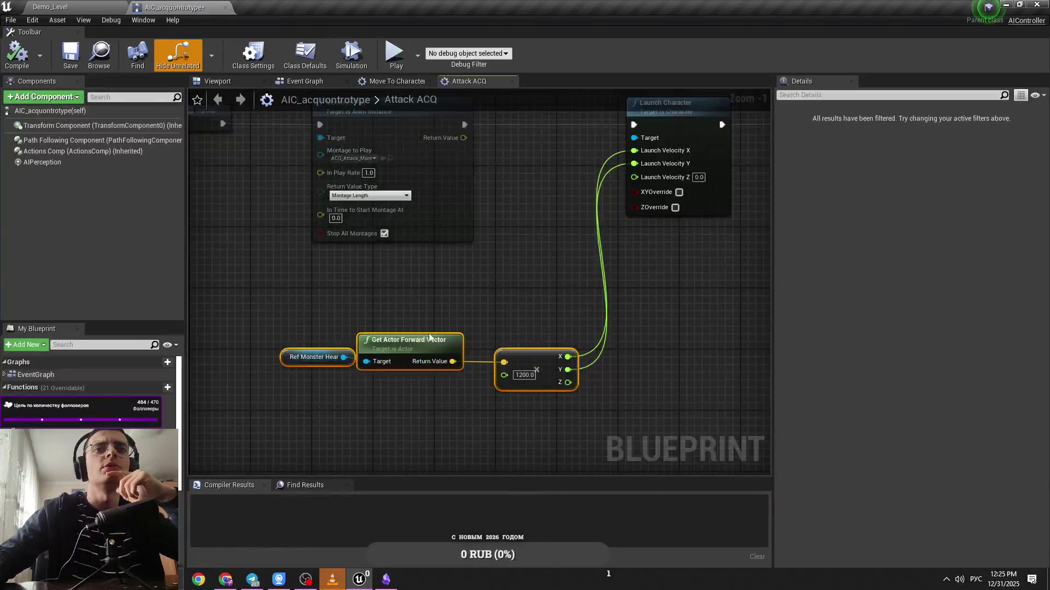
key(ctrl+z)
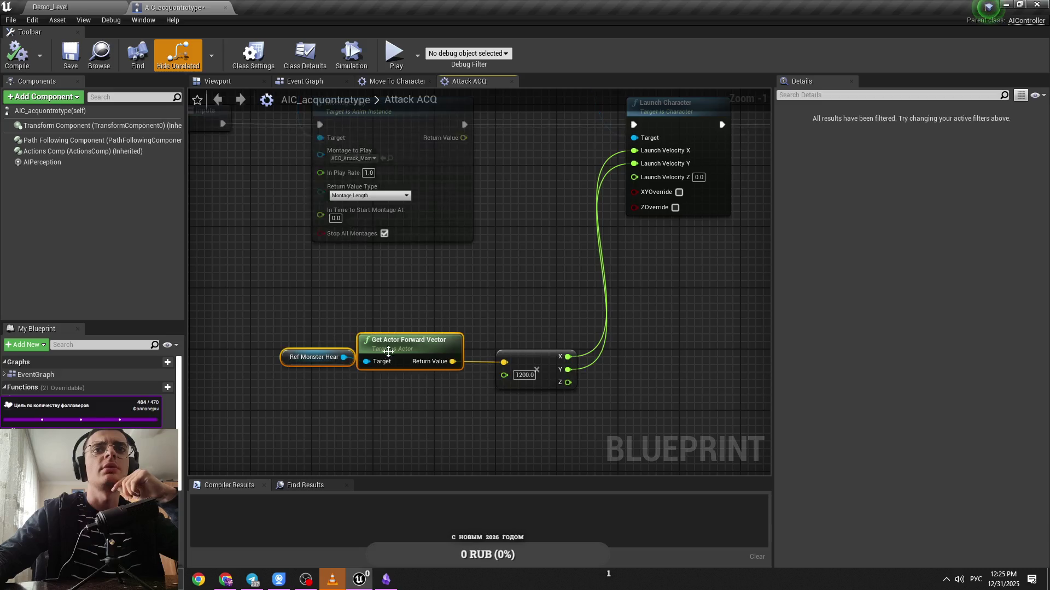
drag(435, 340, 450, 339)
ctrl+click(542, 356)
drag(541, 356, 542, 294)
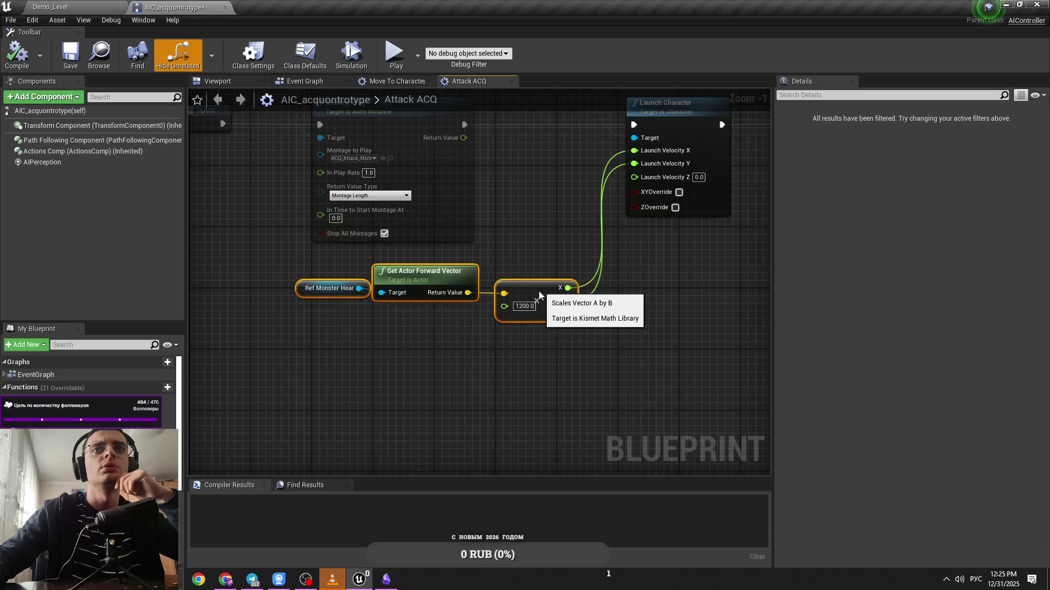
click(535, 289)
Look over the mesh, Branch, sphere-trace and damage-chain nodes of Attack ACQ
scroll(535, 292, down, 1)
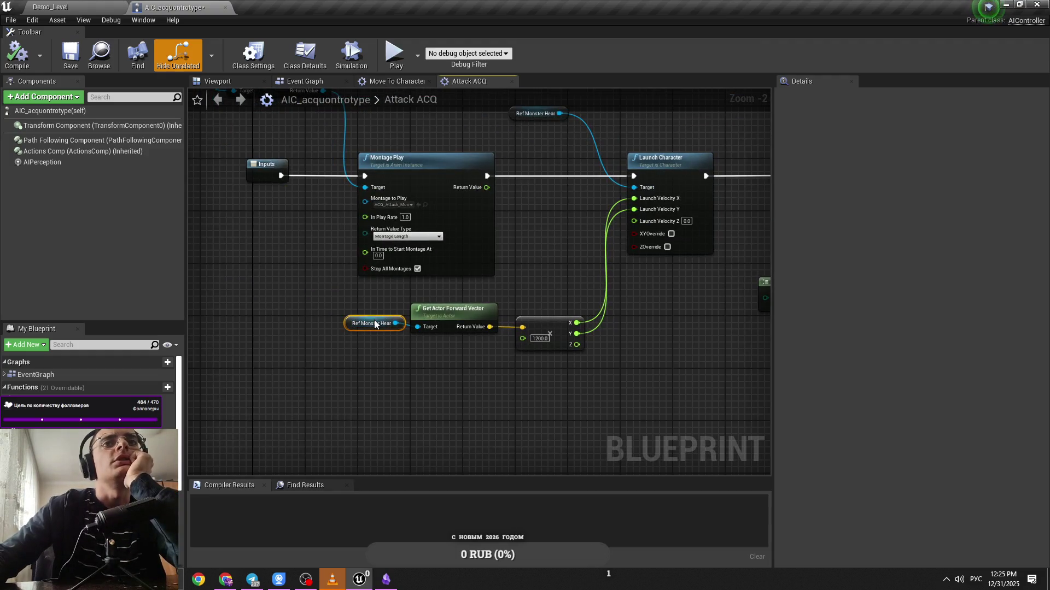
click(371, 322)
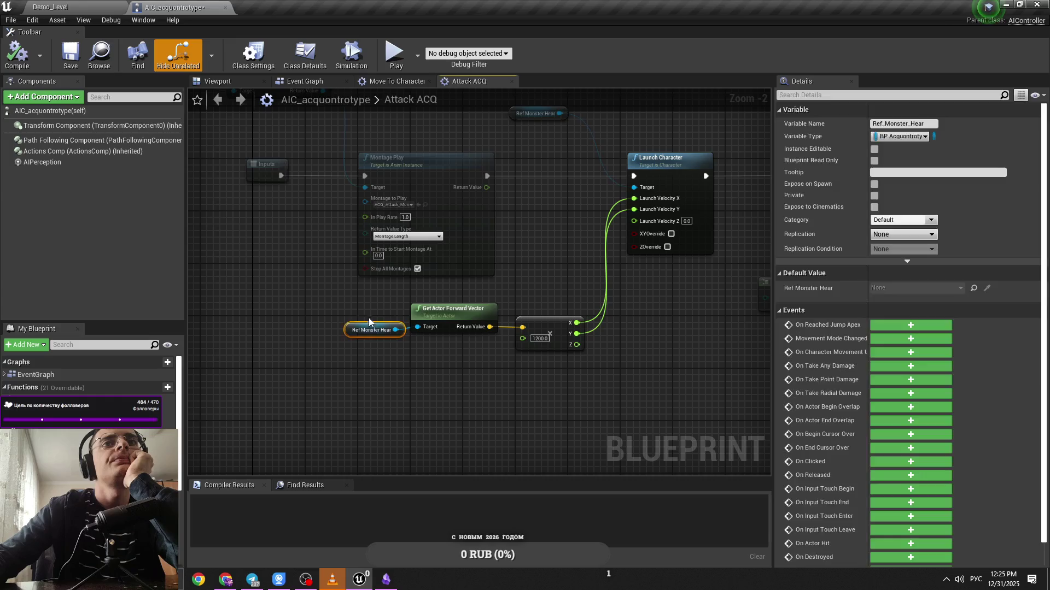
scroll(368, 321, down, 2)
scroll(375, 175, up, 3)
drag(491, 232, 439, 195)
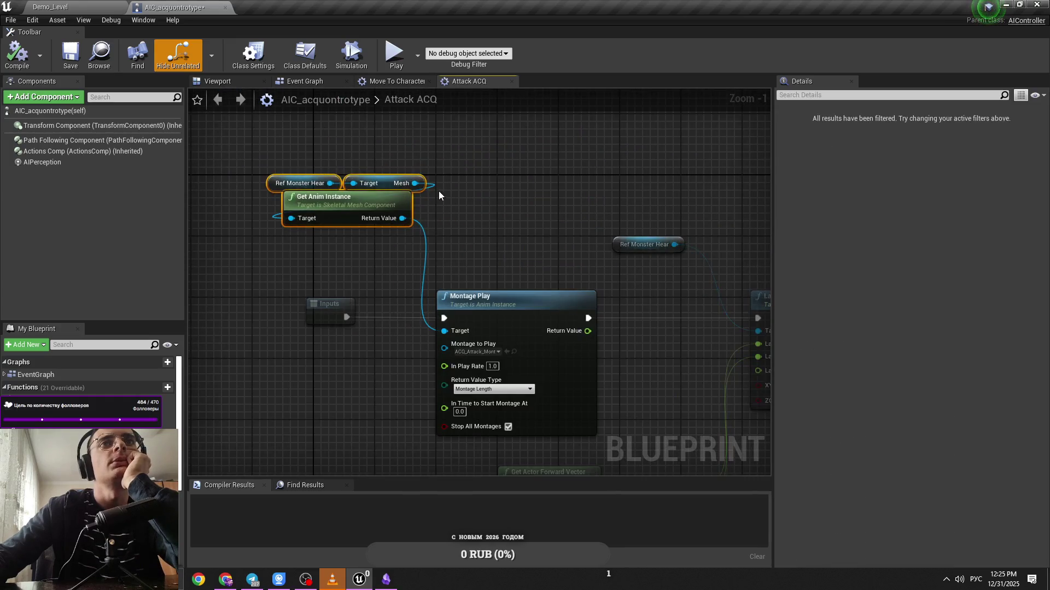
scroll(388, 210, down, 3)
mouse_move(382, 213)
mouse_down()
mouse_move(382, 257)
mouse_move(438, 246)
mouse_move(488, 288)
mouse_move(474, 315)
mouse_move(576, 332)
mouse_move(598, 303)
mouse_move(438, 300)
mouse_move(704, 321)
mouse_move(674, 349)
mouse_move(742, 346)
mouse_up()
scroll(427, 248, up, 1)
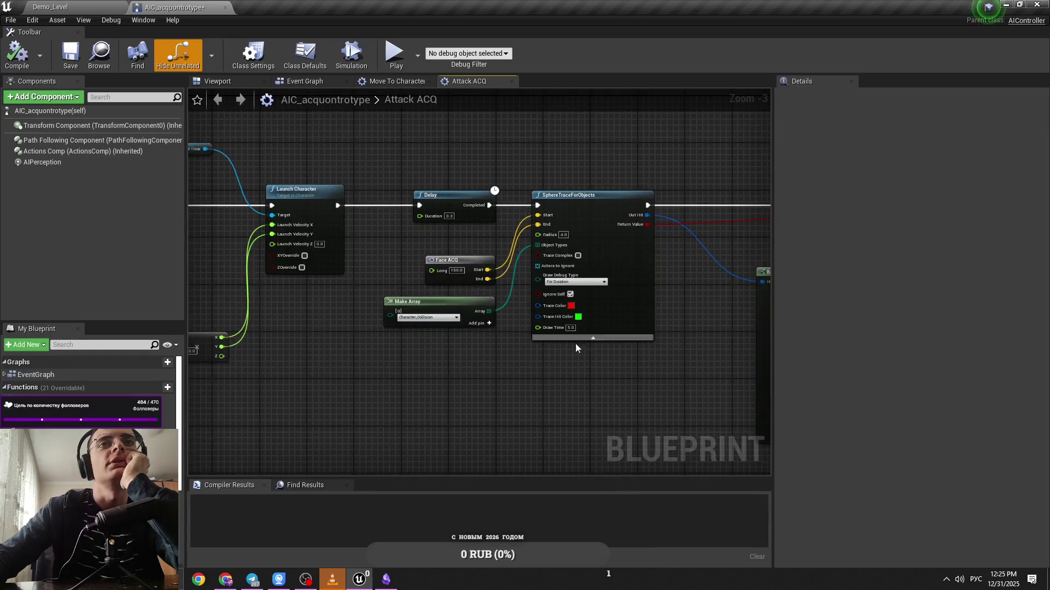
scroll(575, 348, down, 2)
mouse_move(545, 340)
mouse_down()
mouse_move(416, 317)
mouse_move(534, 296)
mouse_up()
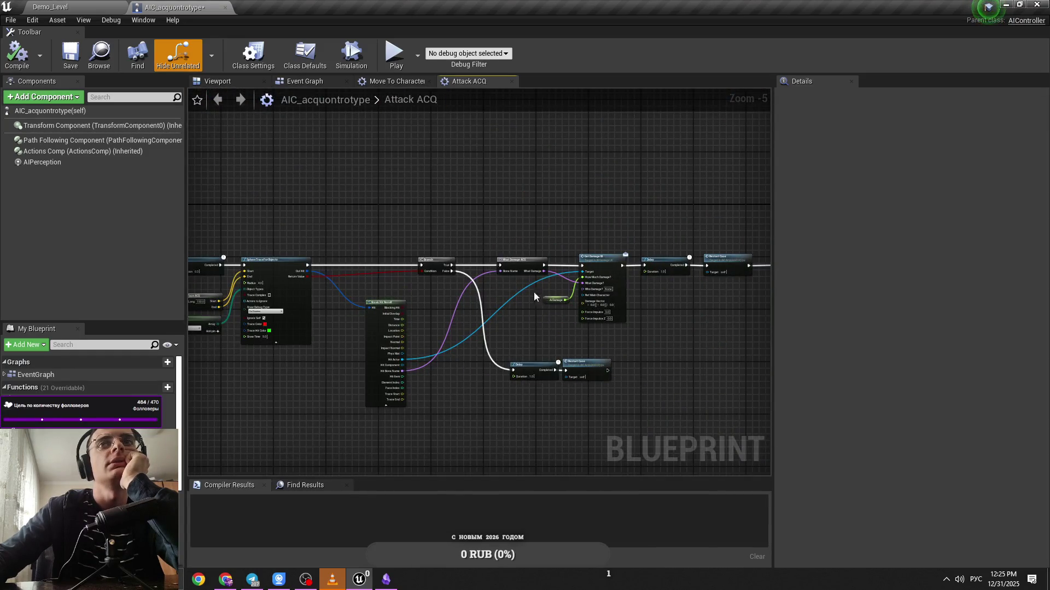
scroll(547, 298, up, 2)
Set Launch Character's Launch Velocity Z to 50 and return to Demo_Level
drag(589, 264, 395, 143)
scroll(303, 331, up, 2)
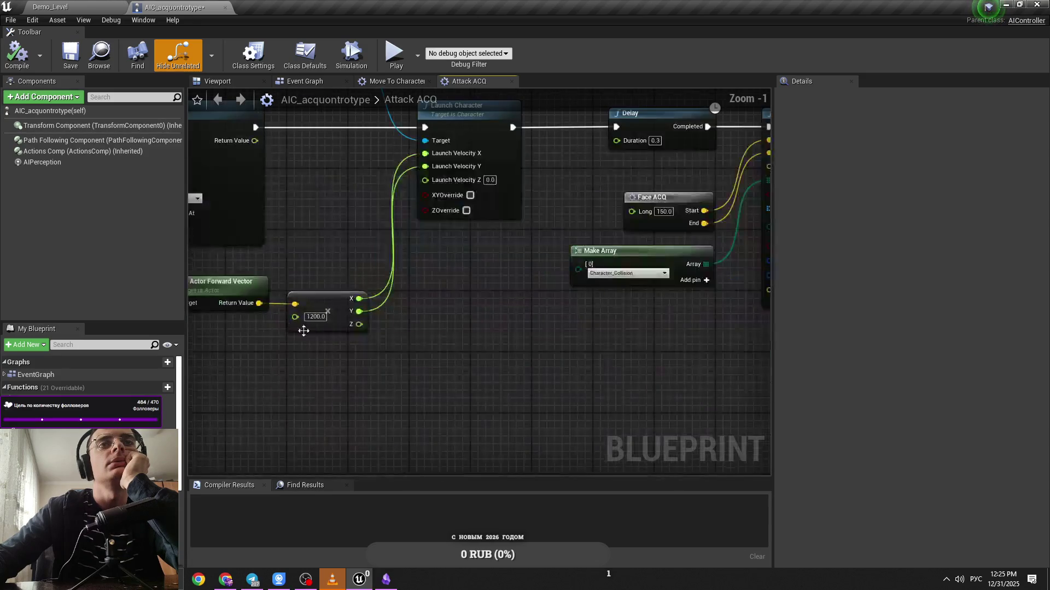
drag(425, 324, 476, 341)
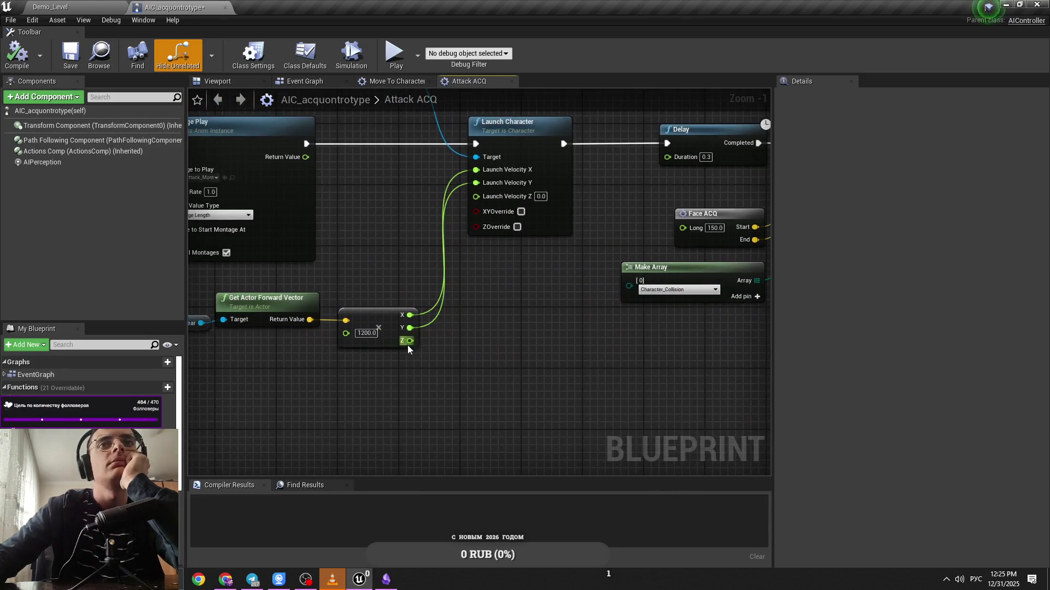
click(540, 197)
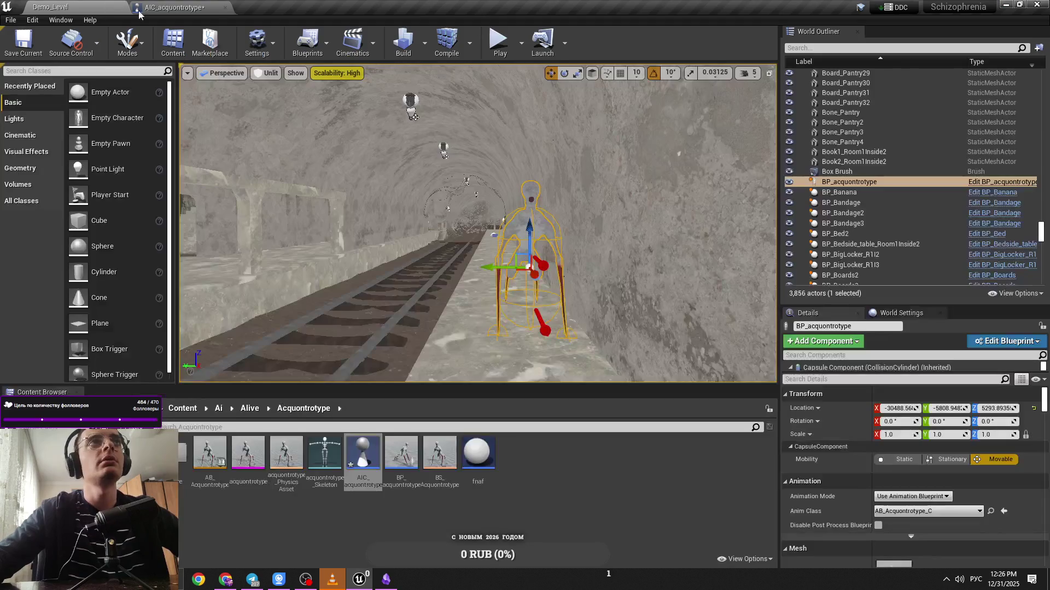
click(50, 6)
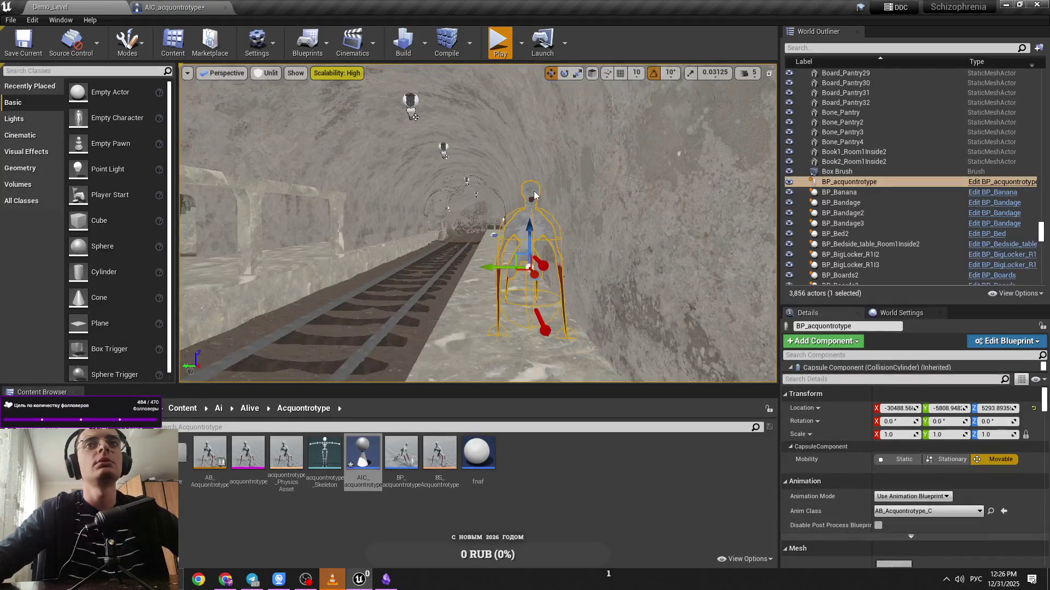
Playtest the lunge twice, then set Launch Velocity Z to 500
key(alt+p)
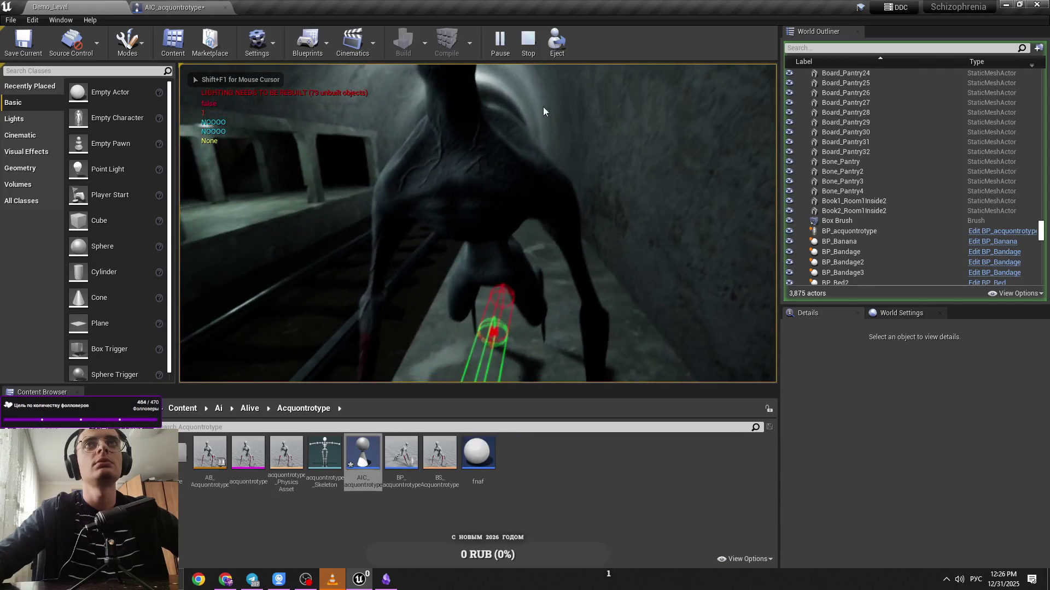
key(Escape)
key(alt+p)
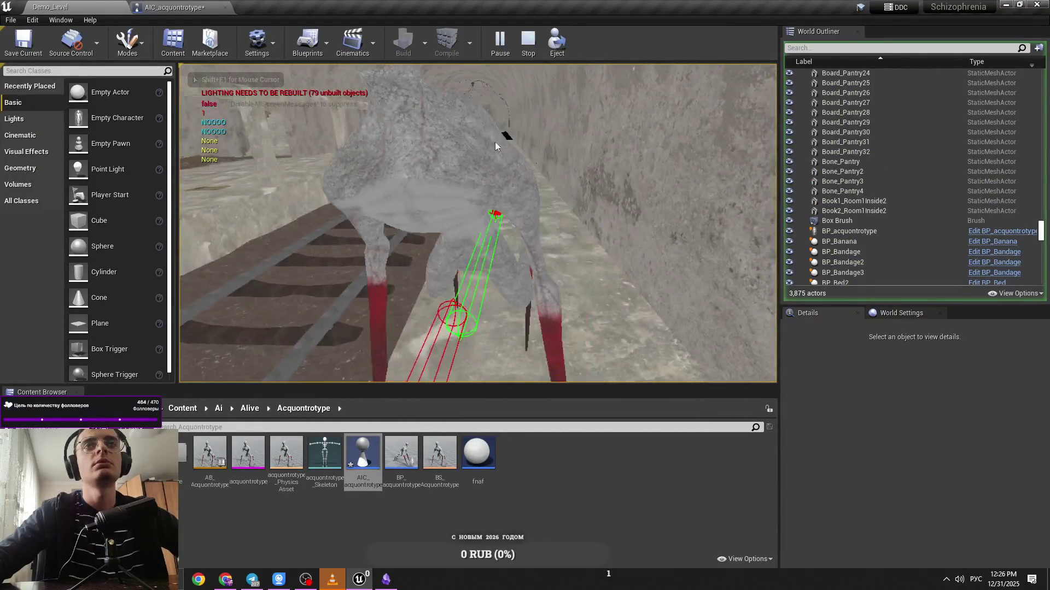
key(Escape)
click(181, 7)
key(Return)
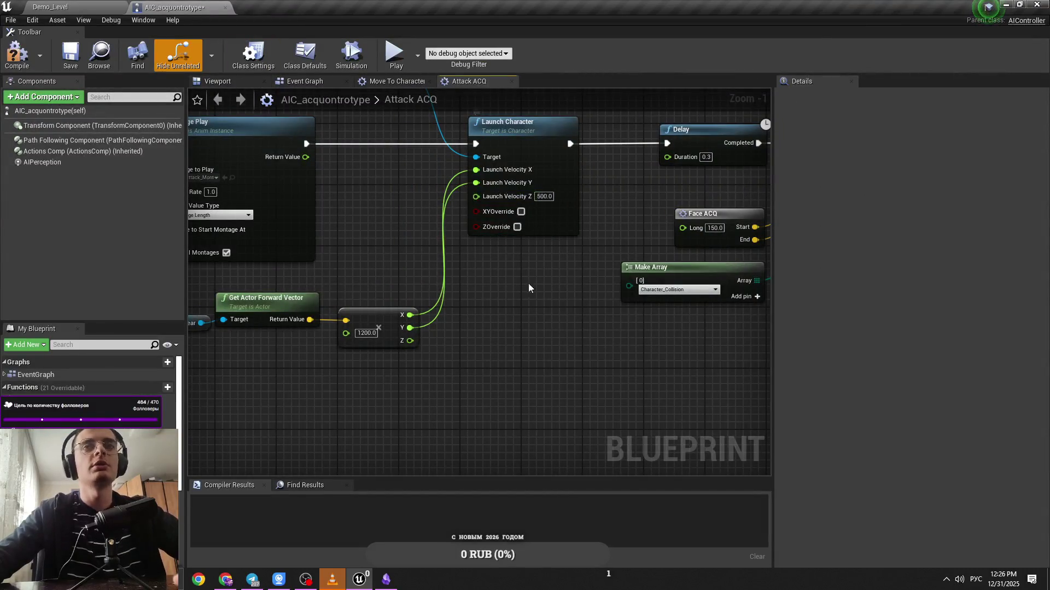
Run further lunge playtests in Demo_Level, adjusting the Attack ACQ launch values between runs
click(50, 7)
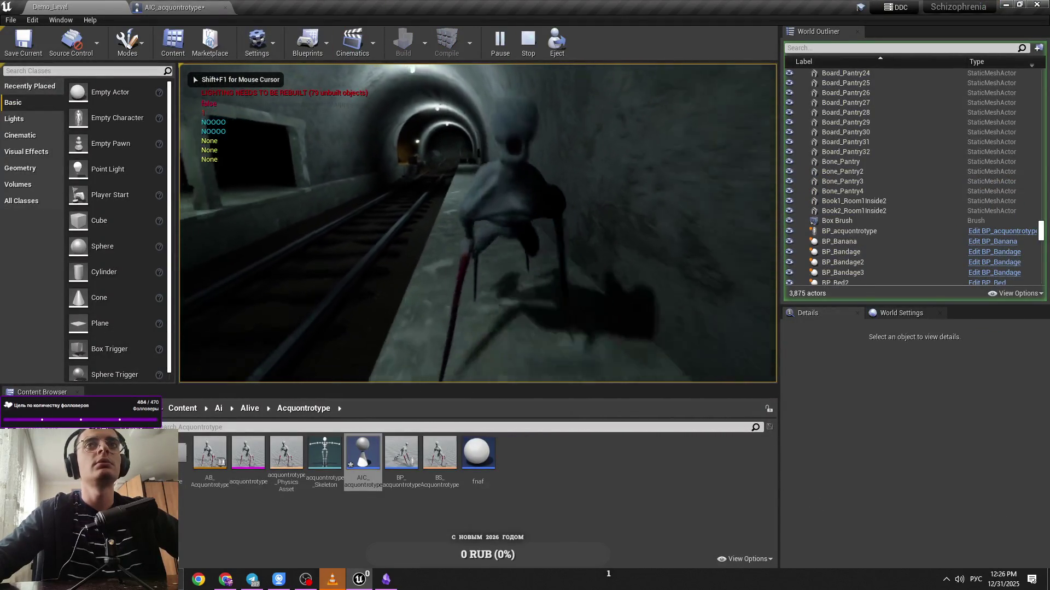
key(Escape)
click(172, 7)
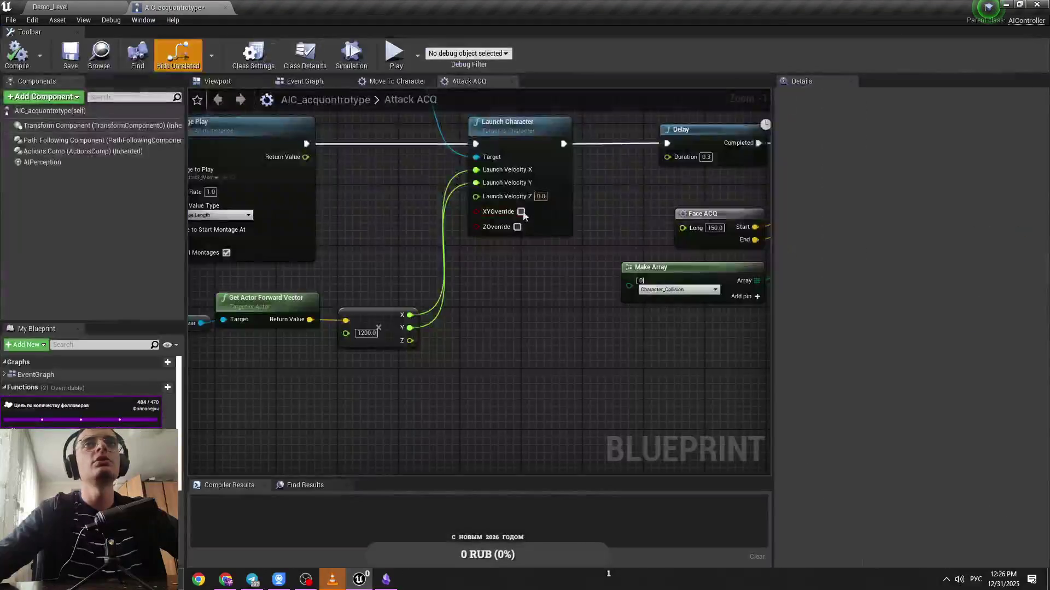
key(ctrl+Tab)
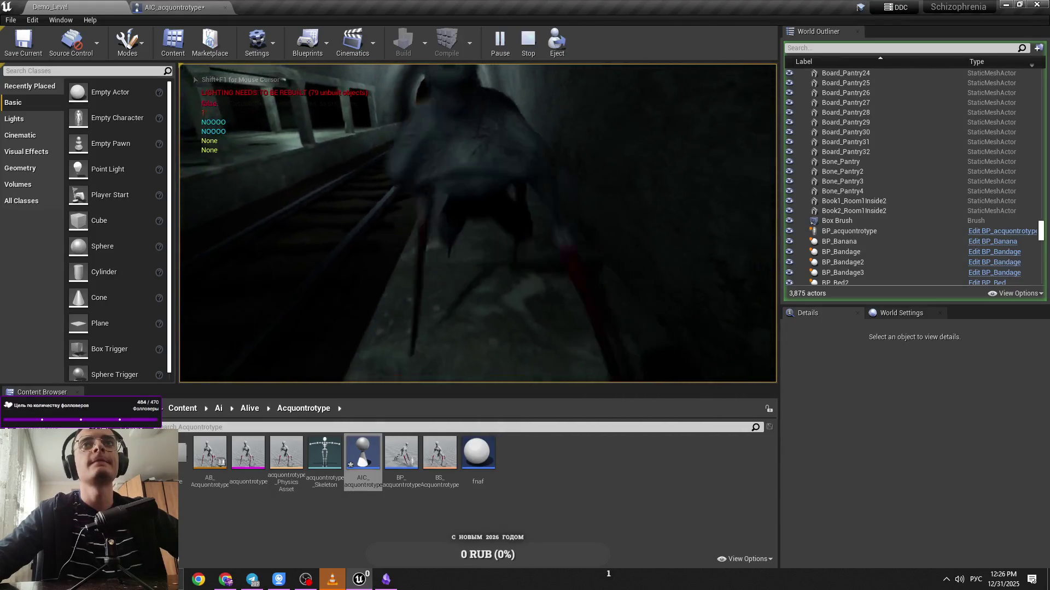
key(Escape)
click(221, 4)
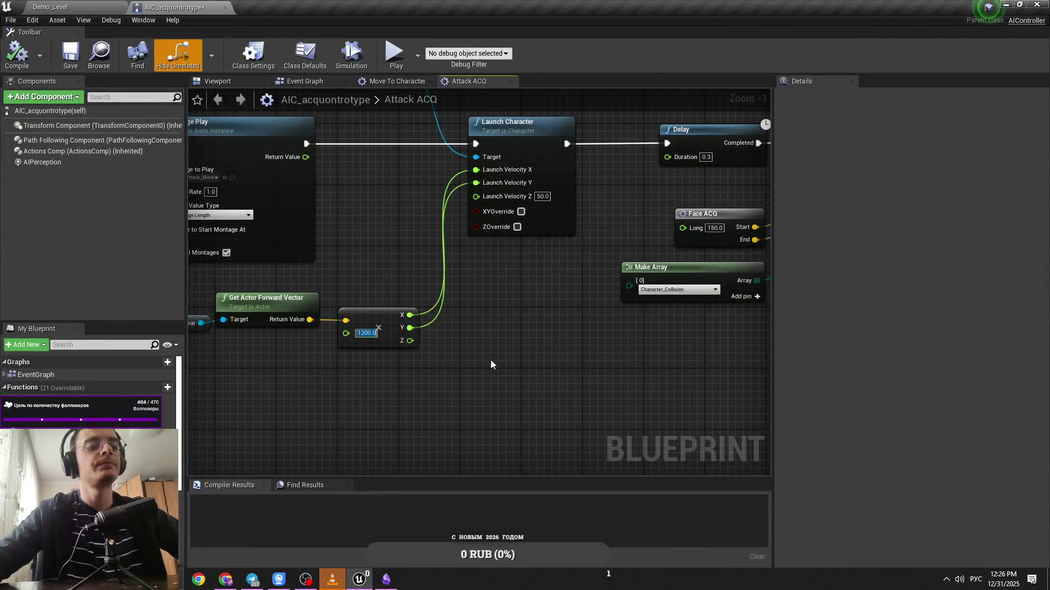
Playtest the final lunge and compile AIC_acquontrotype with multiplier 1000 and vertical 50
key(ctrl+Tab)
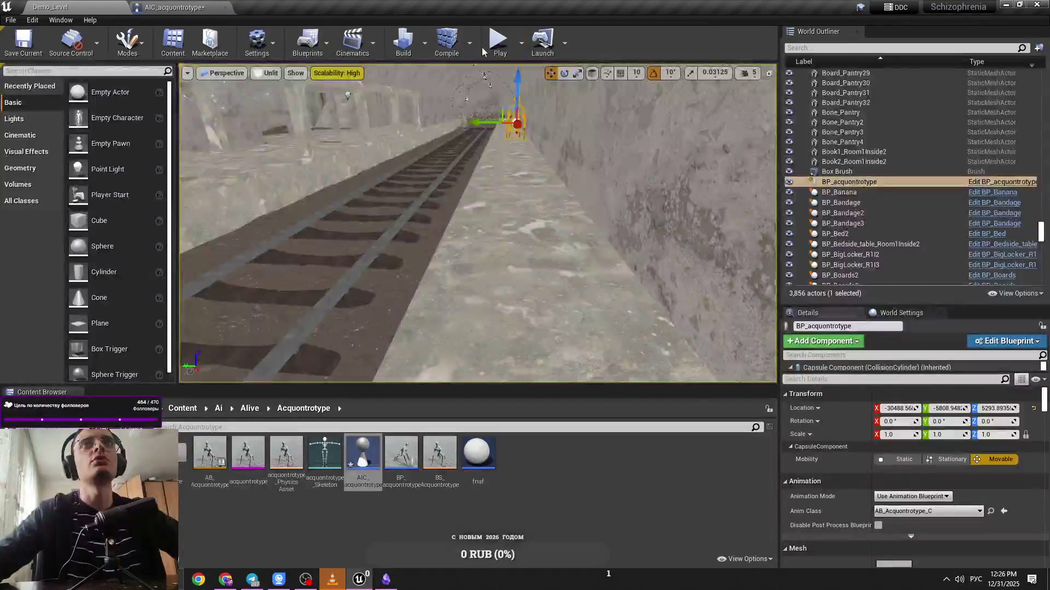
key(alt+p)
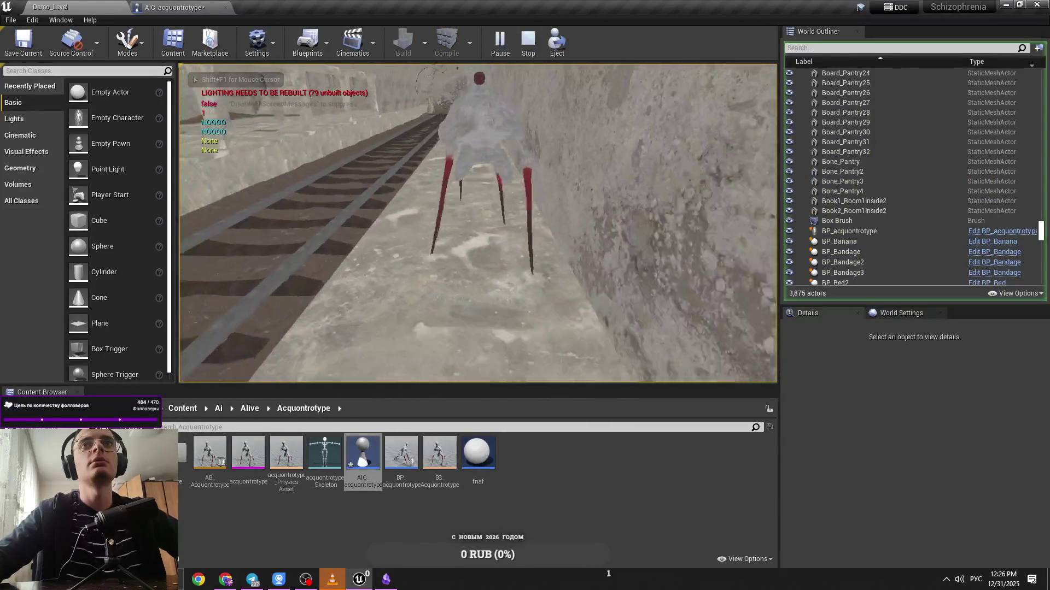
key(Escape)
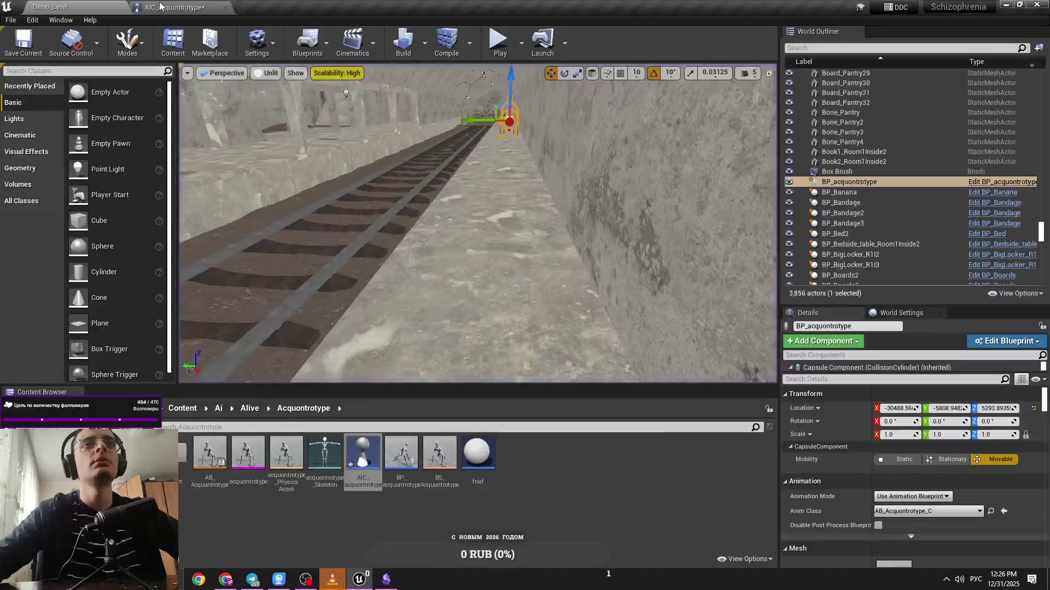
click(134, 6)
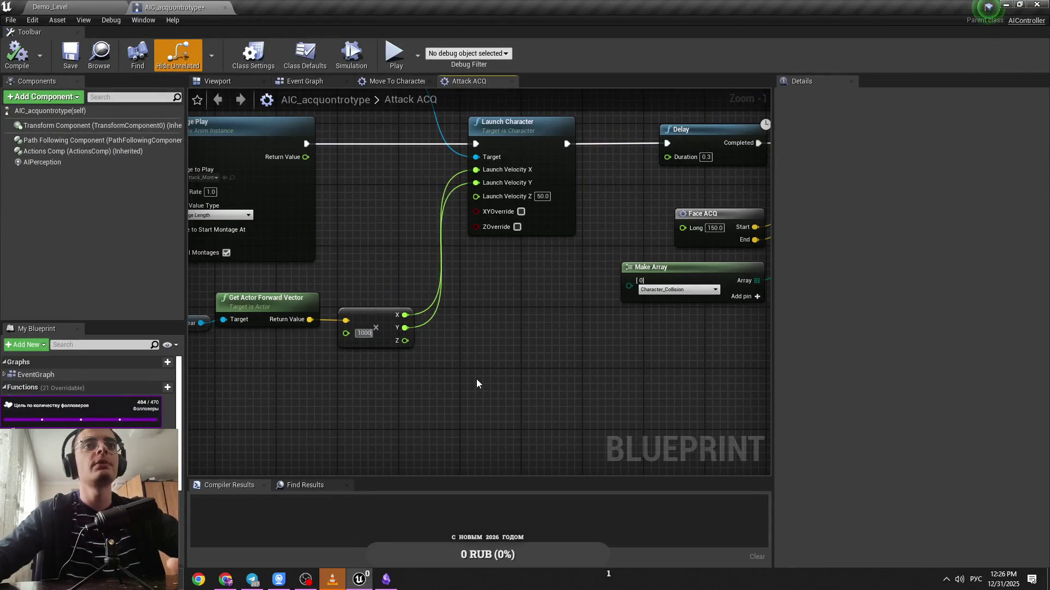
drag(475, 312, 431, 322)
click(16, 53)
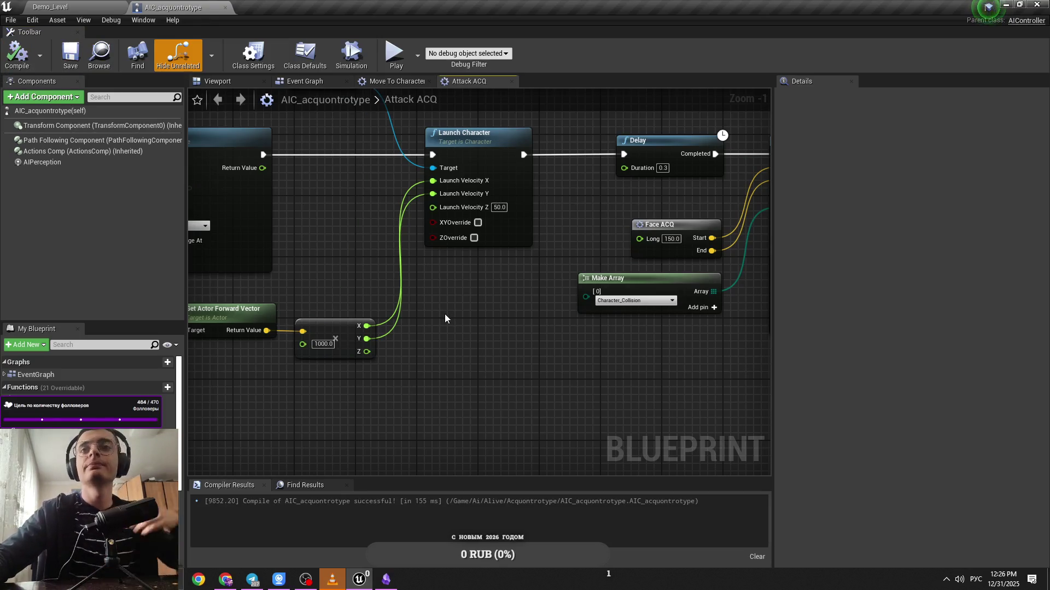
click(499, 207)
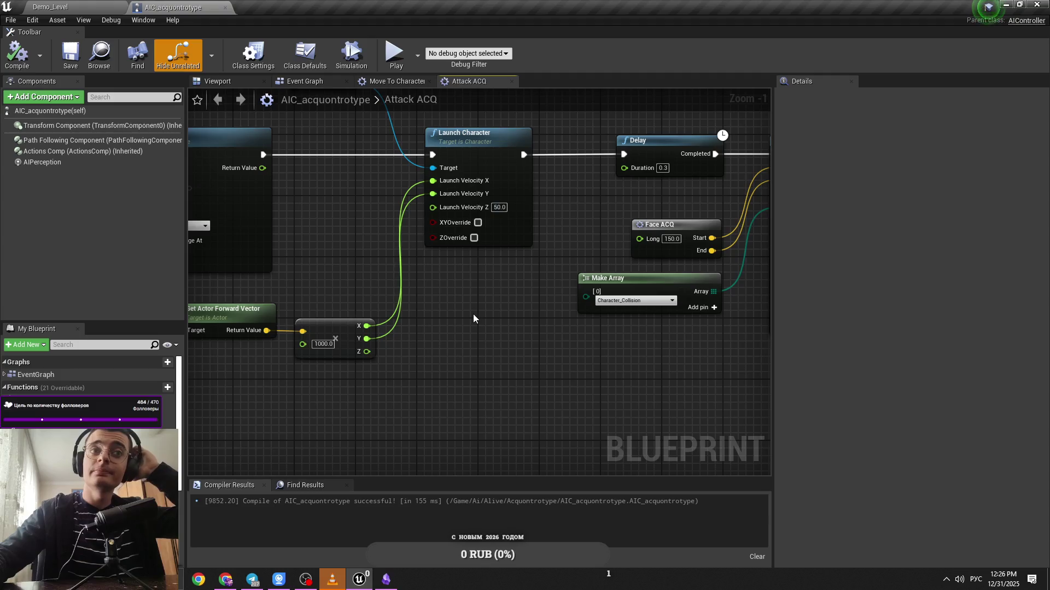
Review the Launch Character, Delay and Montage Play nodes in the Attack ACQ graph
scroll(373, 355, down, 4)
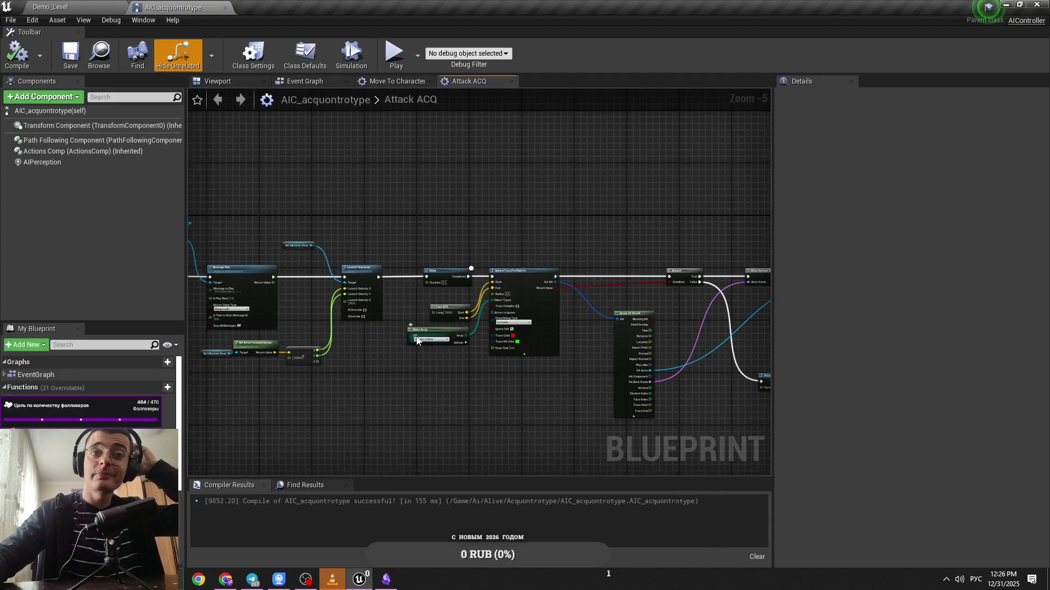
scroll(382, 340, up, 2)
mouse_move(383, 340)
mouse_down()
mouse_move(535, 348)
mouse_move(704, 327)
mouse_up()
scroll(704, 327, up, 4)
drag(512, 128, 594, 264)
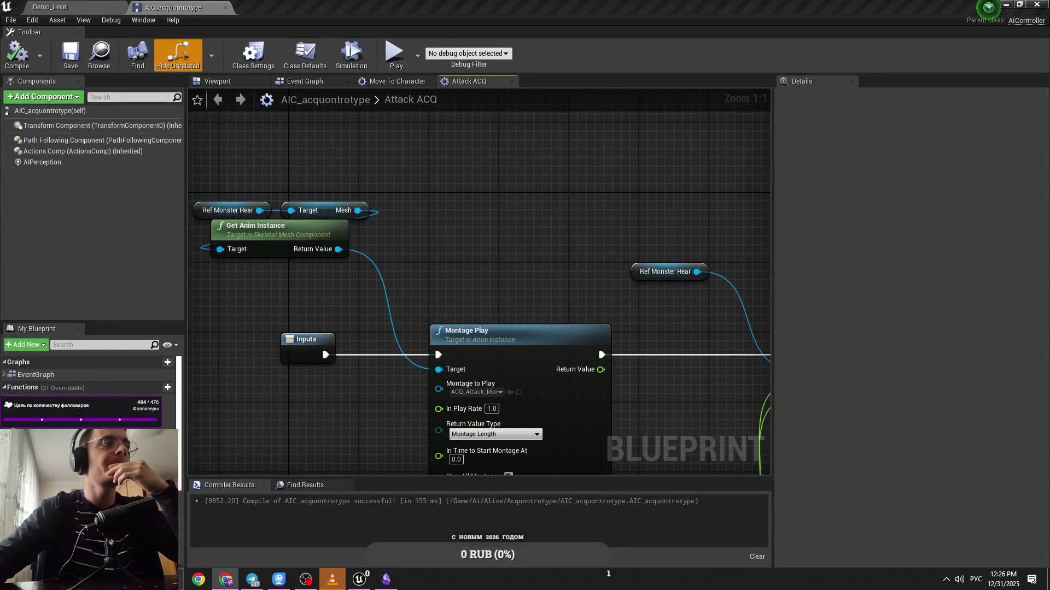
scroll(328, 219, down, 10)
Check Demo_Level and the Acquontrotype note, then close the Event Graph in AIC_acquontrotype
click(82, 6)
click(159, 7)
click(49, 7)
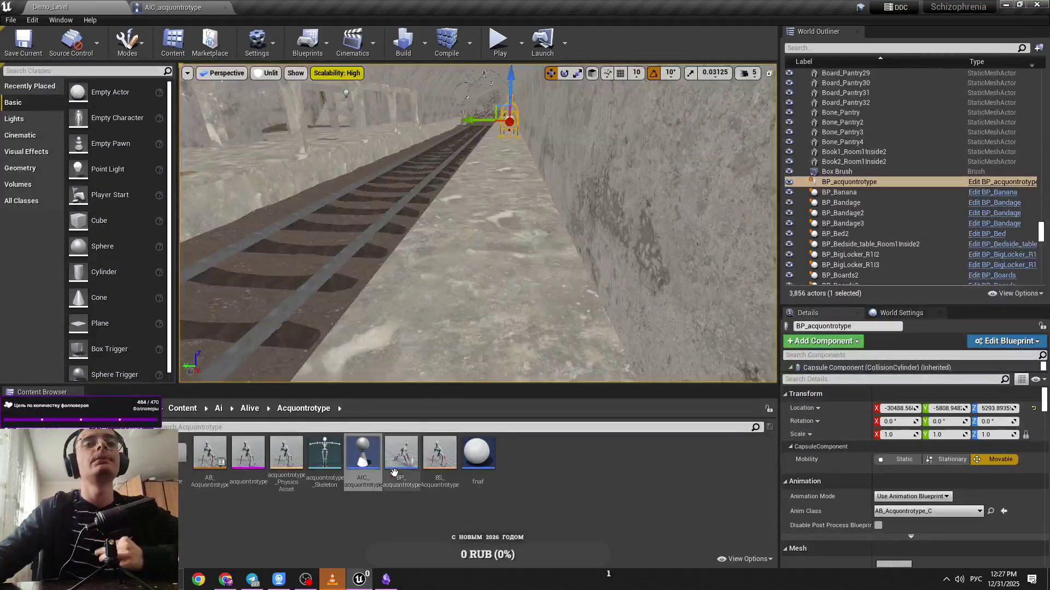
click(371, 582)
click(371, 583)
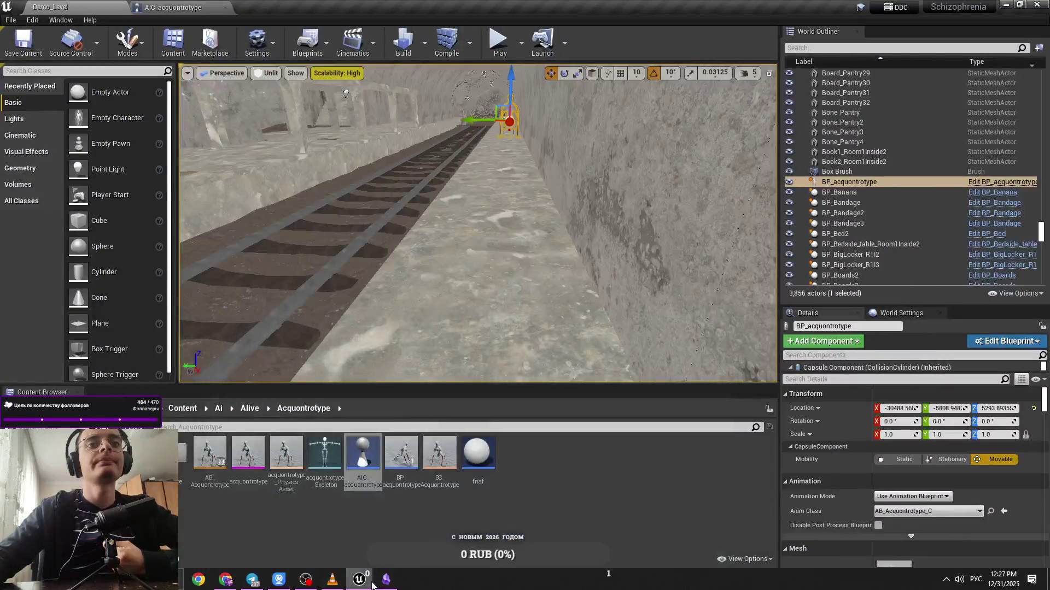
click(383, 582)
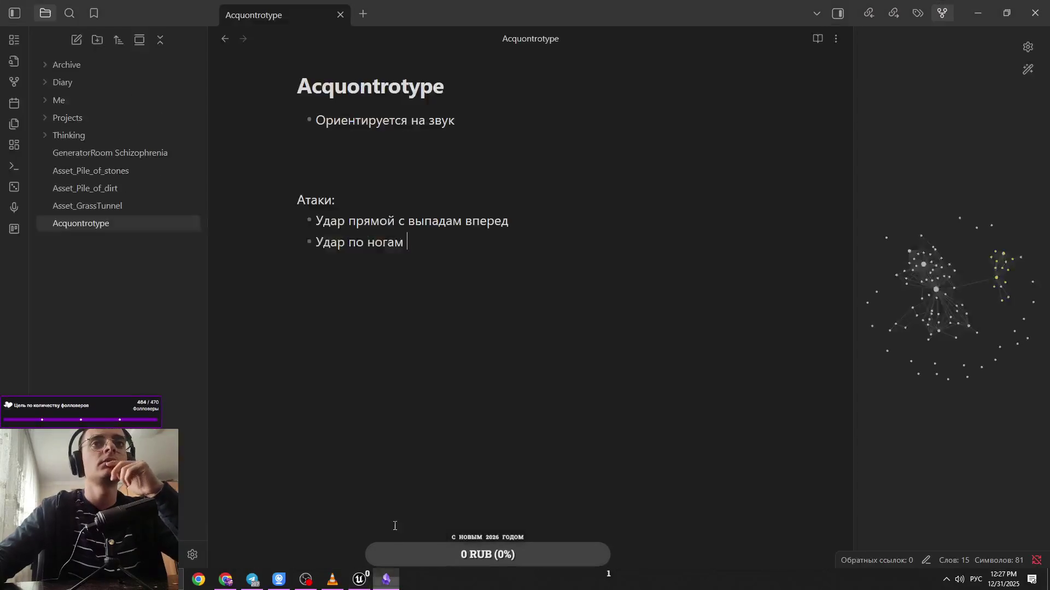
key(alt+Tab)
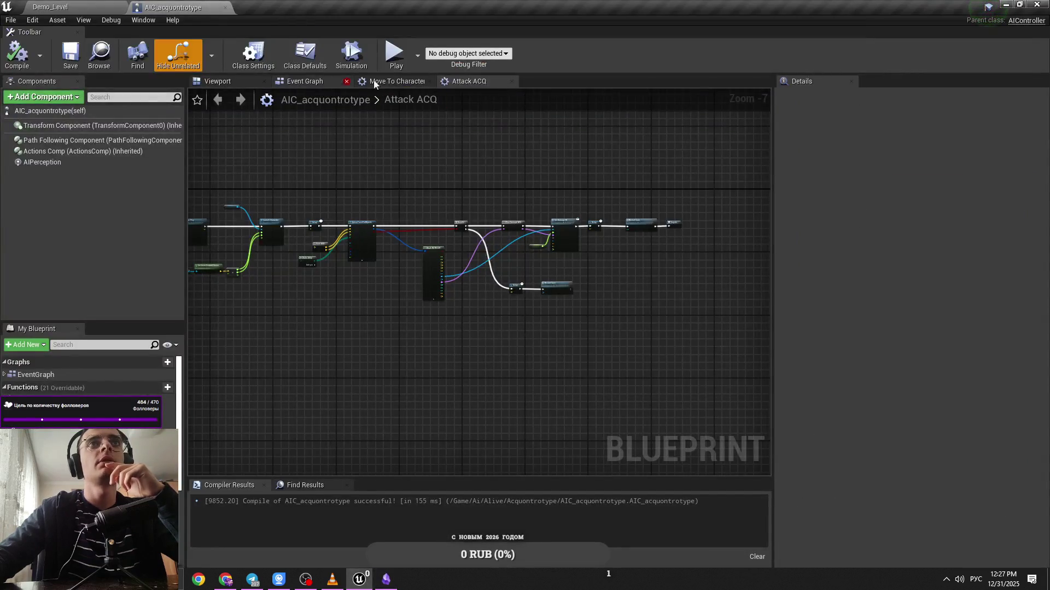
click(346, 82)
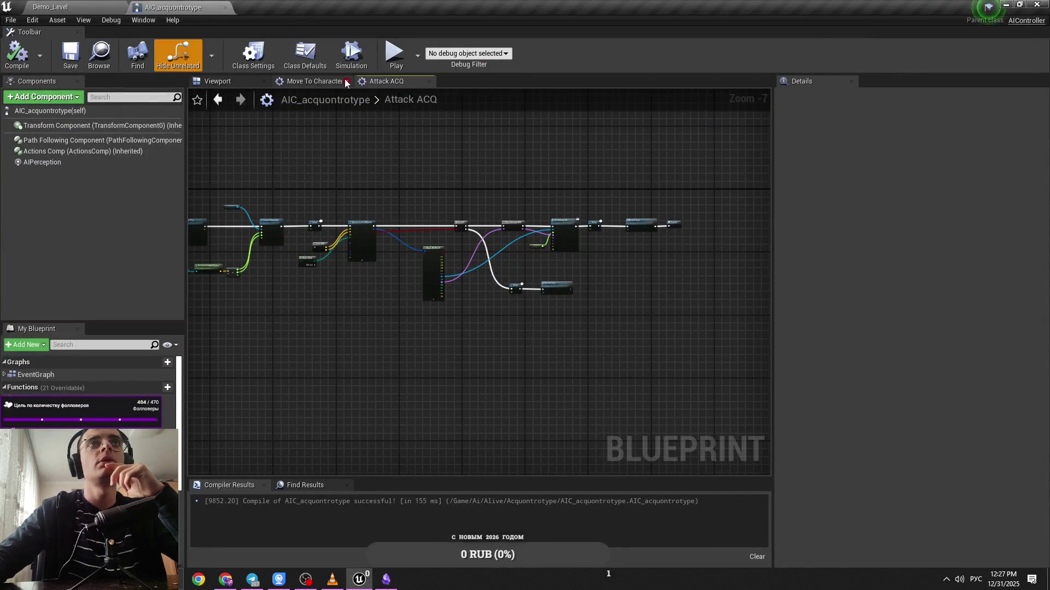
Reopen the Event Graph showing Random Integer in Range at Min 1, Max 1
double_click(87, 376)
scroll(604, 328, up, 4)
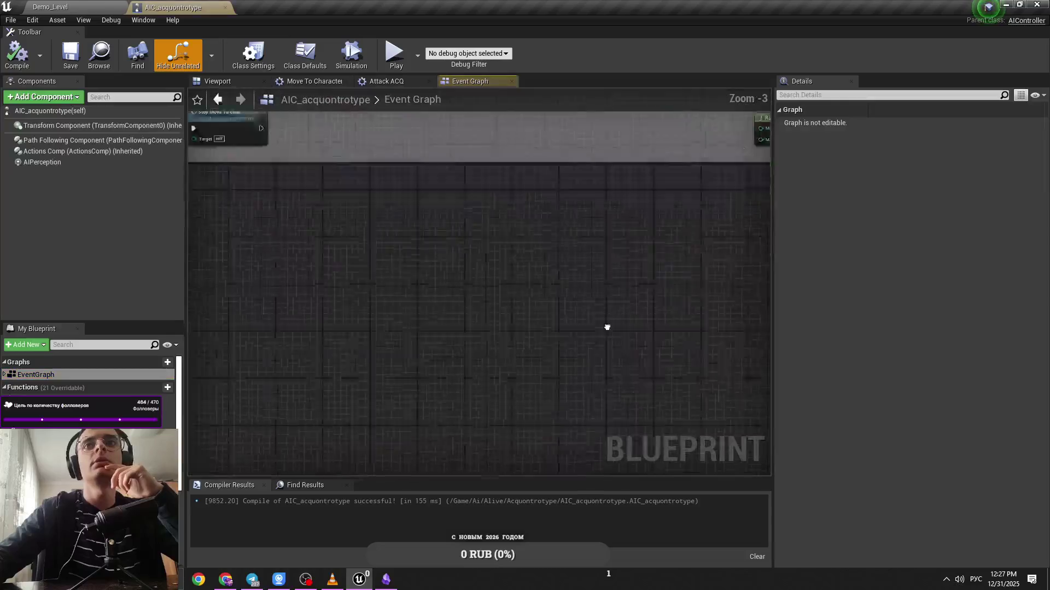
scroll(504, 250, up, 2)
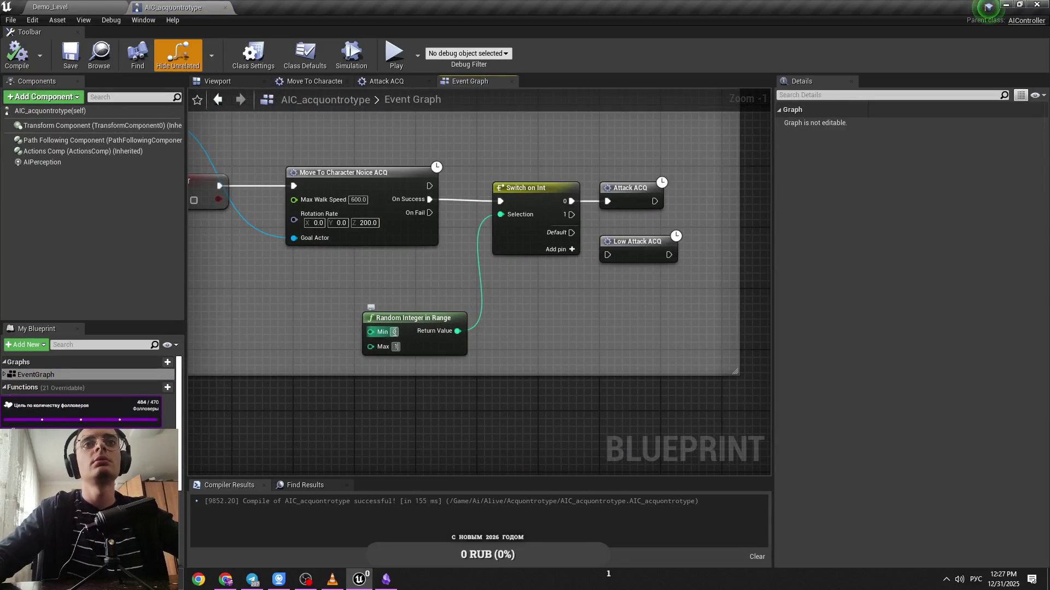
Playtest the rat mutant in Demo_Level, checking the status panel, then save AIC_acquontrotype
click(50, 7)
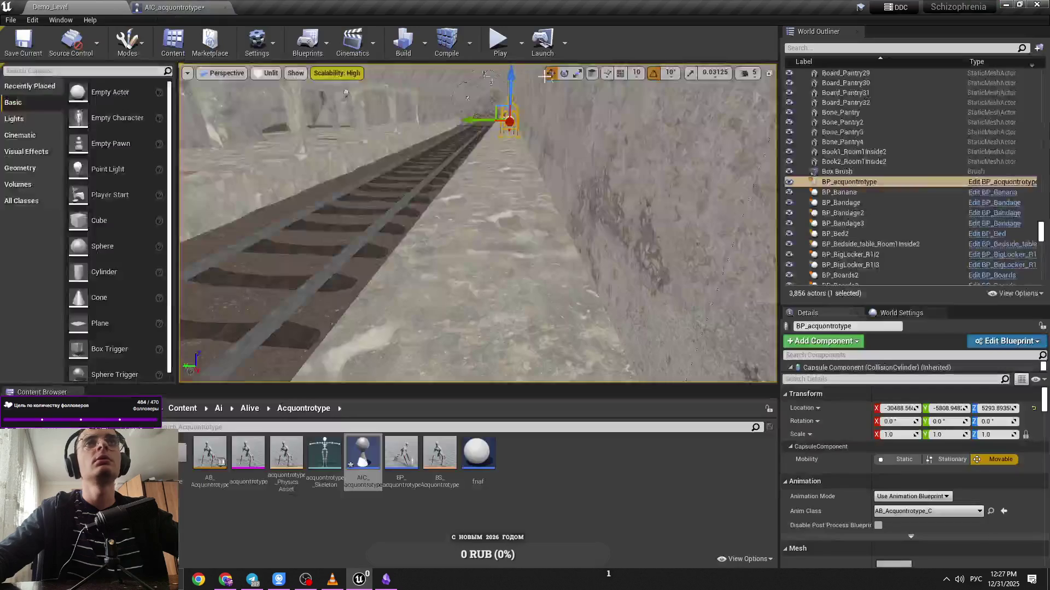
click(489, 43)
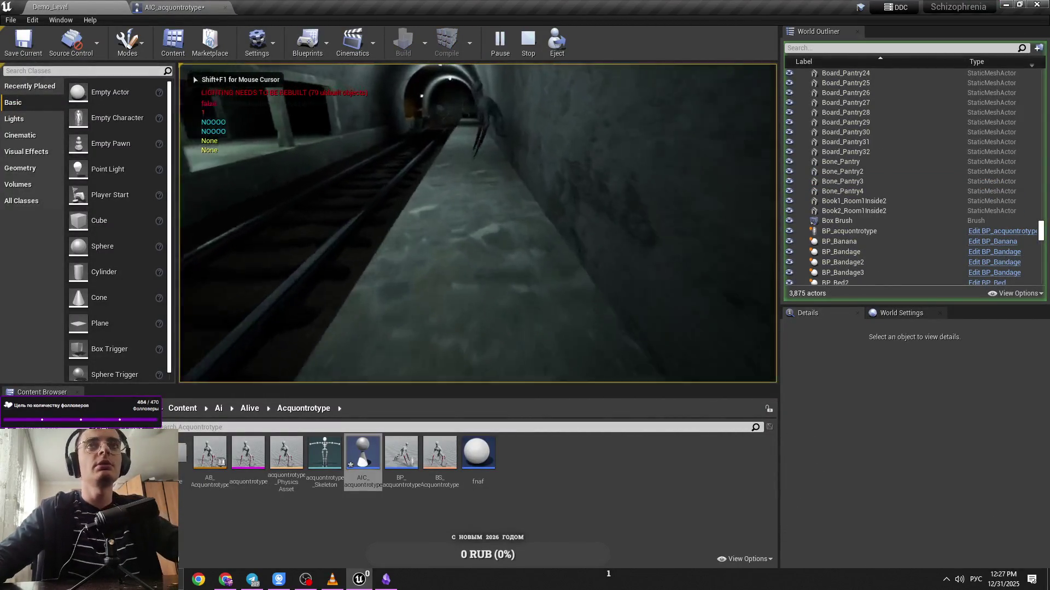
key(Tab)
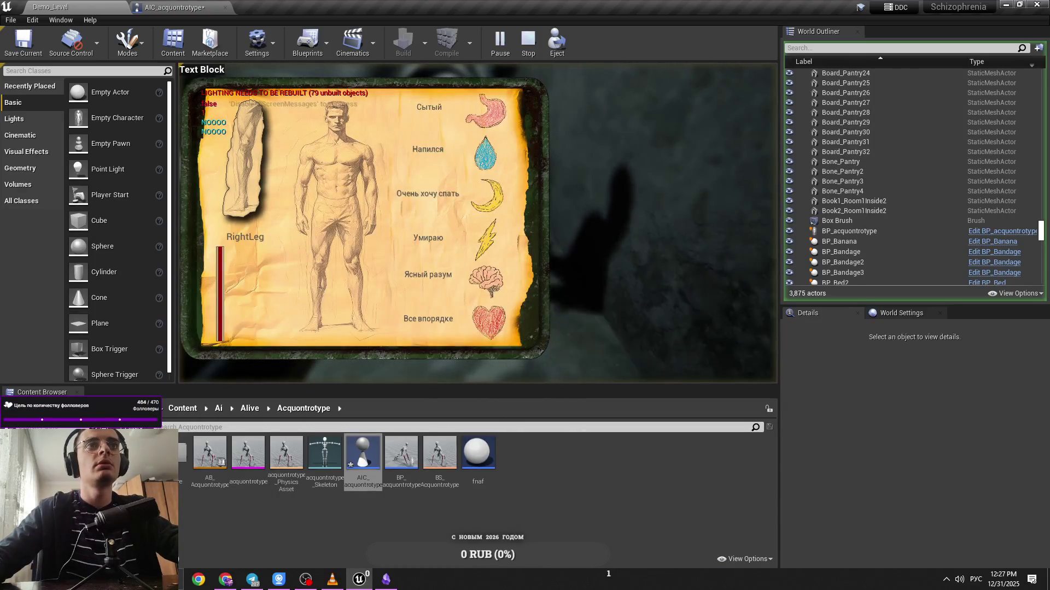
key(Tab)
key(Tab)
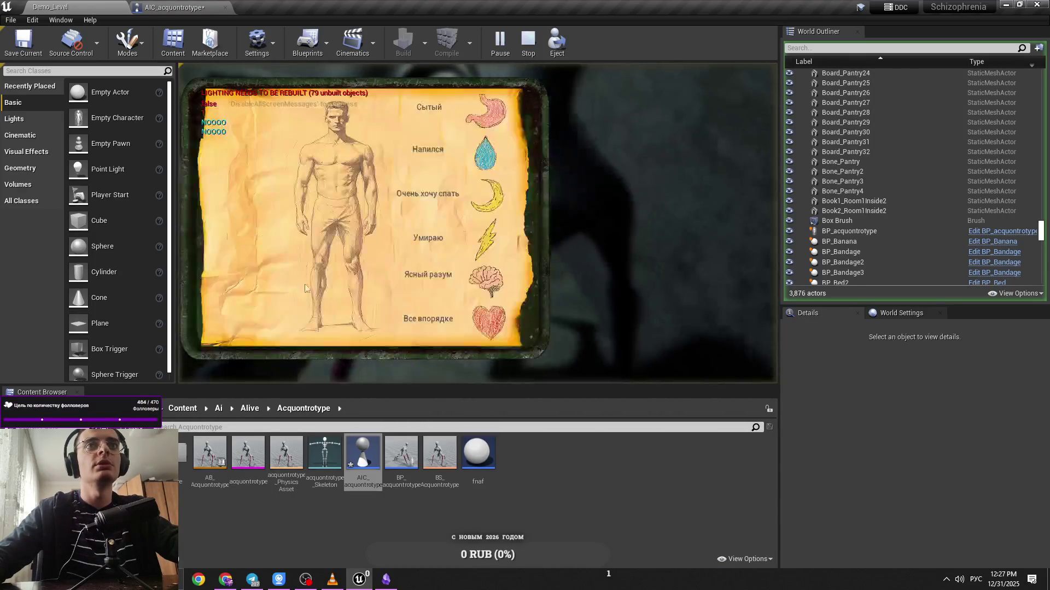
key(Tab)
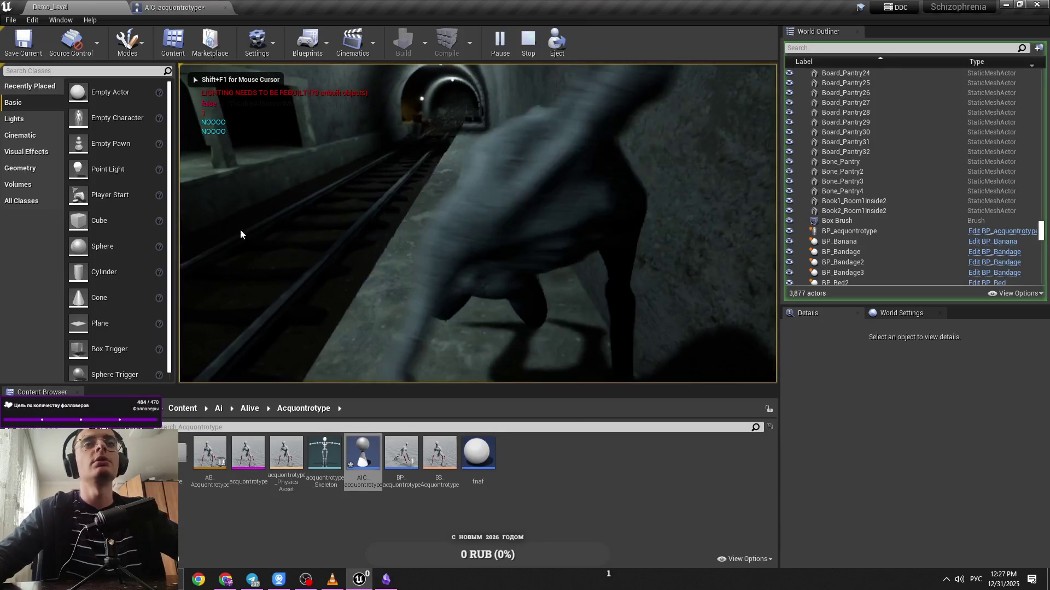
key(Escape)
click(216, 6)
key(ctrl+s)
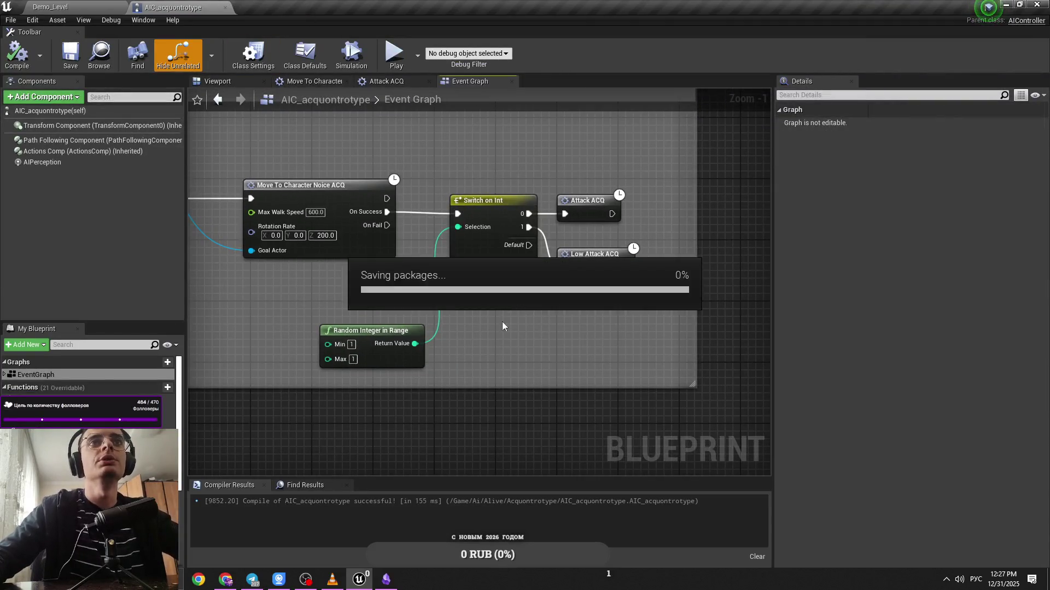
Inspect Move To Character Noice ACQ, save the Blueprint, then view Demo_Level and the Acquontrotype note
drag(563, 276, 598, 273)
double_click(576, 277)
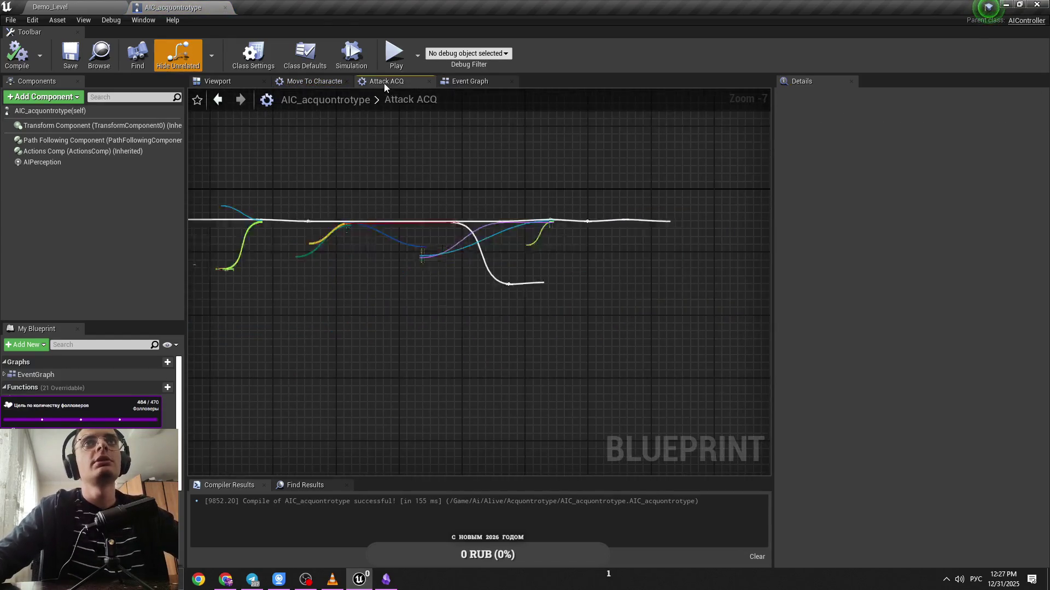
click(468, 82)
key(ctrl+s)
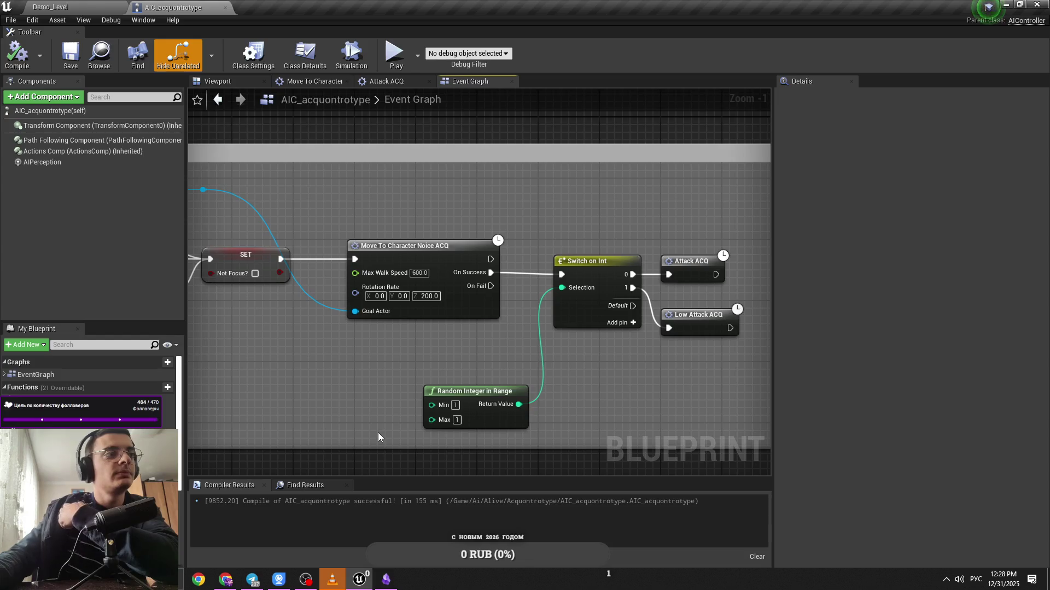
mouse_move(492, 352)
mouse_down()
mouse_move(395, 337)
mouse_move(514, 302)
mouse_up()
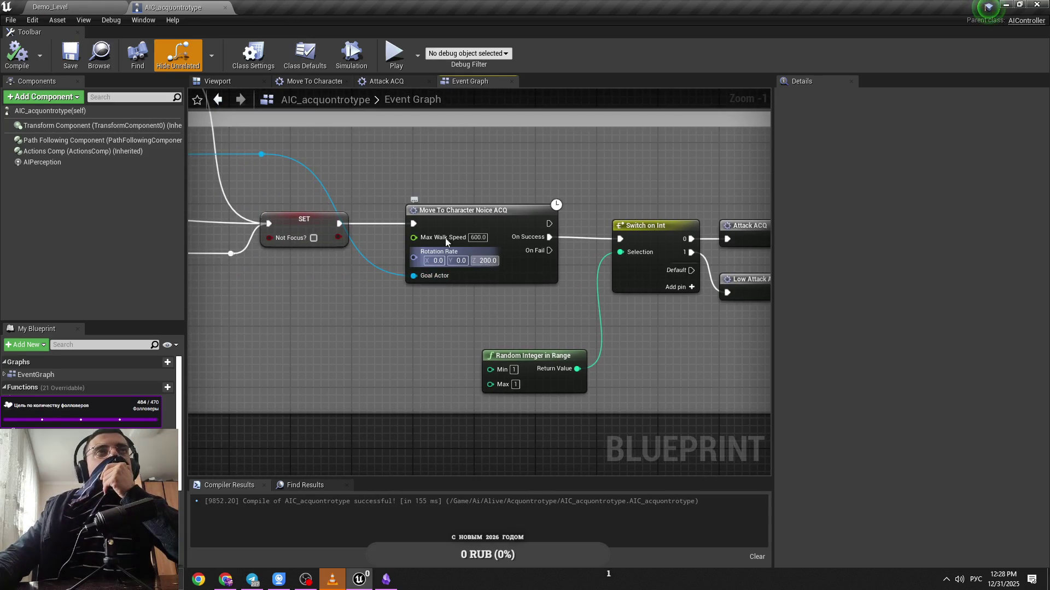
click(108, 6)
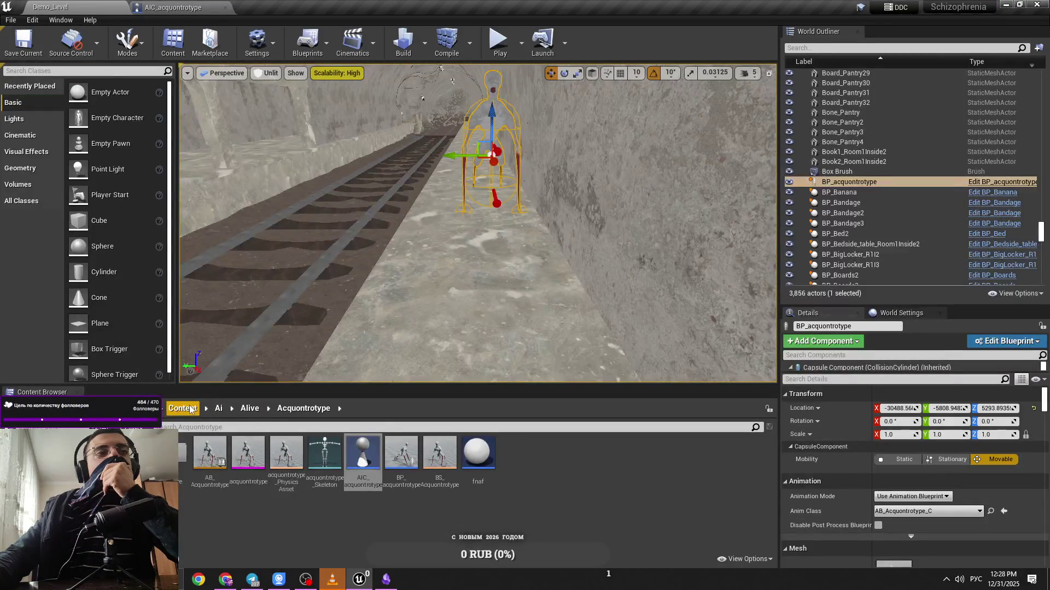
click(385, 580)
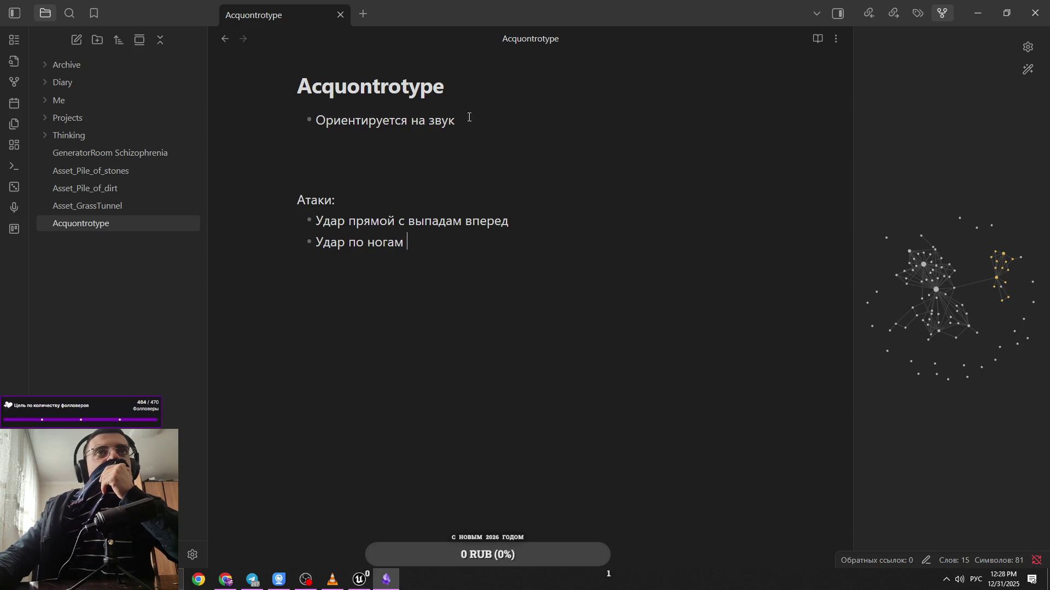
Add an empty attack bullet and a 'Links:' line below the note title
key(ctrl+End)
key(Return)
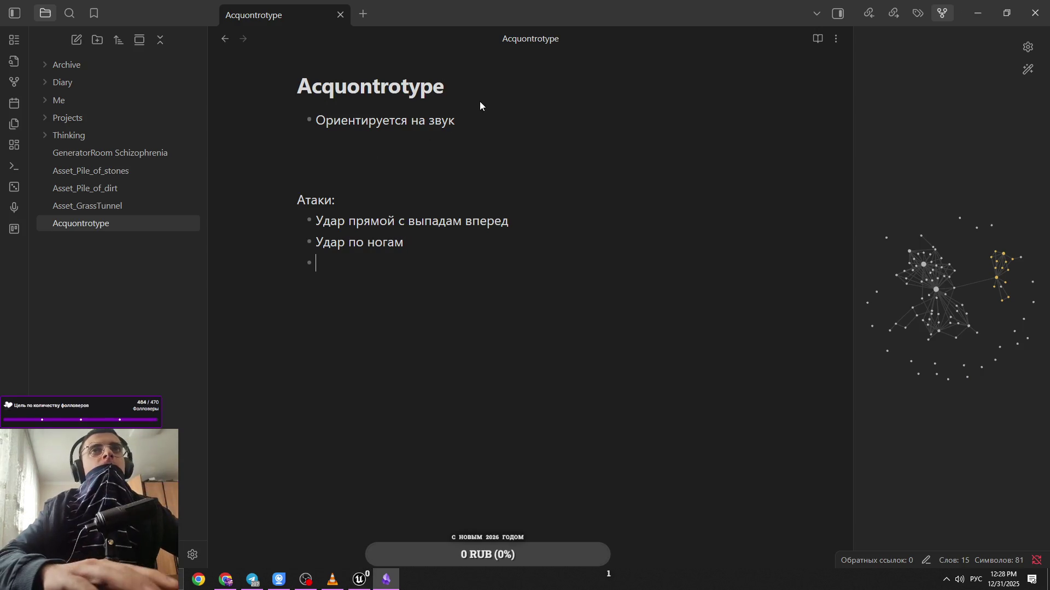
click(314, 120)
key(Return)
key(Return)
text(Дшт)
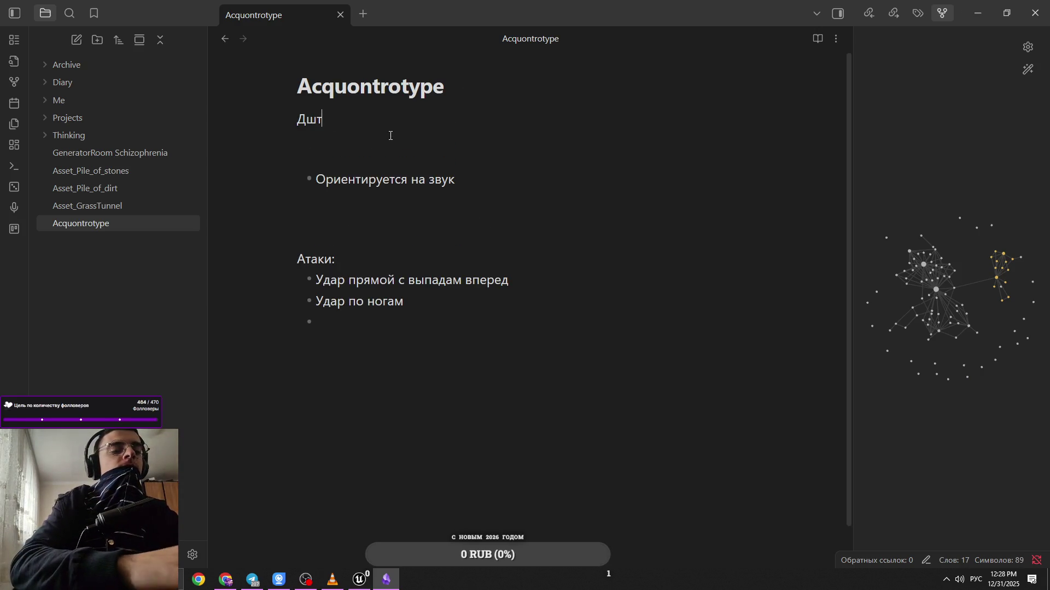
text(л)
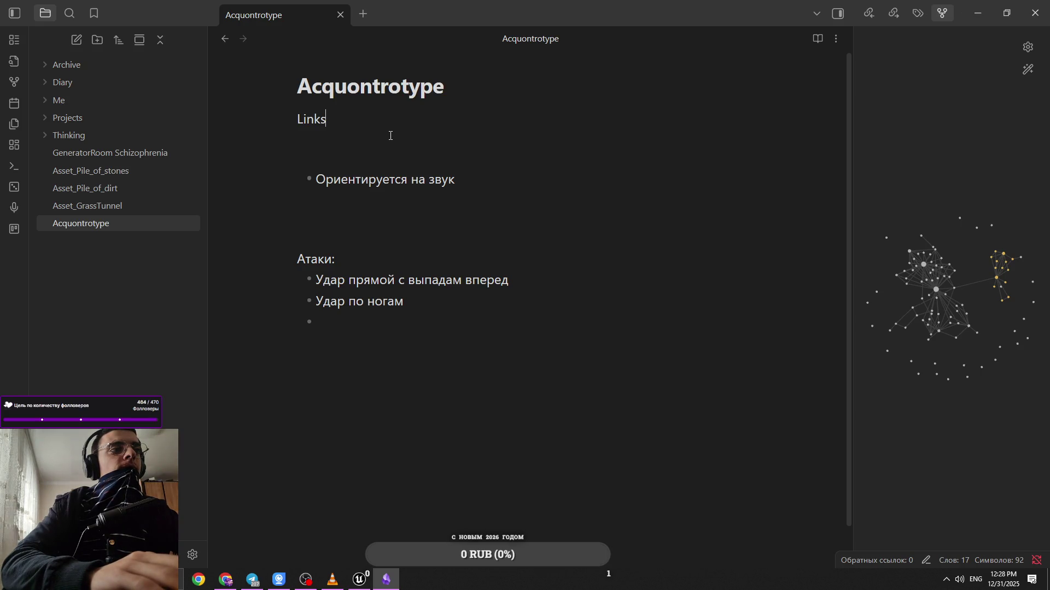
text(:)
key(Return)
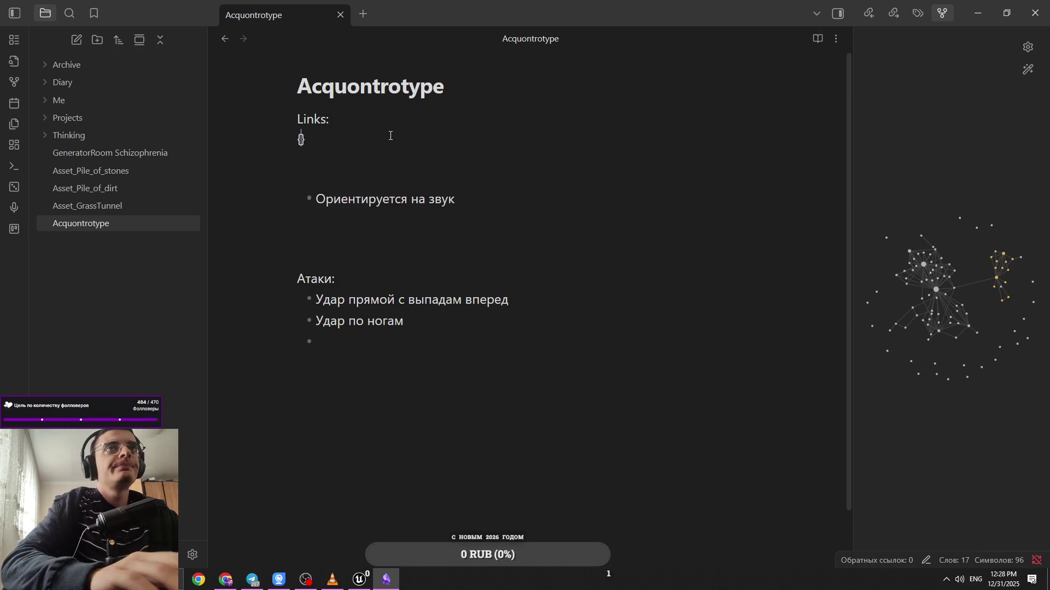
Insert a [[Schizophrenia]] link under Links: from autocomplete
text(izo)
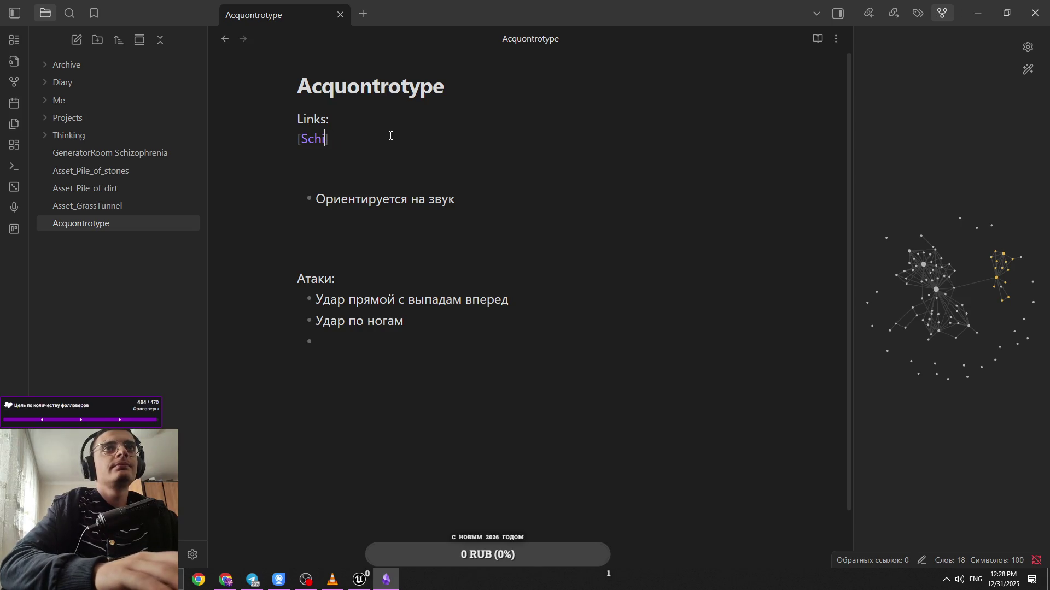
key(BackSpace)
key(BackSpace)
key(BackSpace)
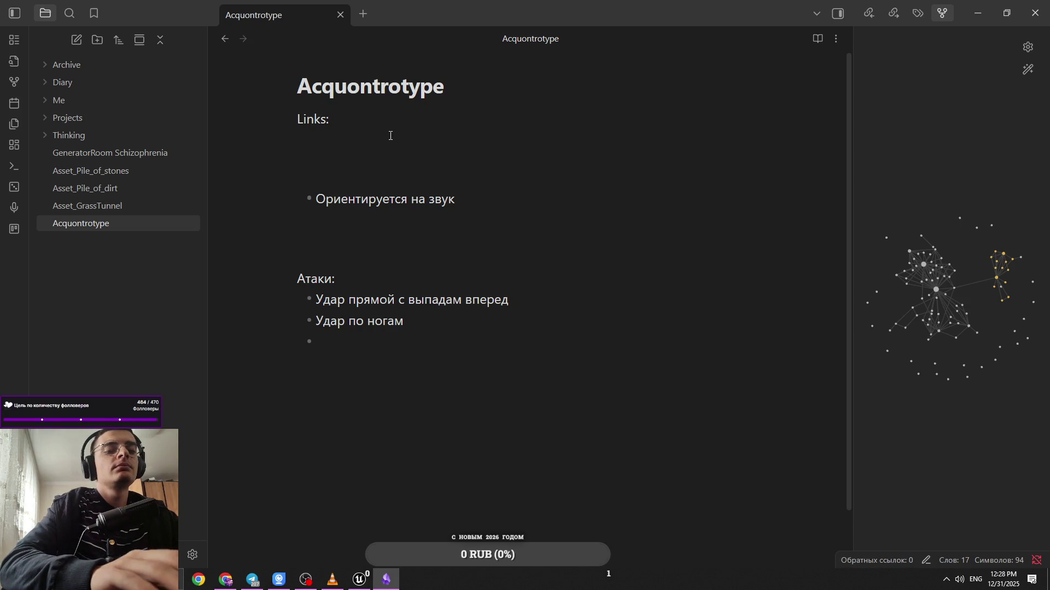
text([[shzi)
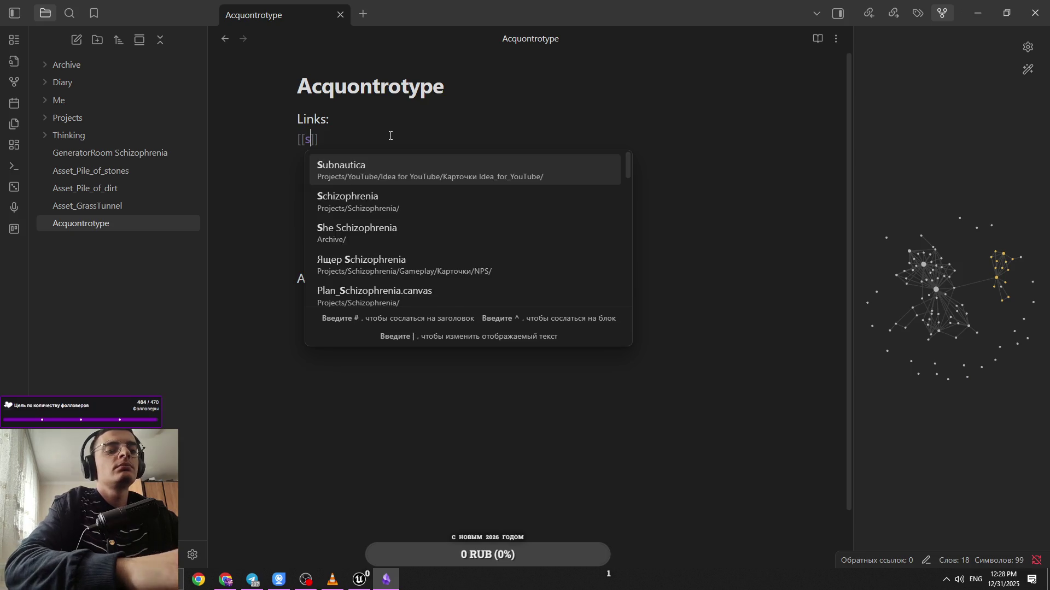
key(Down)
key(Return)
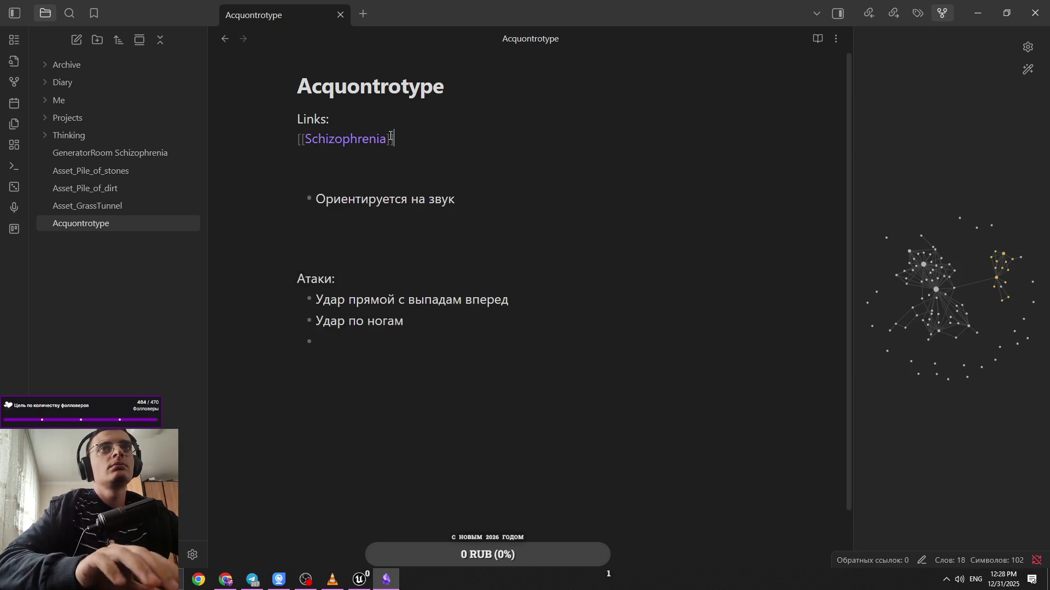
key(Return)
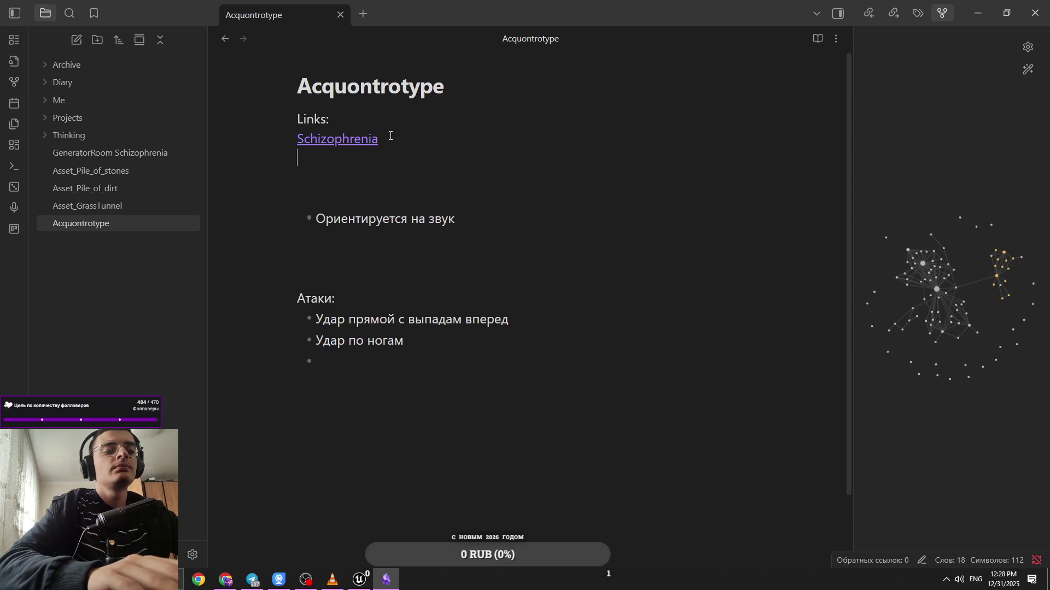
key(Return)
text(@#)
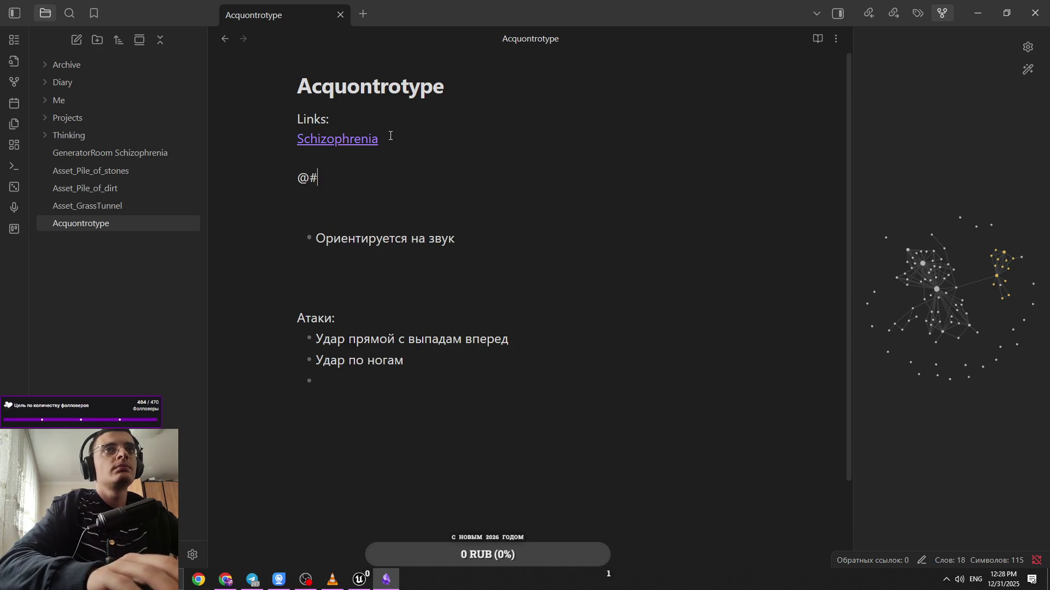
Add the #thinking tag below the link, then return to the Unreal editor
key(BackSpace)
key(BackSpace)
text(#)
key(Down)
key(Down)
key(Return)
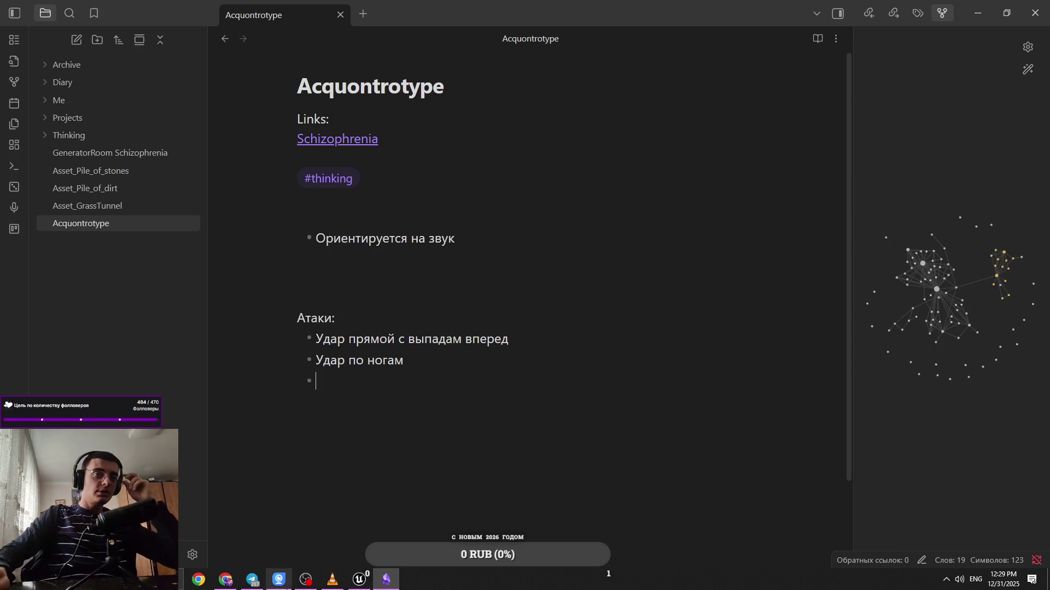
key(alt+Tab)
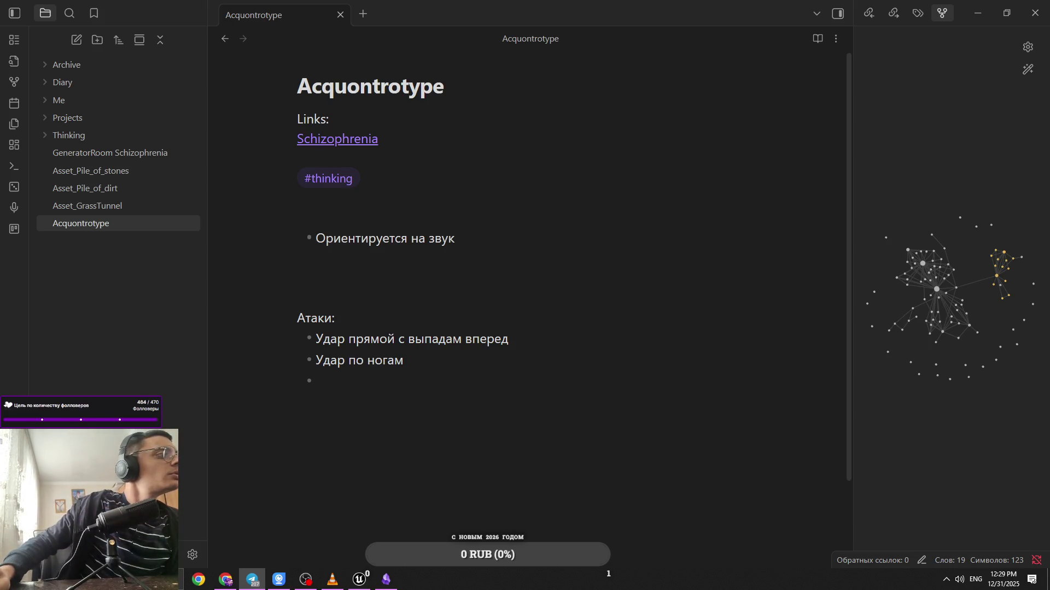
key(alt+Tab)
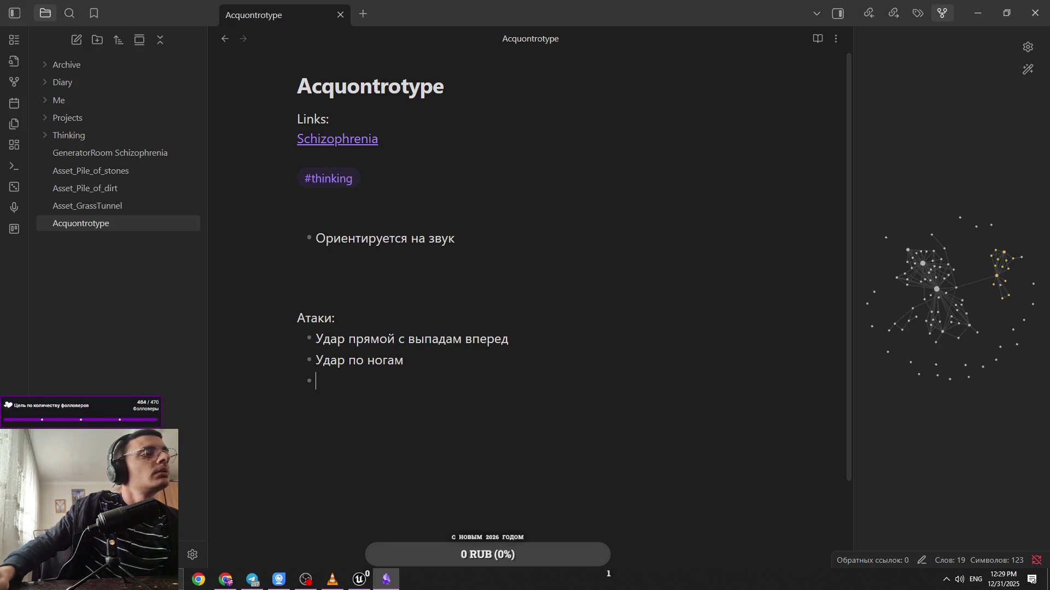
click(359, 580)
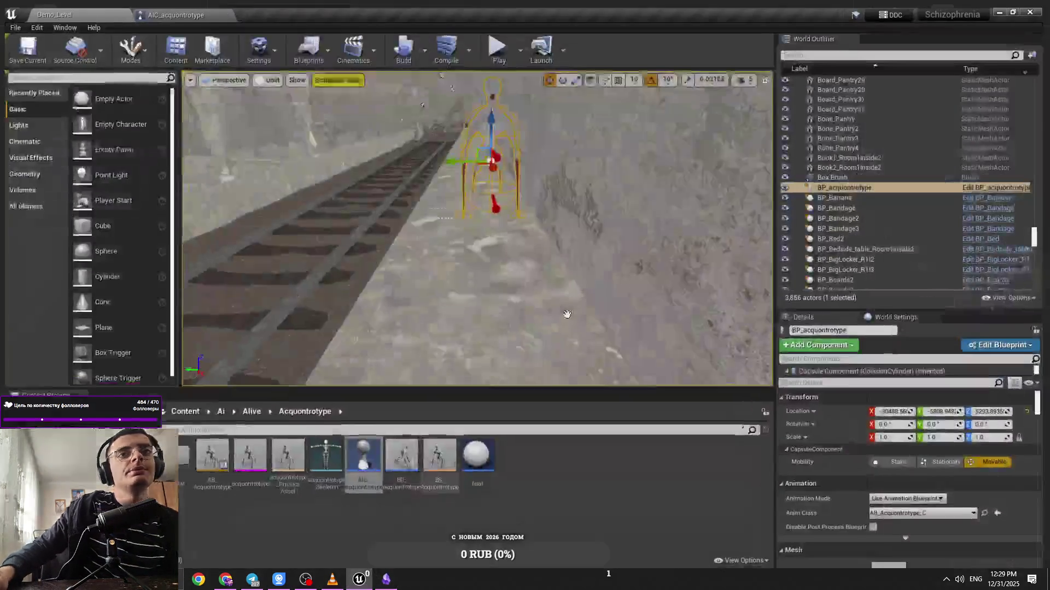
Delete the previously placed acquontrotype enemy and save Demo_Level
mouse_move(440, 143)
mouse_down()
mouse_move(438, 129)
mouse_move(335, 84)
mouse_up()
key(Delete)
click(266, 73)
click(273, 93)
click(265, 73)
click(273, 105)
drag(405, 148, 415, 147)
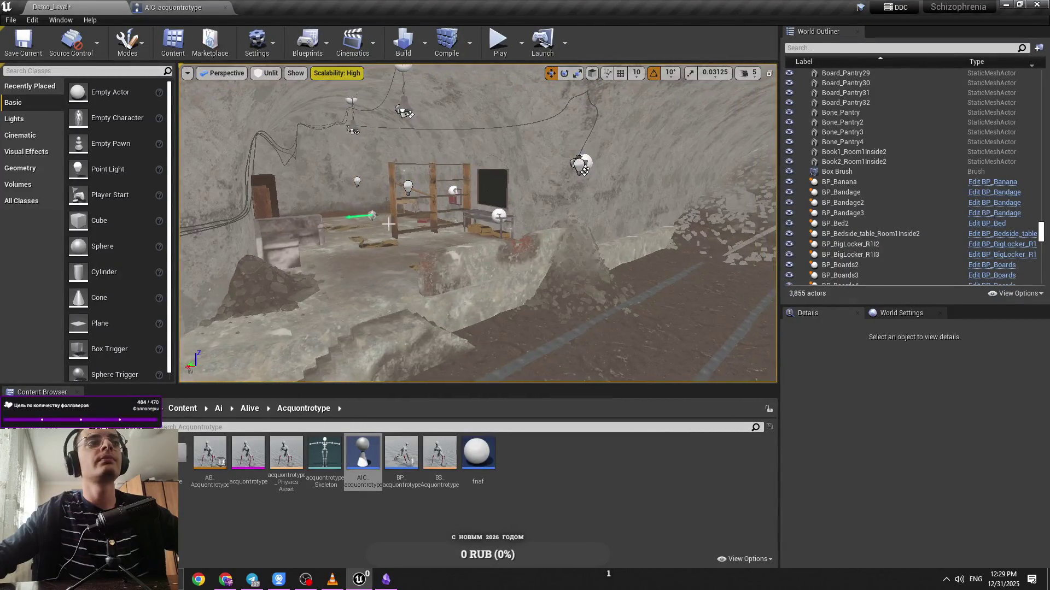
mouse_move(598, 288)
mouse_down()
mouse_move(585, 284)
mouse_move(598, 289)
mouse_up()
key(ctrl+s)
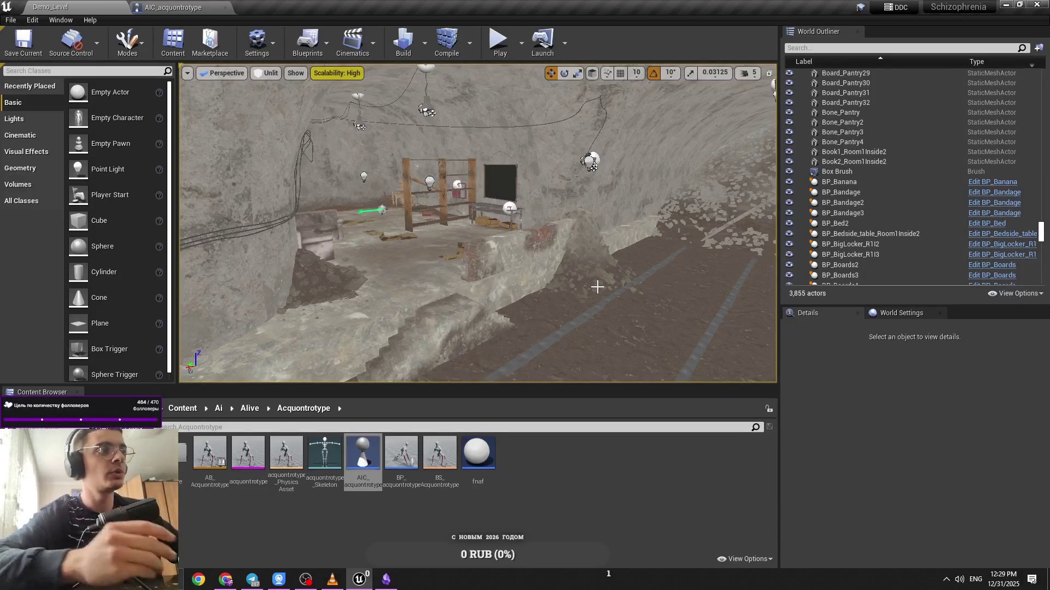
Place BP_acquontrotype beside the tunnel wall and set camera speed to 3
click(526, 281)
mouse_move(526, 282)
mouse_down()
mouse_move(482, 229)
mouse_move(485, 207)
mouse_move(470, 213)
mouse_up()
click(484, 230)
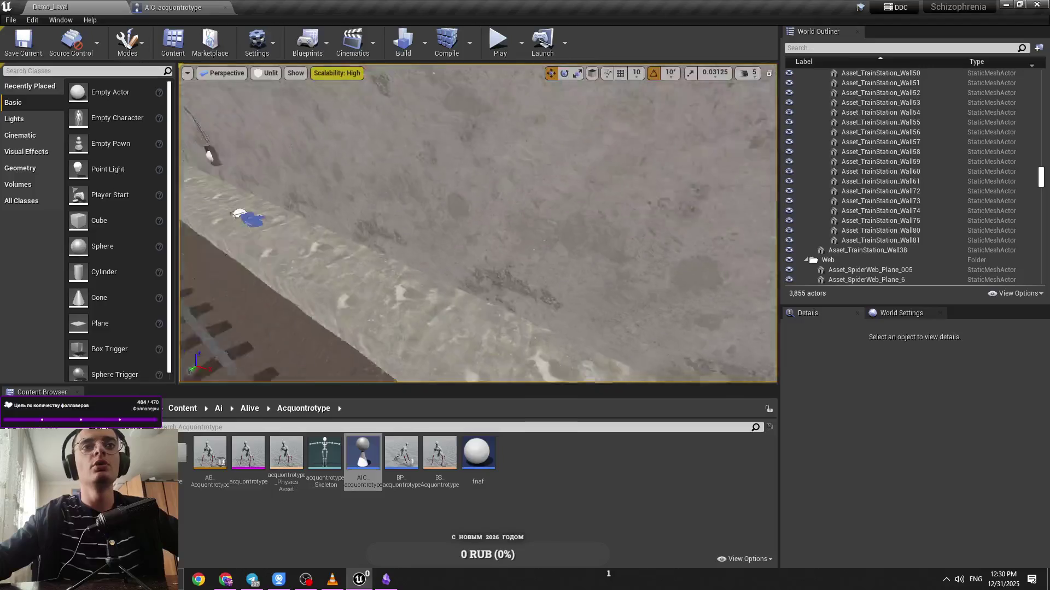
drag(401, 452, 478, 290)
drag(719, 101, 718, 100)
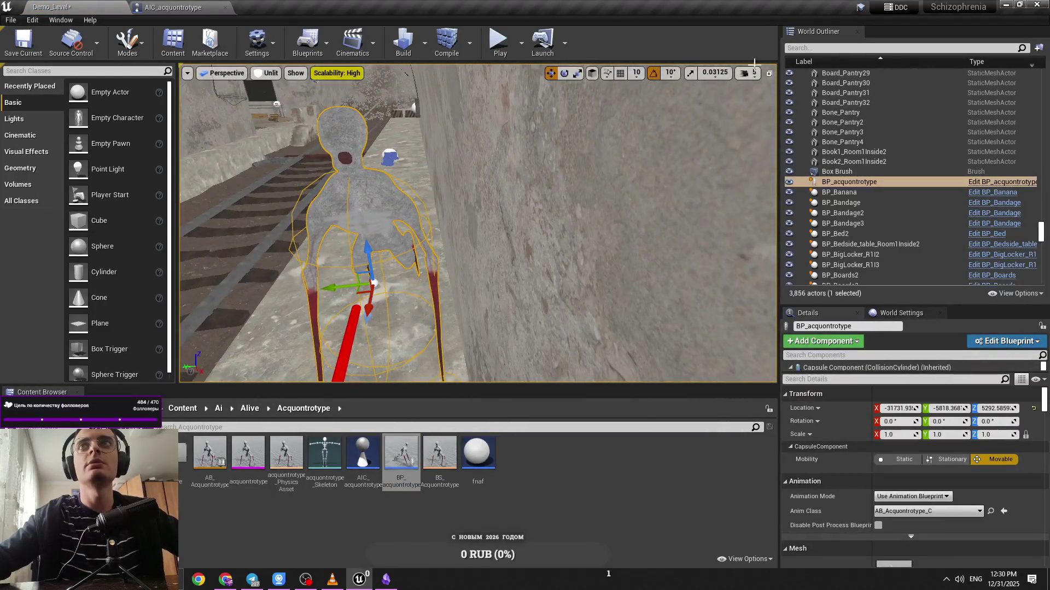
click(748, 72)
drag(800, 93, 781, 93)
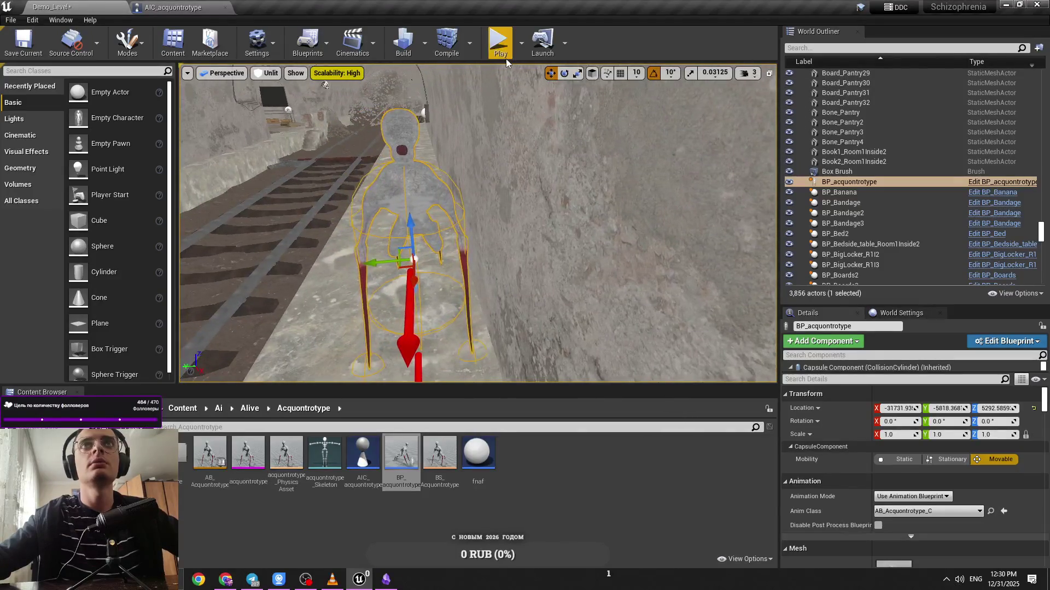
Playtest the repositioned rat twice in the tunnel
key(alt+p)
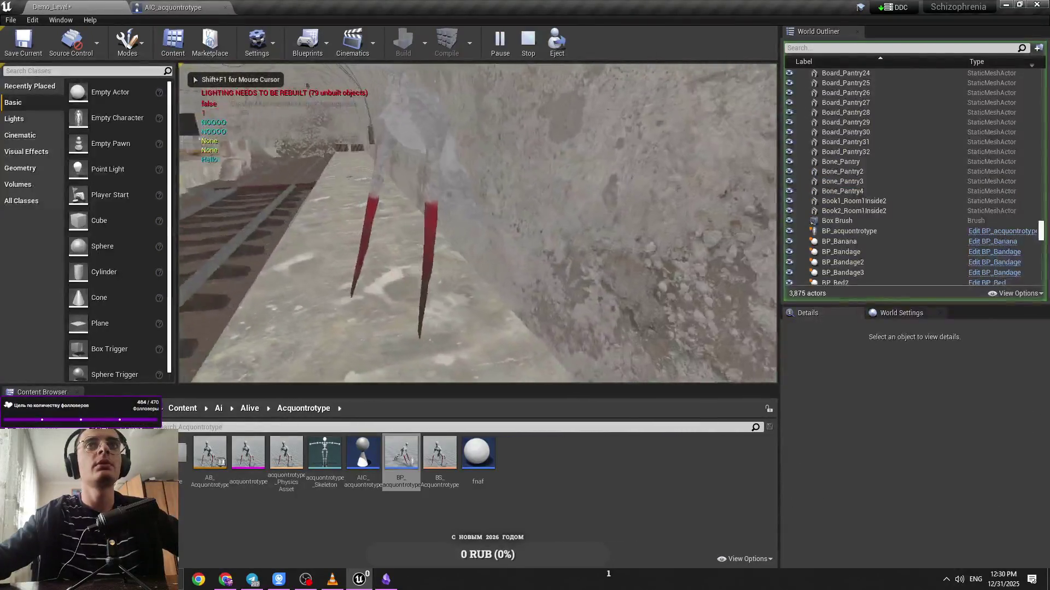
key(Escape)
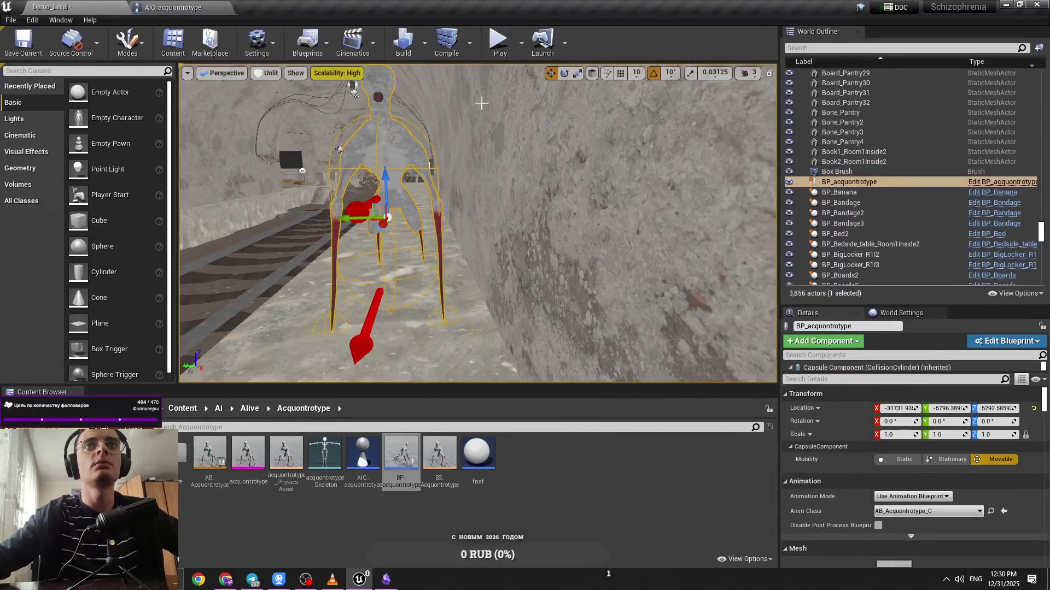
key(alt+p)
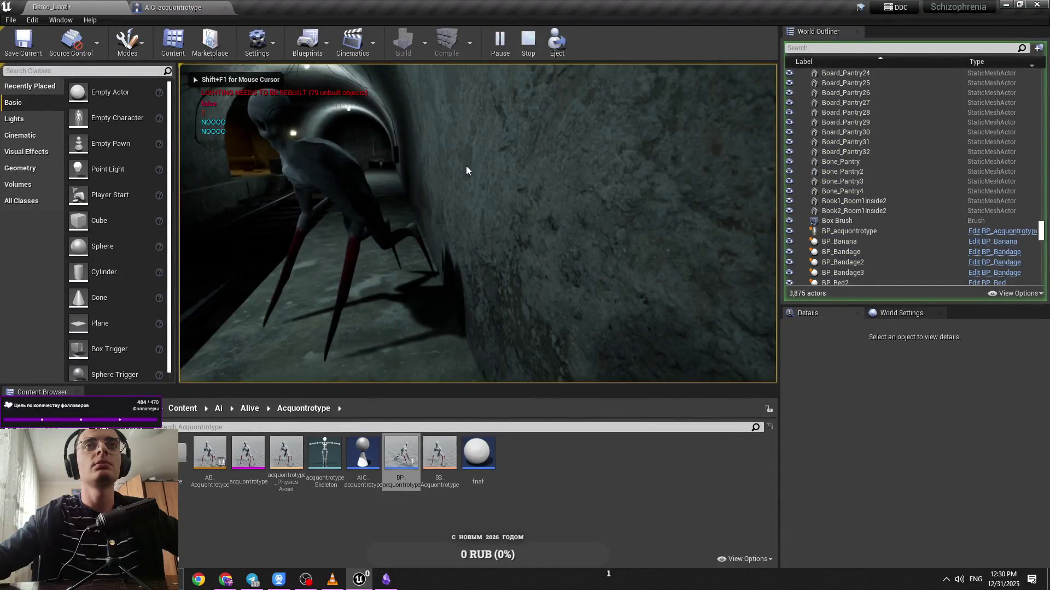
key(Escape)
click(183, 408)
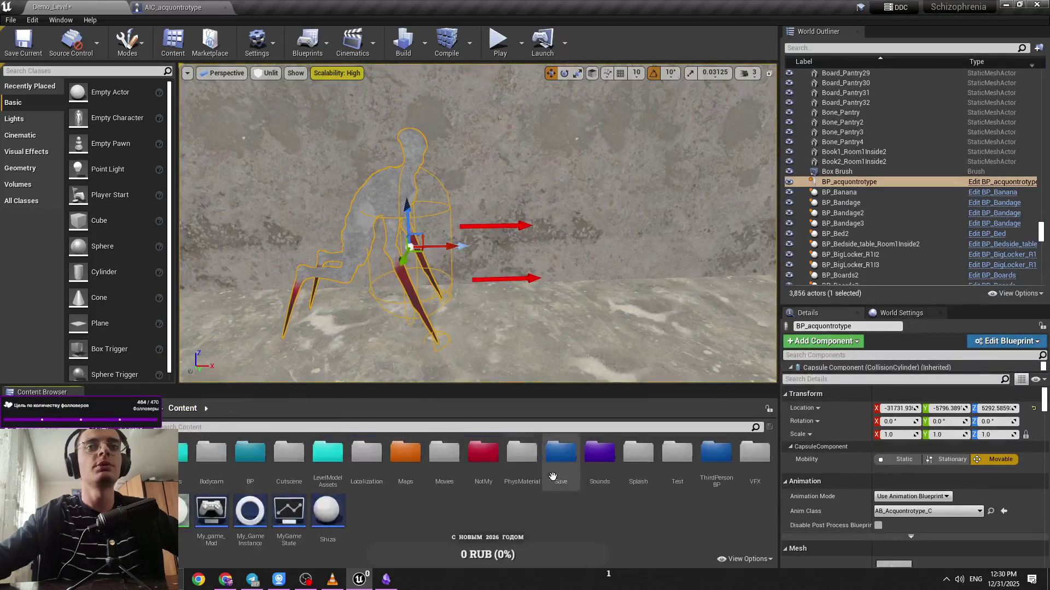
Bring a BarSnow soldier in for scale and rotate the enemy 90° around Z
double_click(714, 453)
double_click(183, 454)
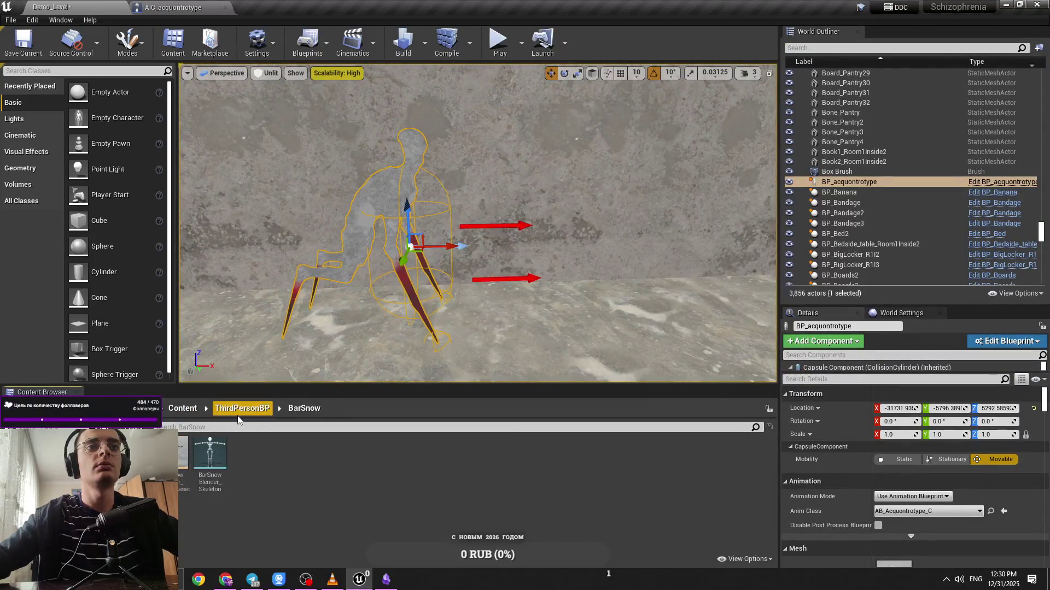
drag(183, 453, 487, 246)
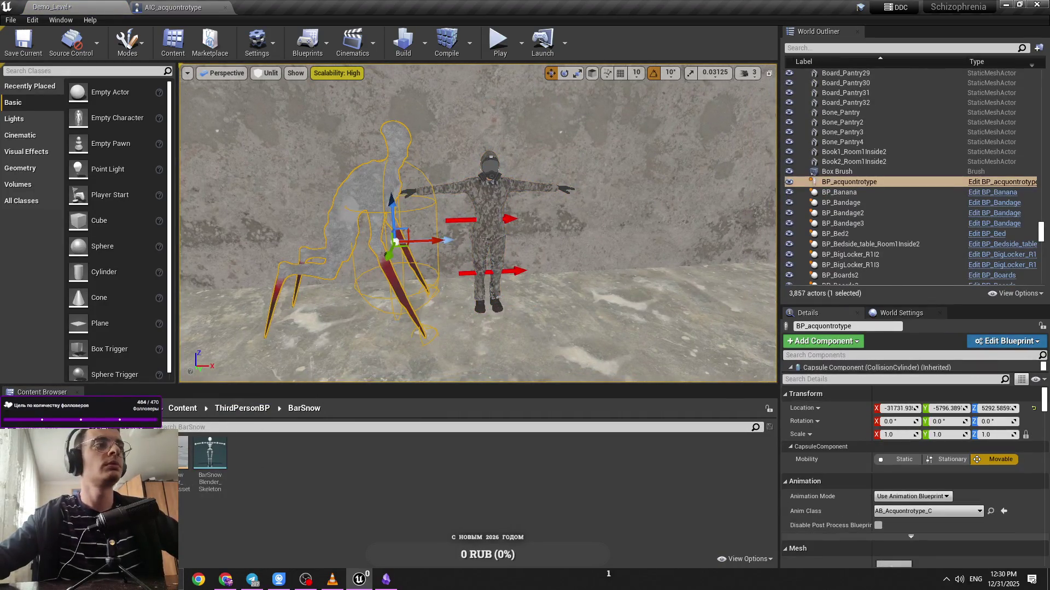
key(alt+Tab)
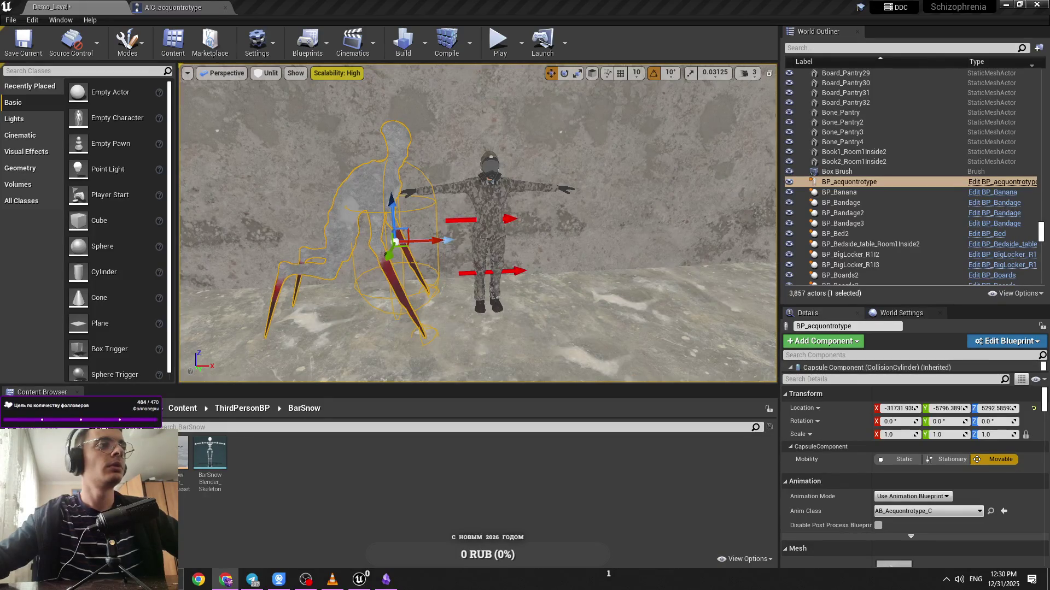
key(alt+Tab)
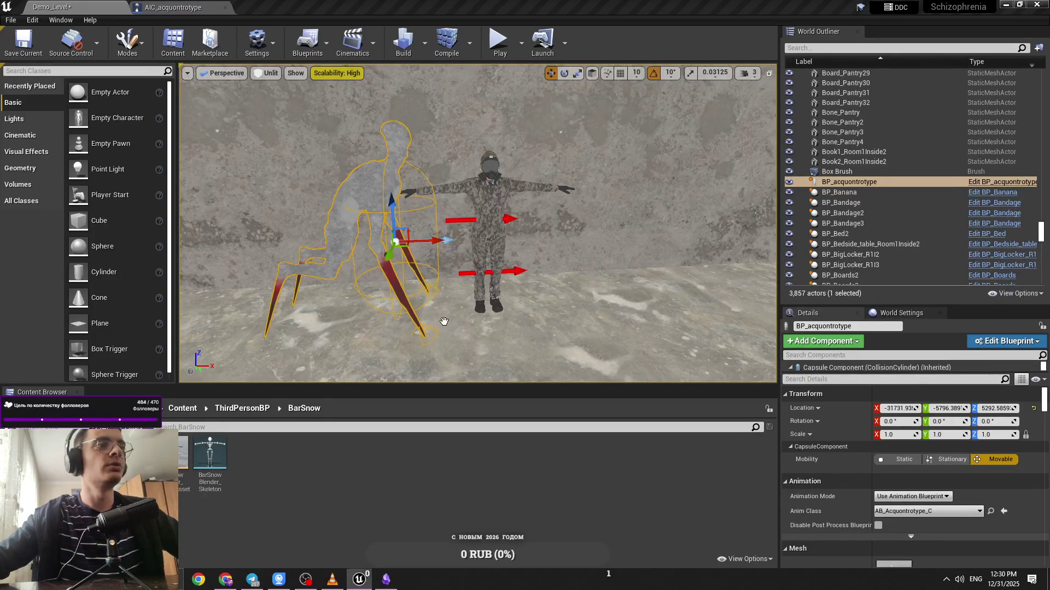
key(e)
mouse_move(403, 341)
mouse_down()
mouse_move(429, 306)
mouse_move(439, 241)
mouse_up()
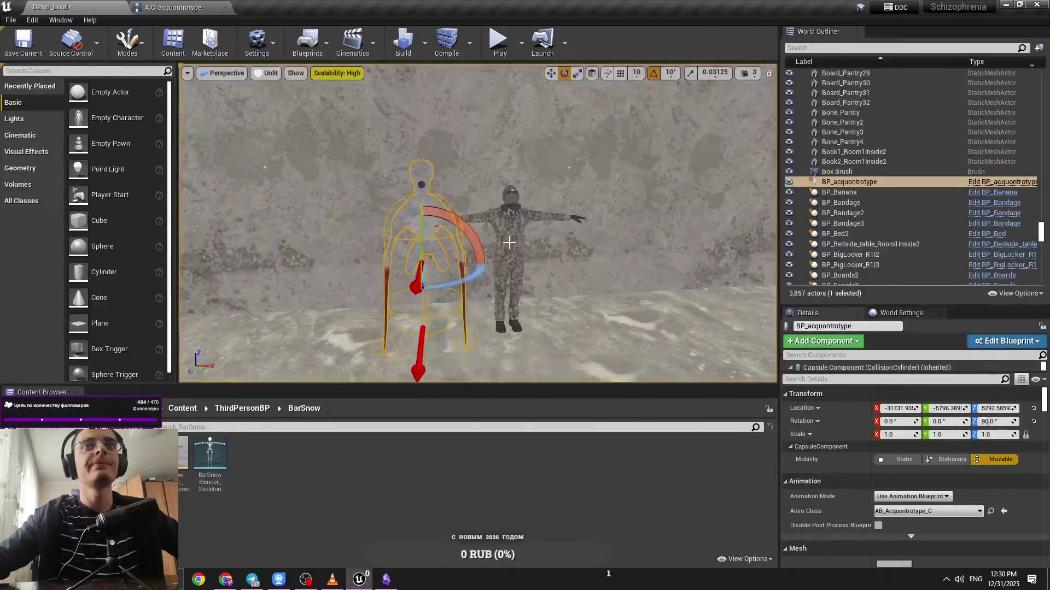
Compare and delete the BarSnow soldier, reselect the enemy, and save Demo_Level
click(503, 239)
key(w)
mouse_move(563, 334)
mouse_down()
mouse_move(463, 335)
mouse_move(472, 335)
mouse_move(385, 351)
mouse_move(471, 346)
mouse_move(527, 306)
mouse_up()
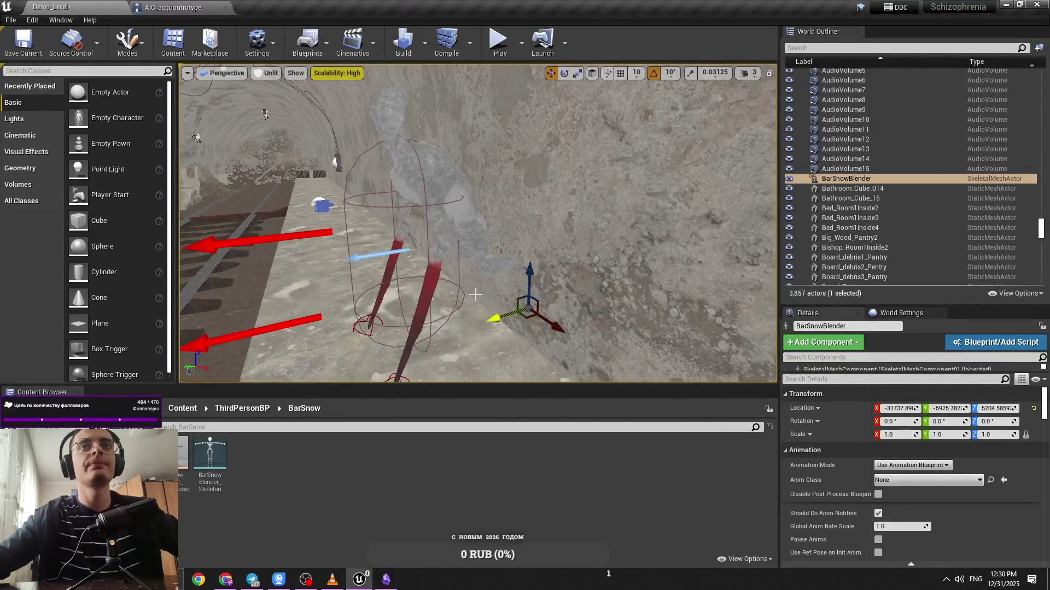
key(Delete)
drag(470, 346, 481, 371)
click(551, 211)
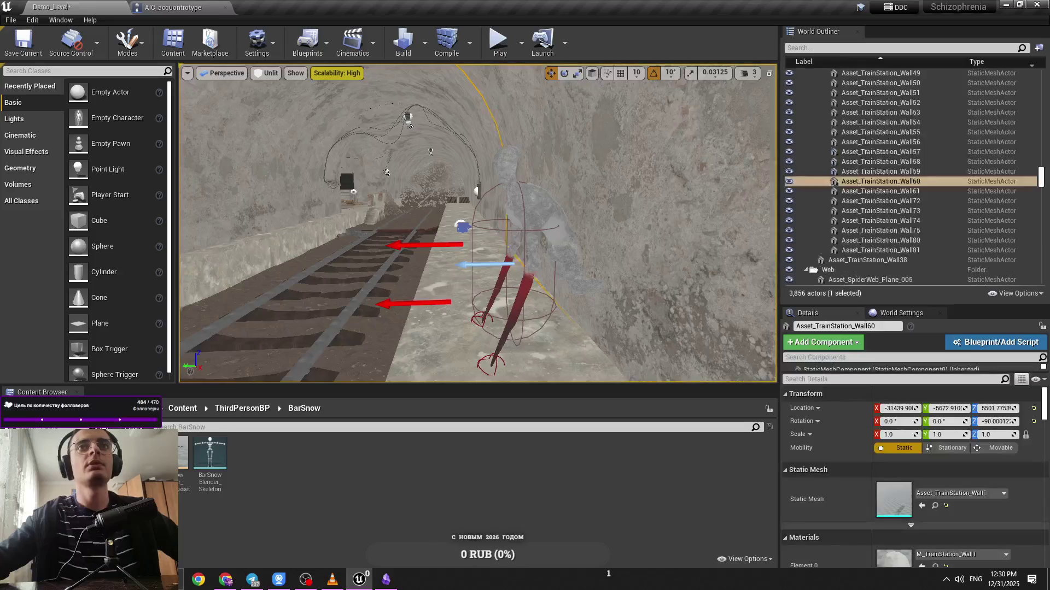
key(ctrl+s)
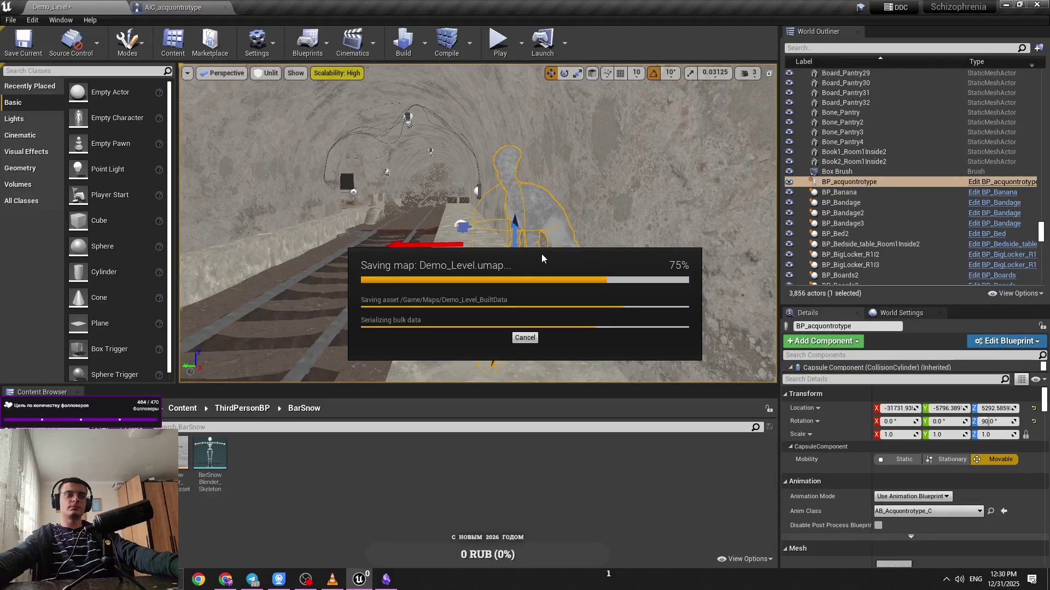
drag(534, 253, 536, 240)
key(alt+p)
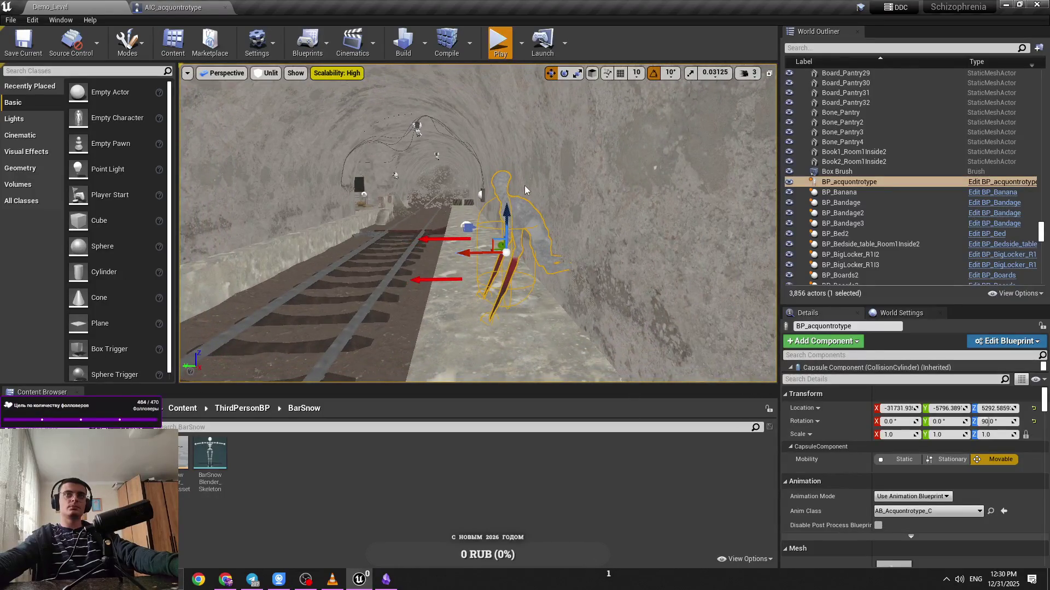
key(Escape)
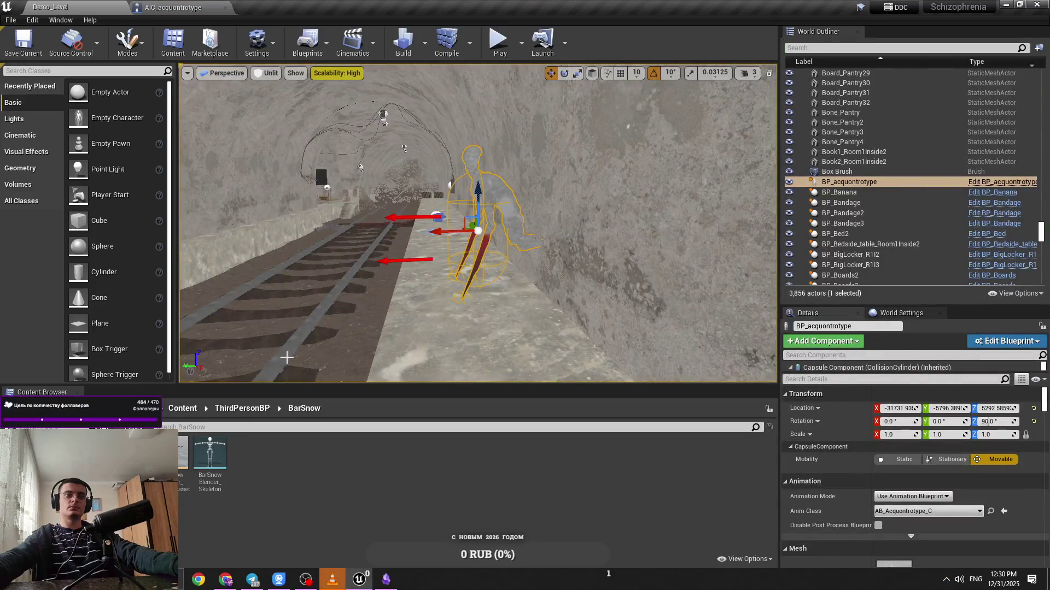
drag(287, 357, 290, 357)
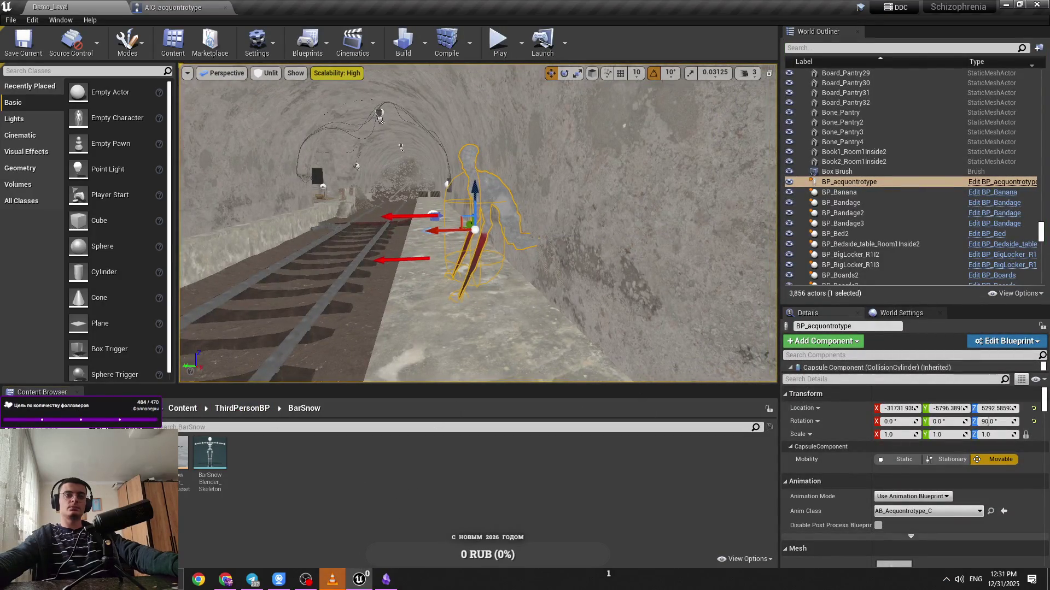
mouse_move(329, 587)
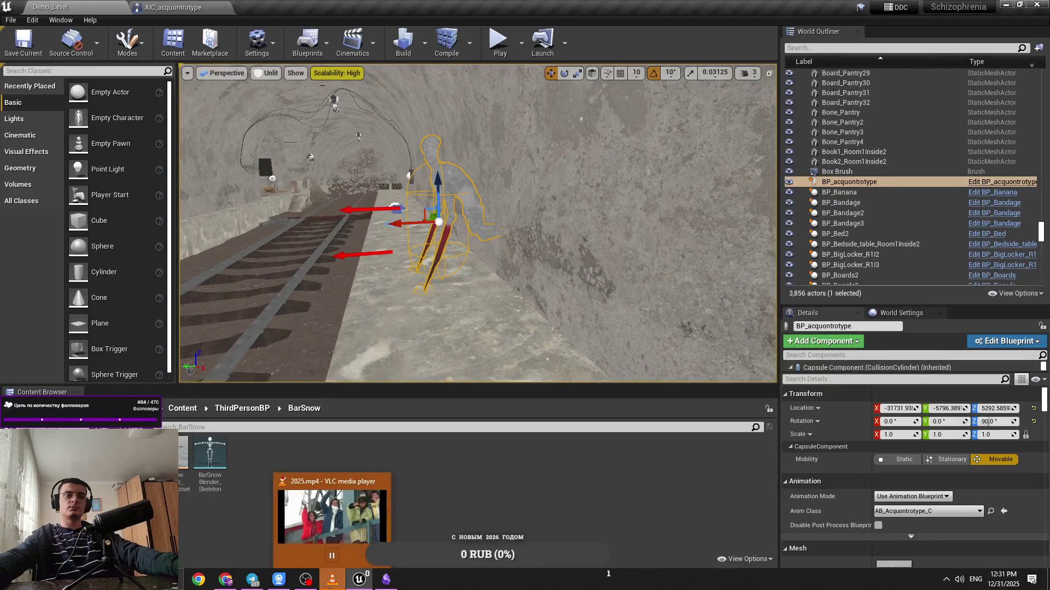
mouse_move(259, 586)
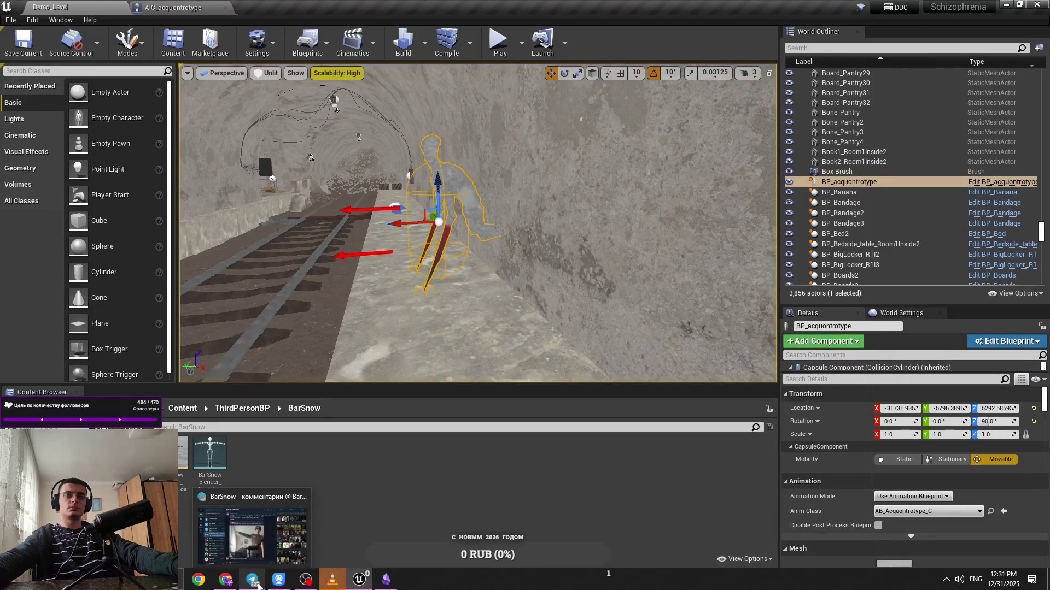
click(386, 580)
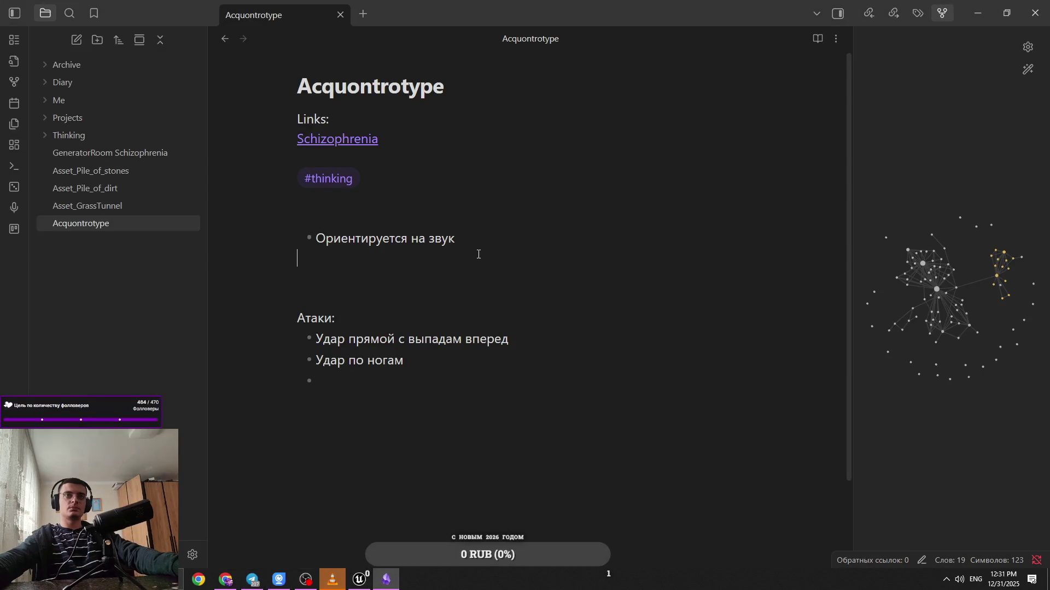
Add the bullet '- Прятался и нападал из укрытия' below 'Ориентируется на звук'
click(495, 259)
text(- )
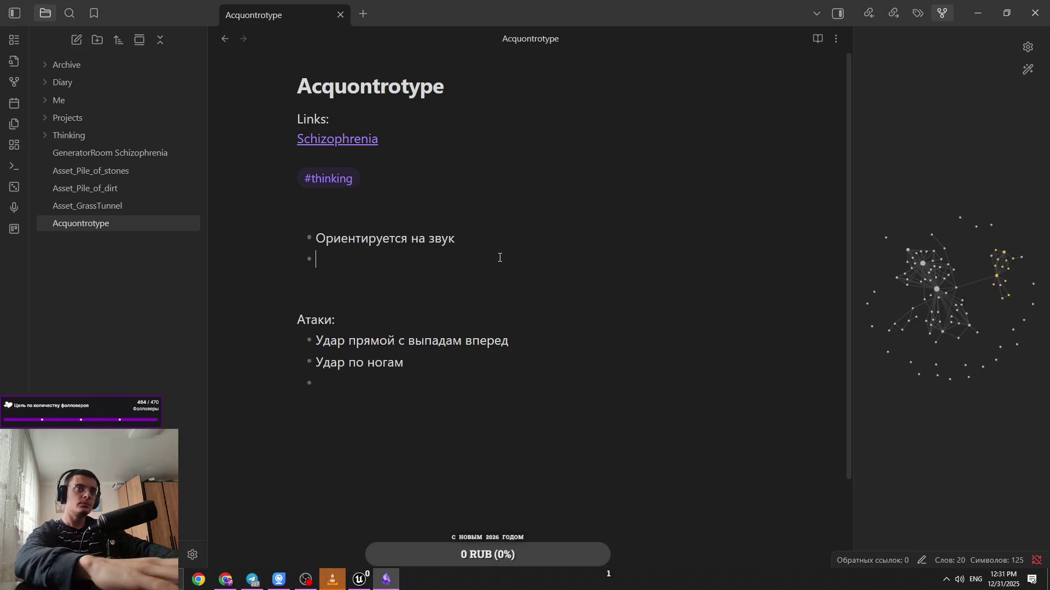
text(Gha)
key(BackSpace)
key(BackSpace)
key(BackSpace)
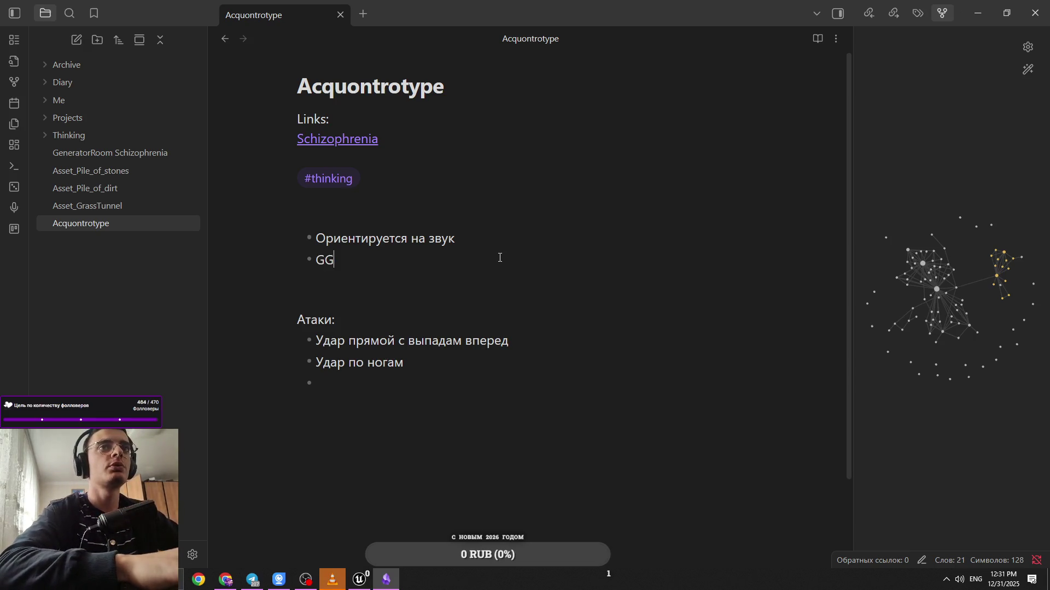
key(alt+shift)
text(Прятался)
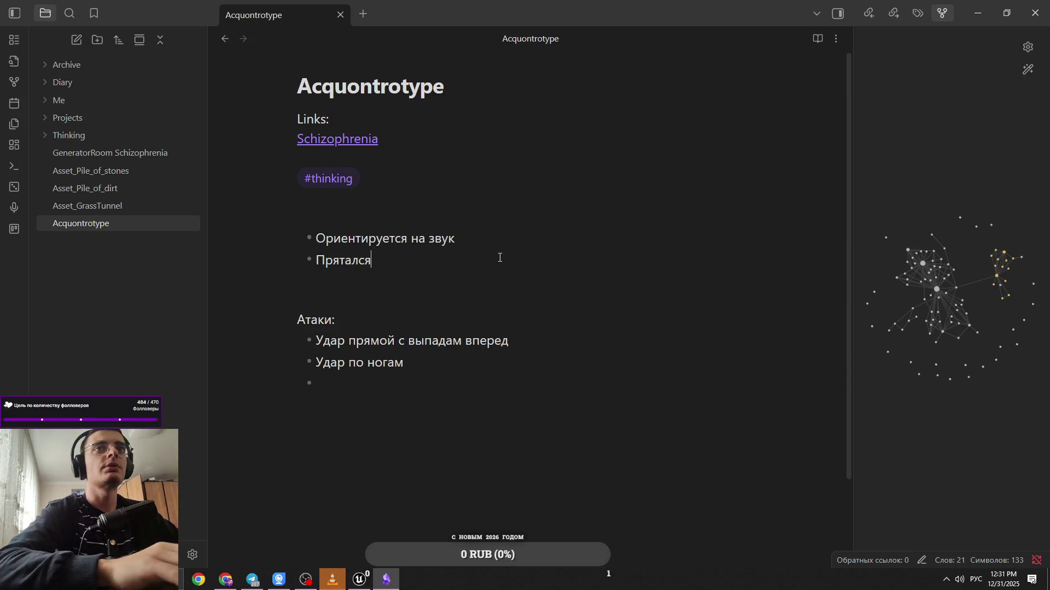
text( и нападал из)
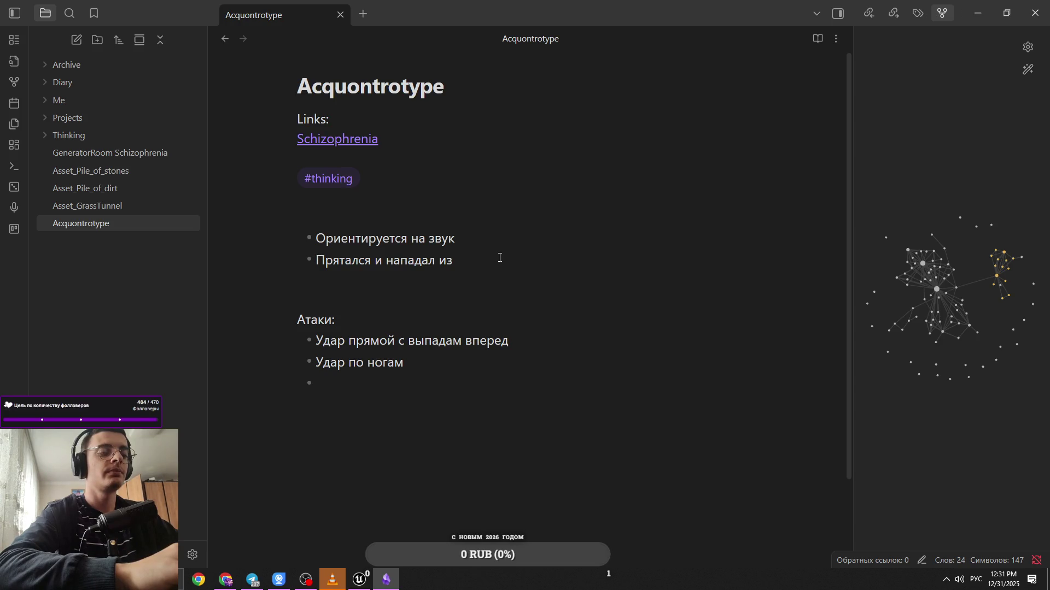
text(крытия)
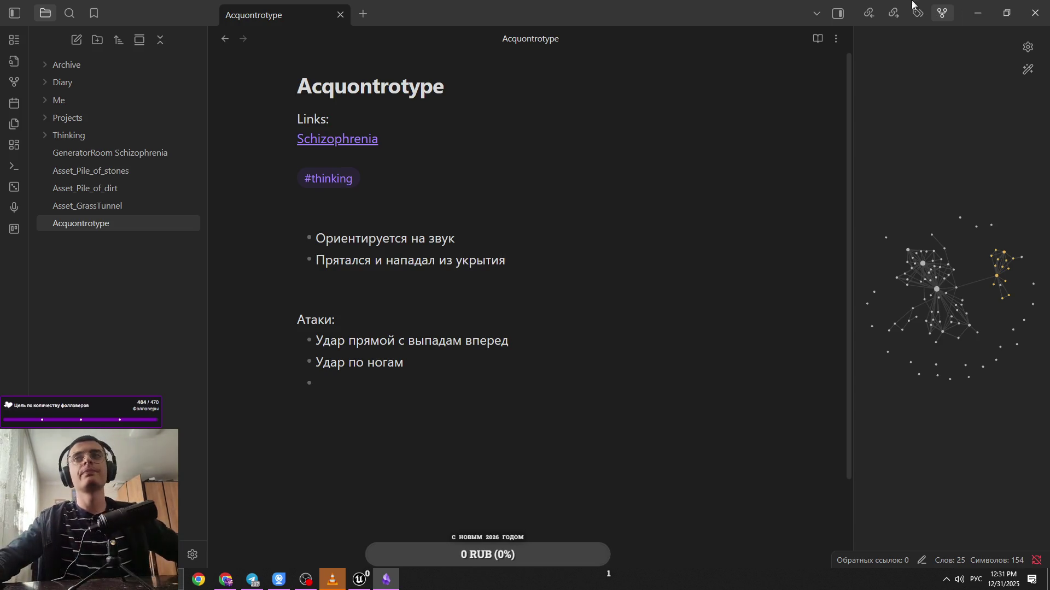
key(alt+Tab)
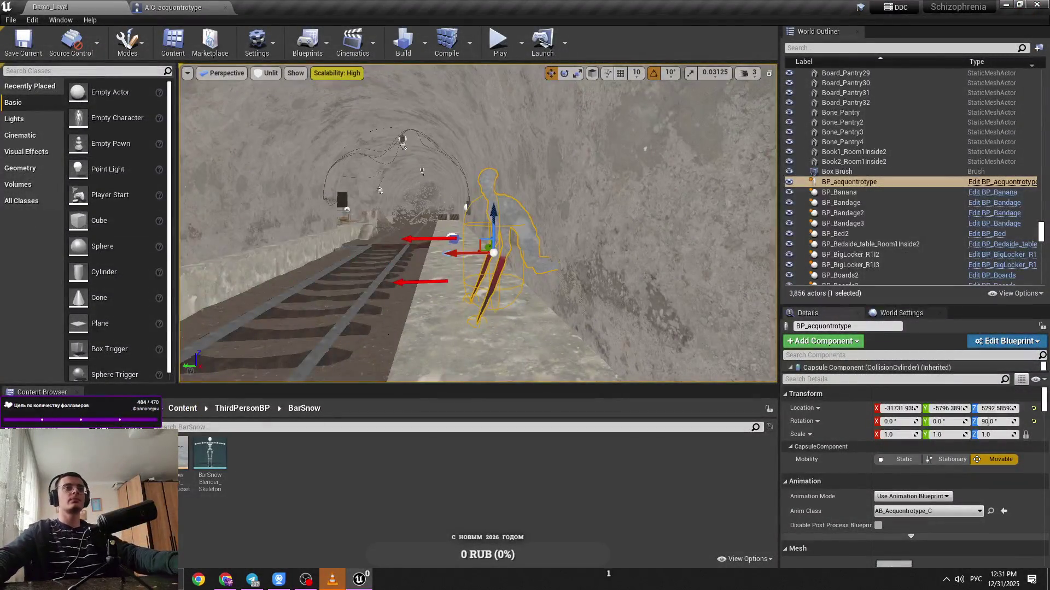
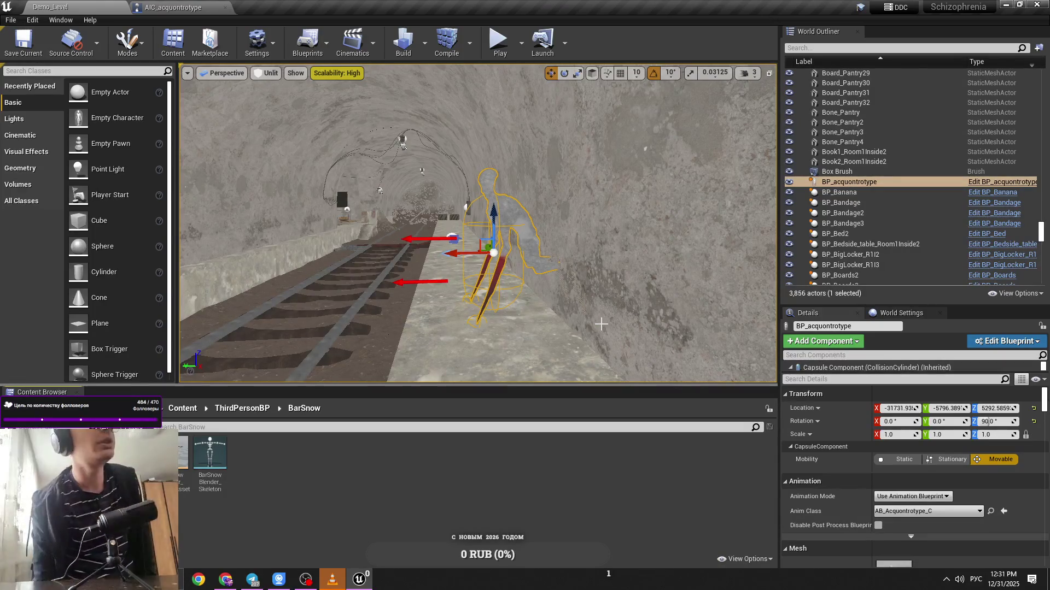
Minimise the Unreal editor to show the desktop and launch Obsidian
key(alt+Tab)
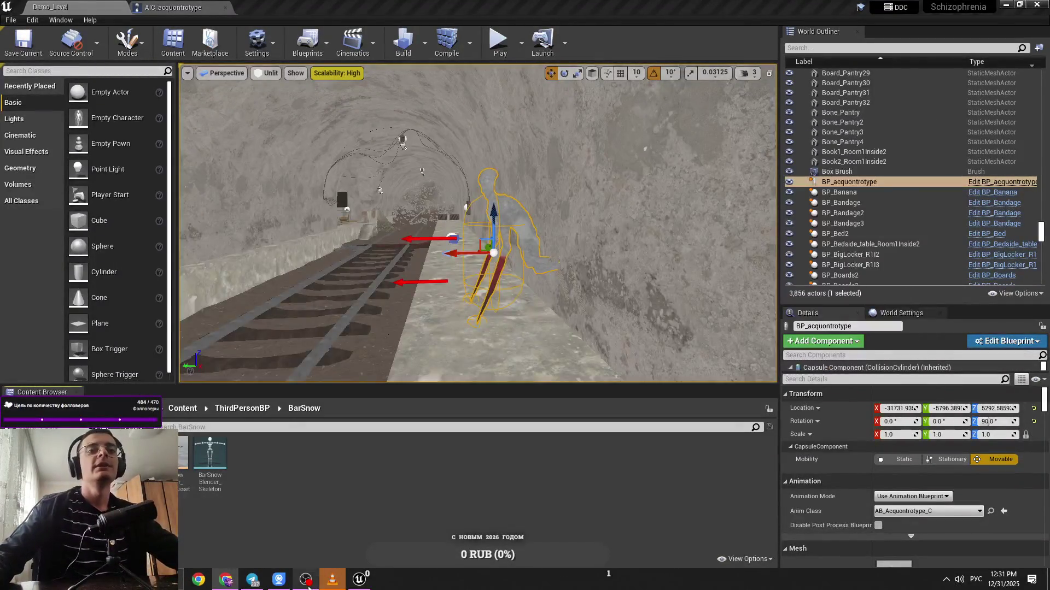
key(super+d)
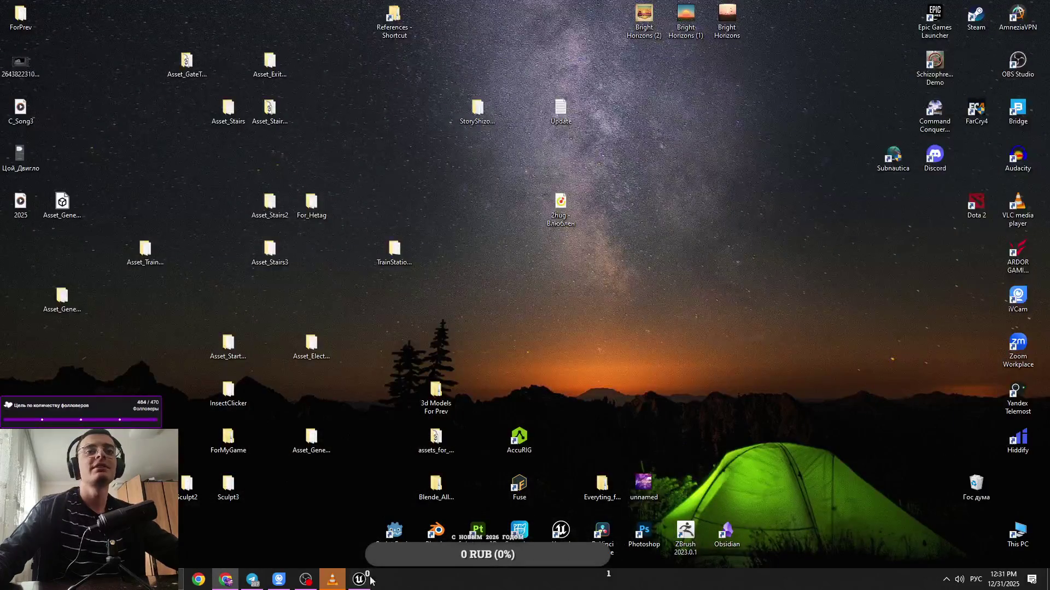
double_click(726, 533)
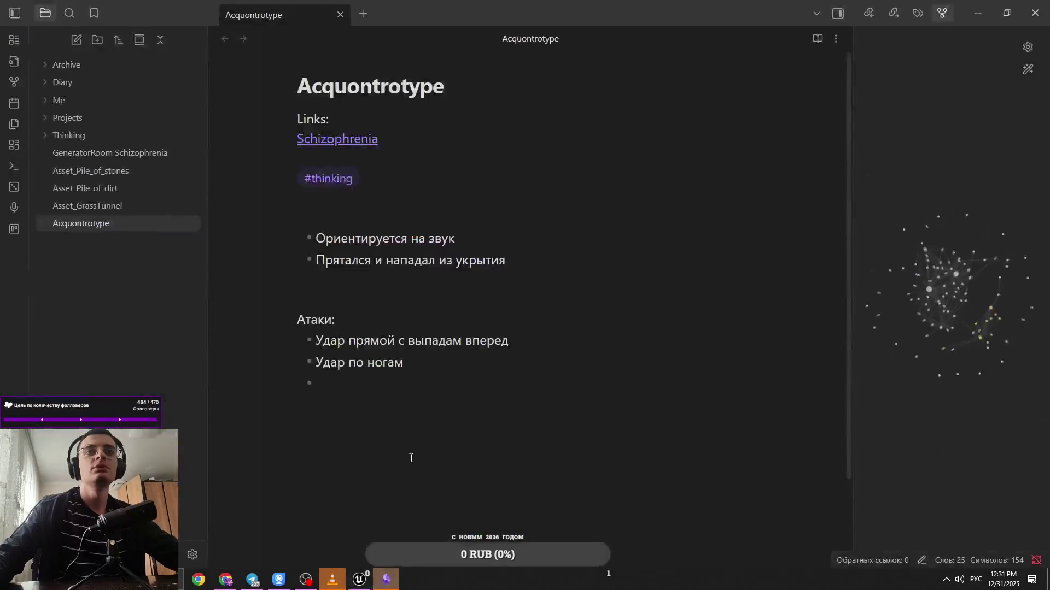
Glance at the Acquontrotype note, then save the Demo_Level map back in Unreal
click(477, 276)
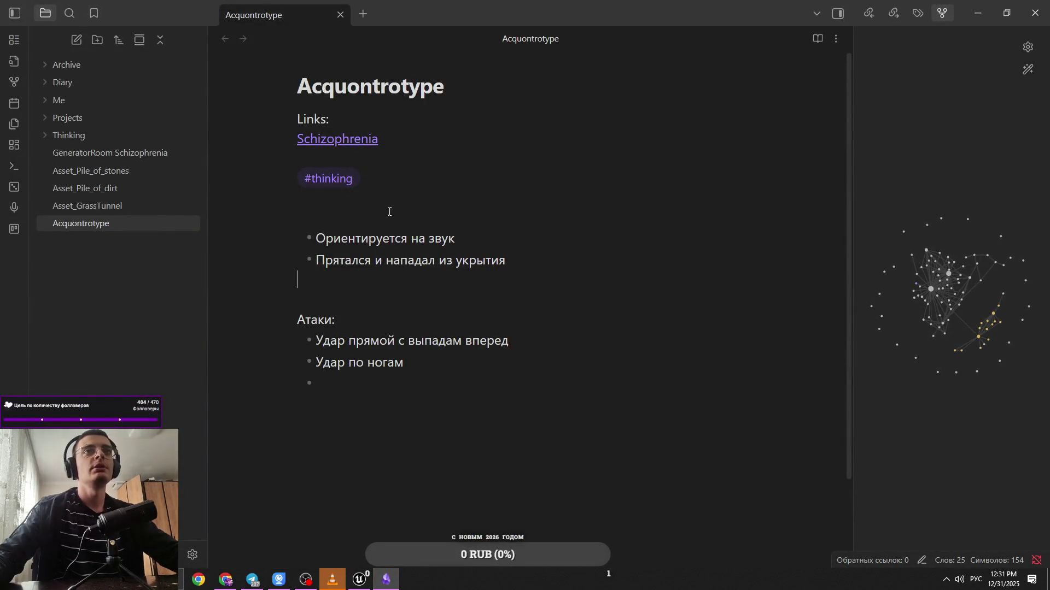
key(alt+Tab)
key(ctrl+s)
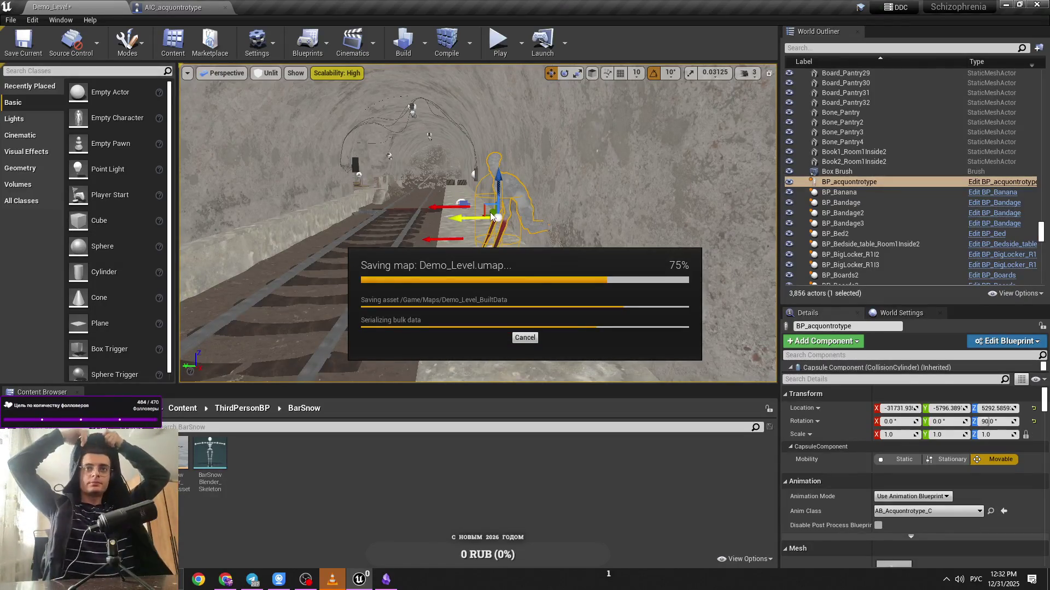
Nudge the acquontrotype actor along the track and fly a faster camera around the tunnel
mouse_move(468, 221)
mouse_down()
mouse_move(446, 221)
mouse_move(755, 87)
mouse_up()
click(750, 73)
drag(546, 219, 492, 246)
mouse_move(476, 225)
mouse_down()
mouse_move(505, 200)
mouse_move(457, 117)
mouse_move(446, 158)
mouse_up()
drag(404, 227, 334, 234)
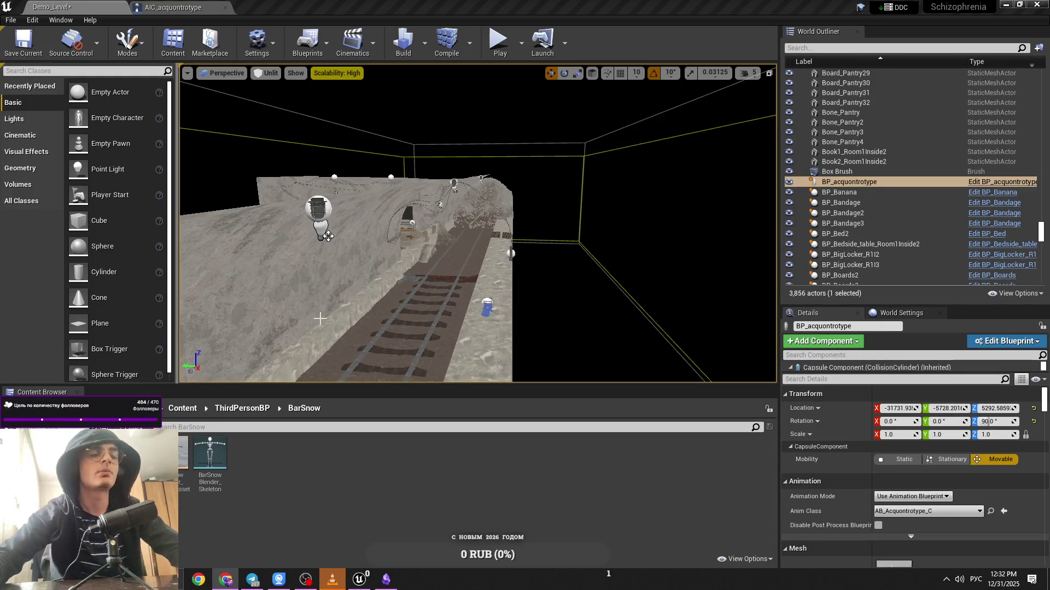
drag(328, 236, 186, 227)
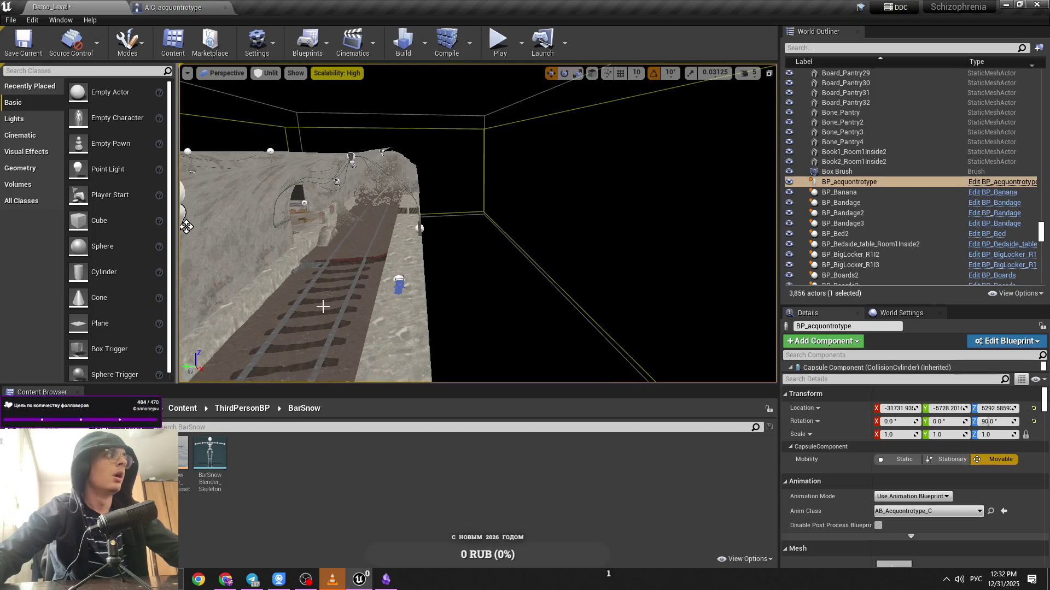
drag(430, 297, 407, 288)
Delete BP_acquontrotype from the level and bring the Acquontrotype note back up
click(519, 263)
key(Delete)
drag(519, 263, 506, 249)
click(384, 581)
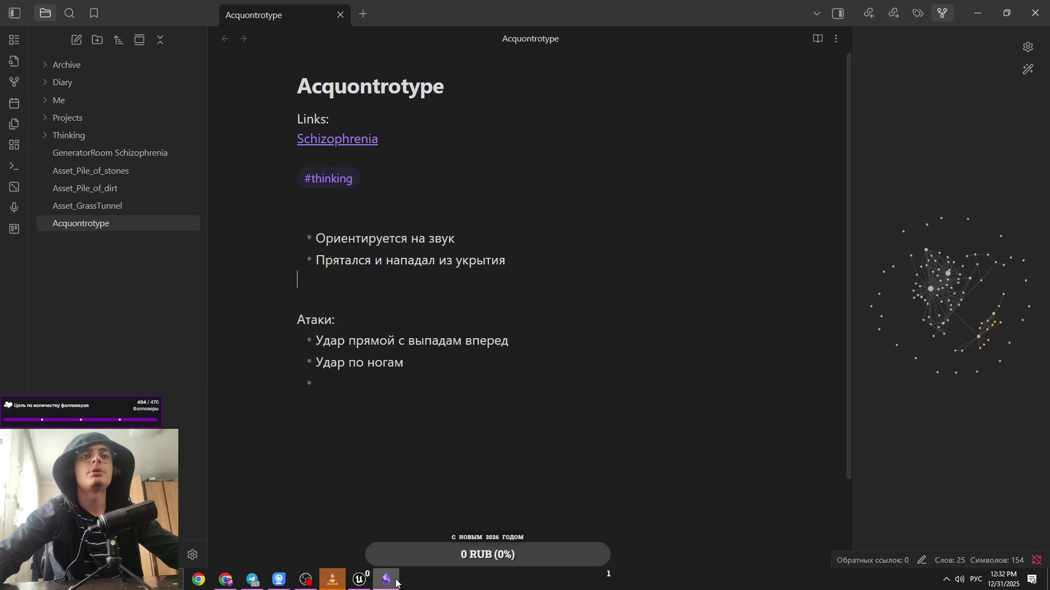
click(396, 583)
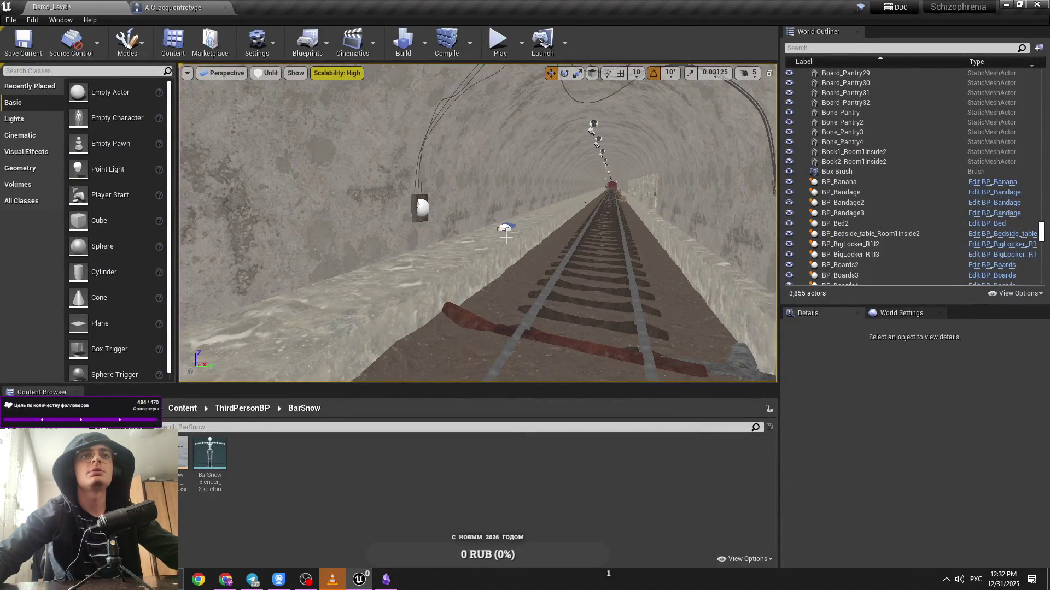
drag(506, 236, 506, 237)
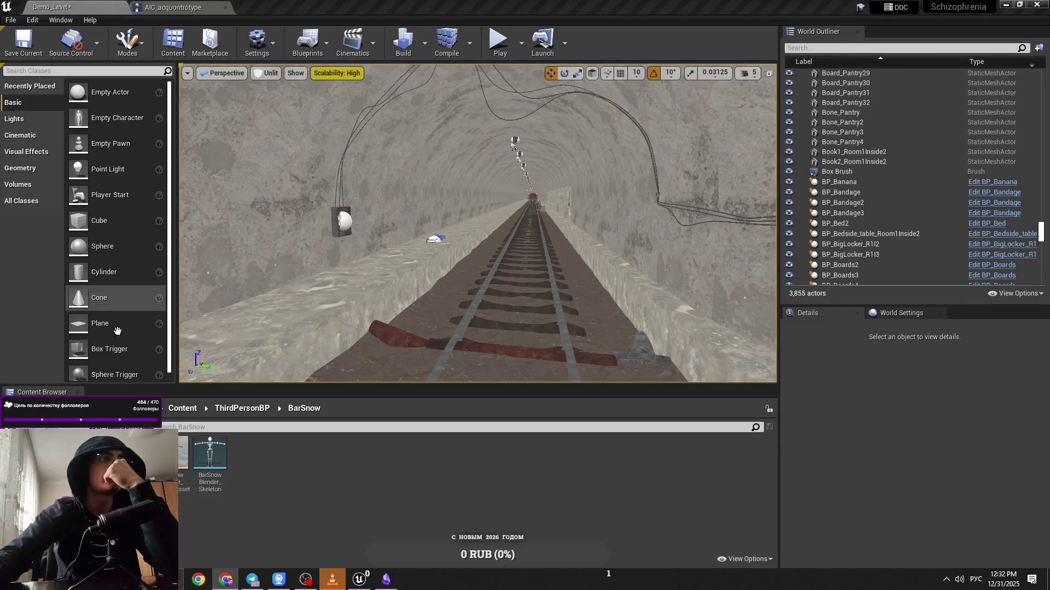
click(381, 583)
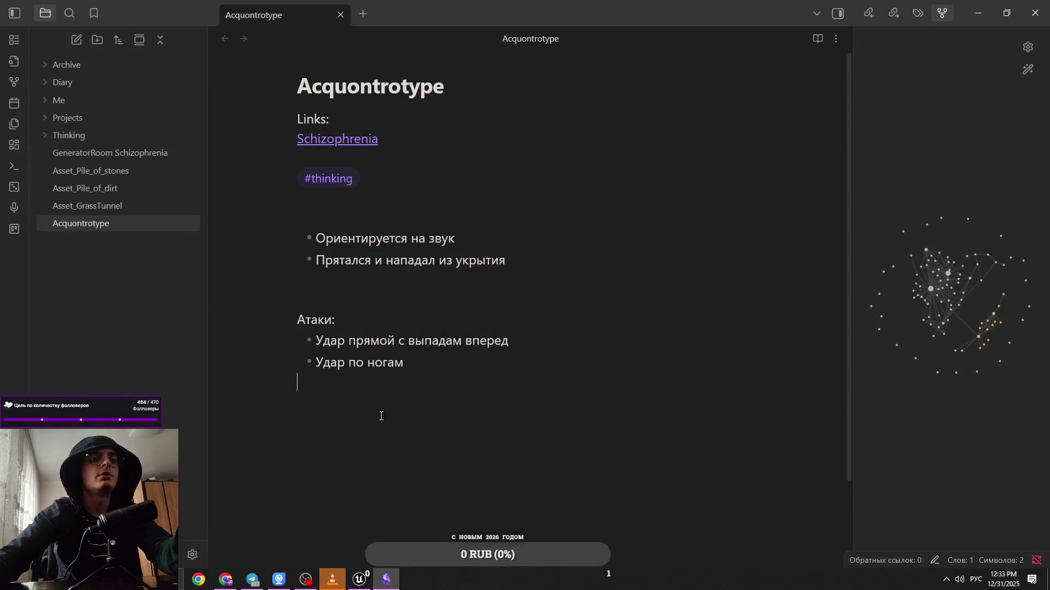
Drop the empty bullet, add a --- divider above the Acquontrotype list, and minimise Obsidian
key(BackSpace)
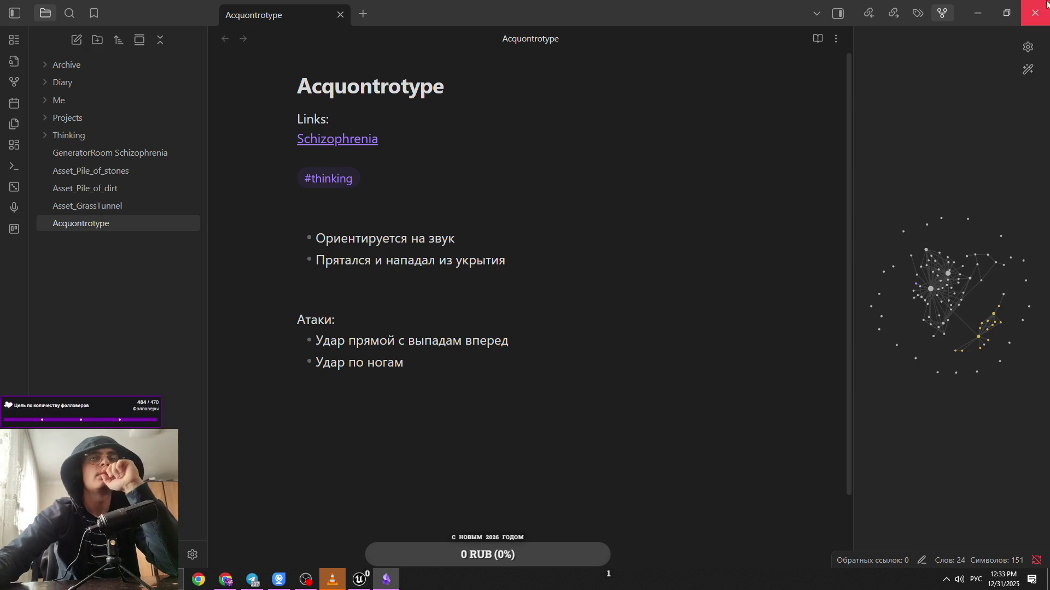
click(481, 219)
text(---)
key(Return)
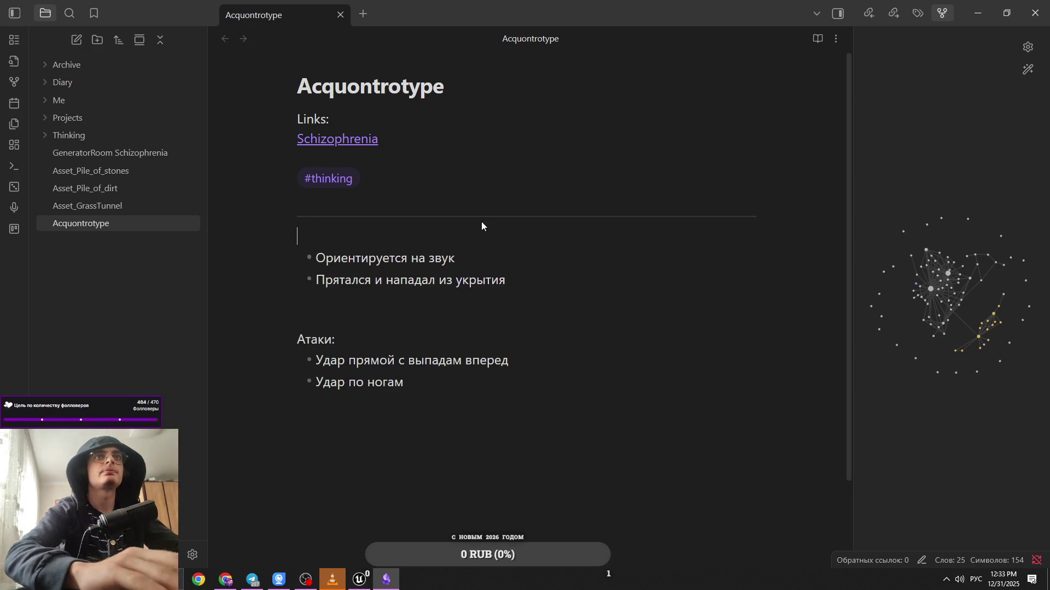
click(682, 435)
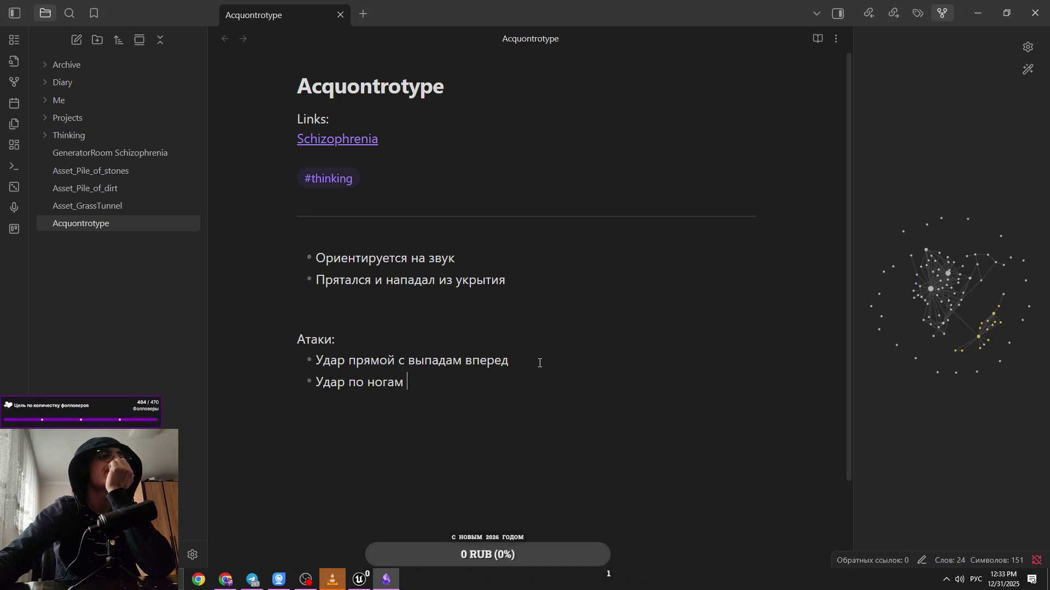
click(988, 8)
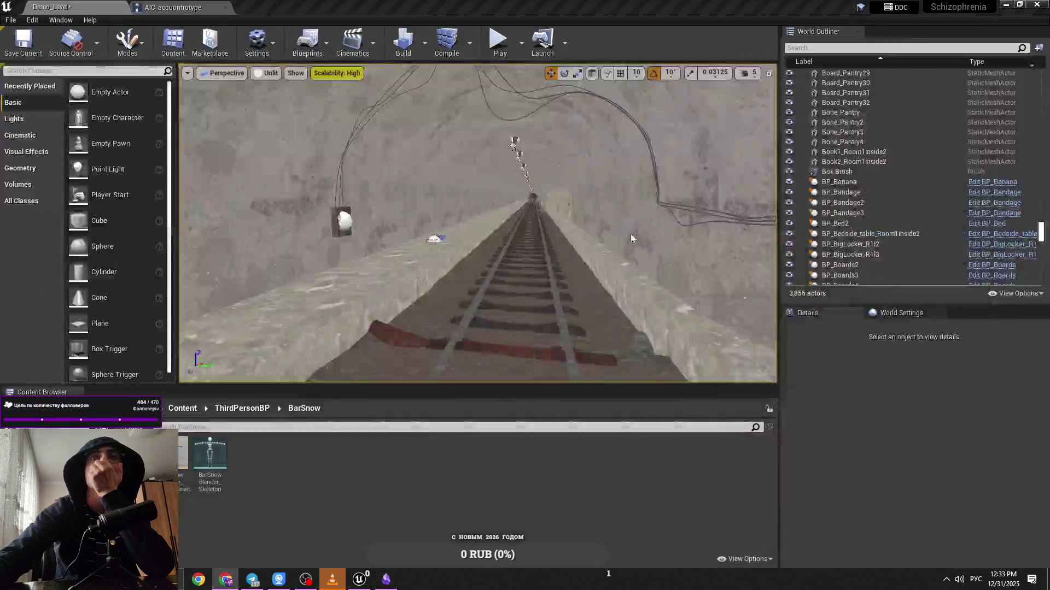
Browse the ThirdPersonBP, AnimationsBarSnow and CharacterBP folders, then go back to Content
click(265, 415)
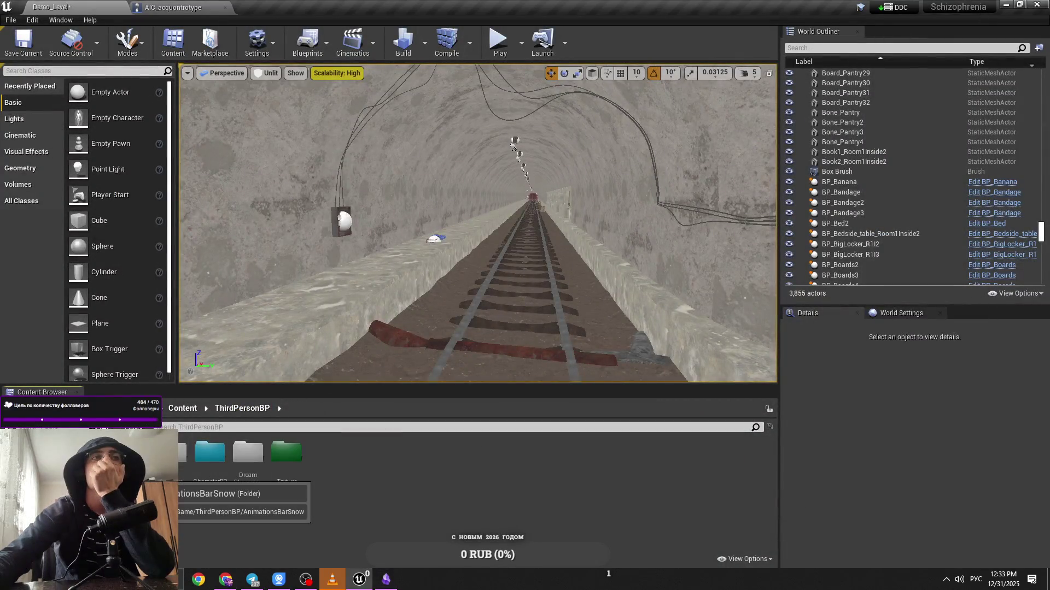
double_click(182, 453)
click(243, 408)
click(223, 472)
double_click(223, 472)
click(242, 408)
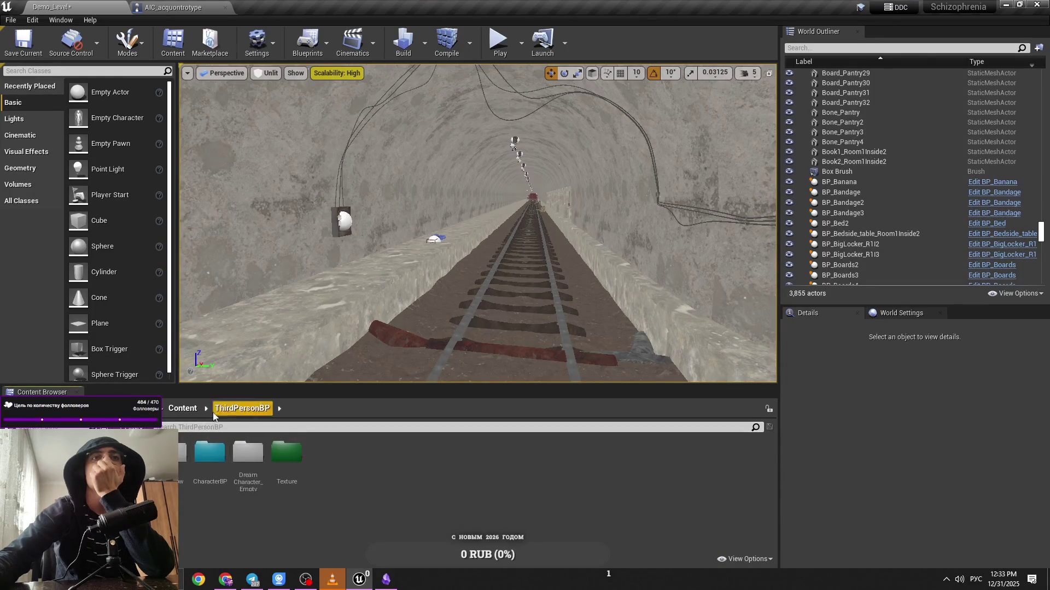
click(192, 409)
Place BP_Suarion from Ai > Alive > Suarion beside the tunnel track and open its blueprint
double_click(183, 452)
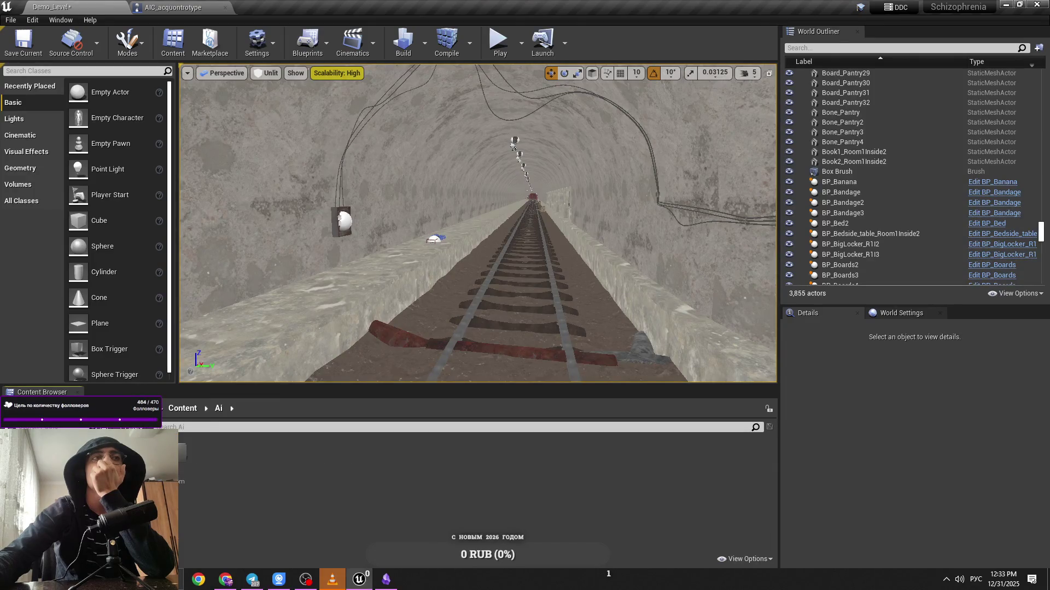
double_click(186, 485)
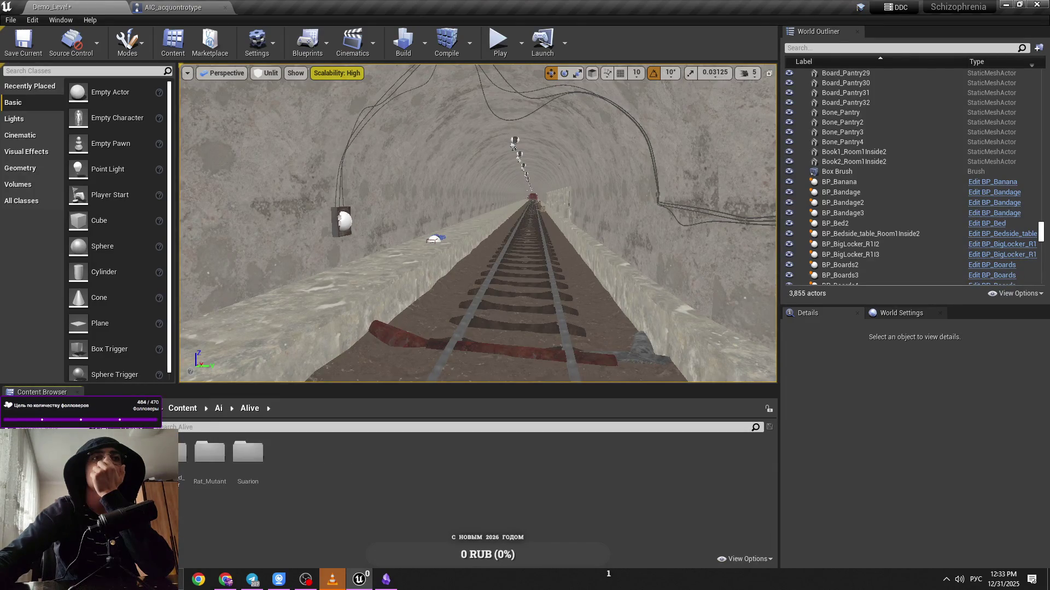
double_click(250, 471)
mouse_move(210, 453)
mouse_down()
mouse_move(306, 415)
mouse_move(309, 273)
mouse_up()
double_click(203, 450)
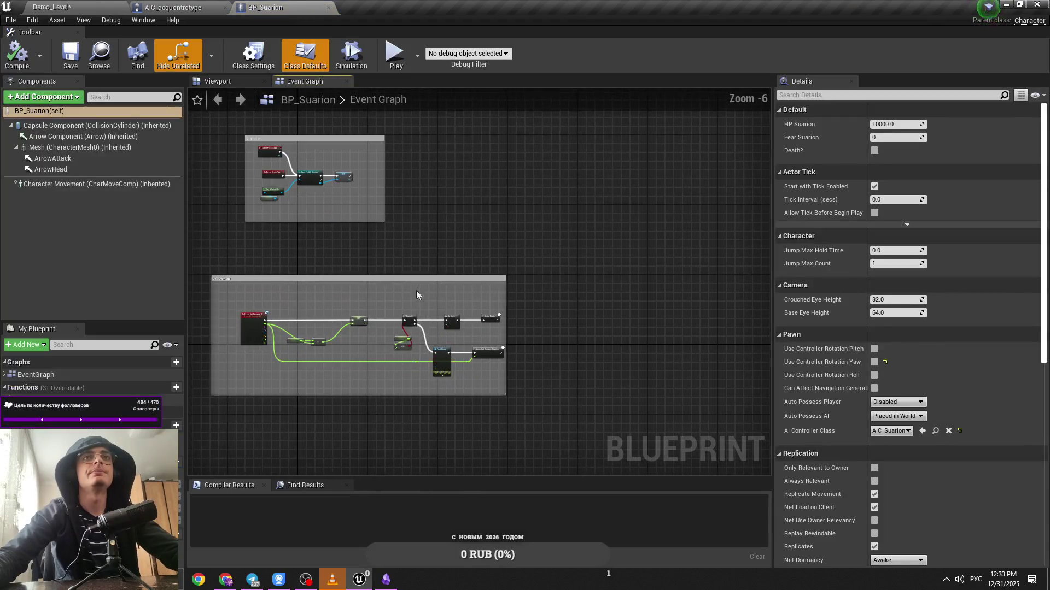
click(173, 7)
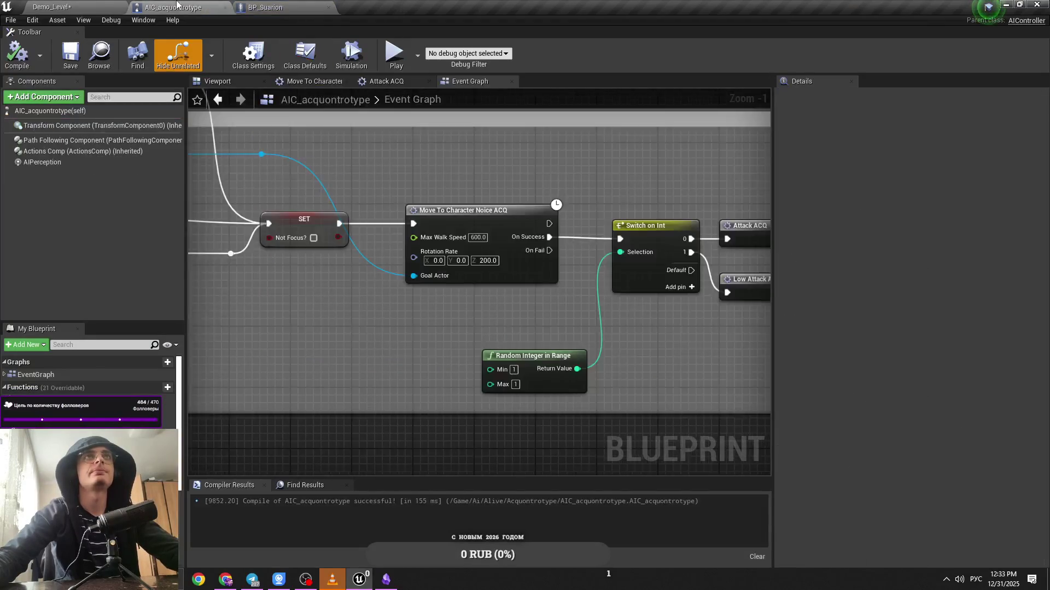
Open the AIC_Suarion controller and look over its Restart Case nodes
click(52, 6)
double_click(189, 467)
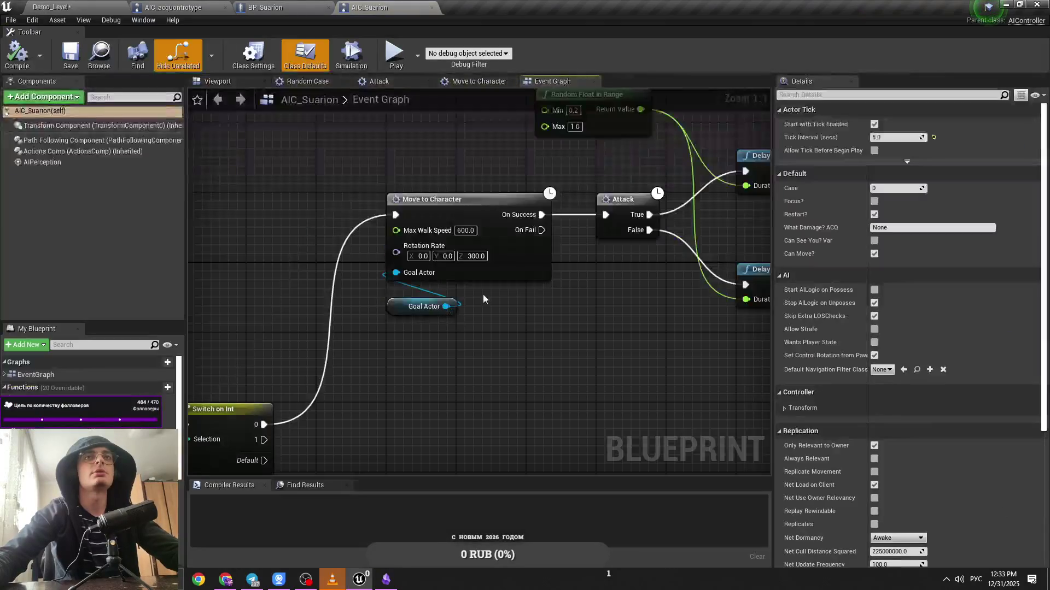
scroll(484, 294, down, 3)
scroll(429, 314, down, 3)
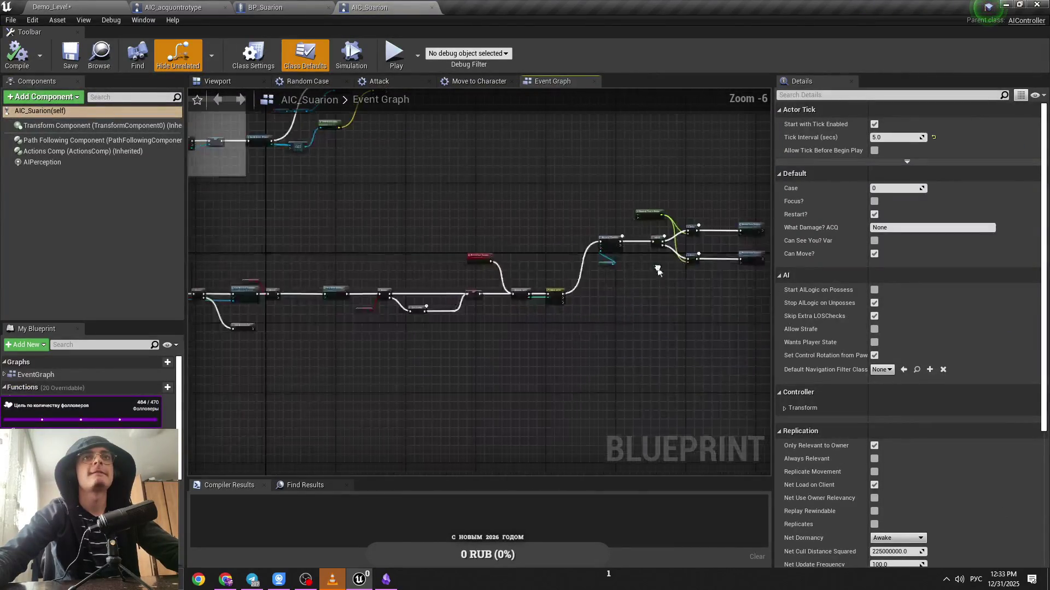
scroll(582, 286, up, 3)
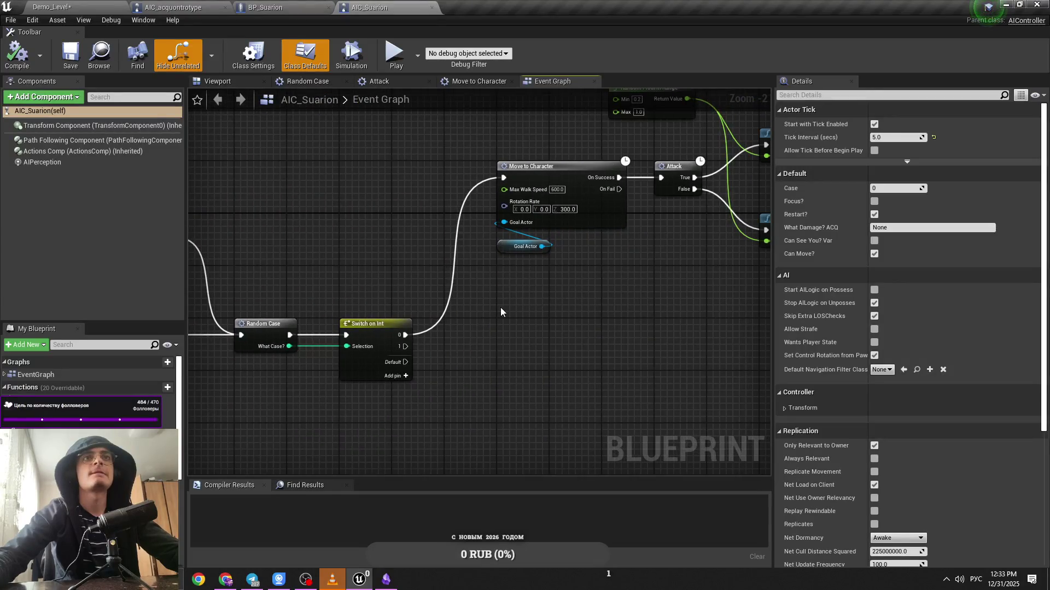
scroll(501, 311, down, 2)
click(580, 300)
scroll(494, 320, up, 3)
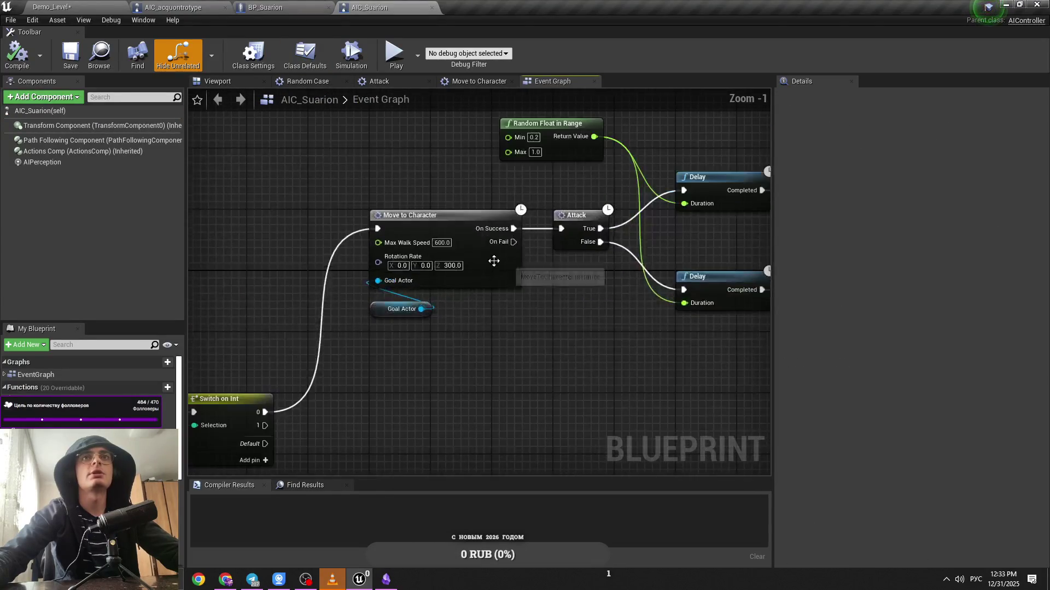
scroll(554, 288, down, 3)
drag(539, 295, 445, 293)
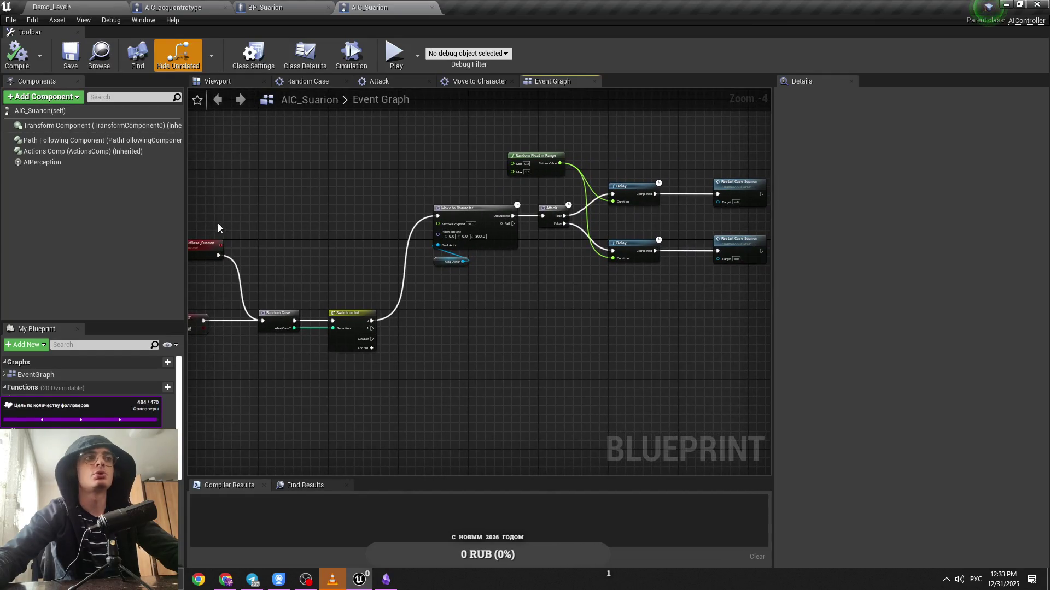
click(120, 7)
Open the Suarion Animation > Attack folder and save all modified assets
double_click(174, 454)
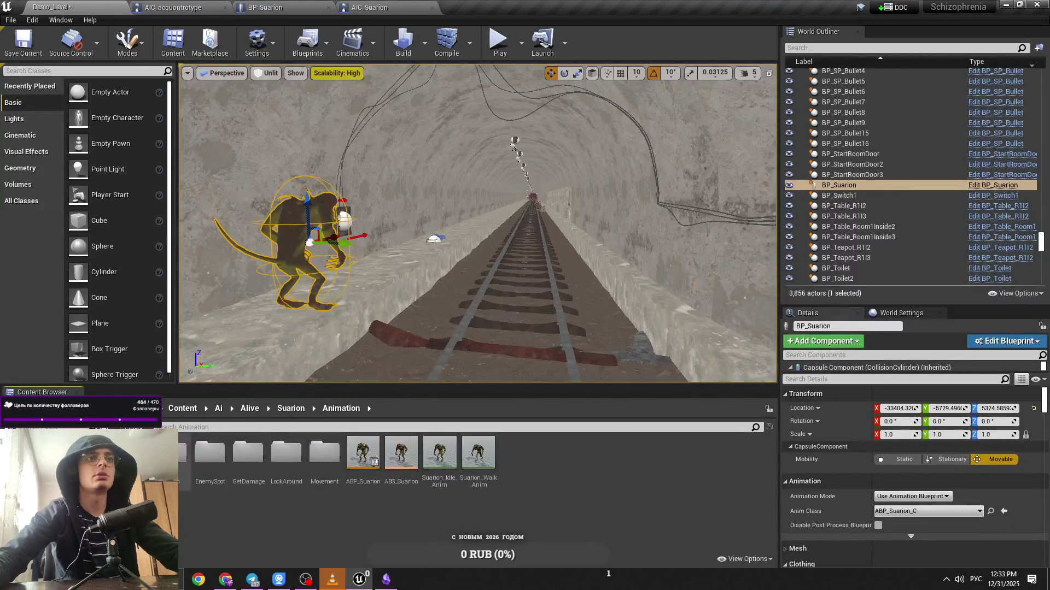
double_click(175, 459)
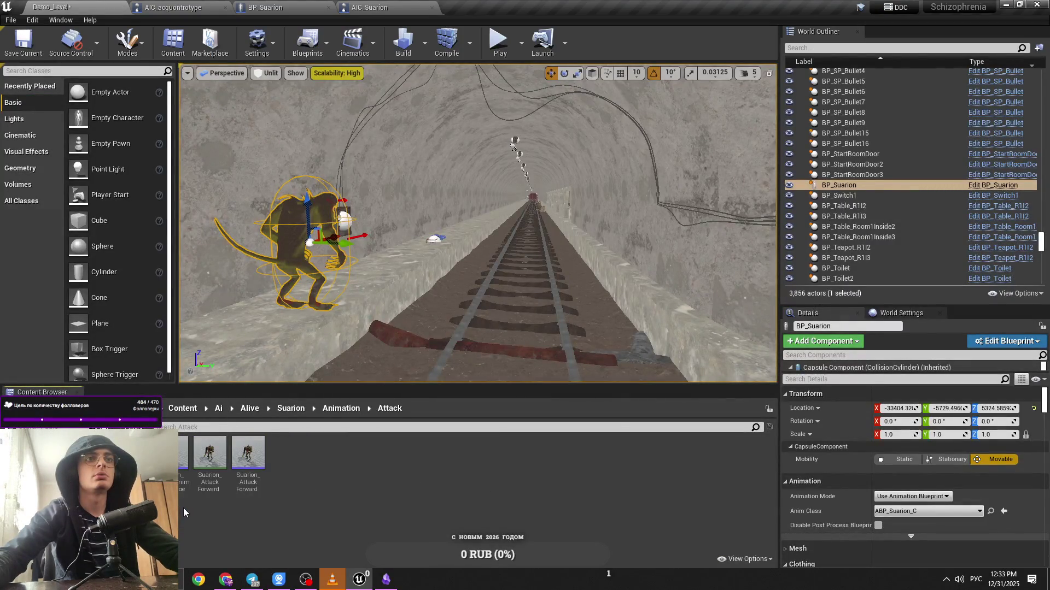
click(369, 7)
key(ctrl+shift+s)
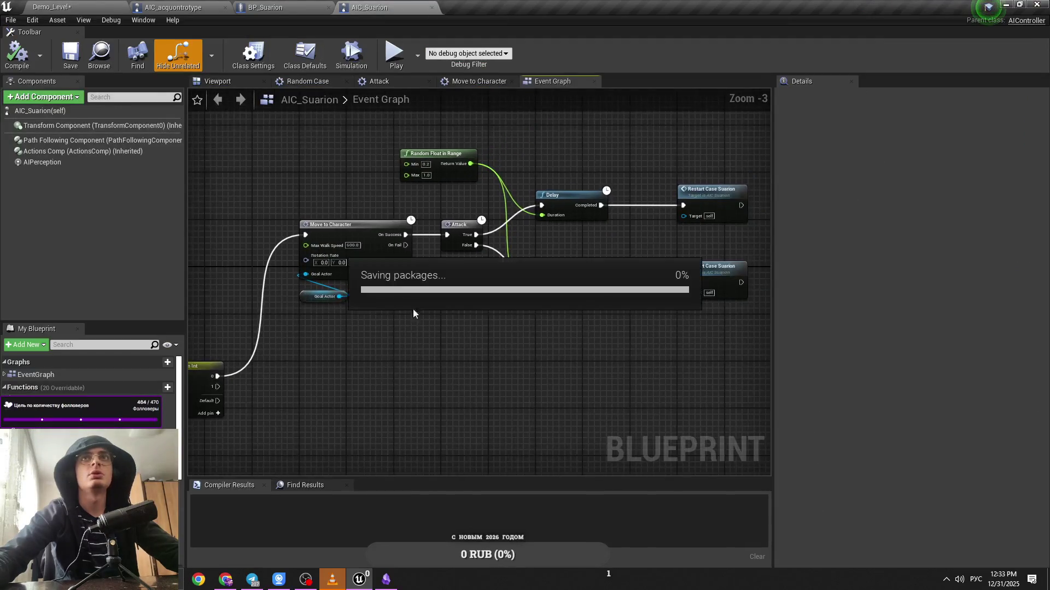
Inspect the Suarion controller's Attack graph and its Random Integer in Range node
double_click(470, 237)
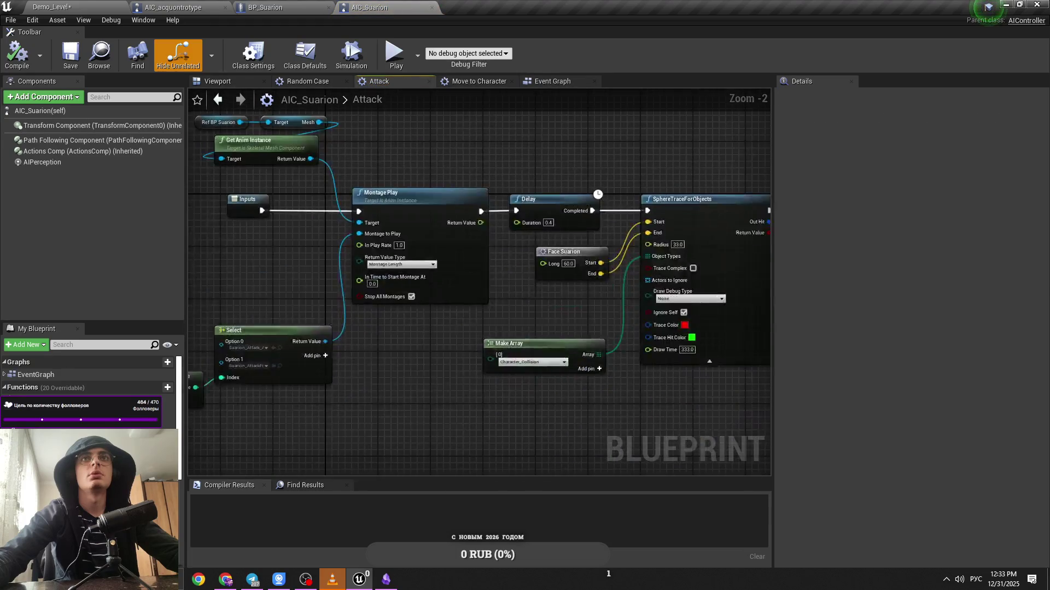
drag(458, 334, 582, 340)
scroll(297, 379, down, 5)
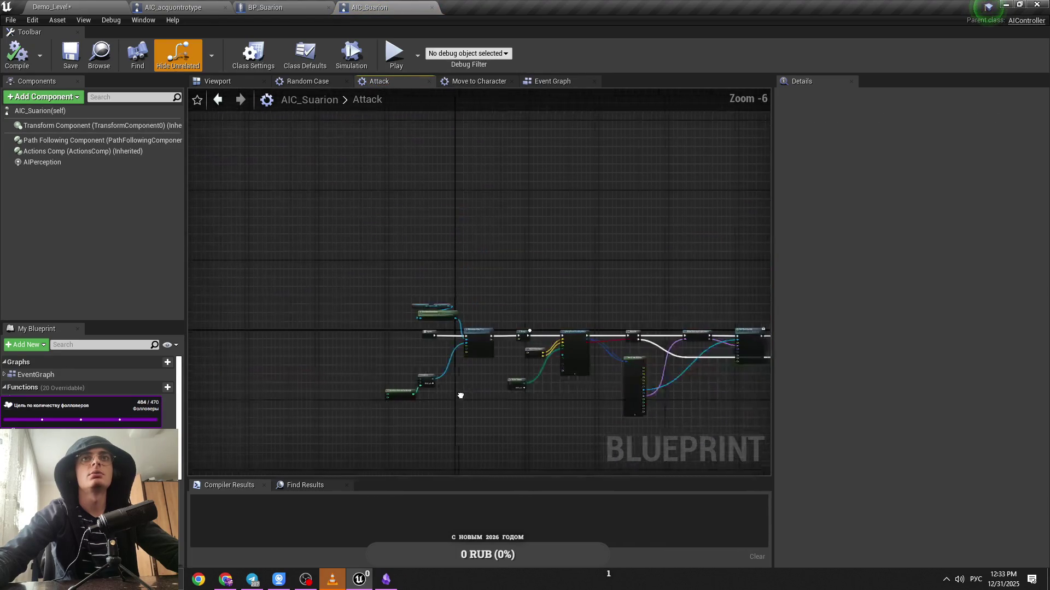
click(52, 6)
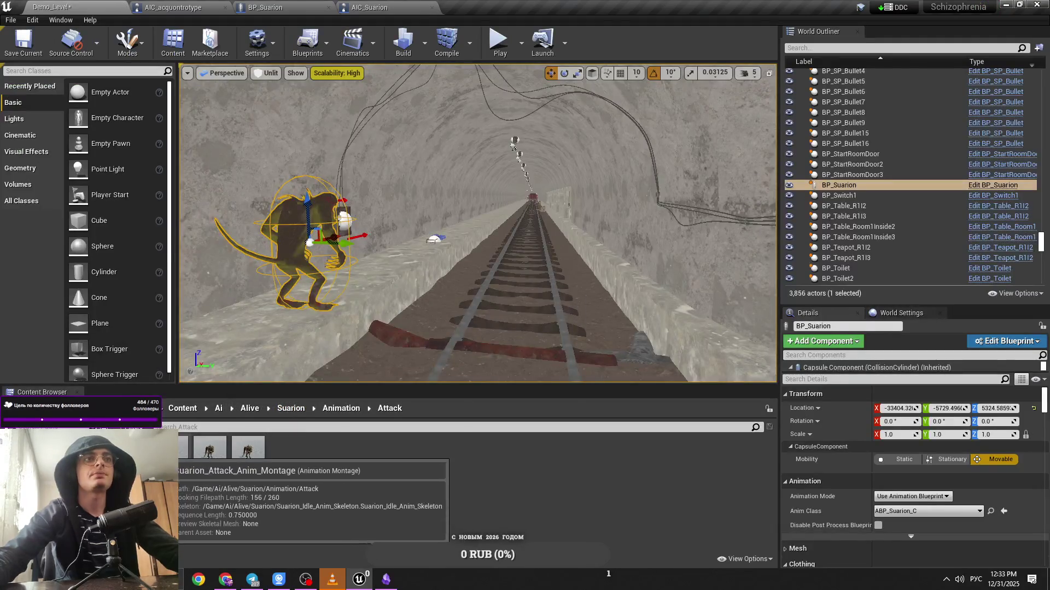
Preview Suarion_Attack_Anim and Suarion_AttackForward_Anim, then save AIC_Suarion's Attack graph
double_click(181, 464)
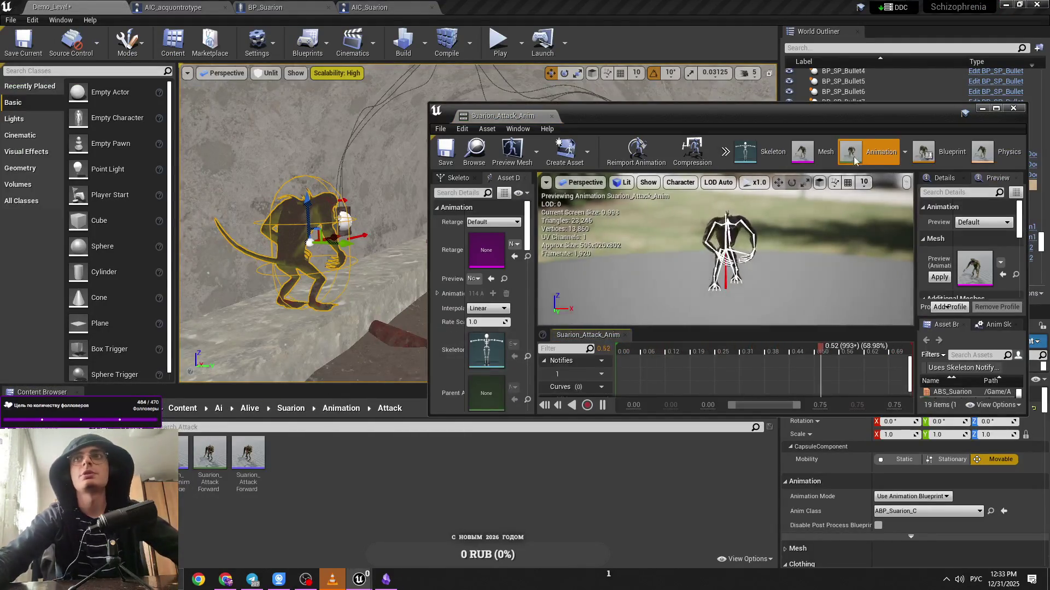
click(1013, 107)
double_click(210, 452)
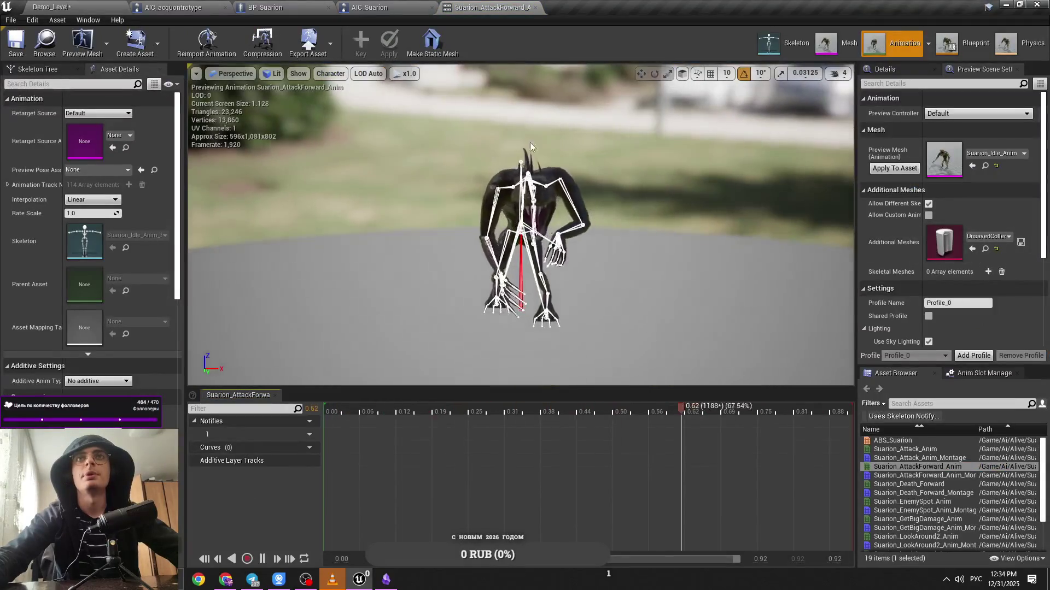
click(536, 7)
mouse_move(484, 441)
mouse_down()
mouse_move(481, 206)
mouse_move(608, 207)
mouse_move(639, 219)
mouse_move(557, 219)
mouse_move(288, 312)
mouse_move(814, 262)
mouse_up()
key(ctrl+s)
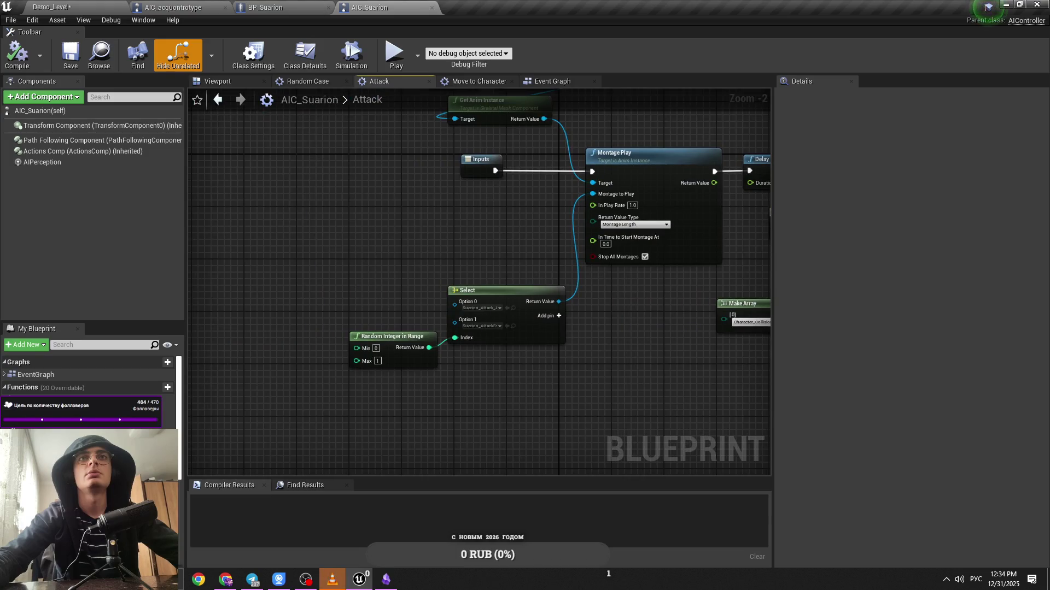
Move the Delay-onward nodes right to open space after Montage Play in Suarion's Attack graph
drag(738, 281, 219, 281)
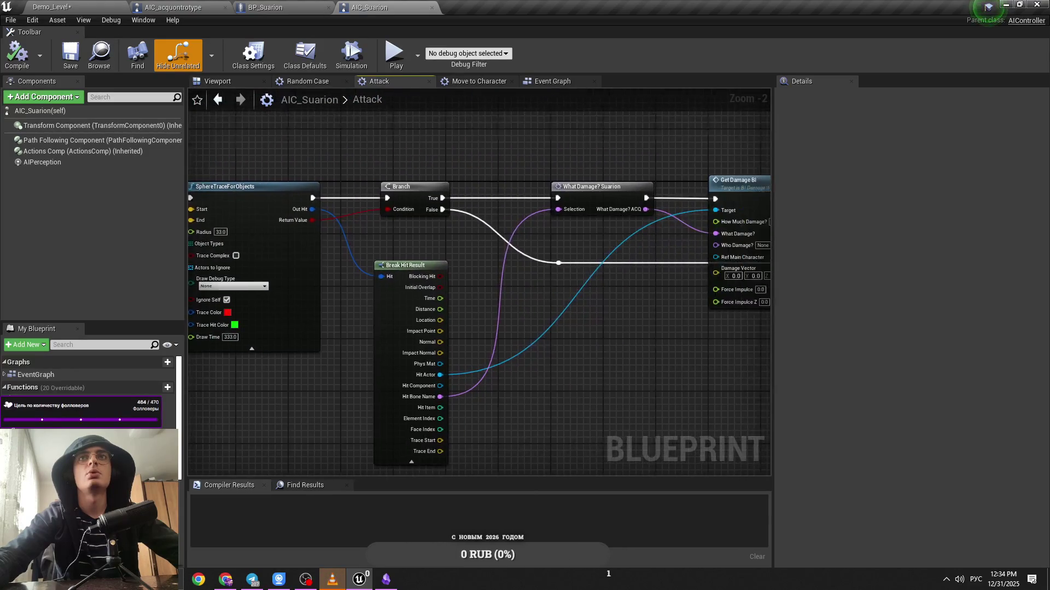
mouse_move(496, 288)
mouse_down()
mouse_move(431, 326)
mouse_move(626, 326)
mouse_up()
scroll(425, 349, down, 1)
scroll(626, 326, down, 1)
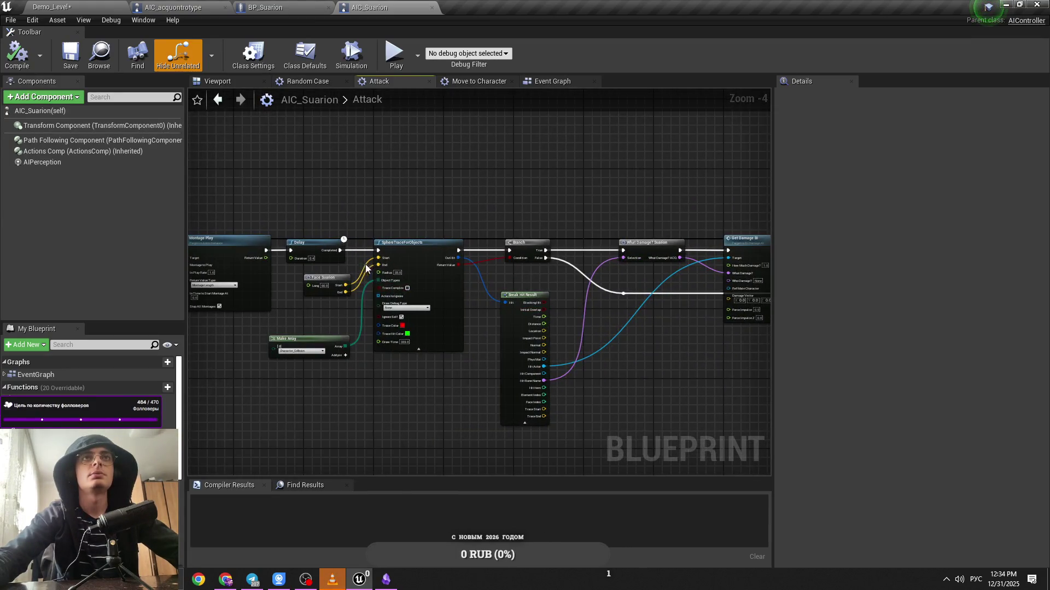
scroll(352, 268, up, 1)
drag(352, 268, 610, 272)
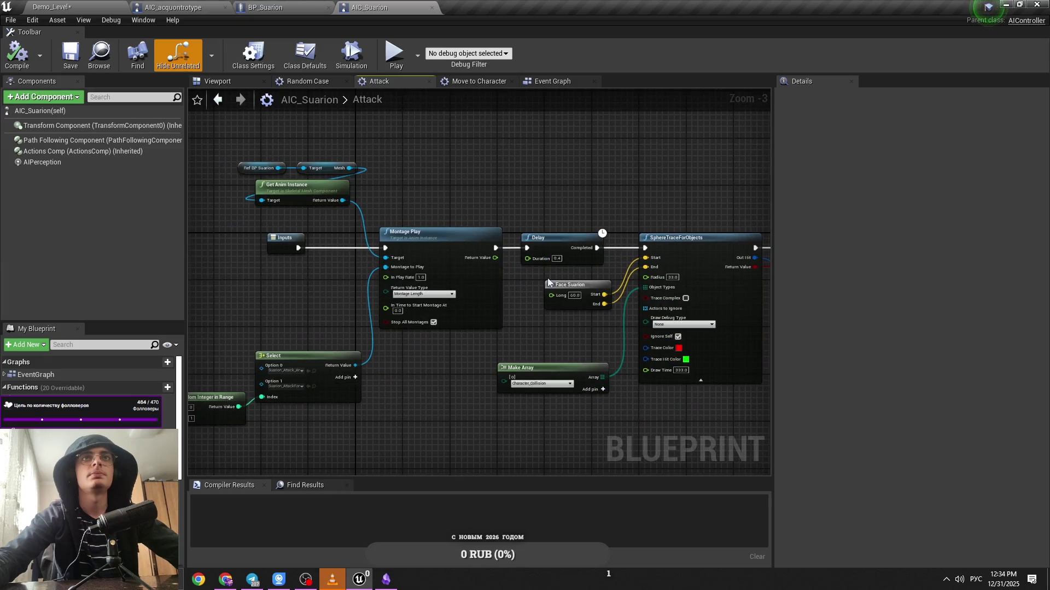
scroll(538, 286, down, 1)
drag(538, 286, 307, 251)
scroll(306, 252, down, 1)
drag(726, 187, 298, 384)
drag(316, 241, 486, 239)
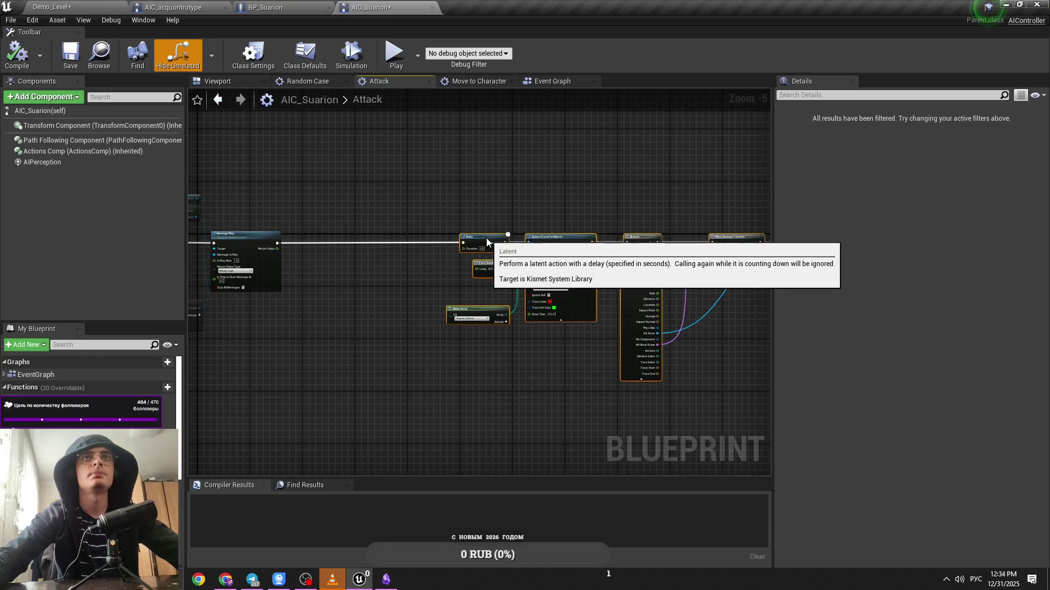
click(291, 327)
drag(293, 326, 326, 360)
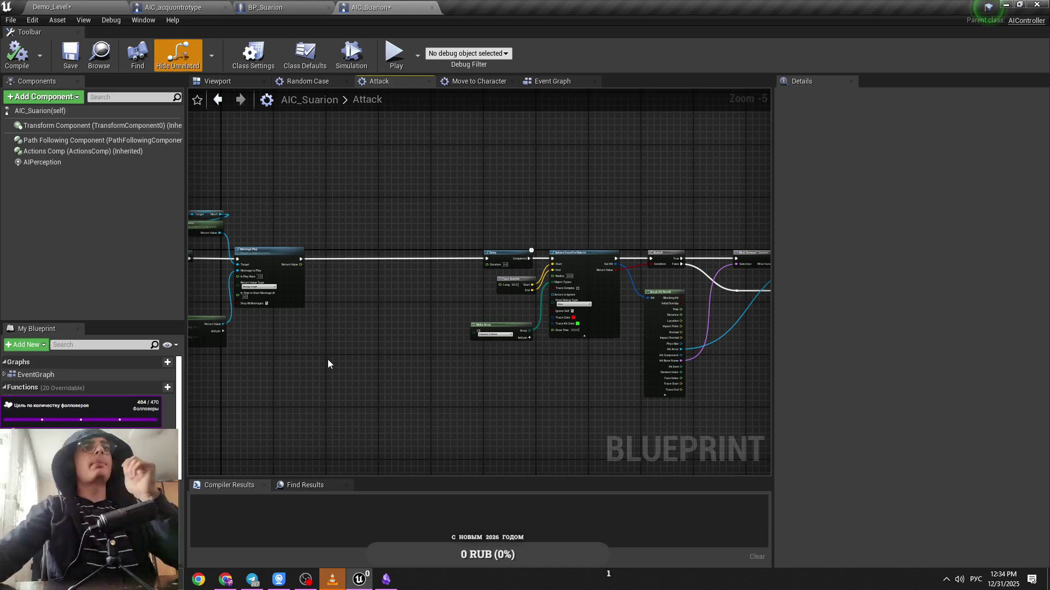
Reposition the Delay, trace and array nodes and Montage Play, and put Event Graph second
scroll(330, 335, up, 1)
drag(375, 223, 729, 394)
scroll(619, 329, up, 3)
drag(481, 325, 551, 328)
click(551, 327)
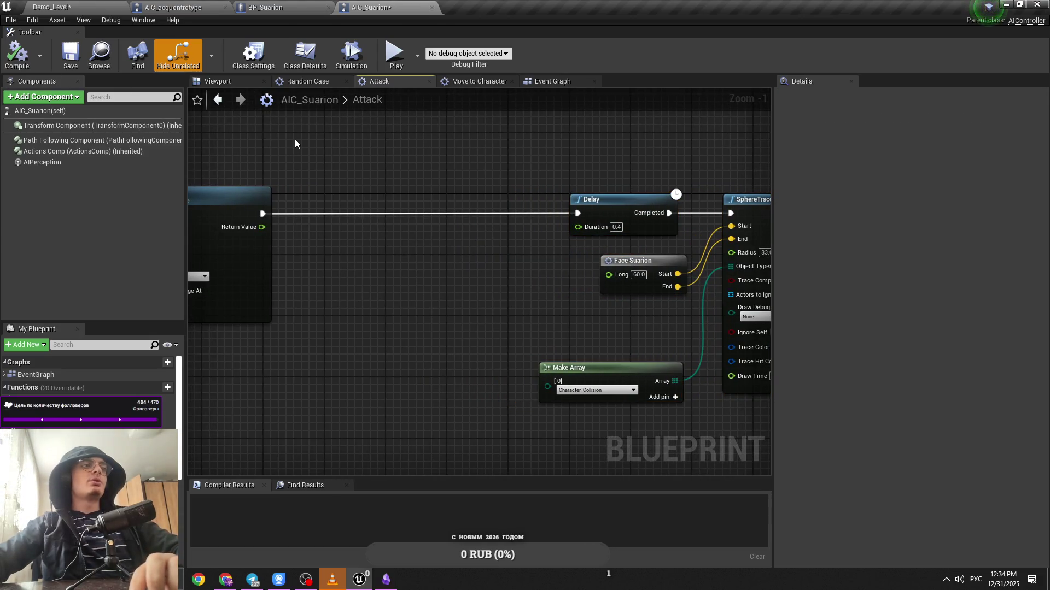
click(477, 81)
click(393, 82)
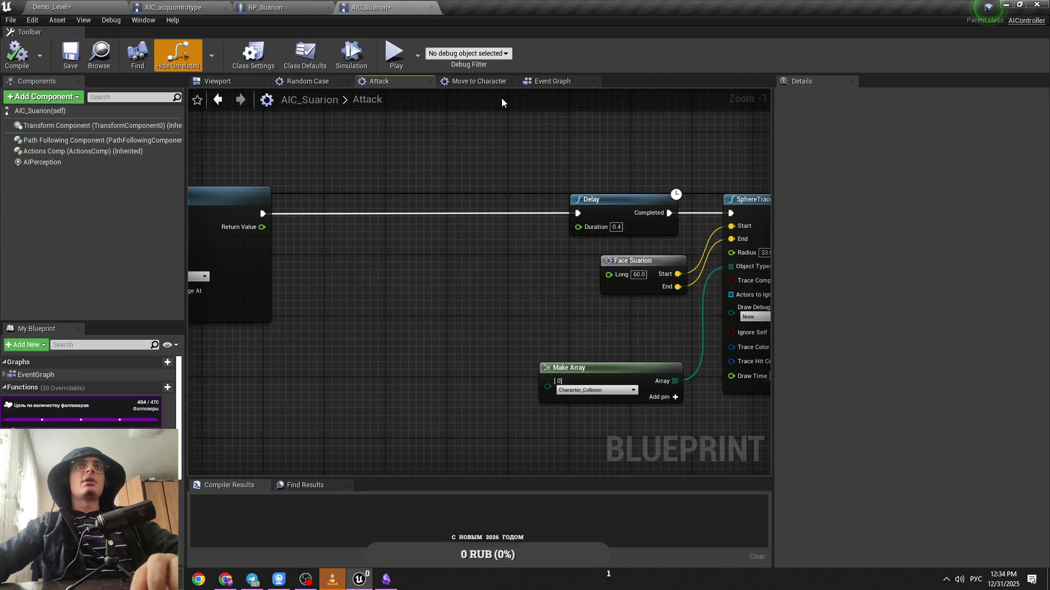
mouse_move(582, 85)
mouse_down()
mouse_move(317, 72)
mouse_move(306, 82)
mouse_up()
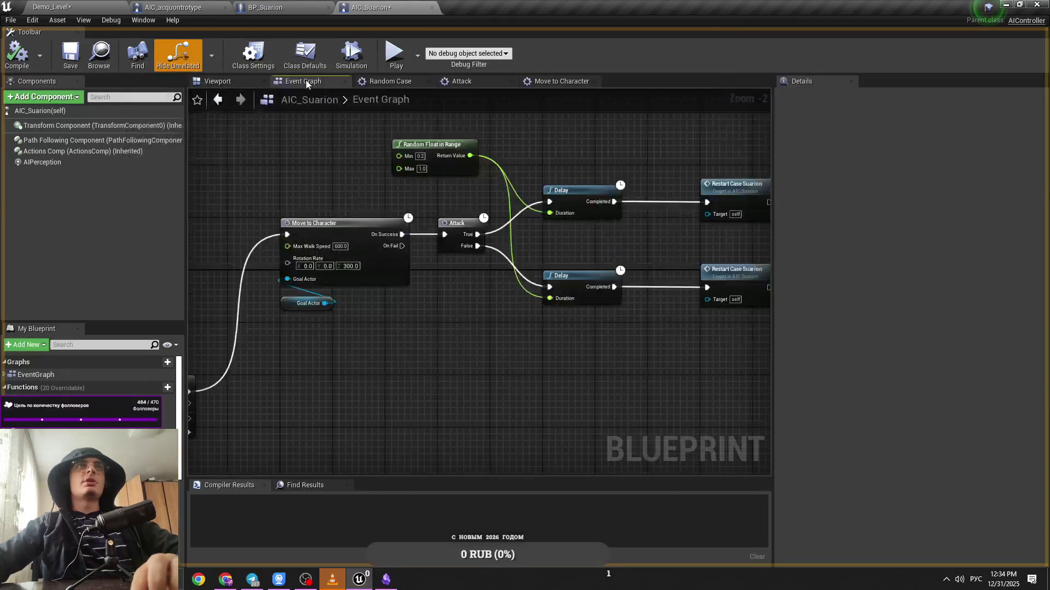
click(585, 83)
click(484, 85)
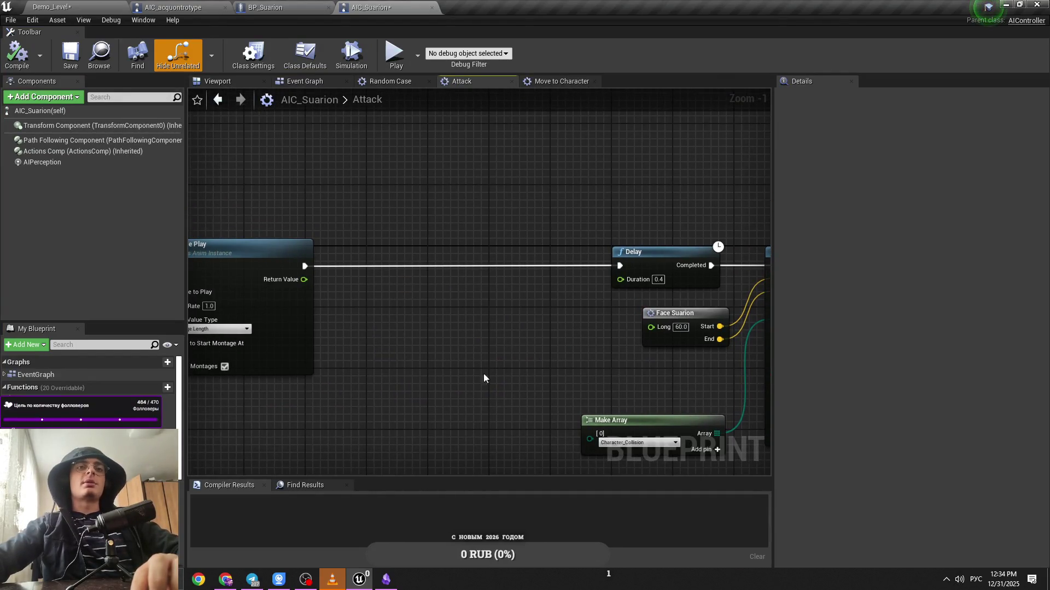
mouse_move(418, 373)
mouse_down()
mouse_move(526, 339)
mouse_move(673, 361)
mouse_up()
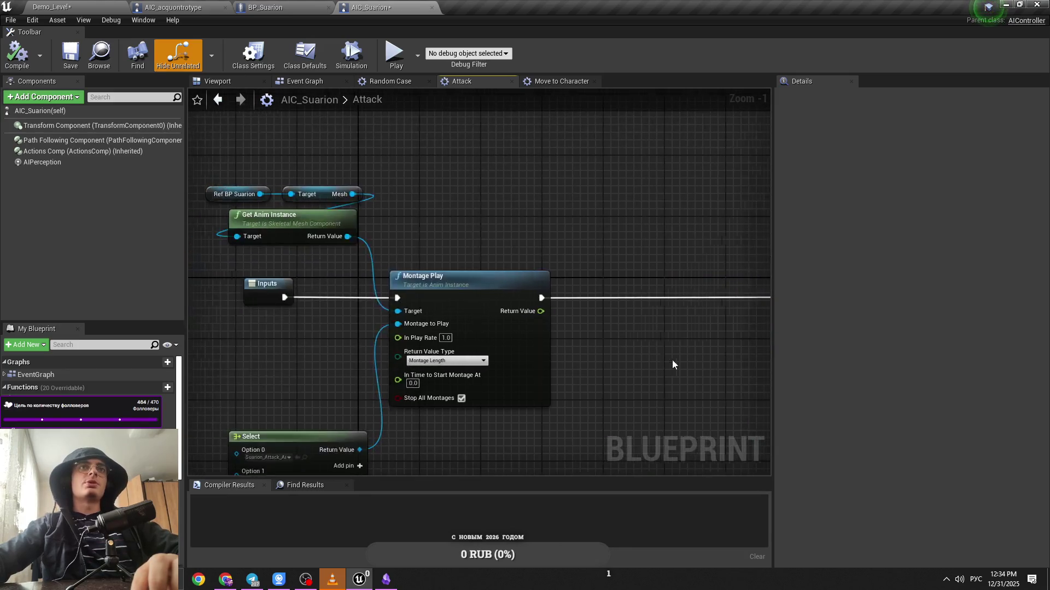
mouse_move(489, 282)
mouse_down()
mouse_move(544, 274)
mouse_move(386, 237)
mouse_up()
Open the Attack ACQ graph in the AIC_acquontrotype controller
click(140, 5)
scroll(425, 309, down, 2)
click(602, 268)
double_click(602, 268)
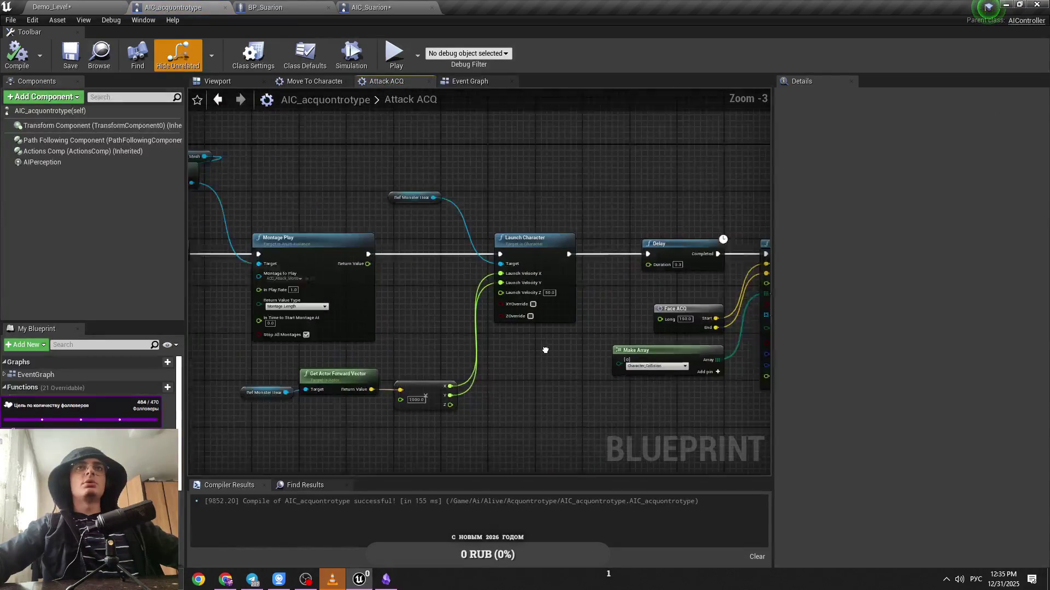
Select Launch Character, Ref Monster Hear and the forward-vector ×1000 nodes in Attack ACQ for copying
click(578, 318)
ctrl+click(462, 203)
drag(524, 468, 309, 392)
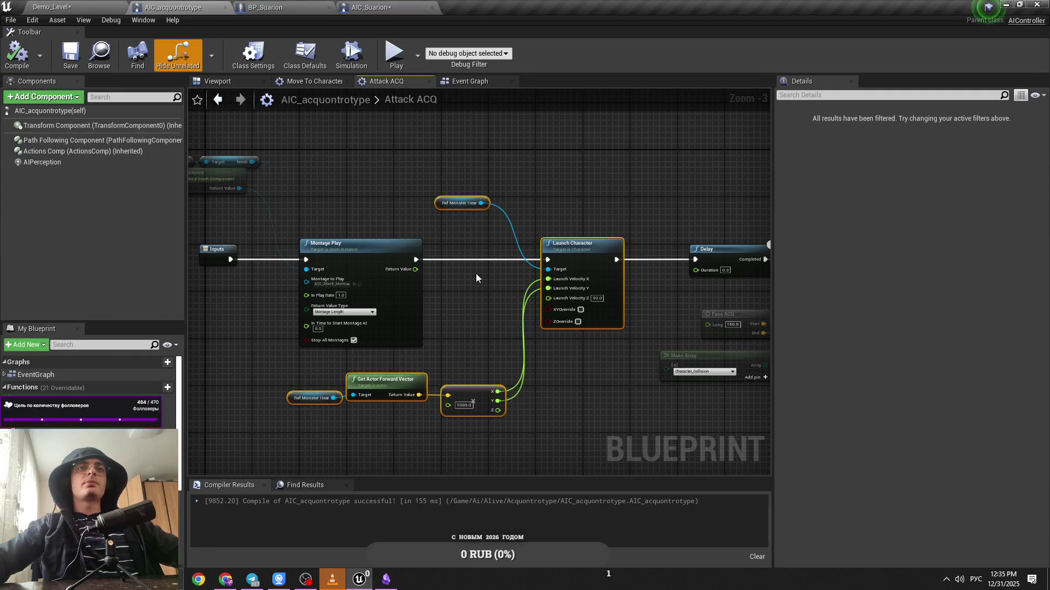
click(320, 4)
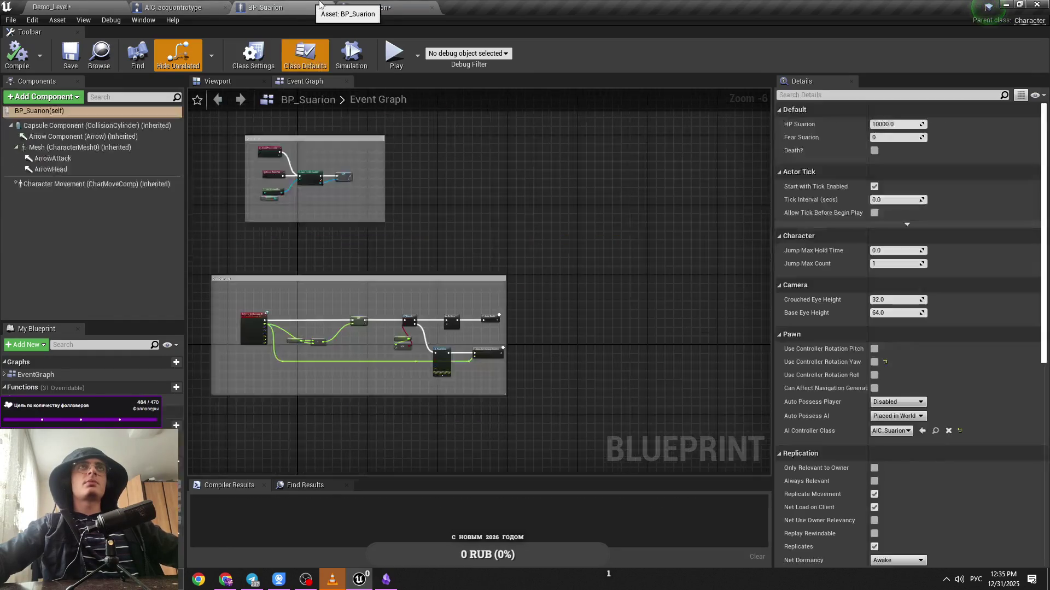
click(371, 7)
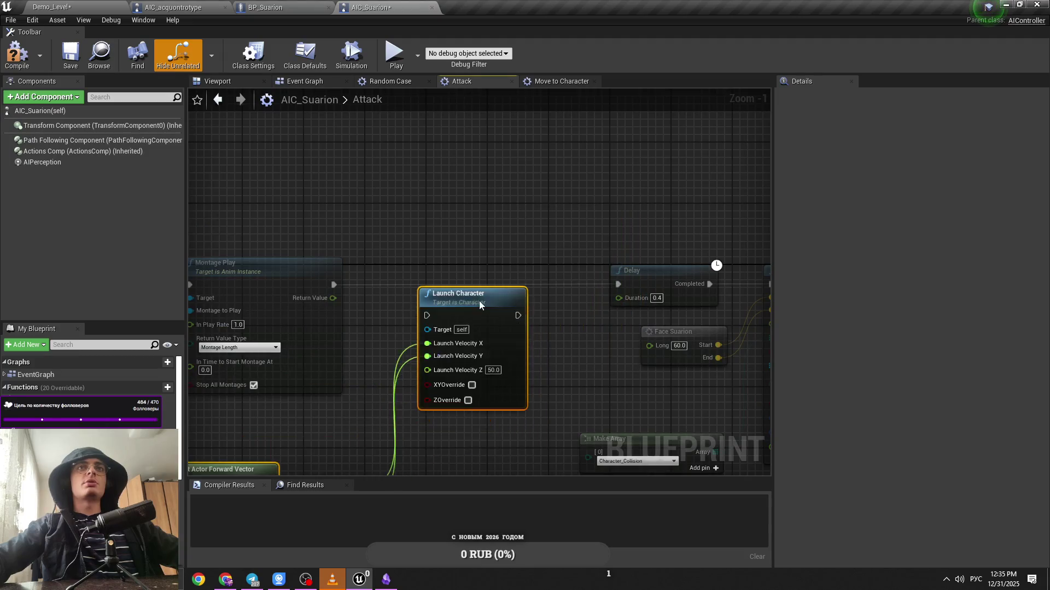
Wire Launch Character between Montage Play and Delay in Suarion's Attack graph and save
drag(412, 271, 556, 190)
mouse_move(567, 234)
mouse_down()
mouse_move(423, 271)
mouse_move(473, 203)
mouse_up()
mouse_move(612, 235)
mouse_down()
mouse_move(604, 229)
mouse_move(638, 214)
mouse_move(627, 204)
mouse_up()
mouse_move(619, 335)
mouse_down()
mouse_move(372, 358)
mouse_move(372, 446)
mouse_up()
drag(523, 377, 313, 429)
mouse_move(467, 251)
mouse_down()
mouse_move(585, 264)
mouse_move(563, 252)
mouse_up()
drag(433, 433, 582, 215)
mouse_move(340, 276)
mouse_down()
mouse_move(282, 326)
mouse_move(522, 297)
mouse_up()
key(ctrl+s)
Feed Ref BP Suarion into Get Actor Forward Vector and Launch Character's target, save, and frame Suarion
scroll(90, 377, down, 2)
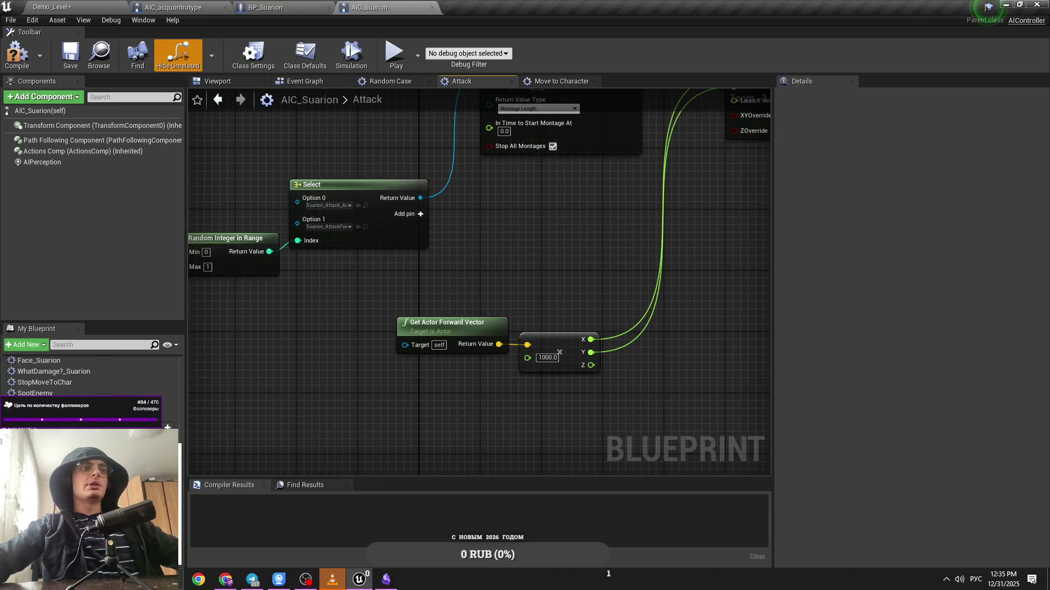
drag(55, 448, 404, 345)
mouse_move(336, 340)
mouse_down()
mouse_move(485, 398)
mouse_move(525, 188)
mouse_move(574, 259)
mouse_move(578, 282)
mouse_up()
drag(547, 192, 503, 201)
key(ctrl+s)
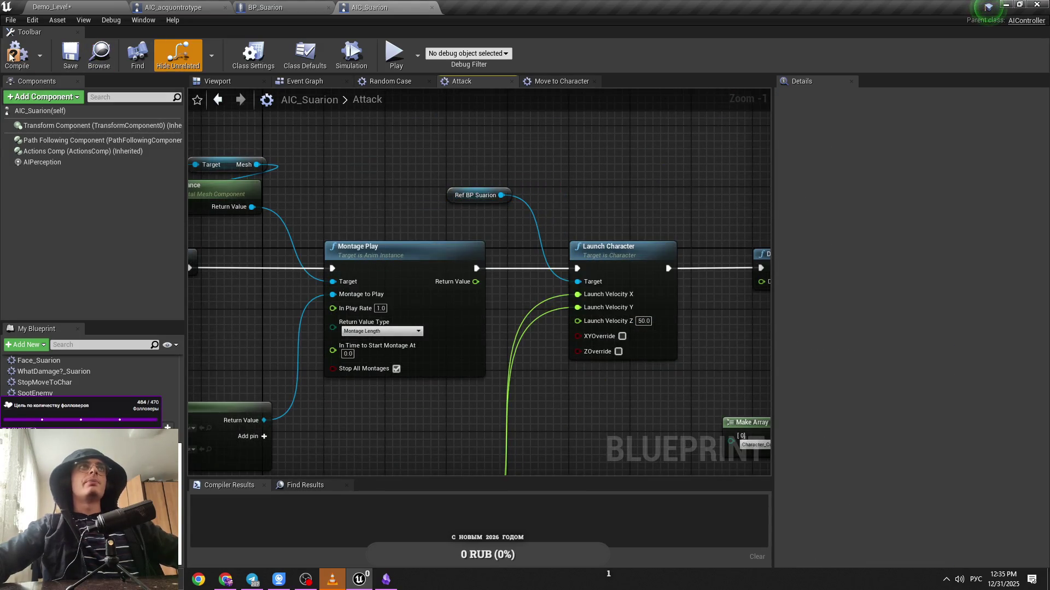
click(64, 5)
key(f)
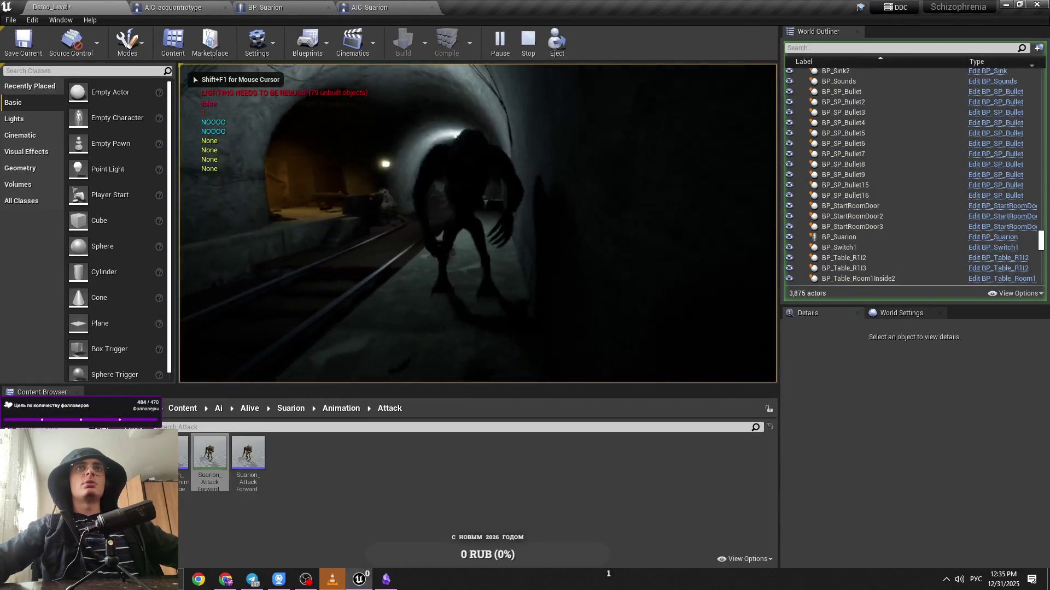
Leave the running game and tidy the multiply and Get Actor Forward Vector nodes, saving AIC_Suarion
key(shift+F1)
click(372, 7)
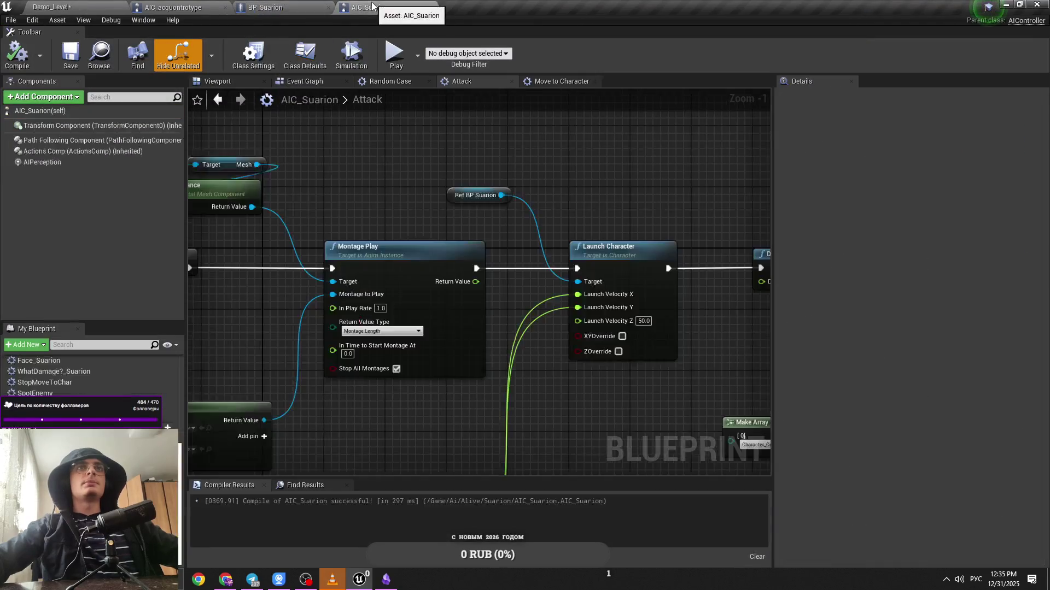
mouse_move(349, 155)
mouse_down()
mouse_move(437, 143)
mouse_move(481, 153)
mouse_up()
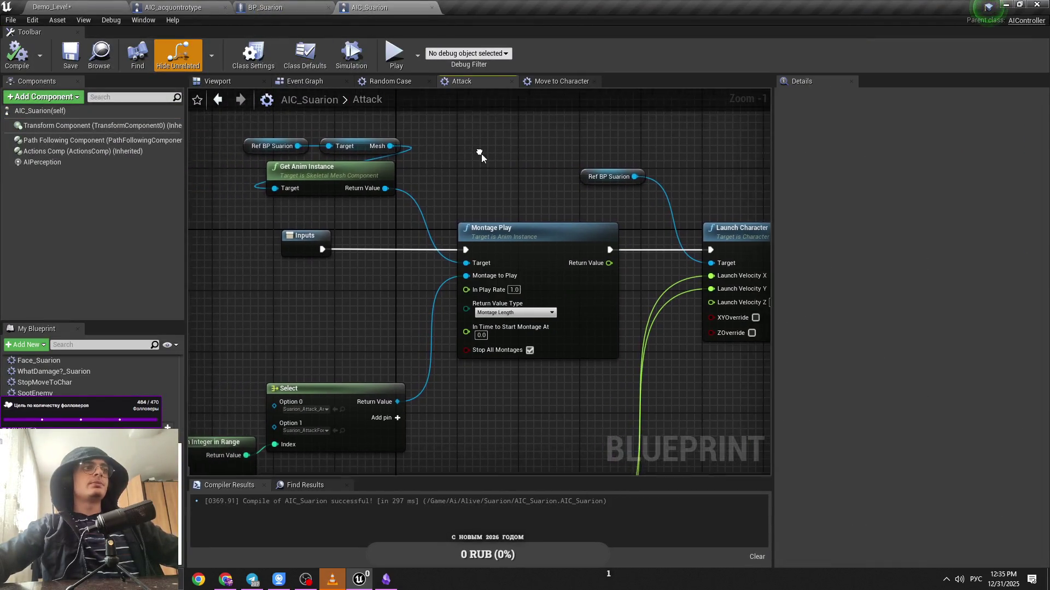
drag(530, 232, 333, 222)
drag(581, 202, 576, 149)
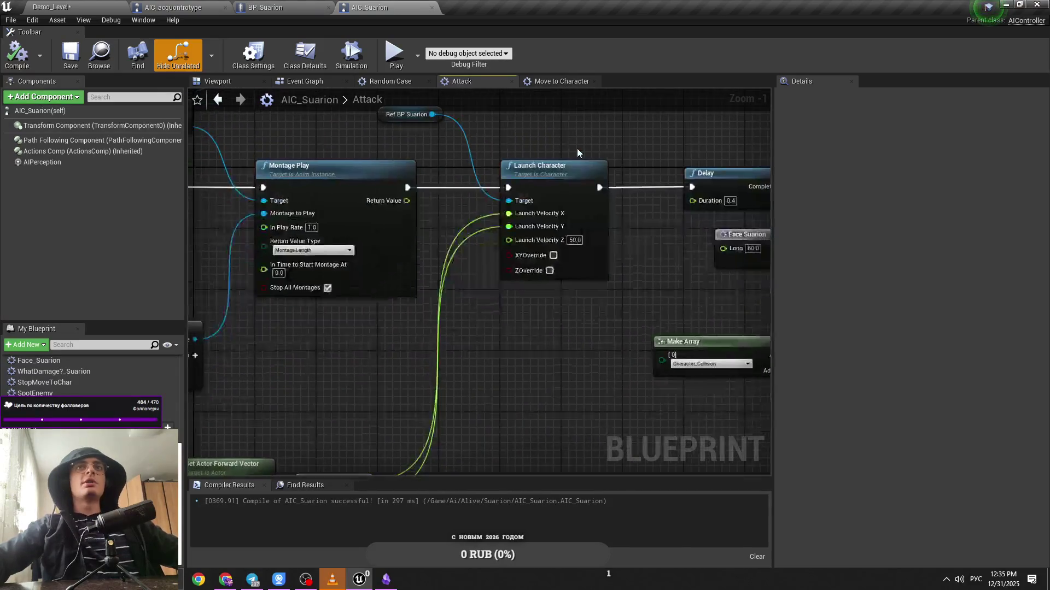
drag(417, 359, 558, 299)
key(ctrl+s)
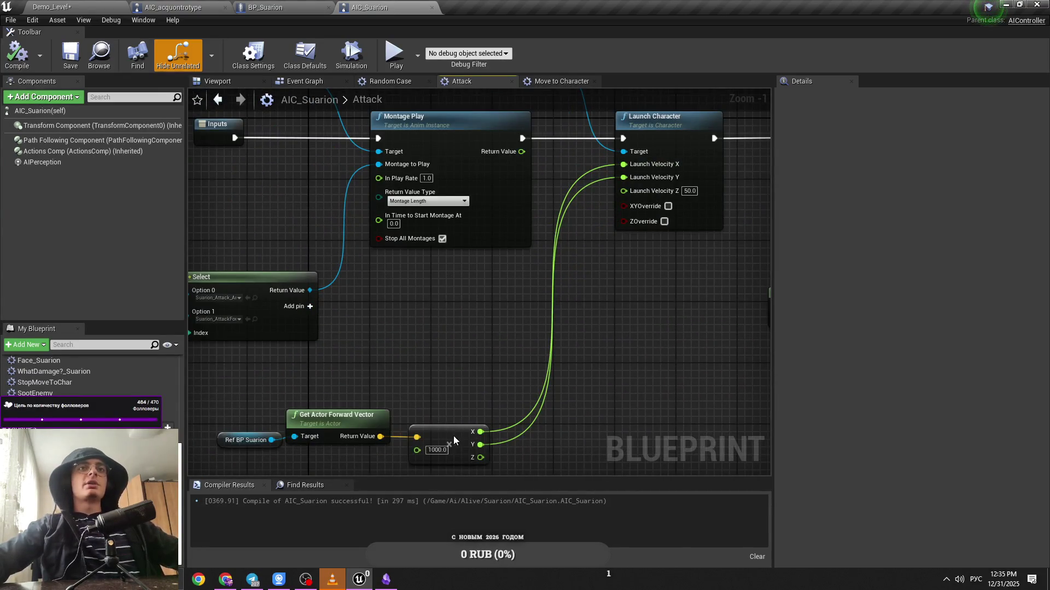
drag(454, 437, 477, 441)
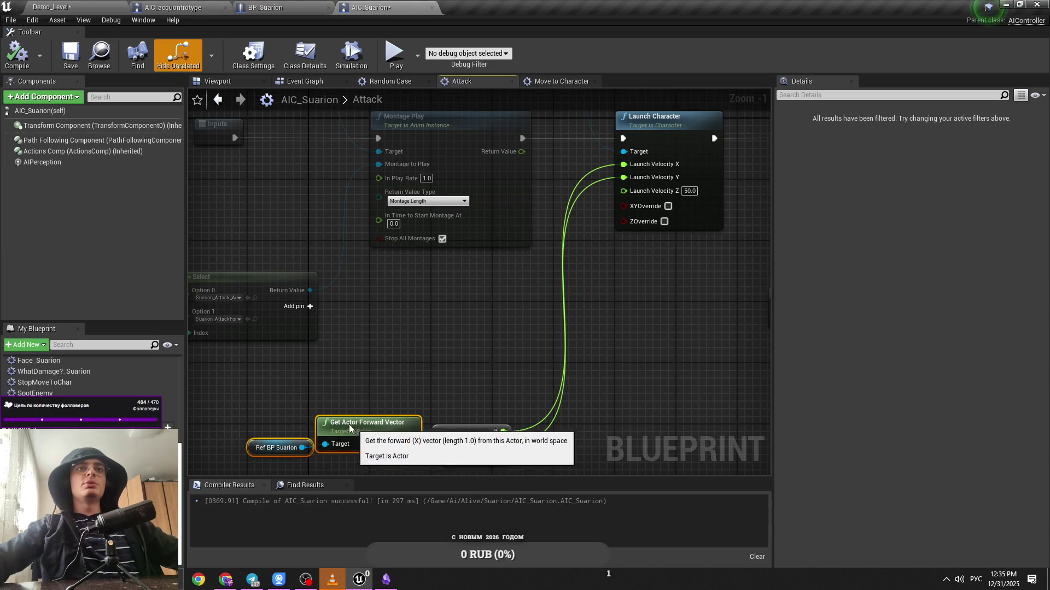
mouse_move(350, 428)
mouse_down()
mouse_move(331, 447)
mouse_move(375, 401)
mouse_move(377, 380)
mouse_up()
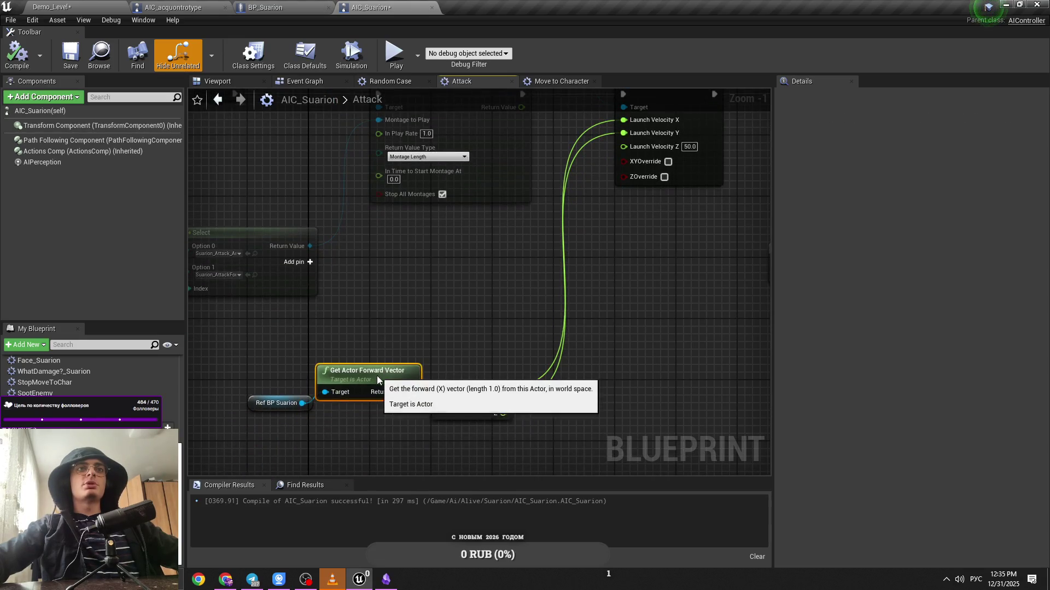
key(ctrl+s)
Review the Attack and Random Case graphs in AIC_Suarion and save again
drag(475, 336, 399, 388)
mouse_move(506, 369)
mouse_down()
mouse_move(432, 425)
mouse_move(488, 378)
mouse_move(502, 403)
mouse_up()
key(ctrl+s)
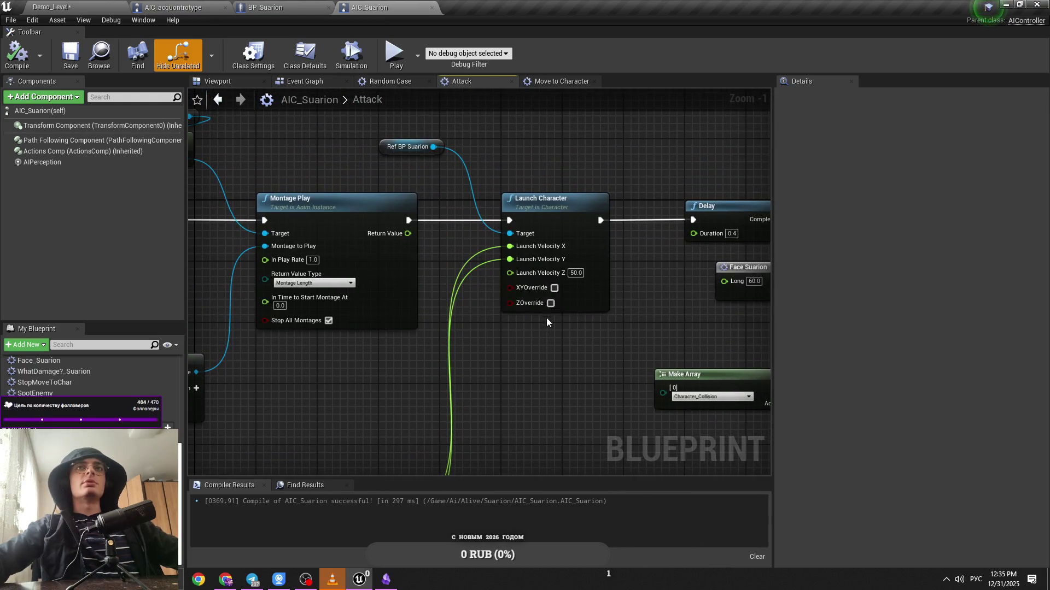
drag(578, 271, 724, 89)
mouse_move(535, 242)
mouse_down()
mouse_move(486, 462)
mouse_move(525, 388)
mouse_up()
mouse_move(500, 347)
mouse_down()
mouse_move(647, 376)
mouse_move(530, 381)
mouse_up()
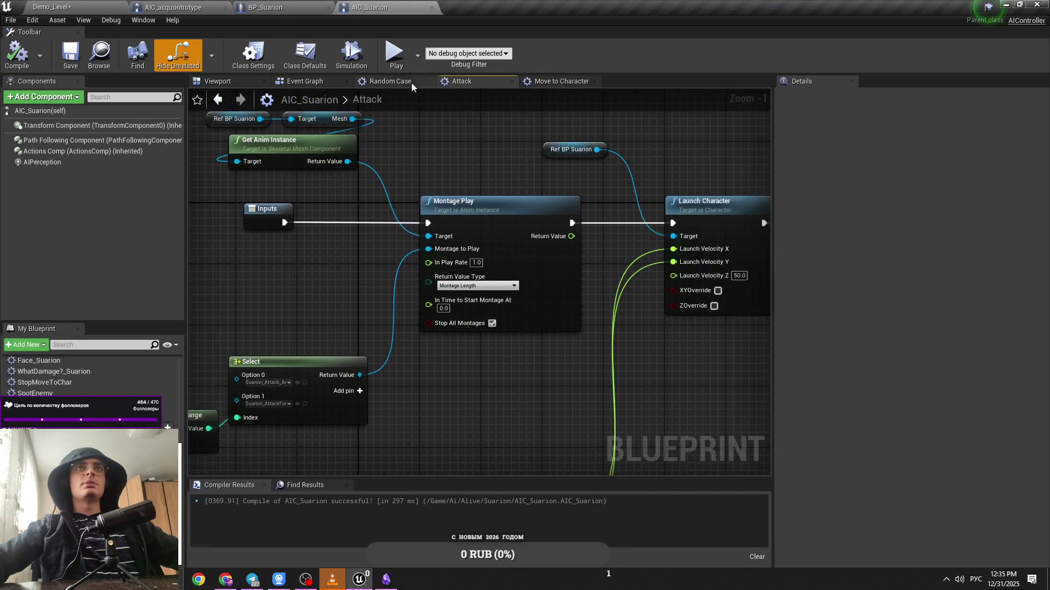
click(411, 82)
click(500, 82)
Set AI MoveTo's Acceptance Radius in Move to Character to 3000 and return to Demo_Level
click(325, 83)
double_click(351, 223)
scroll(500, 300, up, 4)
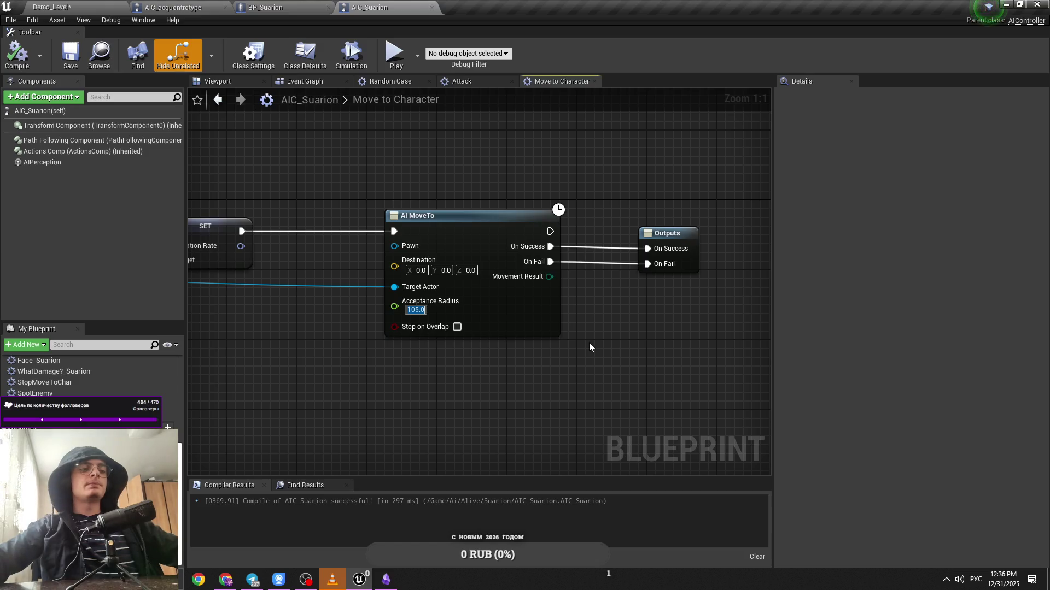
text(3000)
key(Return)
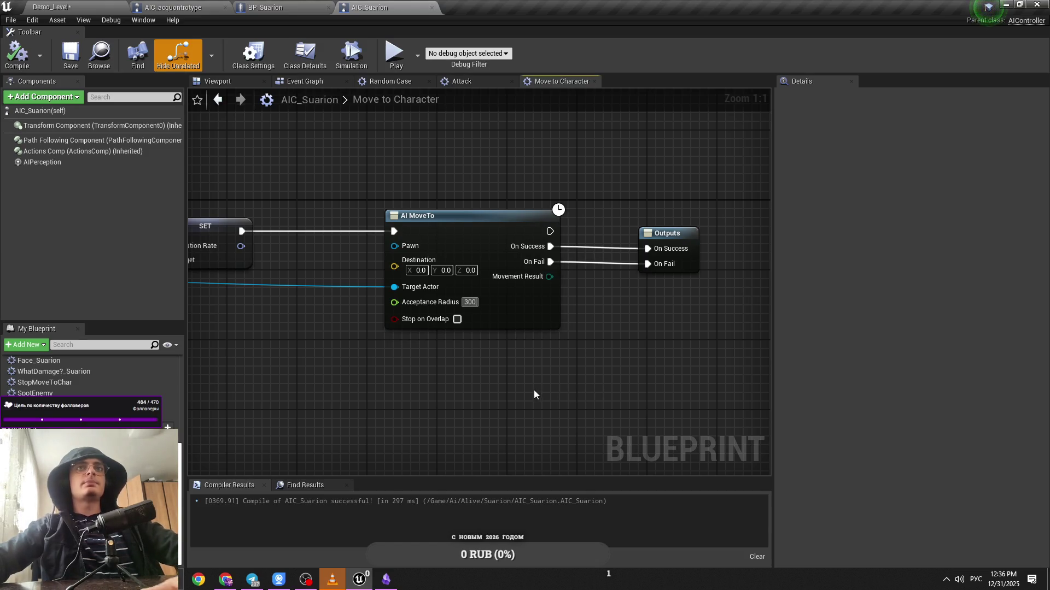
click(52, 7)
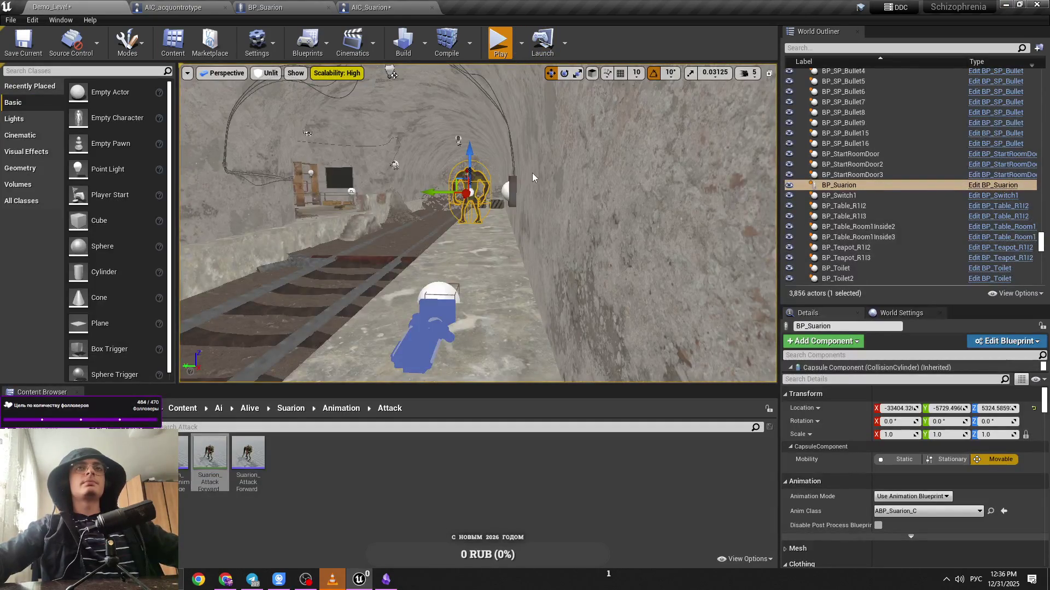
Play-test the level twice, checking the status panel, to watch the Suarion chase and attack
key(alt+p)
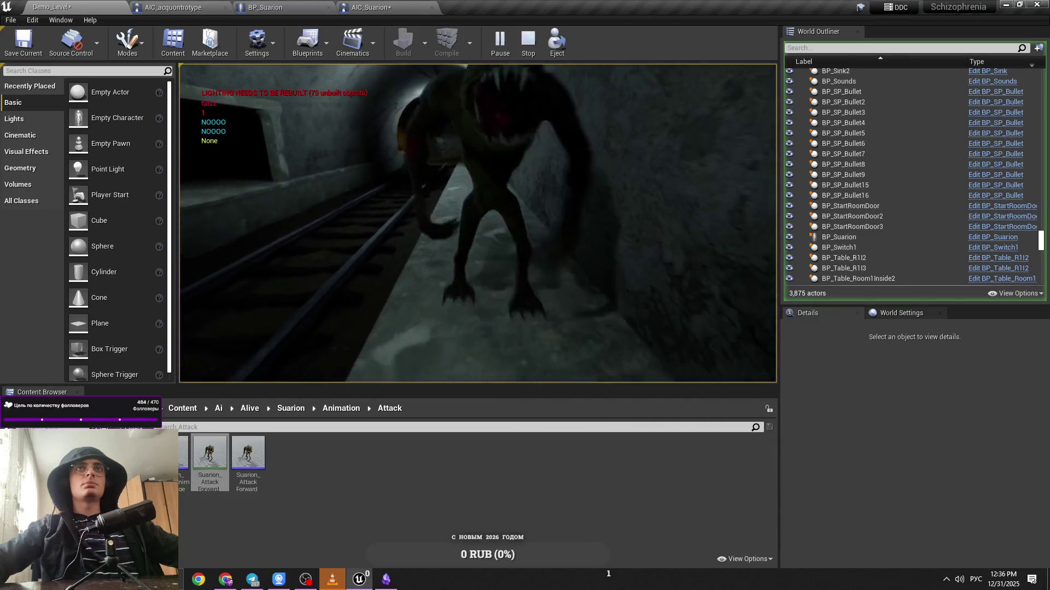
key(Tab)
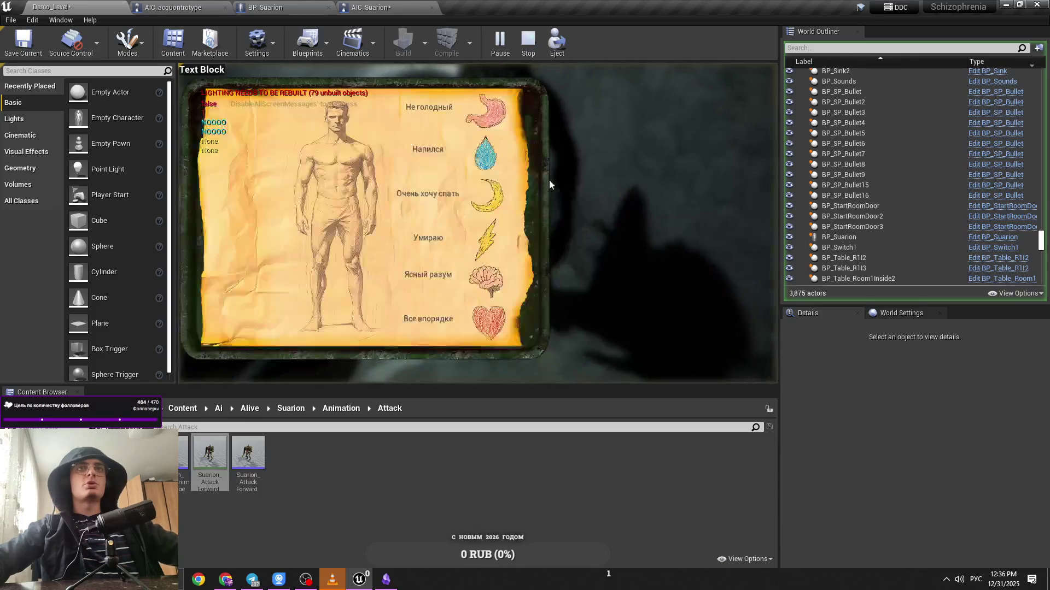
mouse_move(358, 169)
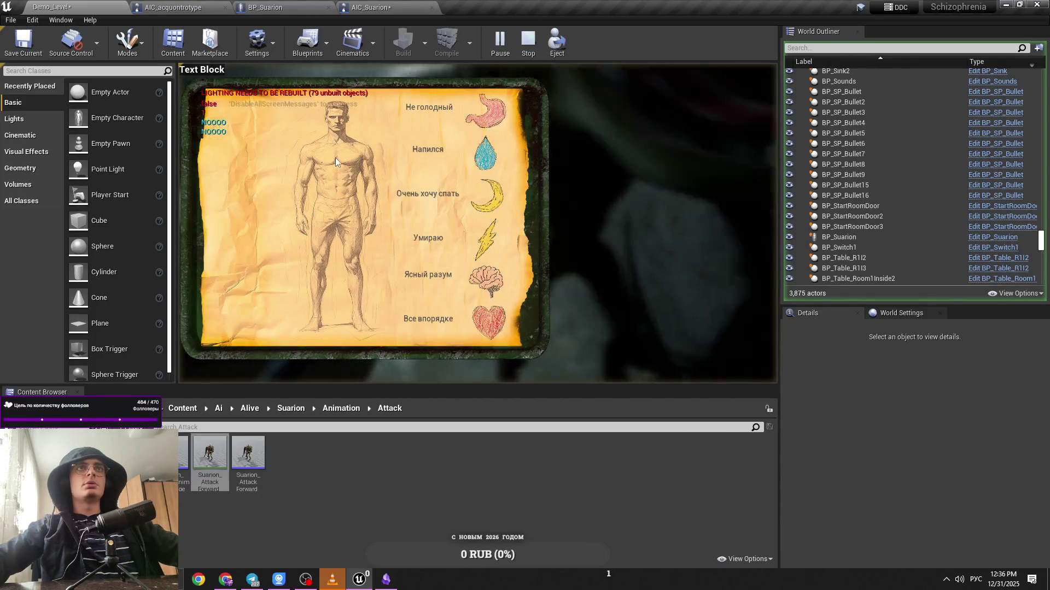
key(Escape)
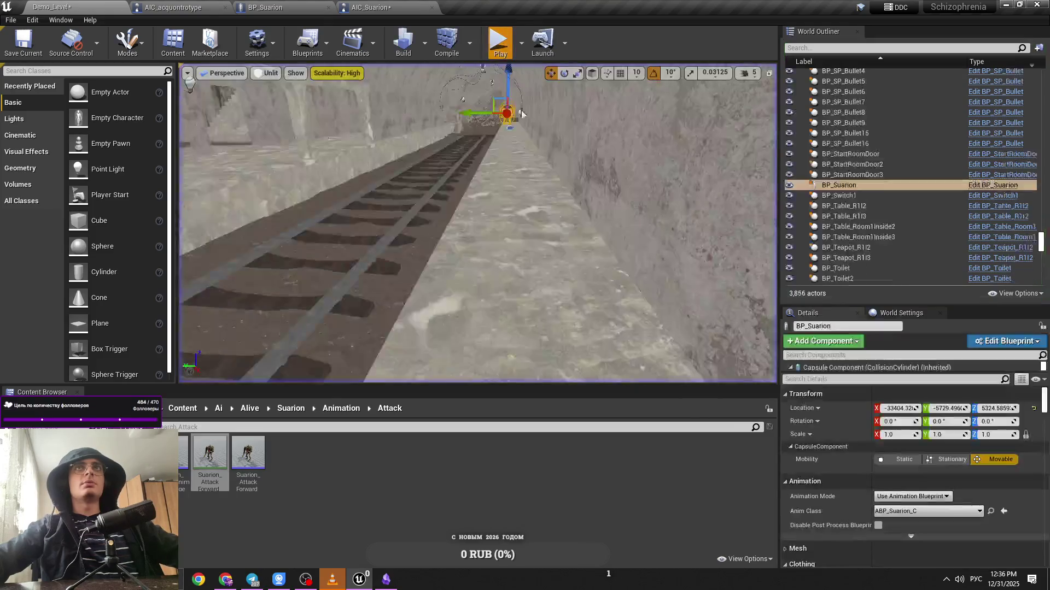
key(alt+p)
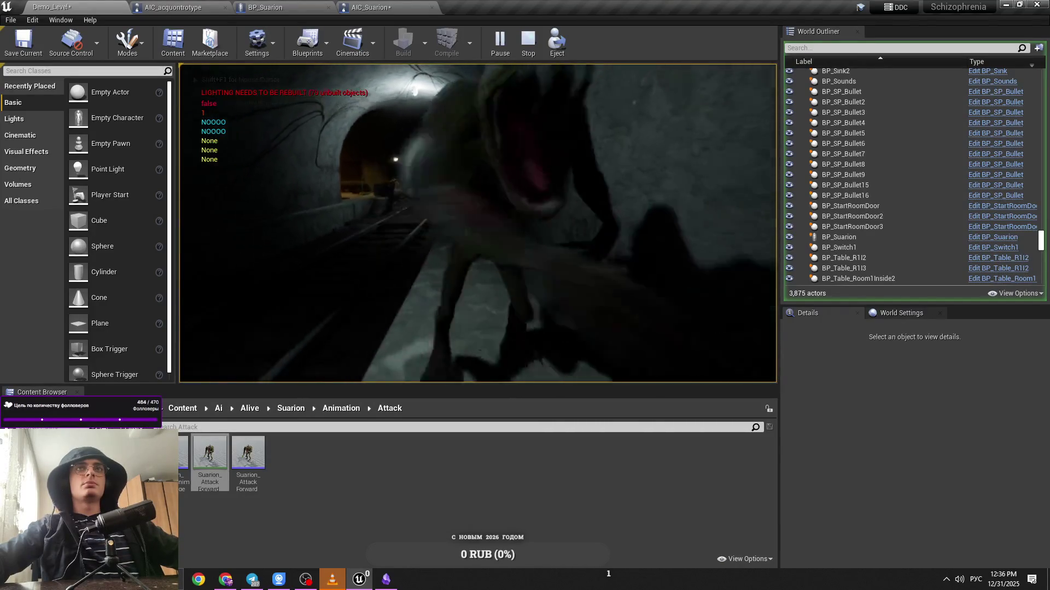
key(Escape)
click(172, 7)
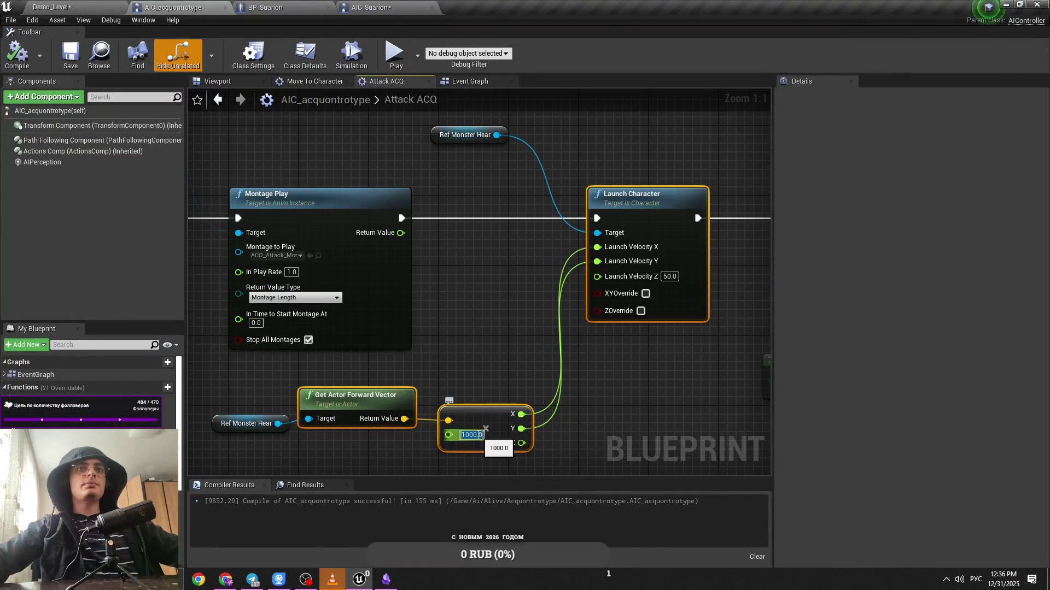
text(700)
Set the Attack ACQ multiplier to 700 and play-test, walking down the tunnel
drag(567, 461, 490, 414)
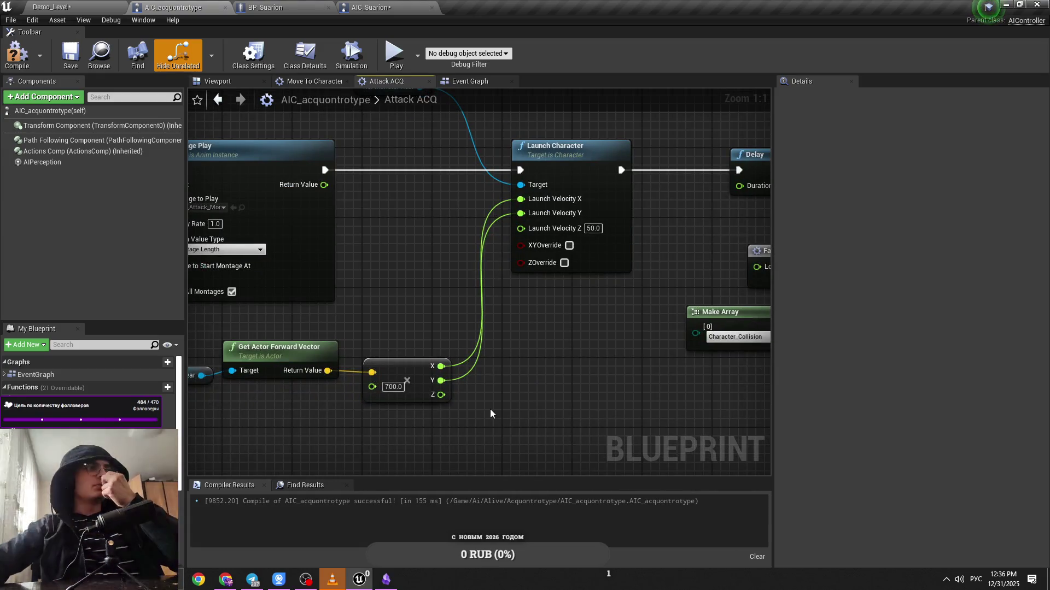
click(52, 8)
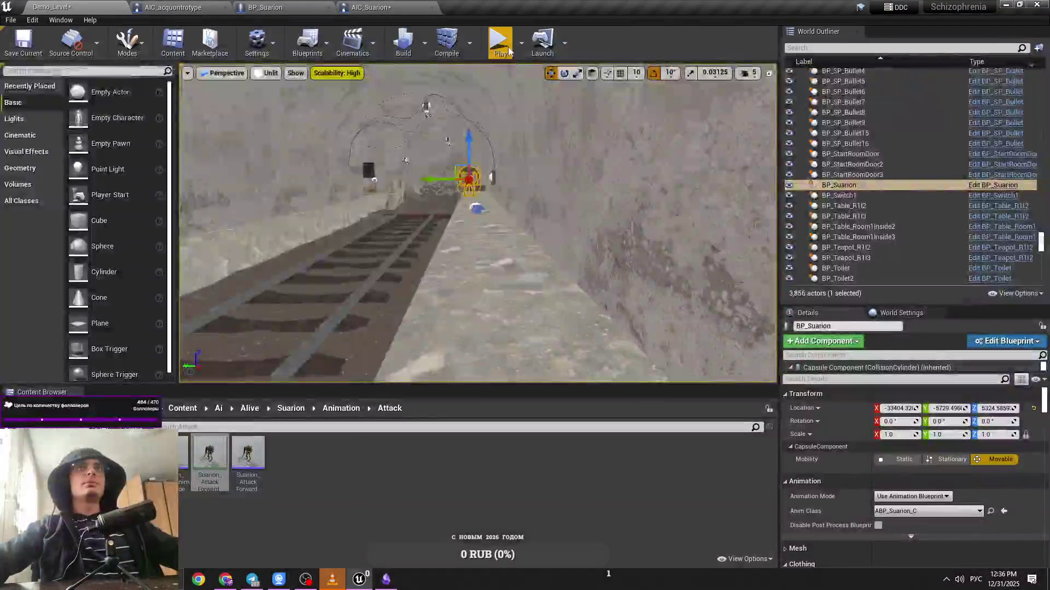
key(alt+p)
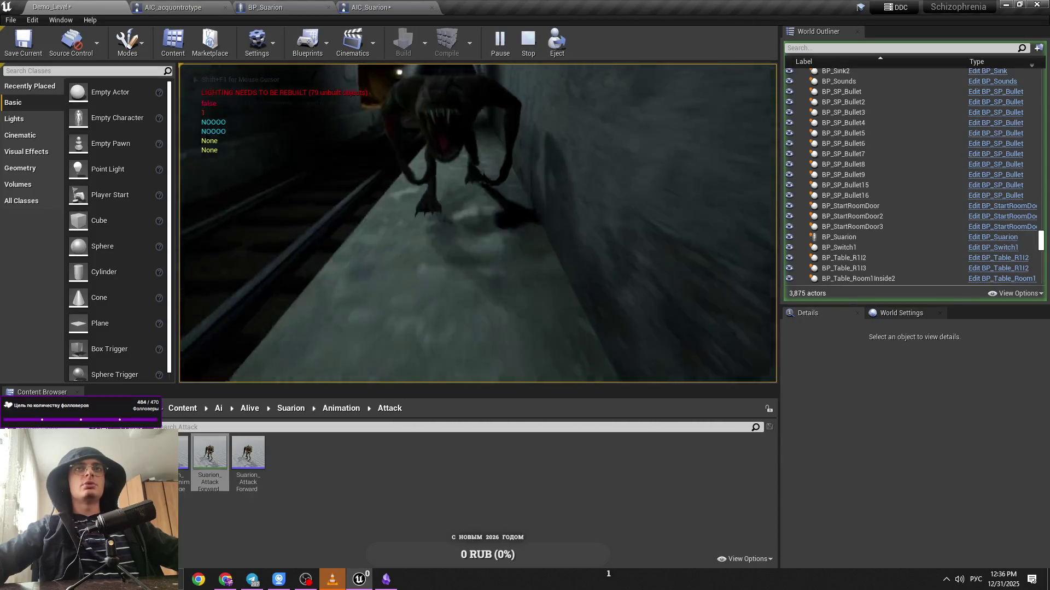
key(Escape)
click(210, 5)
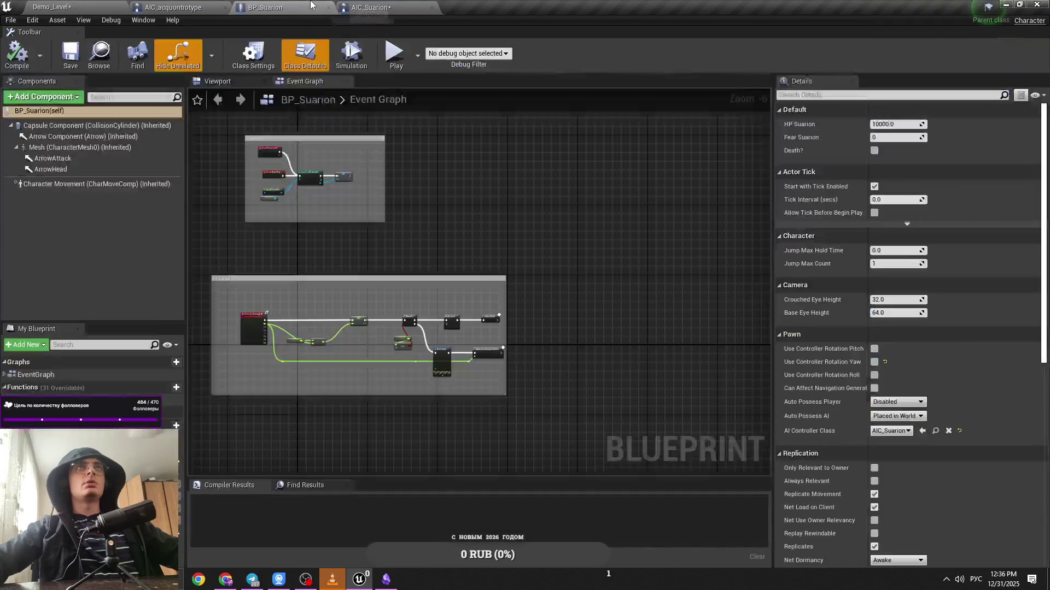
key(Return)
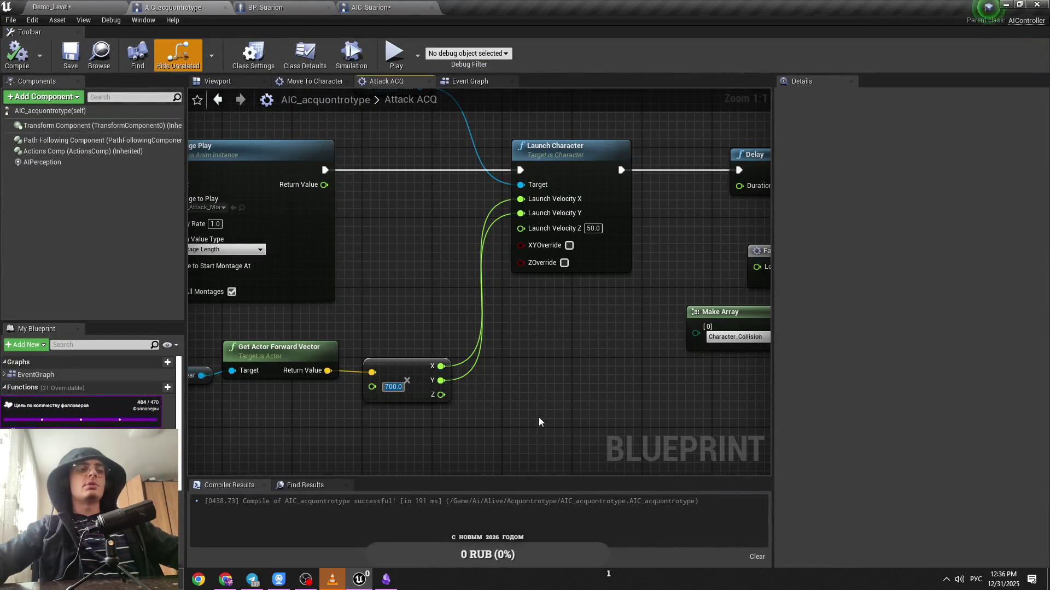
click(87, 7)
click(500, 41)
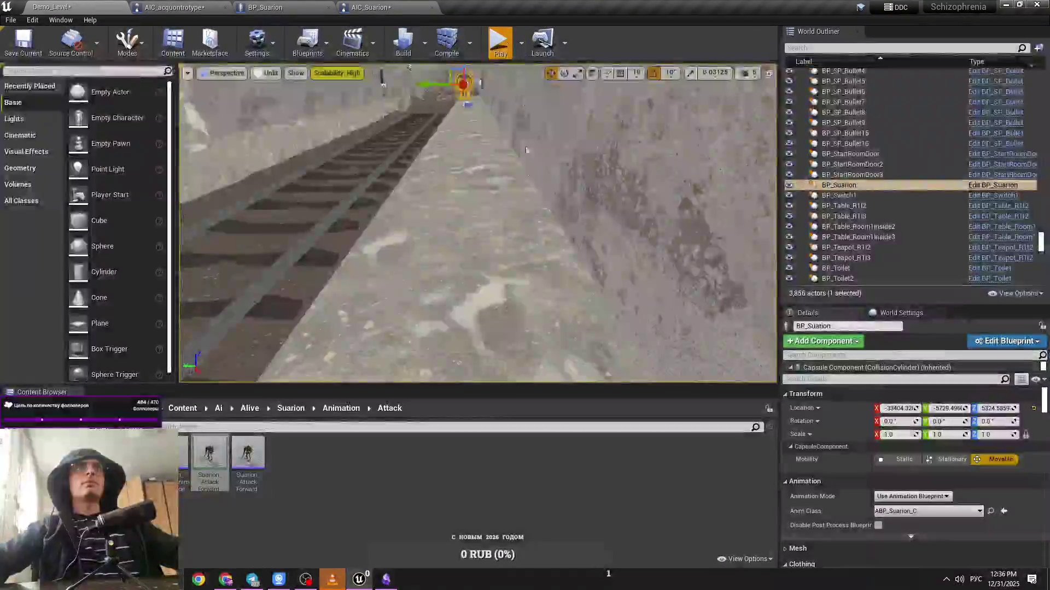
key(w)
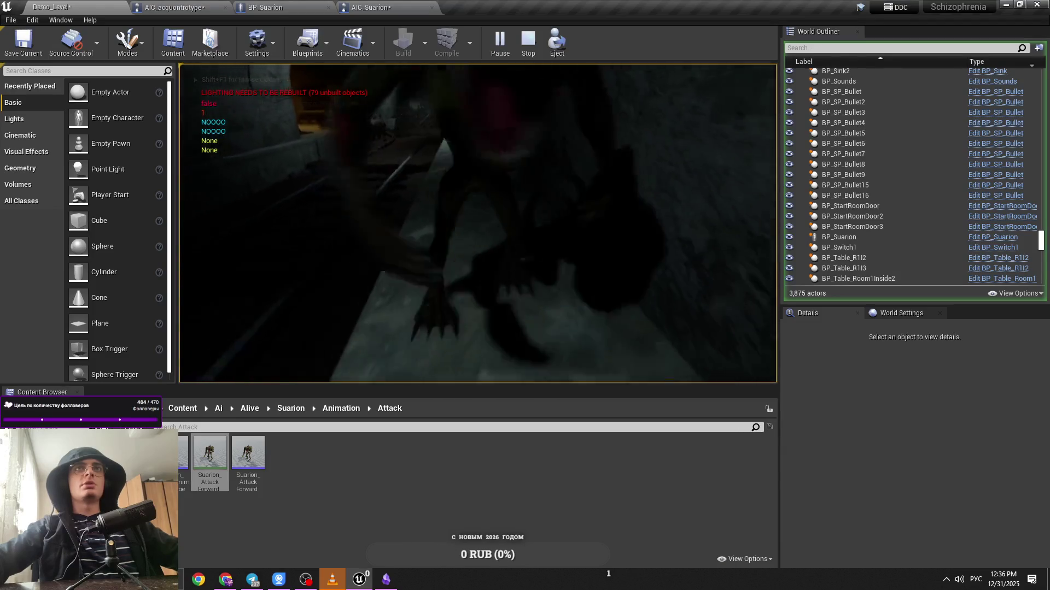
Lower the multiplier to 100 and play-test the level twice
click(264, 6)
click(174, 8)
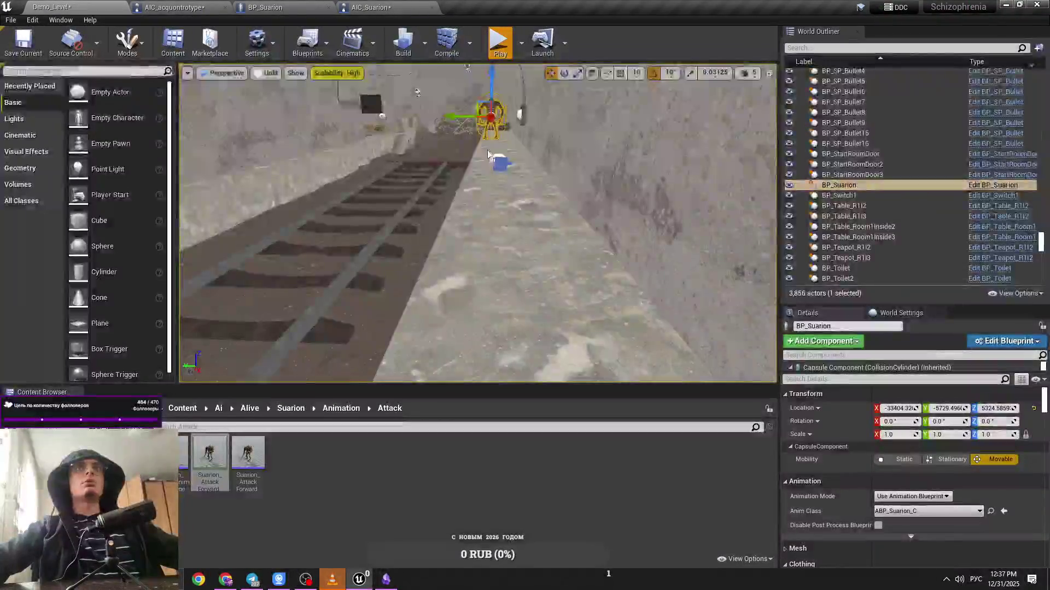
key(alt+p)
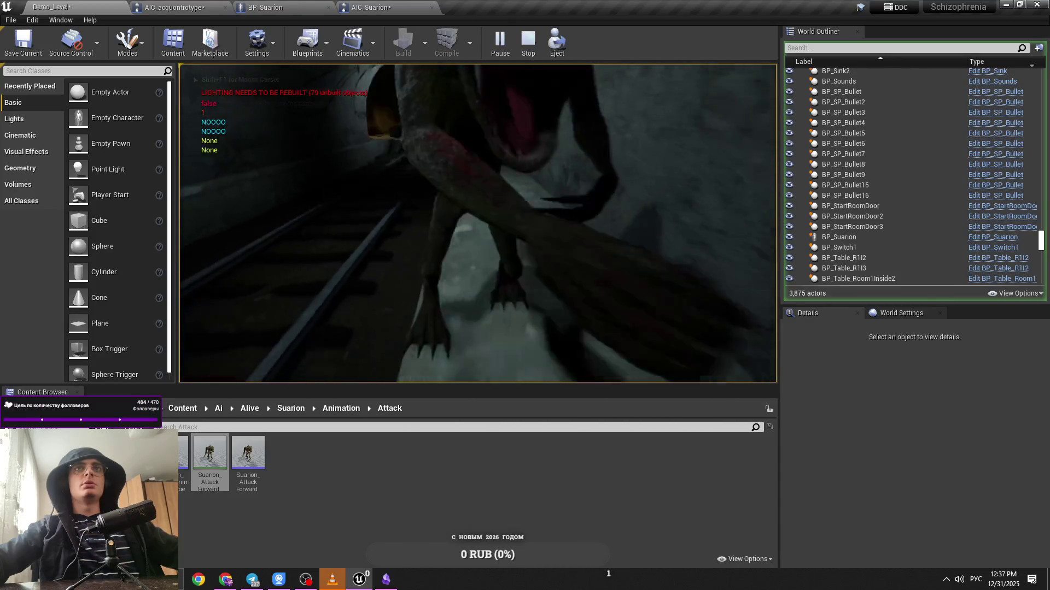
key(Escape)
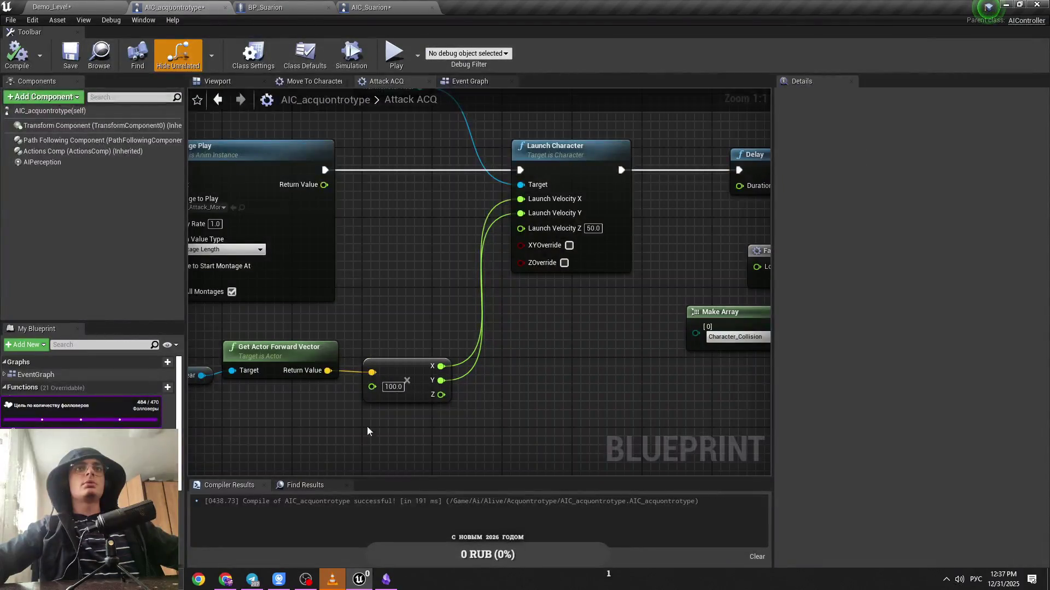
click(118, 5)
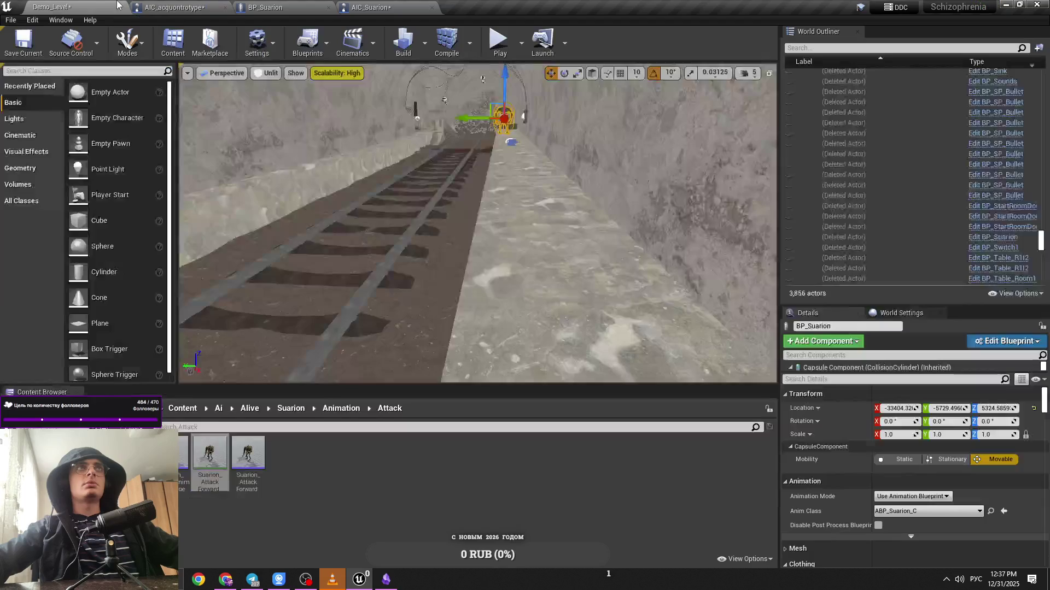
key(alt+p)
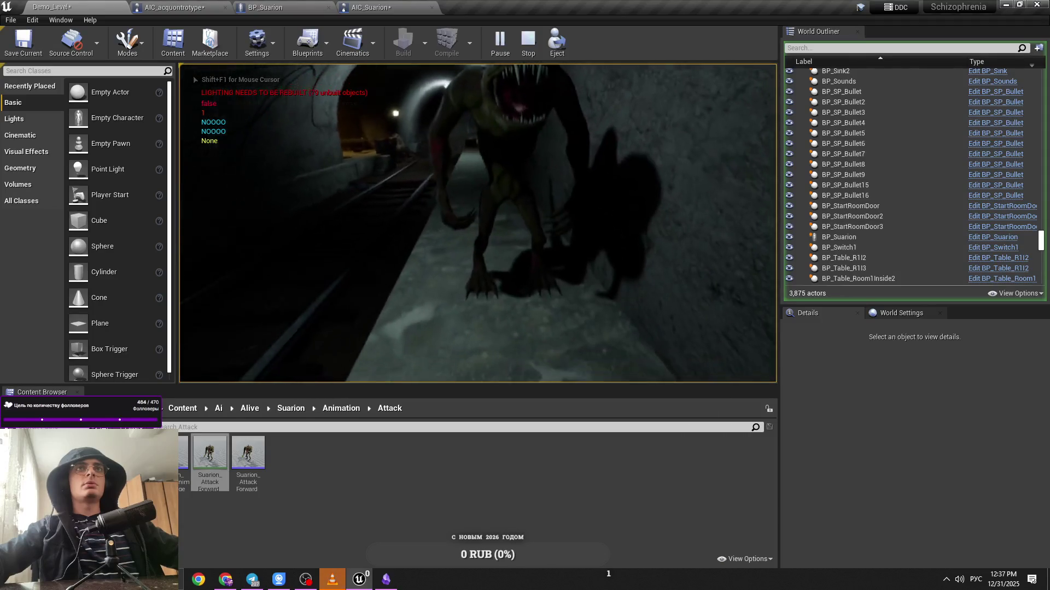
Drop the multiplier to 11 and play-test the Suarion charging down the tunnel
click(263, 7)
click(218, 7)
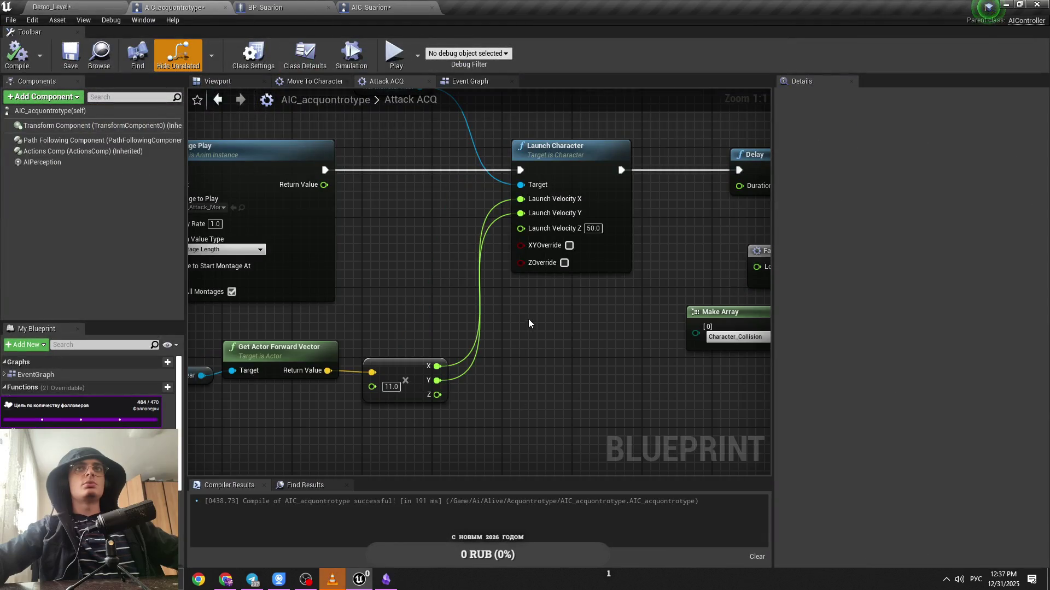
drag(505, 326, 638, 311)
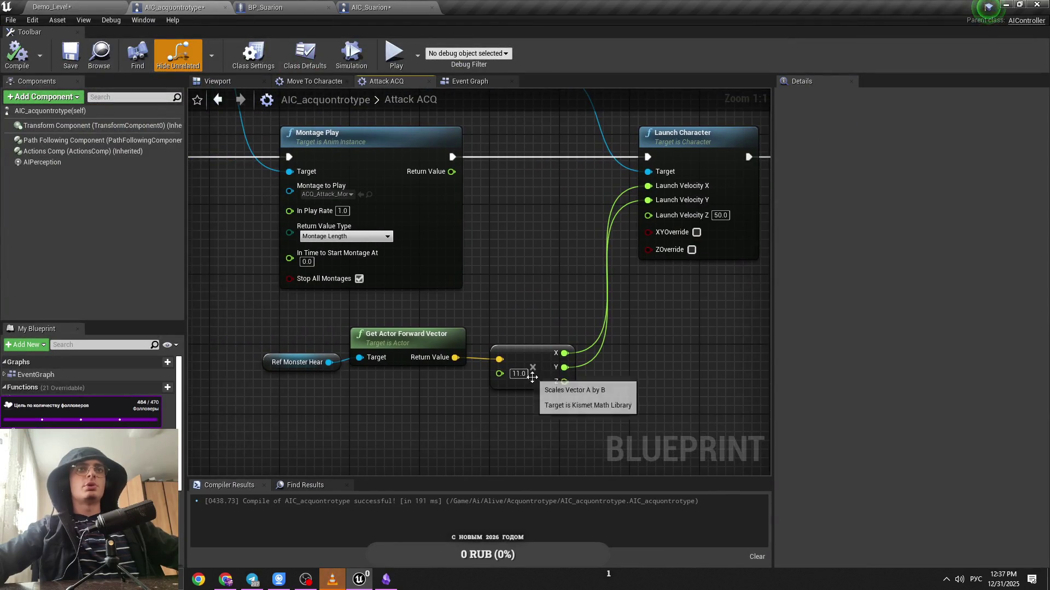
click(108, 6)
click(290, 7)
click(175, 6)
click(104, 7)
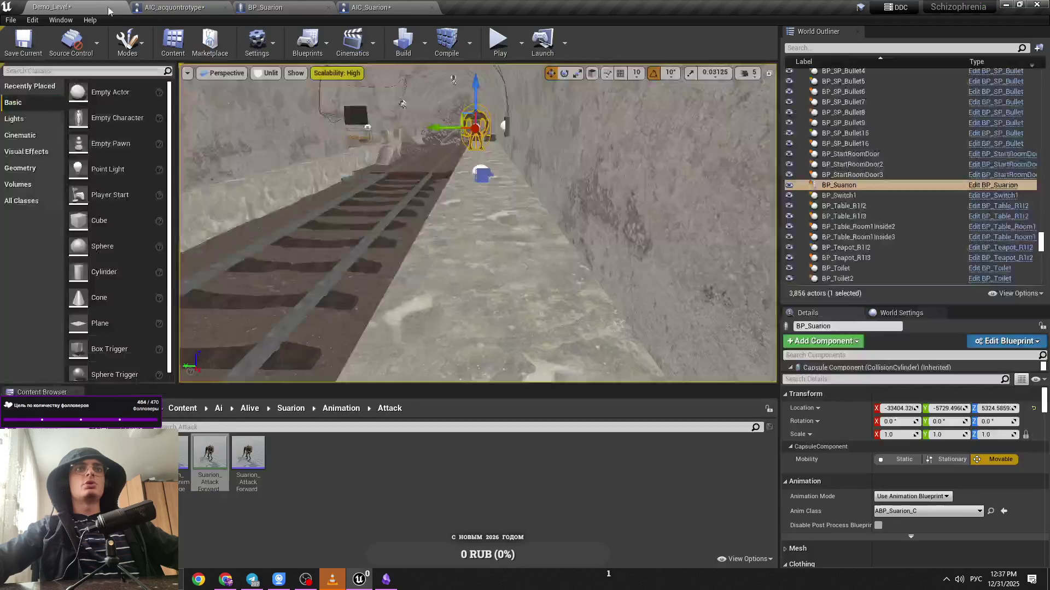
key(alt+p)
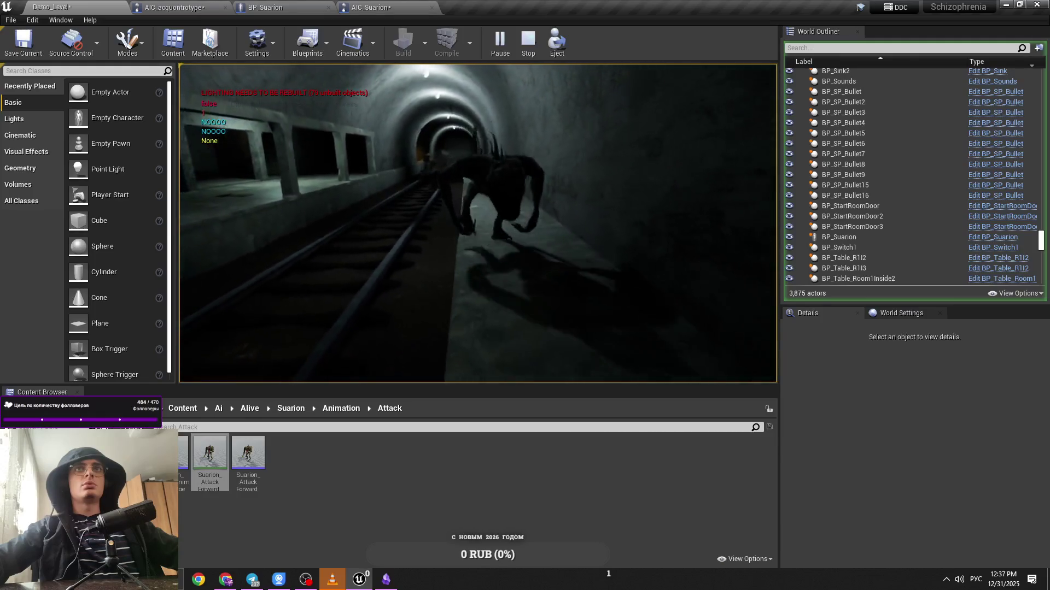
click(151, 5)
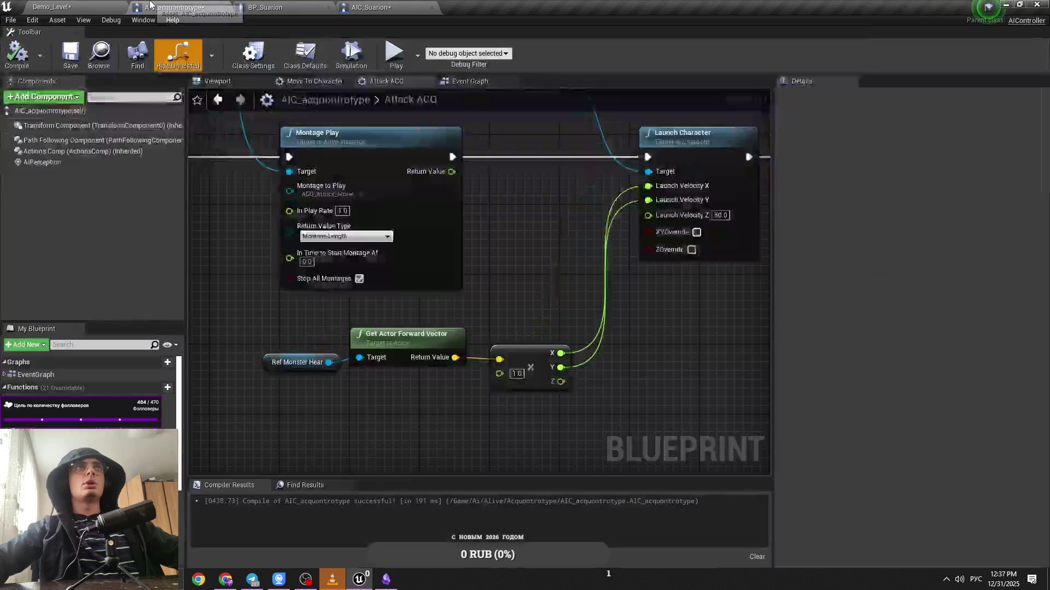
Set the AI MoveTo acceptance radius to 444 in the Move To Character Noice ACQ graph
scroll(395, 313, down, 5)
scroll(394, 313, up, 2)
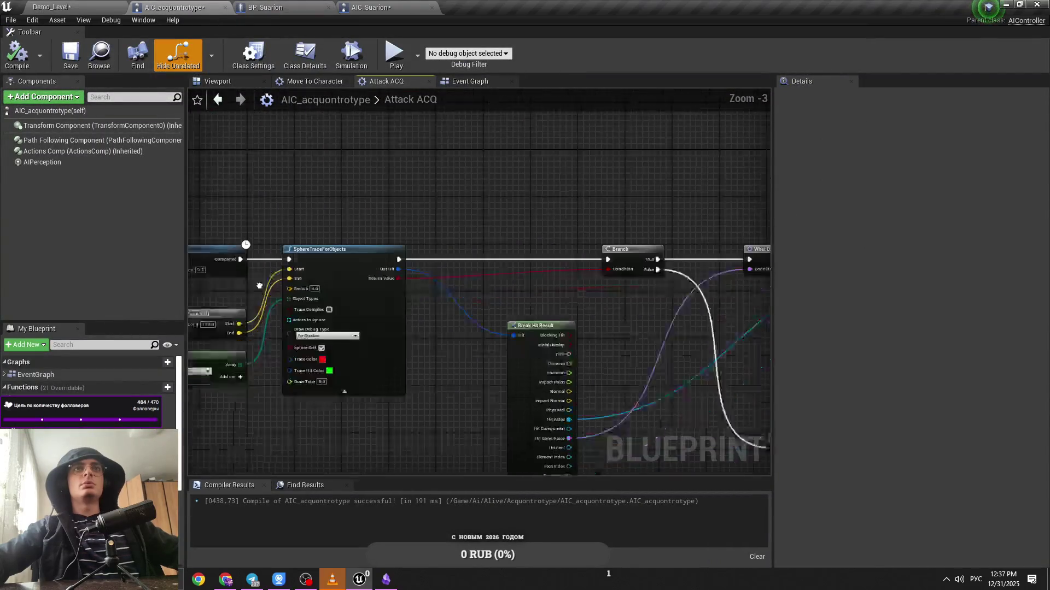
mouse_move(630, 314)
mouse_down()
mouse_move(295, 297)
mouse_move(760, 316)
mouse_up()
drag(383, 306, 563, 306)
mouse_move(328, 328)
mouse_down()
mouse_move(593, 360)
mouse_move(617, 331)
mouse_move(562, 337)
mouse_up()
click(314, 83)
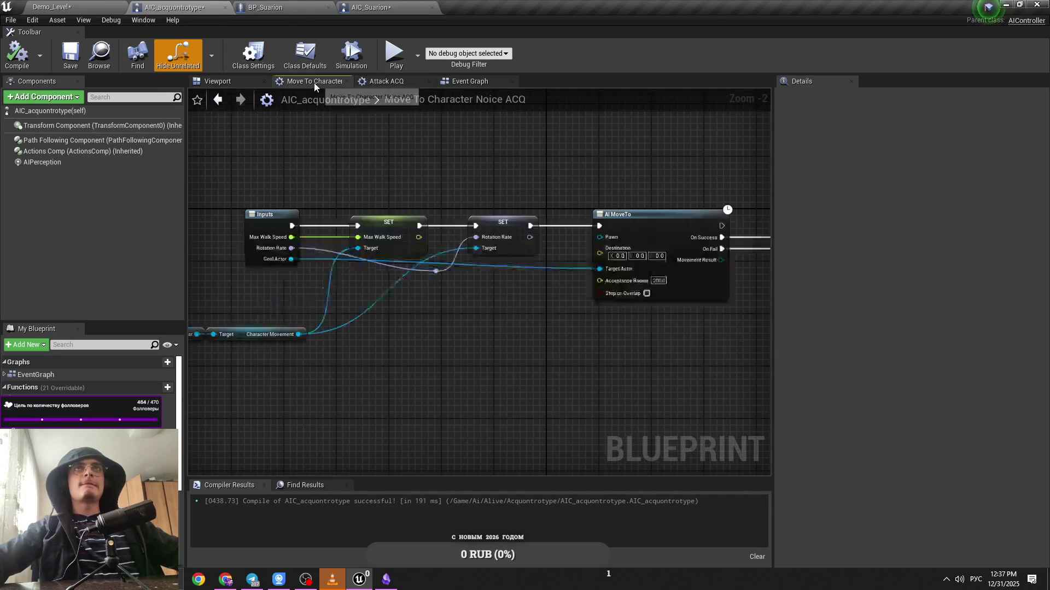
mouse_move(379, 88)
mouse_down()
mouse_move(481, 133)
mouse_move(390, 133)
mouse_up()
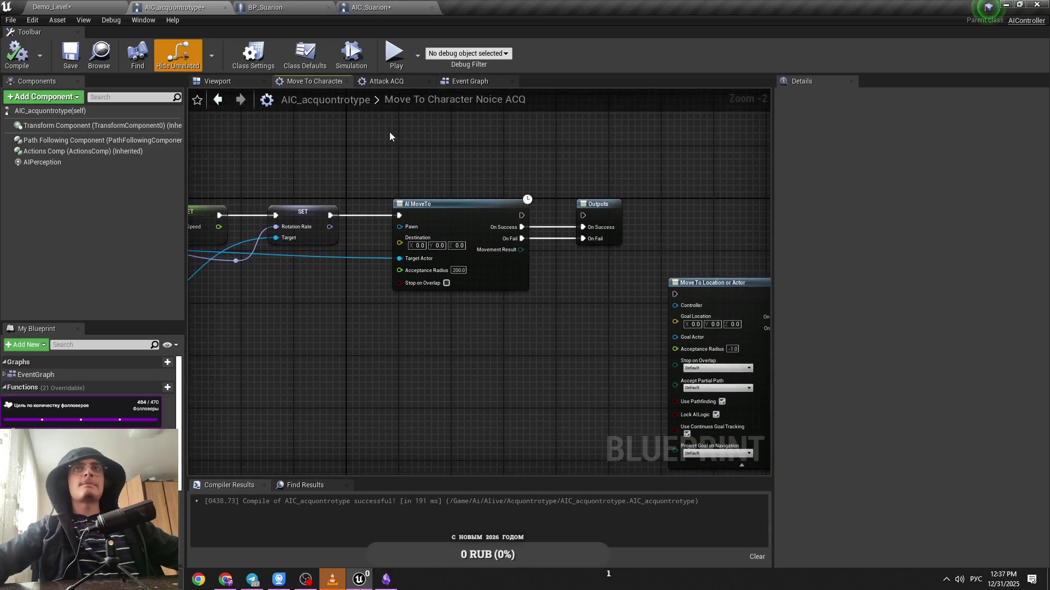
click(394, 83)
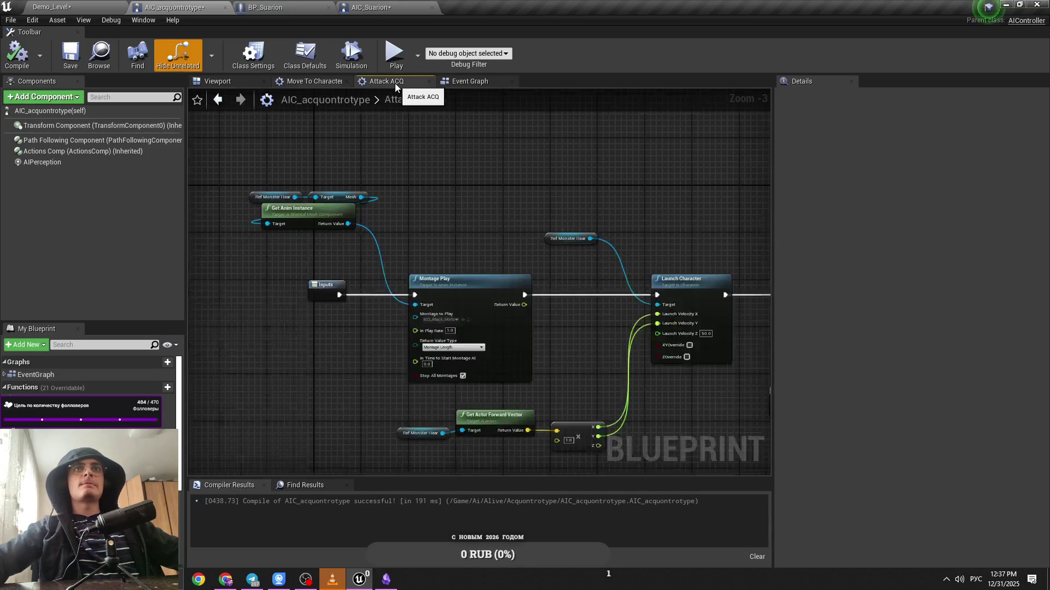
scroll(454, 222, up, 1)
click(316, 82)
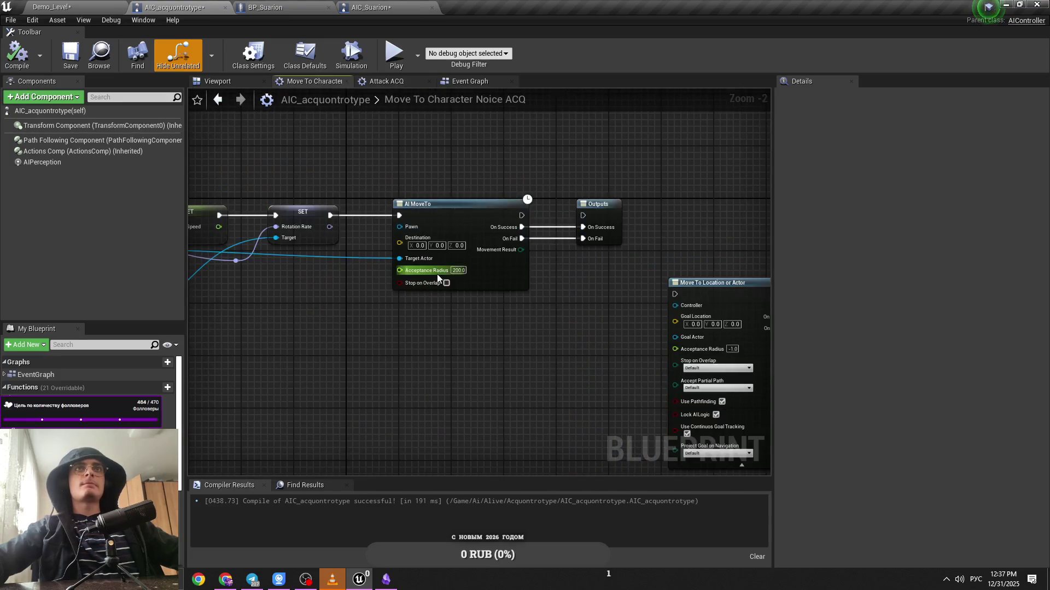
Play-test Demo_Level, walking down the tunnel toward the approaching creature
key(ctrl+Tab)
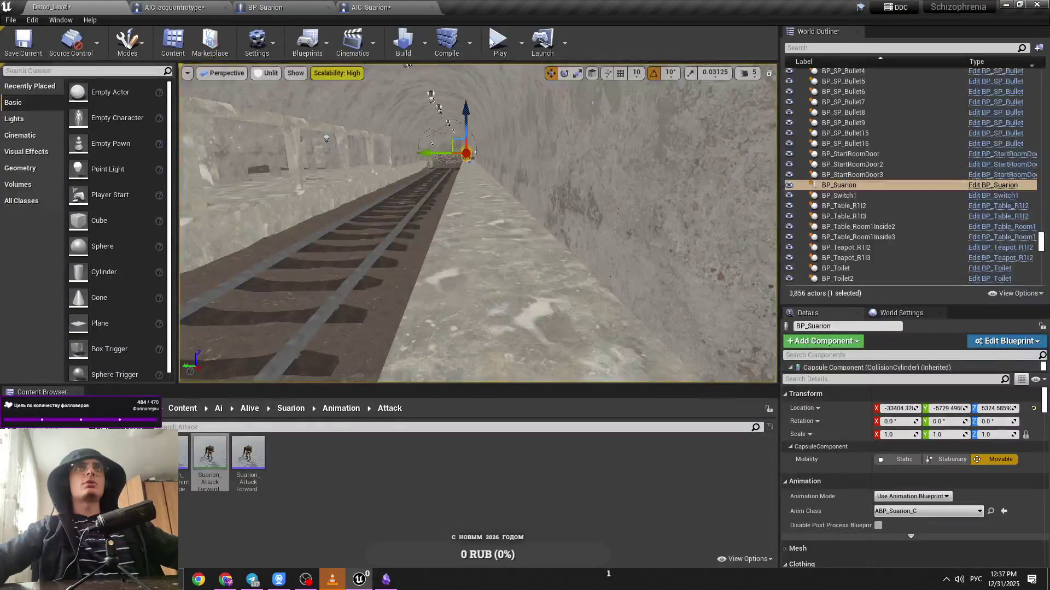
key(alt+p)
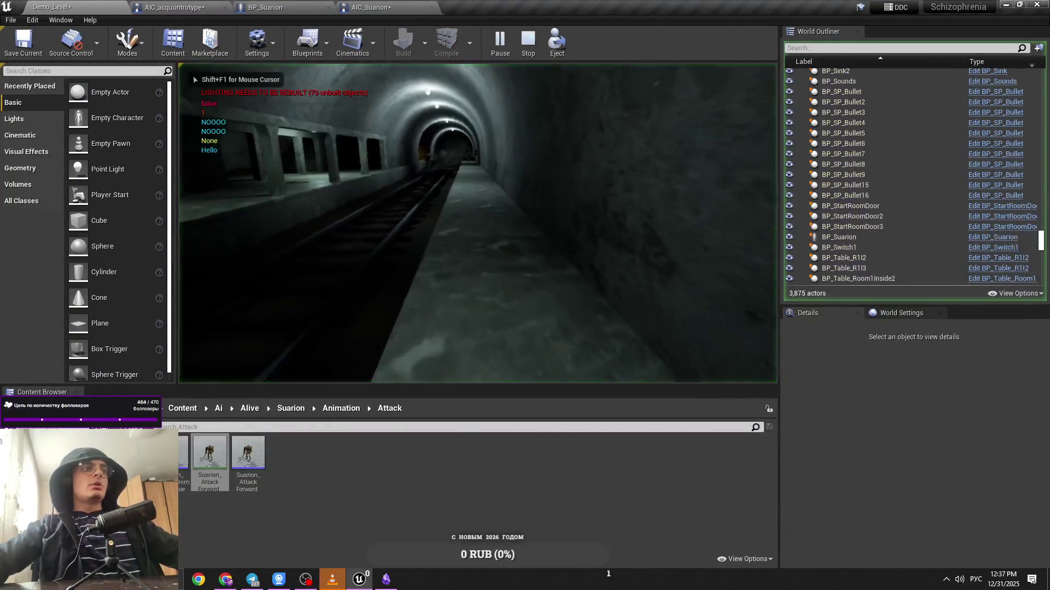
key(w)
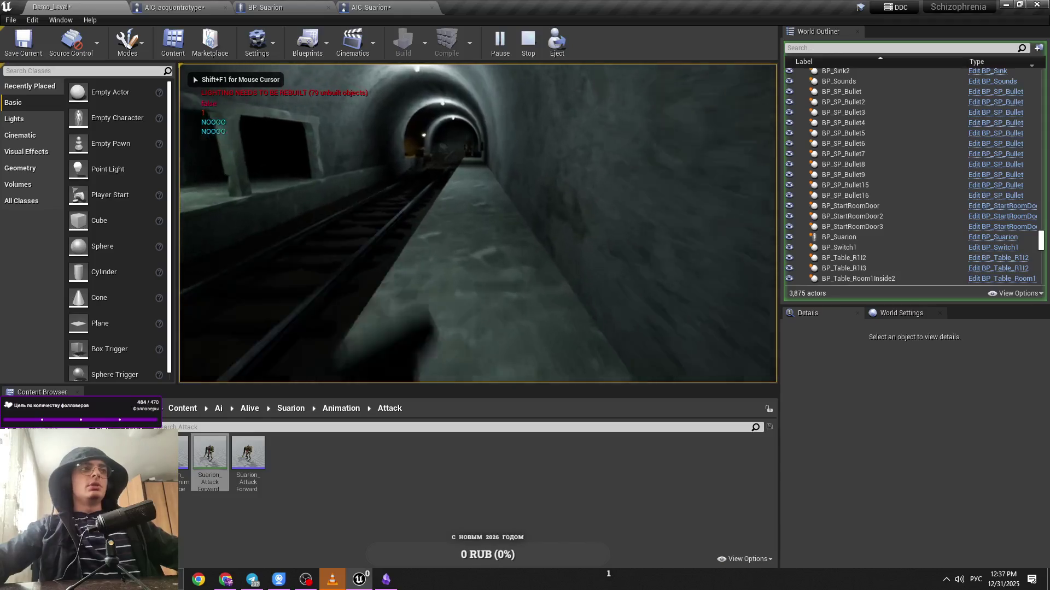
key(w)
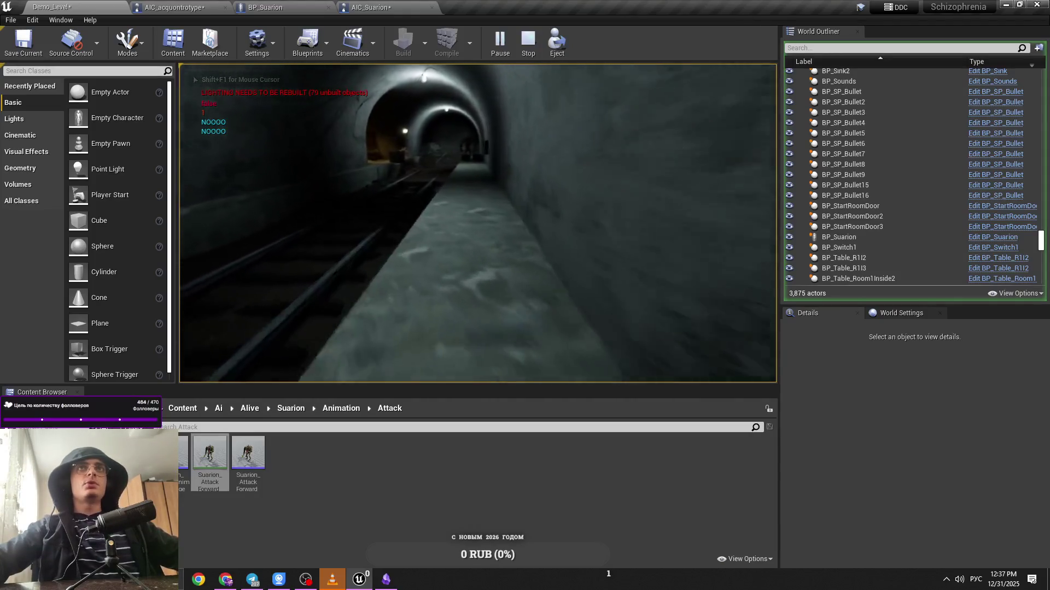
key(w)
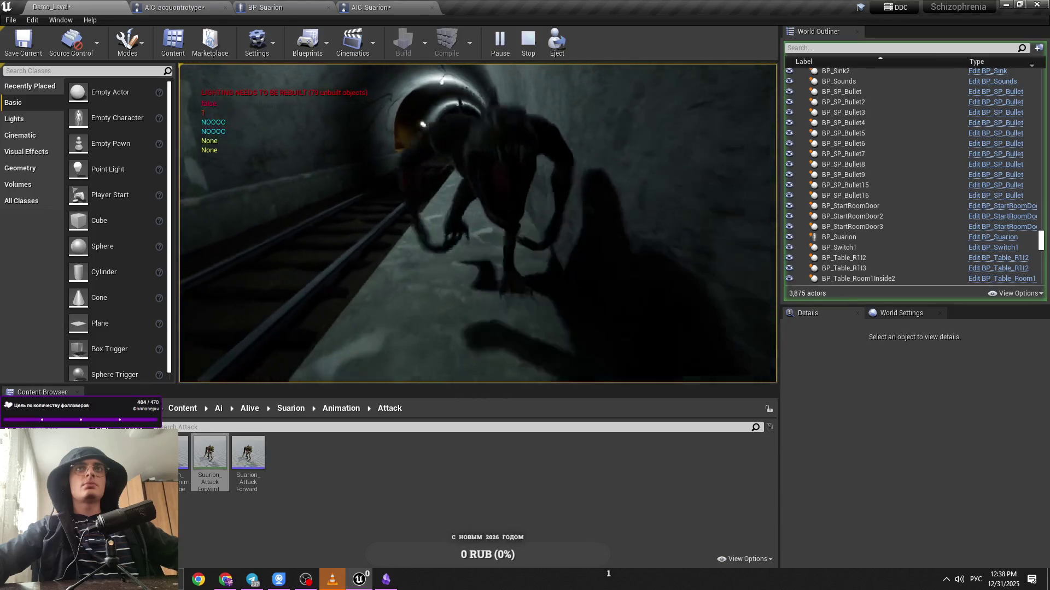
key(Escape)
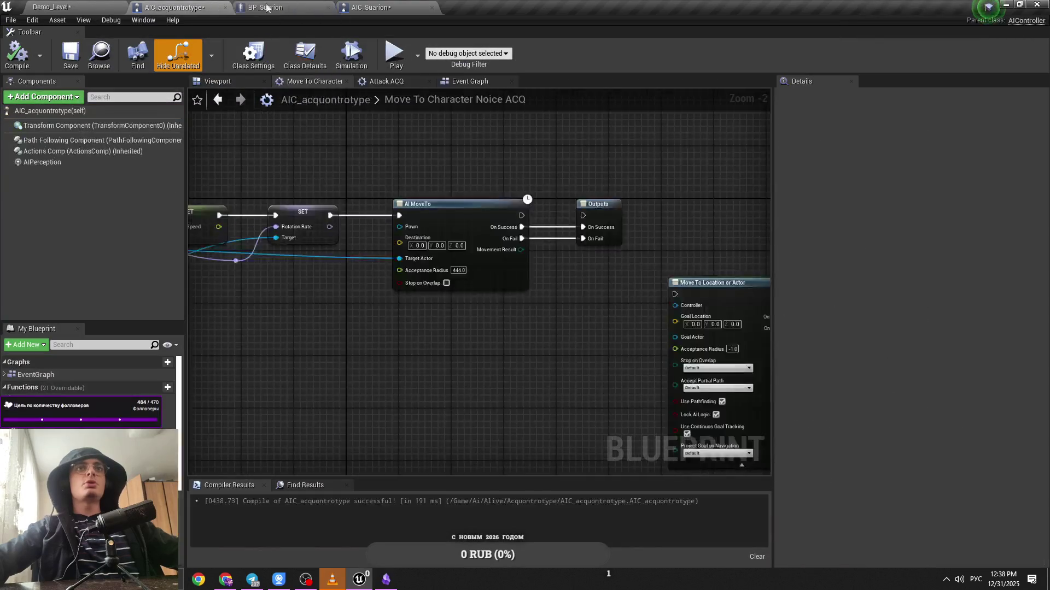
Change the Attack ACQ Multiply node's float to 1200, then bring up the BP_Suarion blueprint
scroll(458, 267, up, 2)
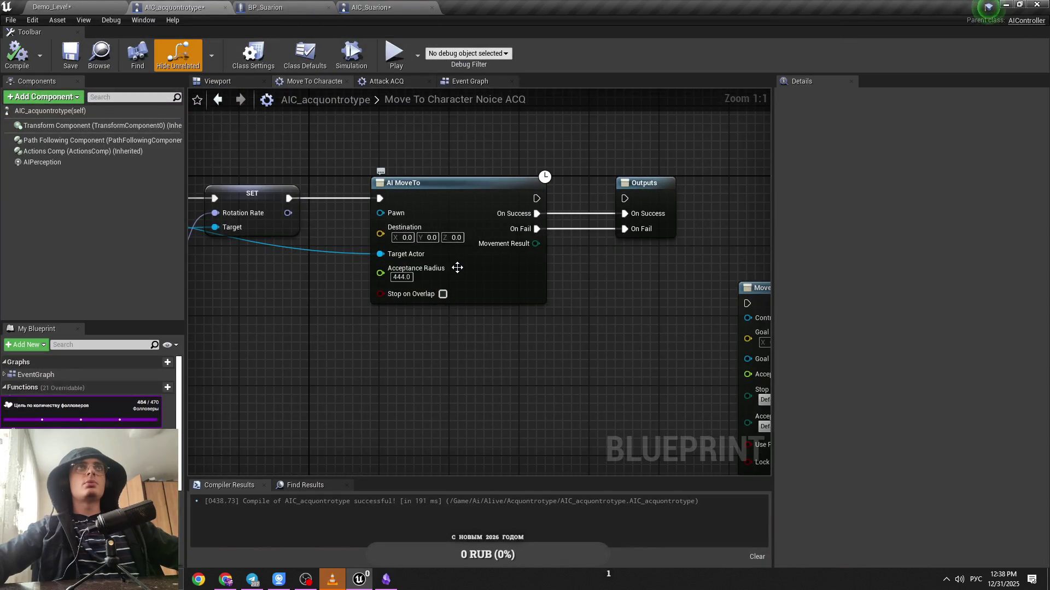
scroll(527, 293, down, 1)
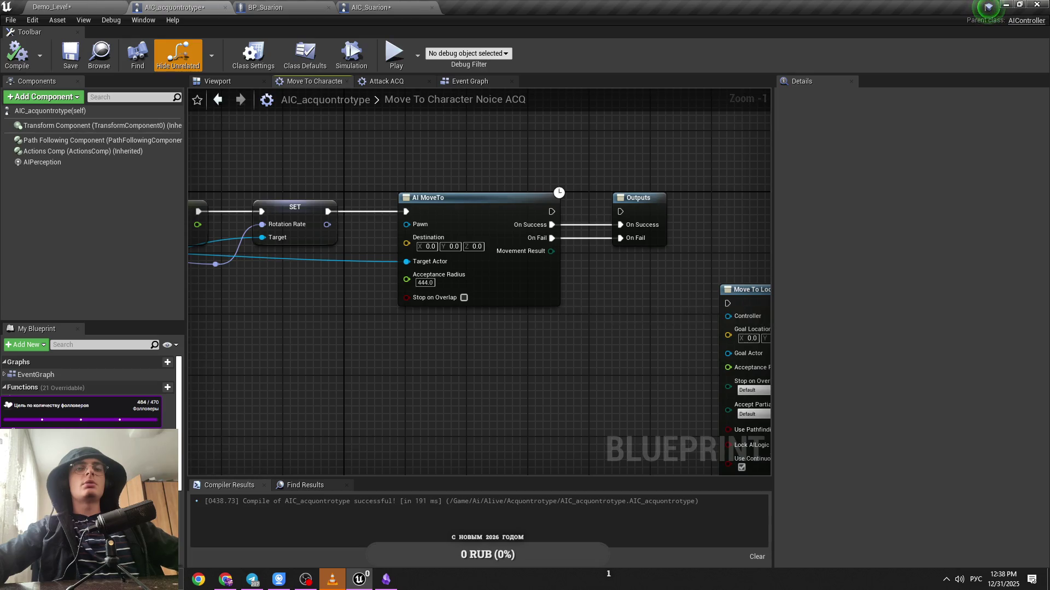
drag(555, 300, 419, 297)
click(384, 83)
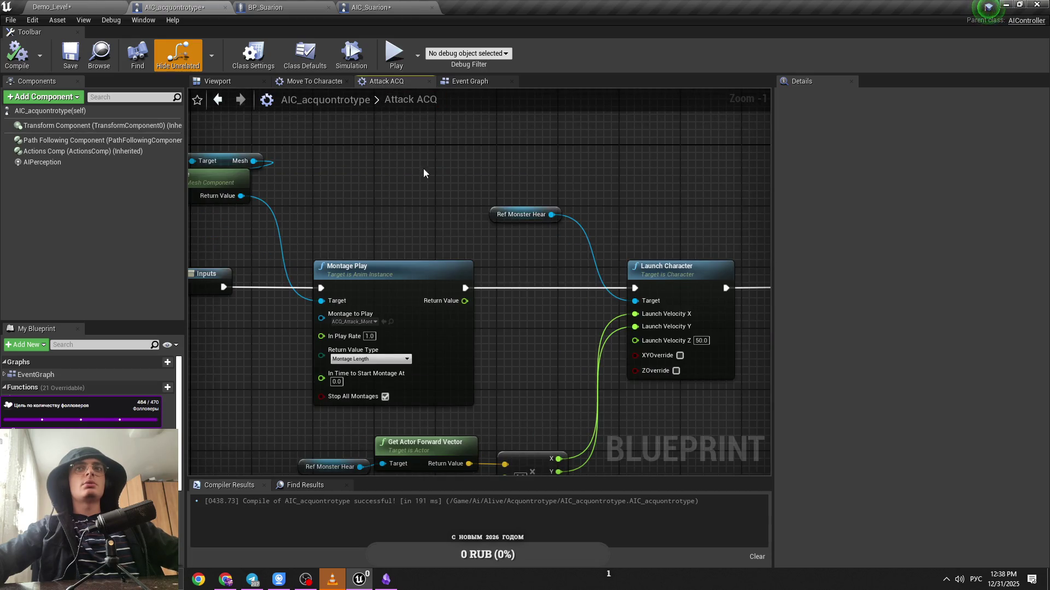
drag(423, 174, 468, 144)
text(1200)
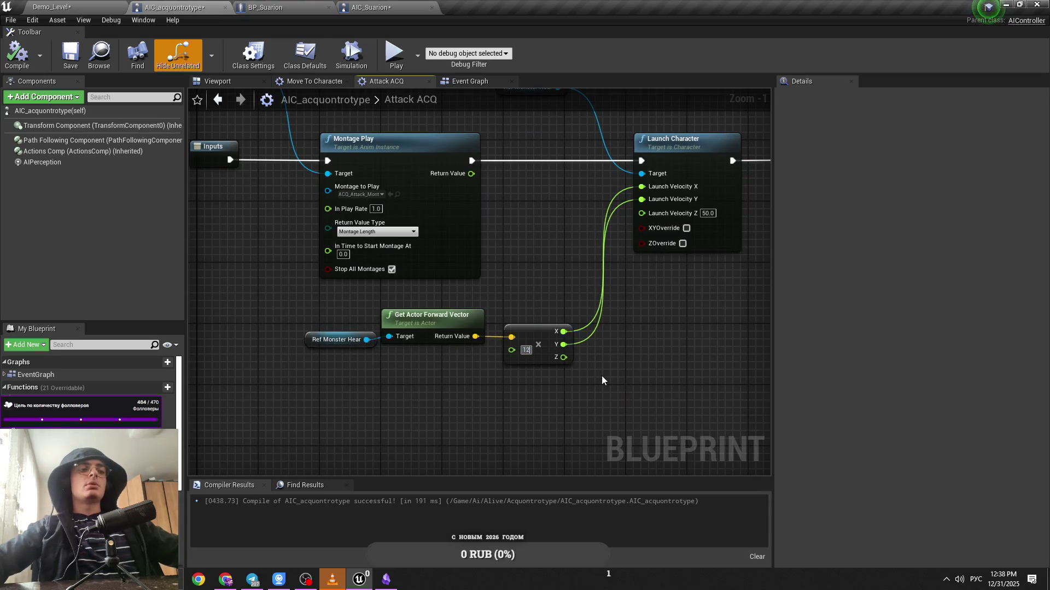
text(1000)
key(Return)
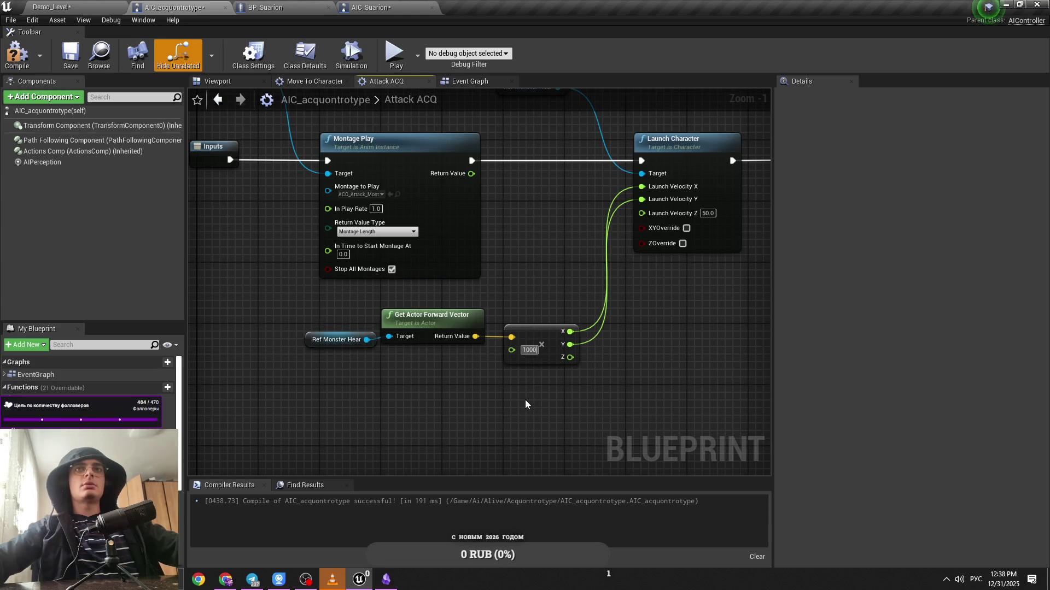
click(322, 82)
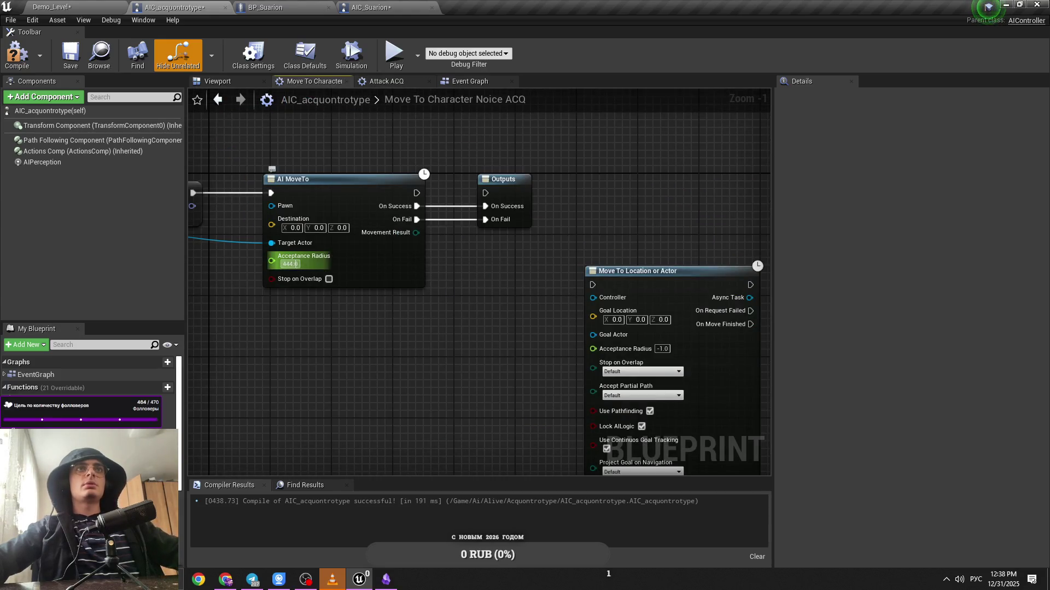
click(263, 6)
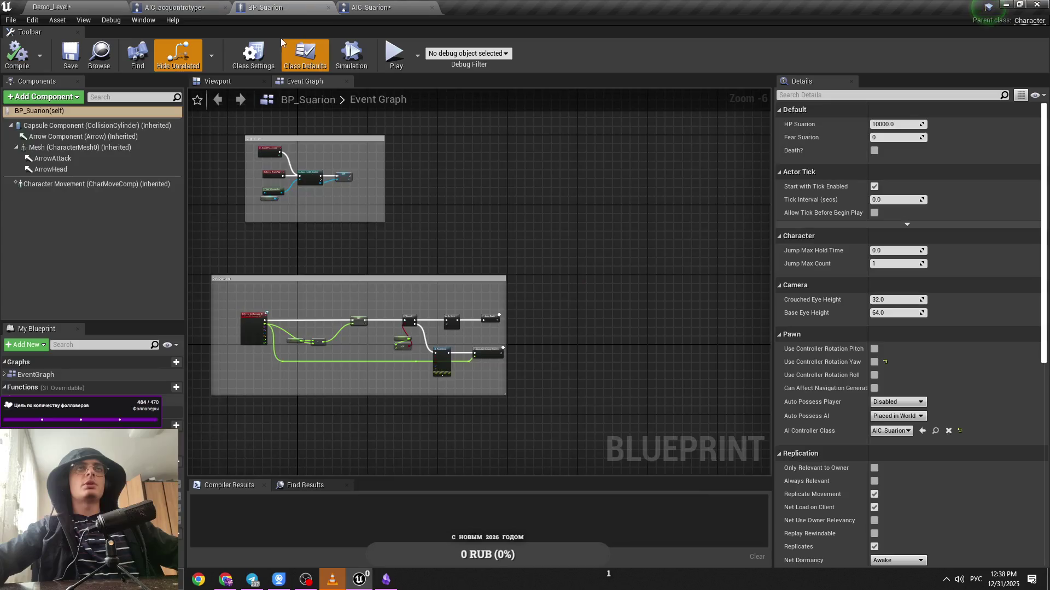
Close AIC_acquontrotype and set the AIC_Suarion Attack graph's launch multiplier to 700
middle_click(179, 5)
click(266, 5)
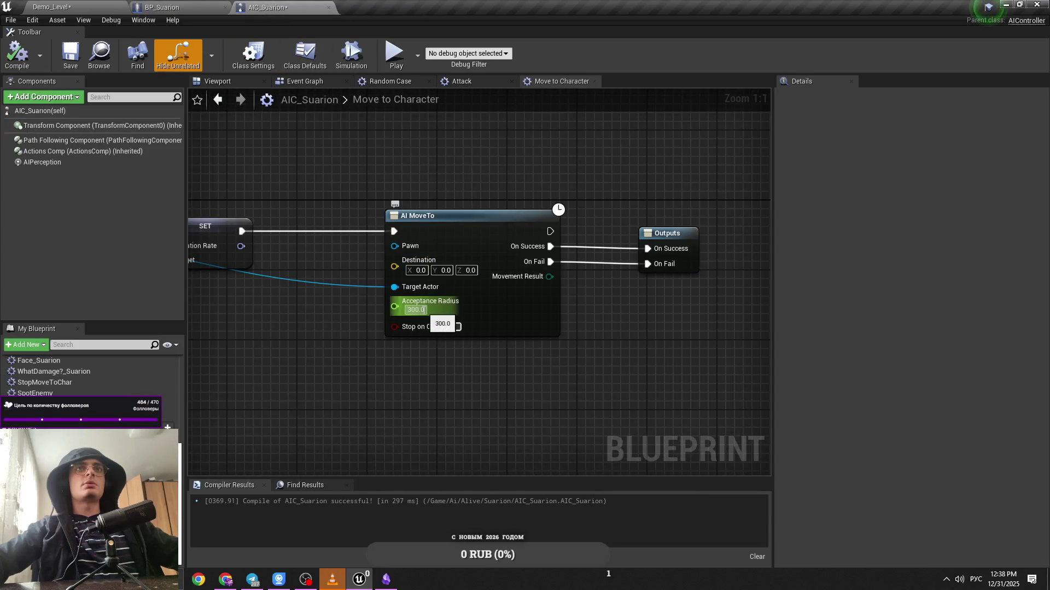
click(471, 81)
scroll(496, 175, down, 3)
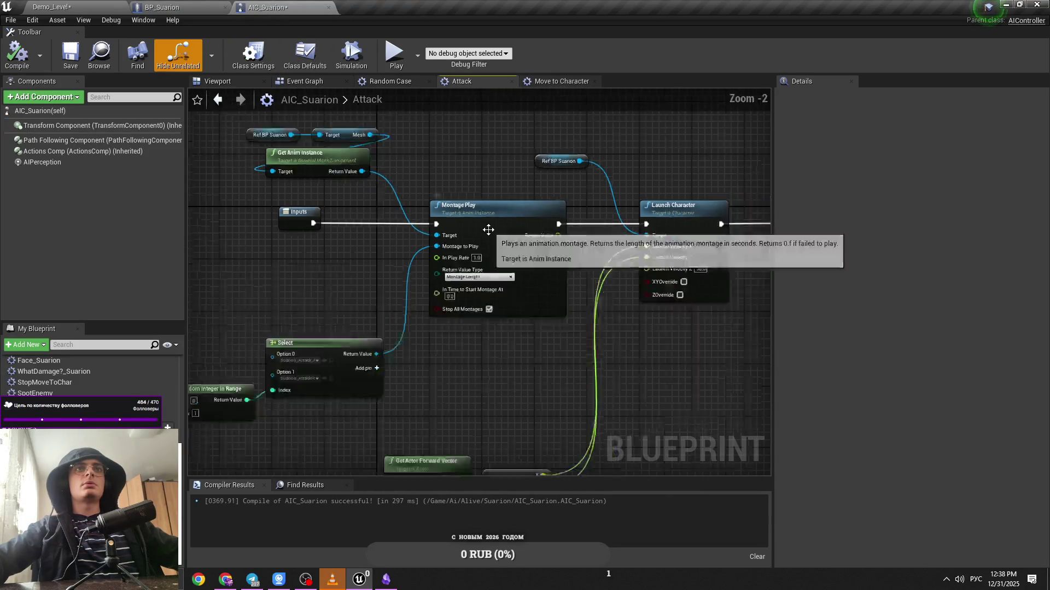
scroll(447, 412, up, 2)
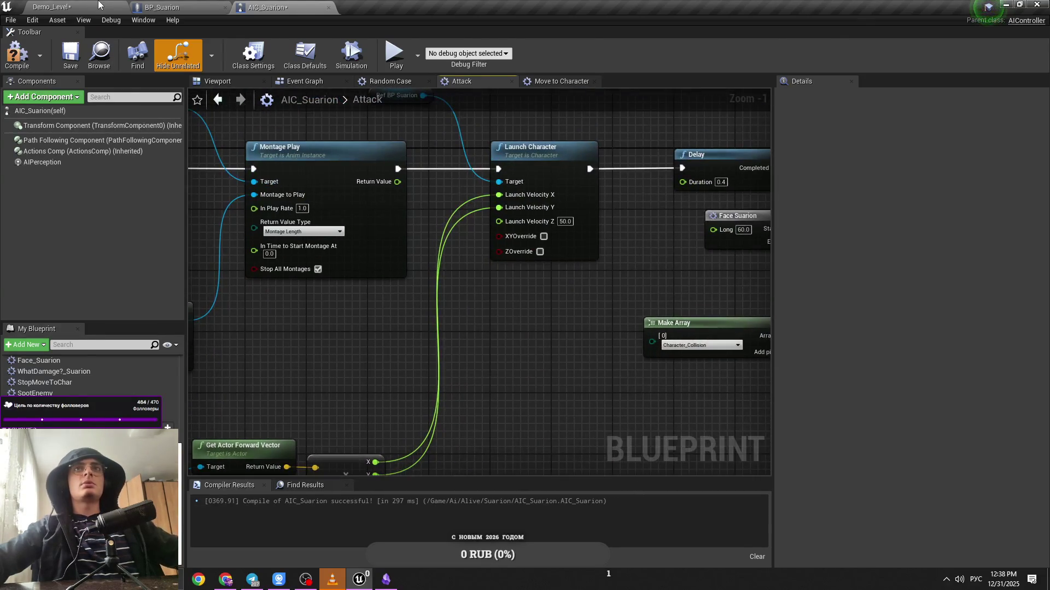
Run repeated Demo_Level play tests of the Suarion's 700 launch multiplier
click(52, 7)
key(alt+p)
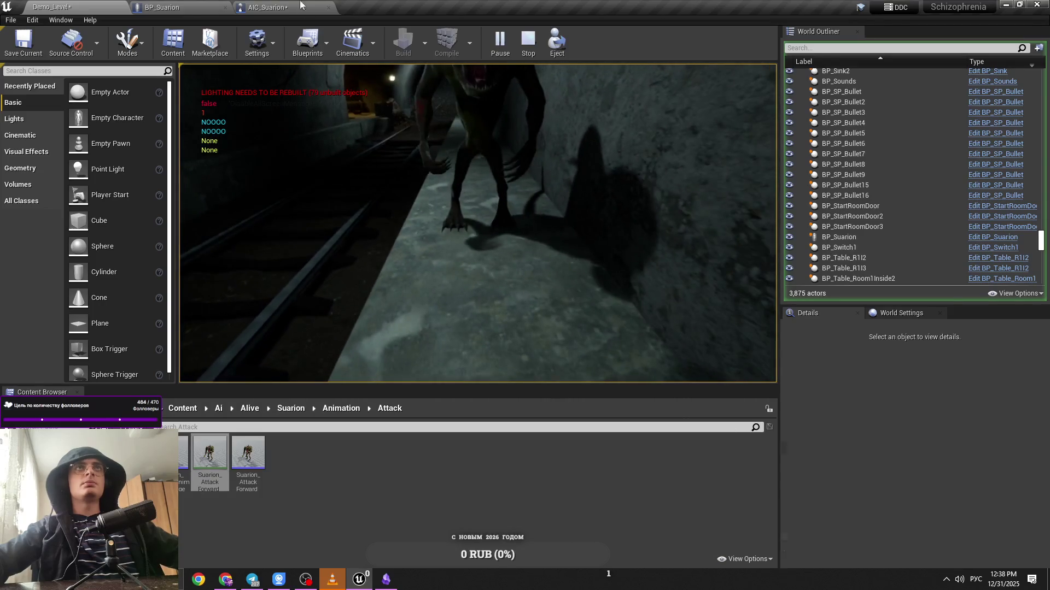
key(Escape)
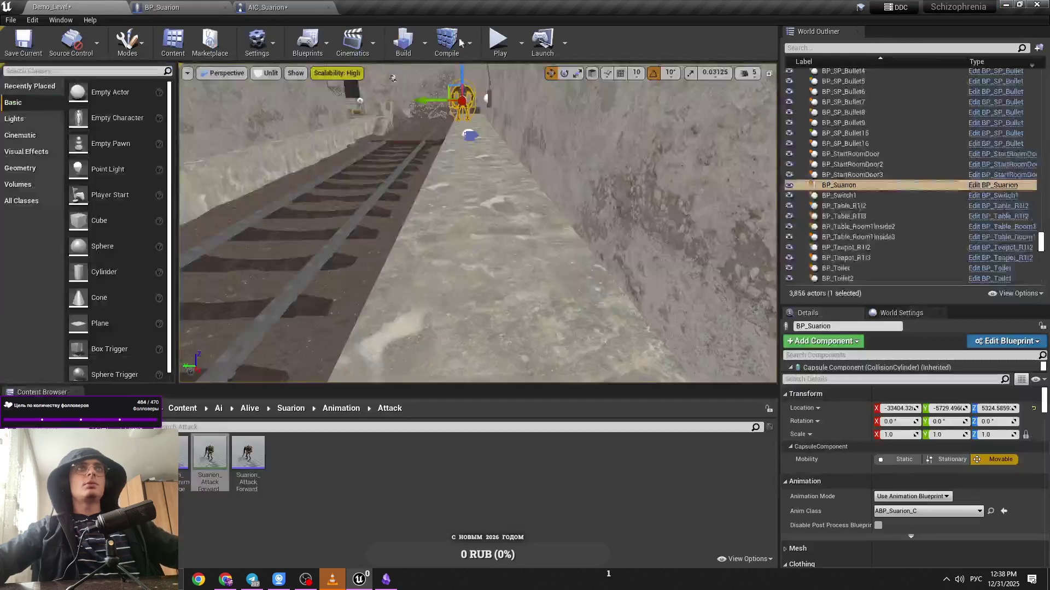
key(alt+p)
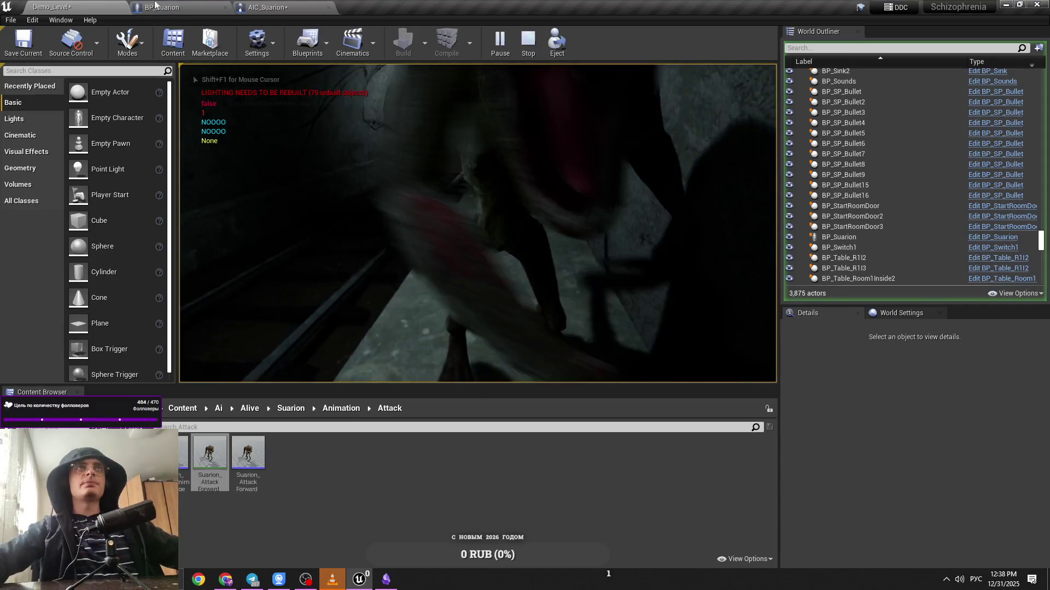
key(Escape)
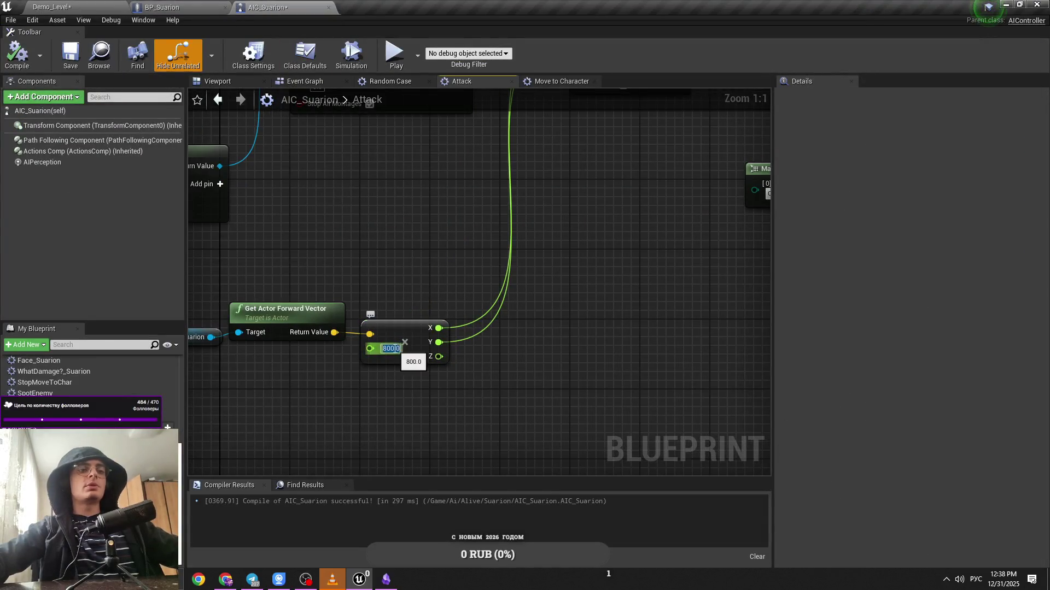
click(394, 53)
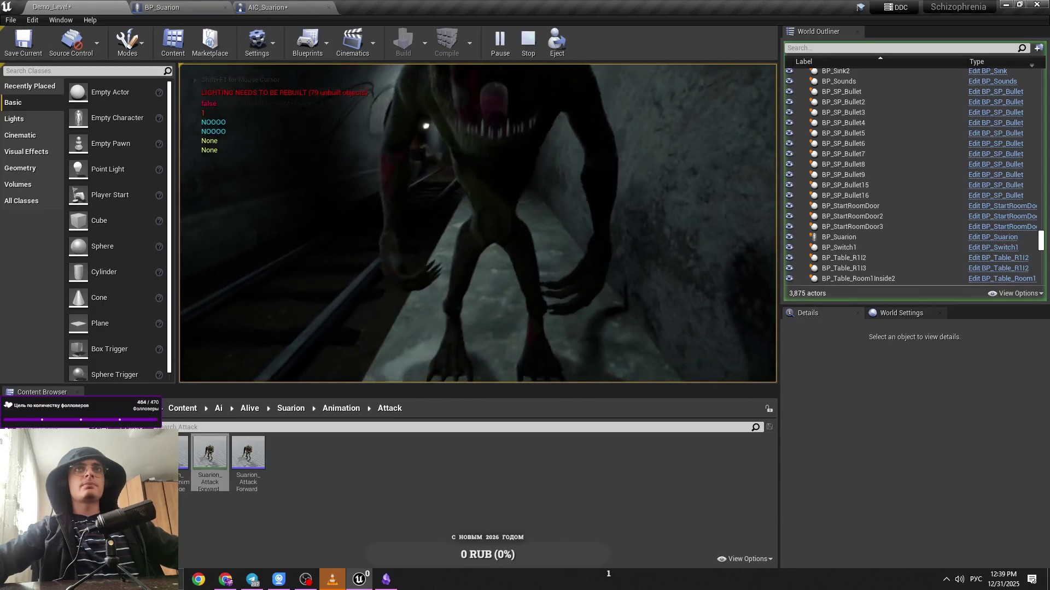
click(262, 7)
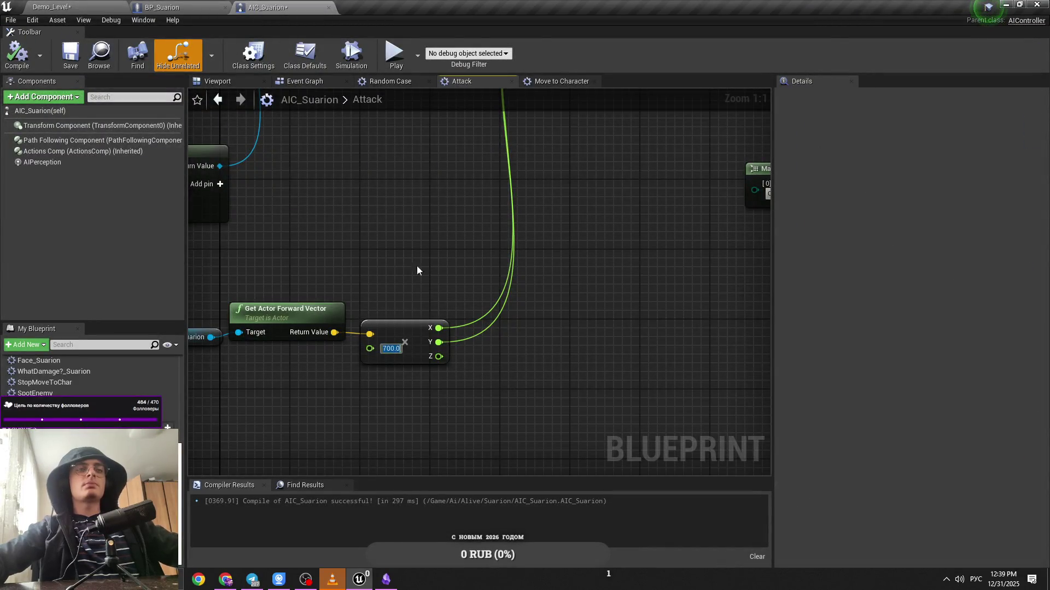
key(alt+p)
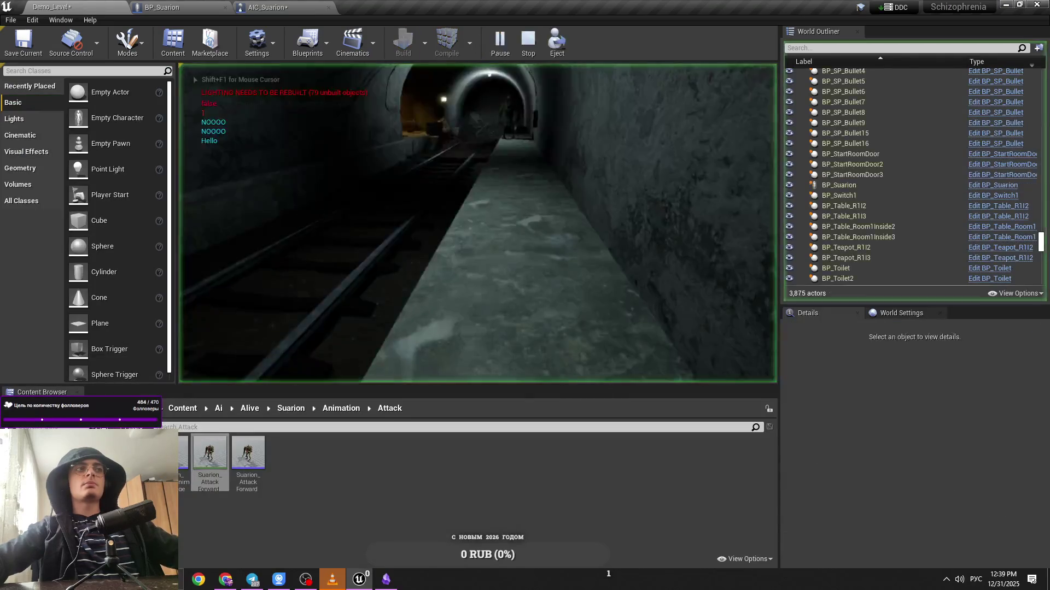